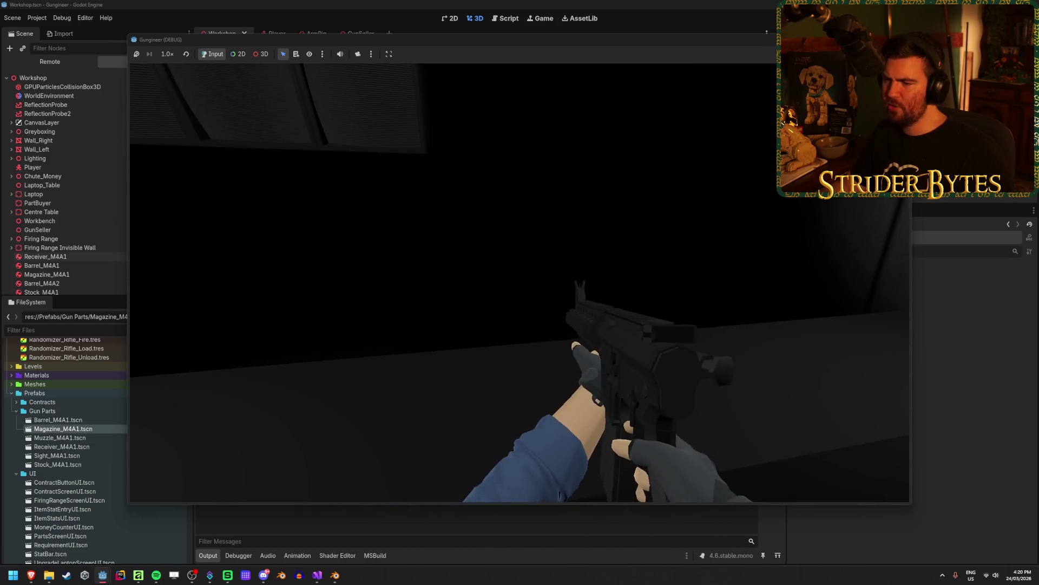
Stop the rifle test run, glance at Blender's action list, and return to Godot.
{"action": "key", "text": "F8"}
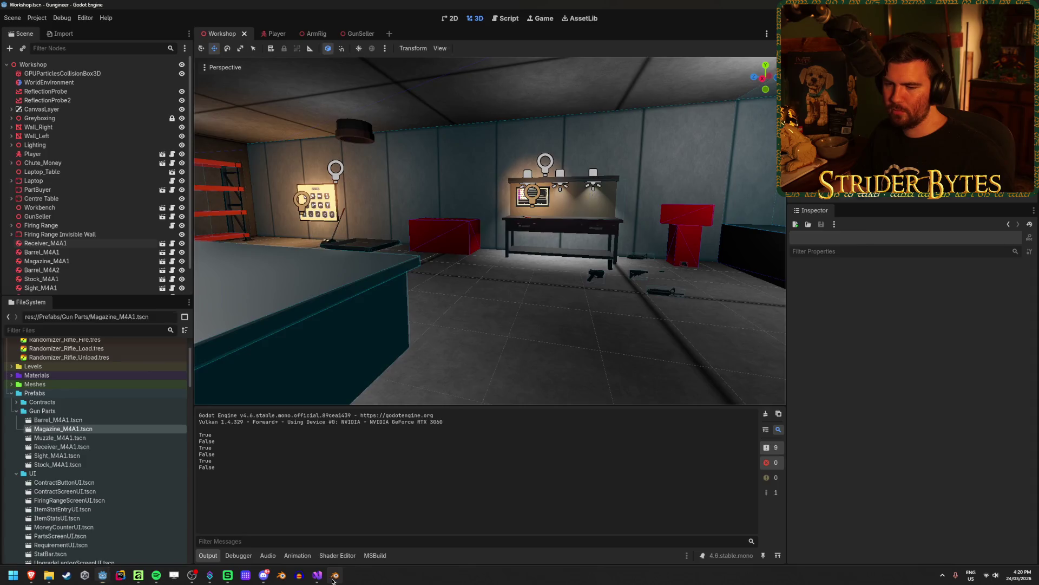
{"action": "left_click", "coordinate": [334, 576]}
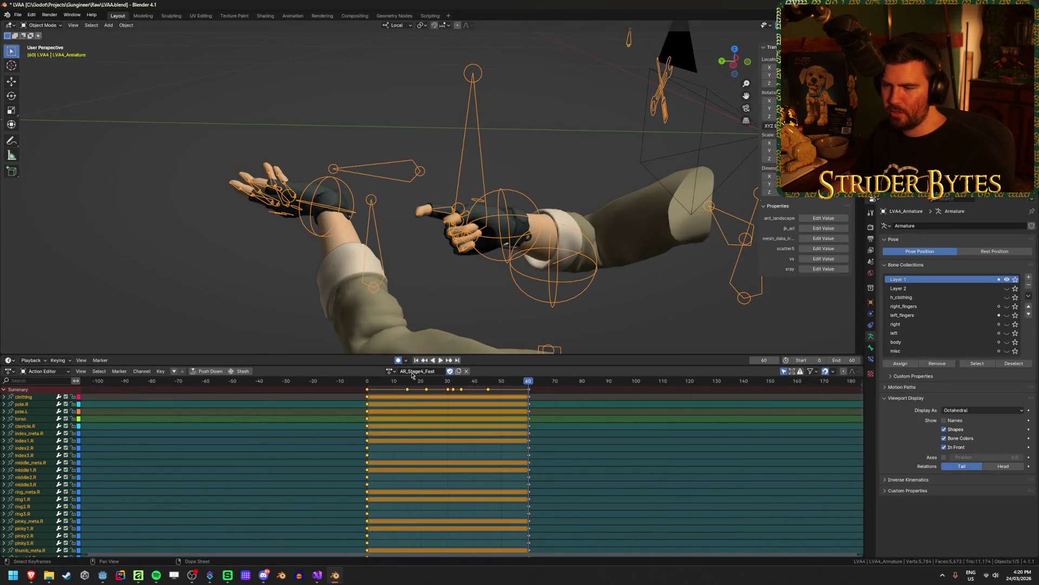
{"action": "left_click", "coordinate": [390, 371]}
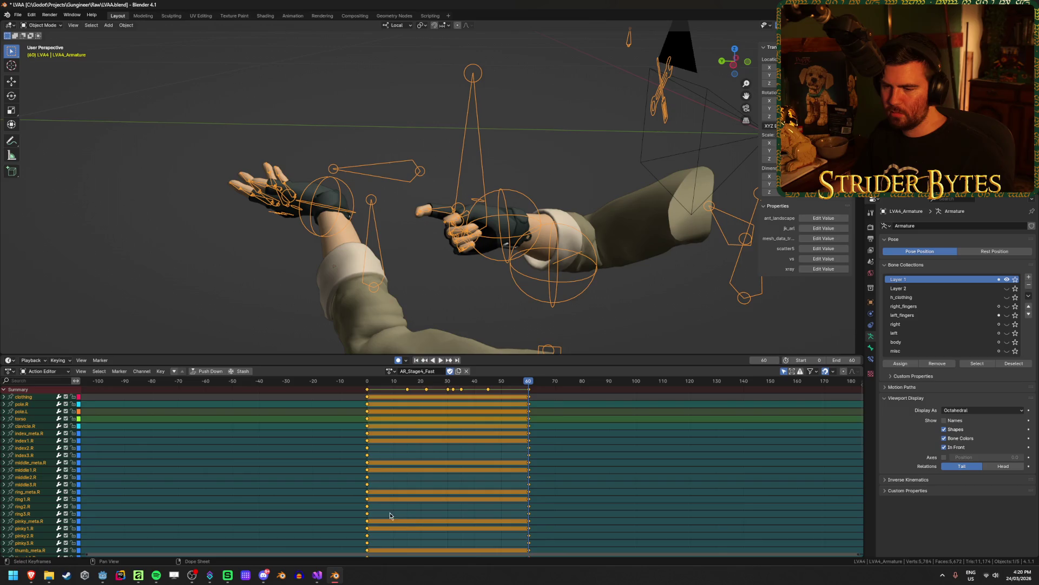
{"action": "left_click", "coordinate": [103, 575]}
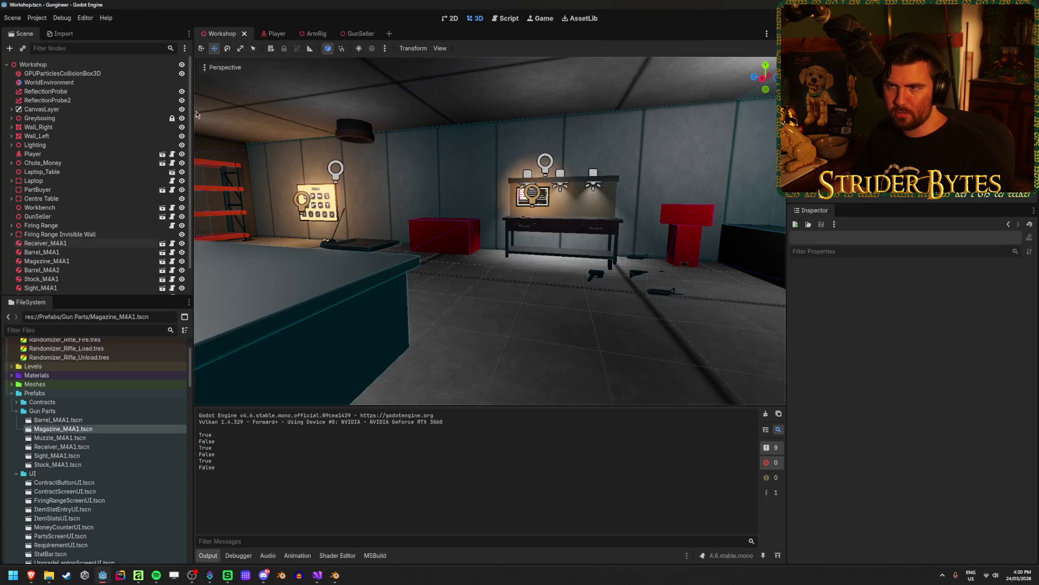
Reimport Anim_AR.glb from the Animation folder via Advanced Import Settings and launch the game.
{"action": "scroll", "coordinate": [57, 378], "scroll_direction": "up", "scroll_amount": 3}
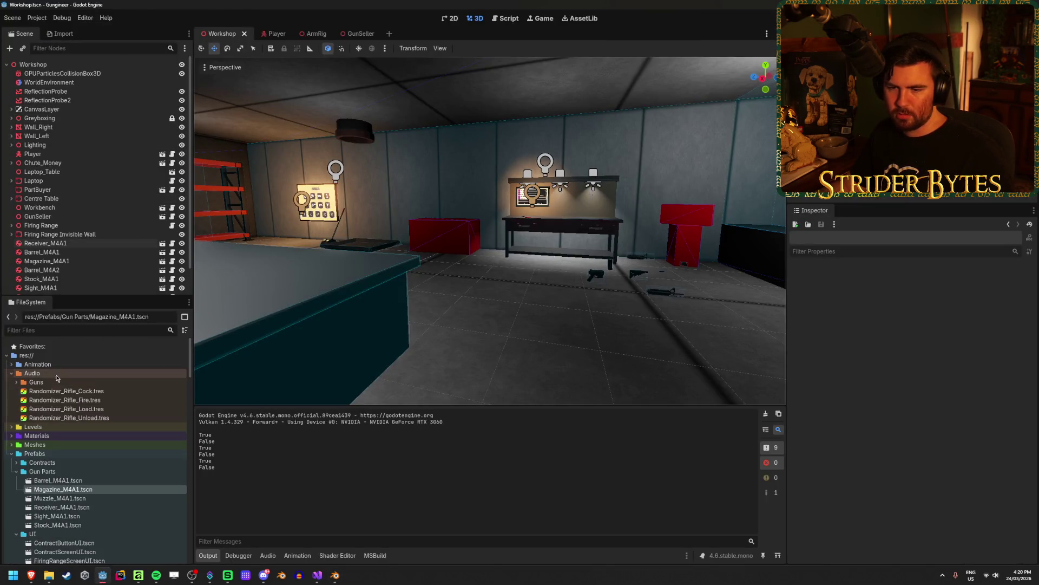
{"action": "double_click", "coordinate": [38, 364]}
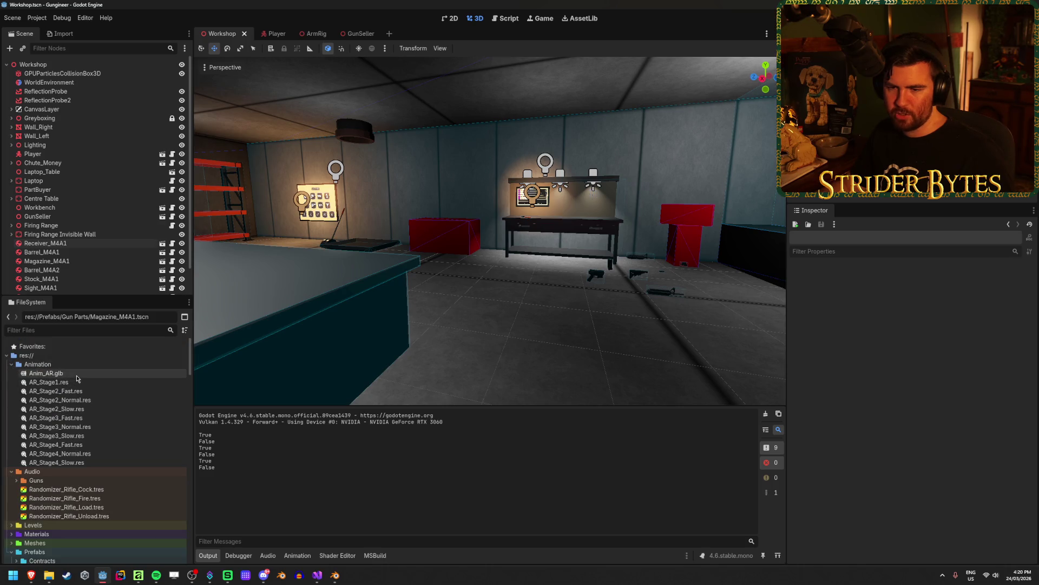
{"action": "double_click", "coordinate": [77, 374]}
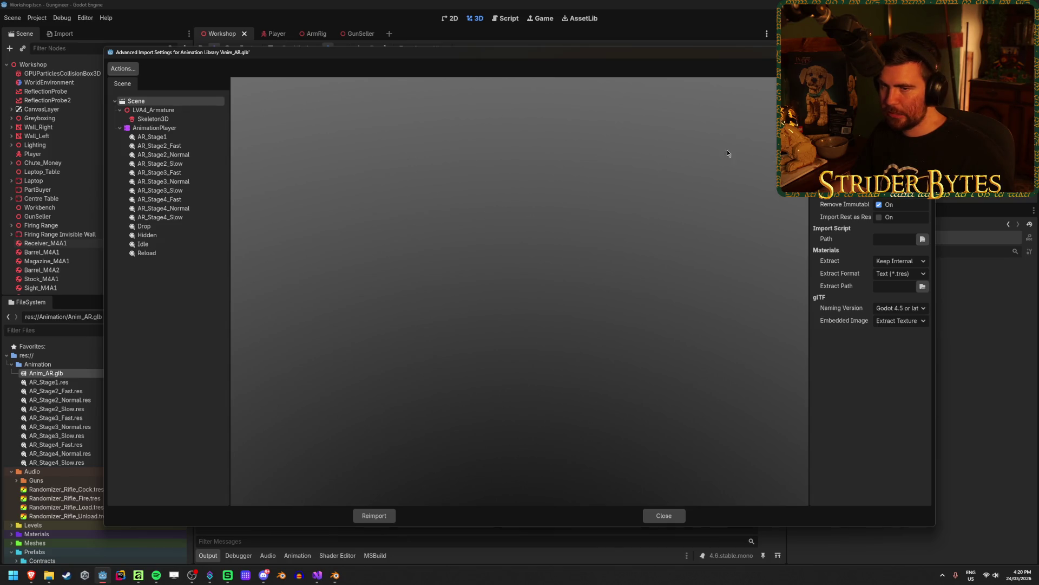
{"action": "left_click", "coordinate": [374, 516]}
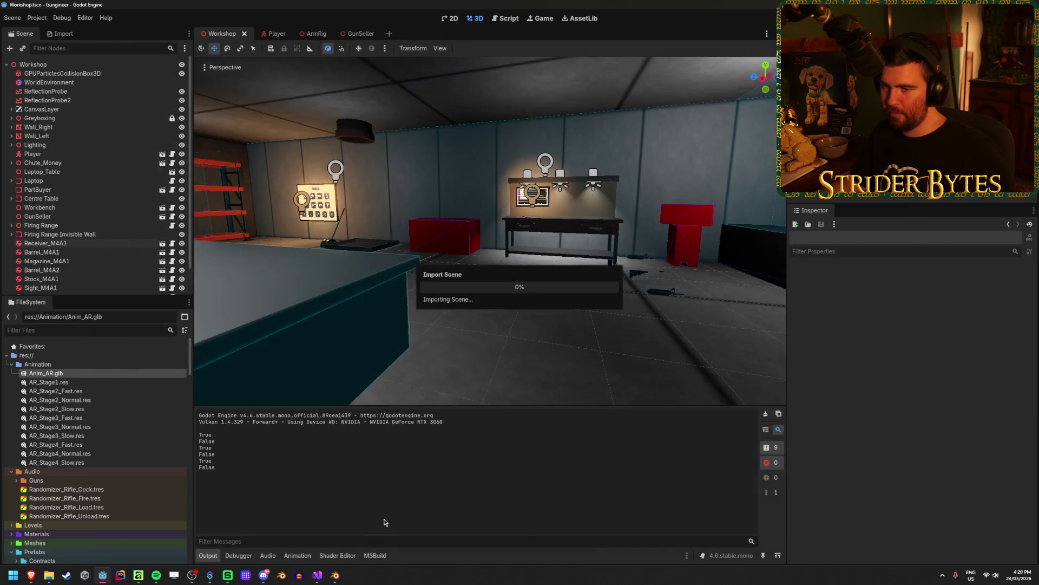
{"action": "key", "text": "F5"}
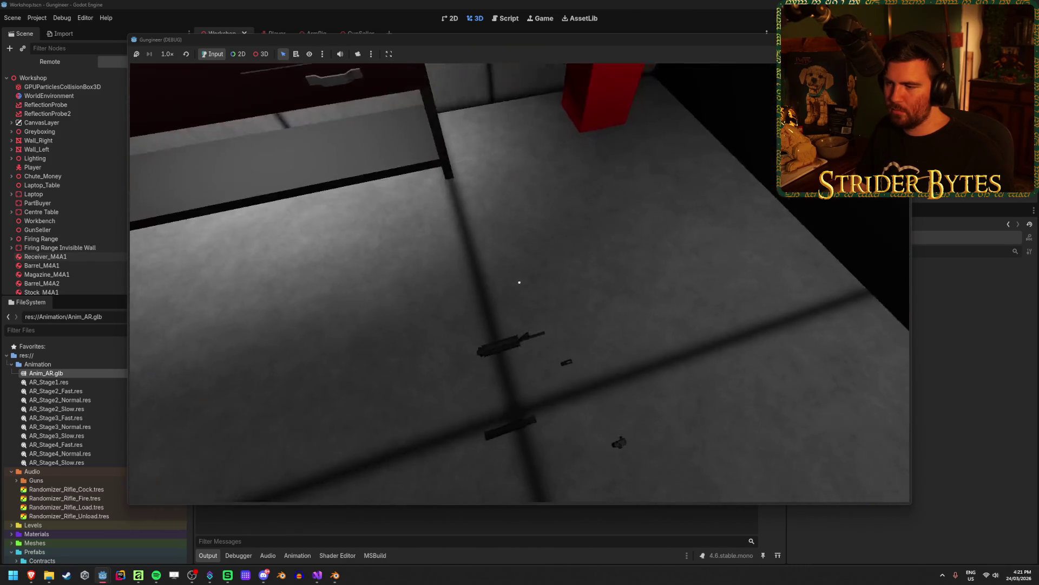
Equip the rifle with 1, reload it with R, then stop the game.
{"action": "key", "text": "1"}
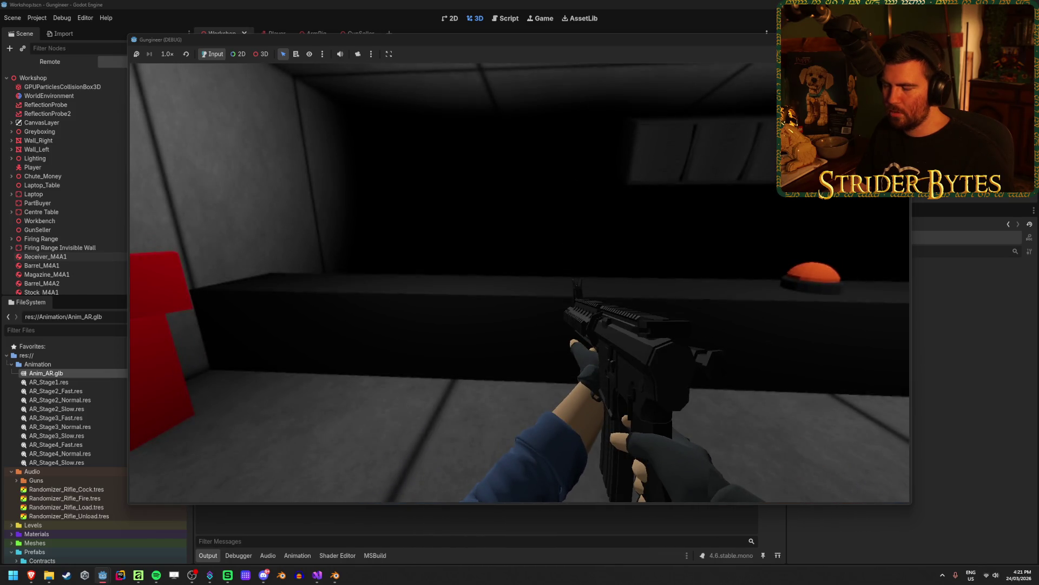
{"action": "key", "text": "r"}
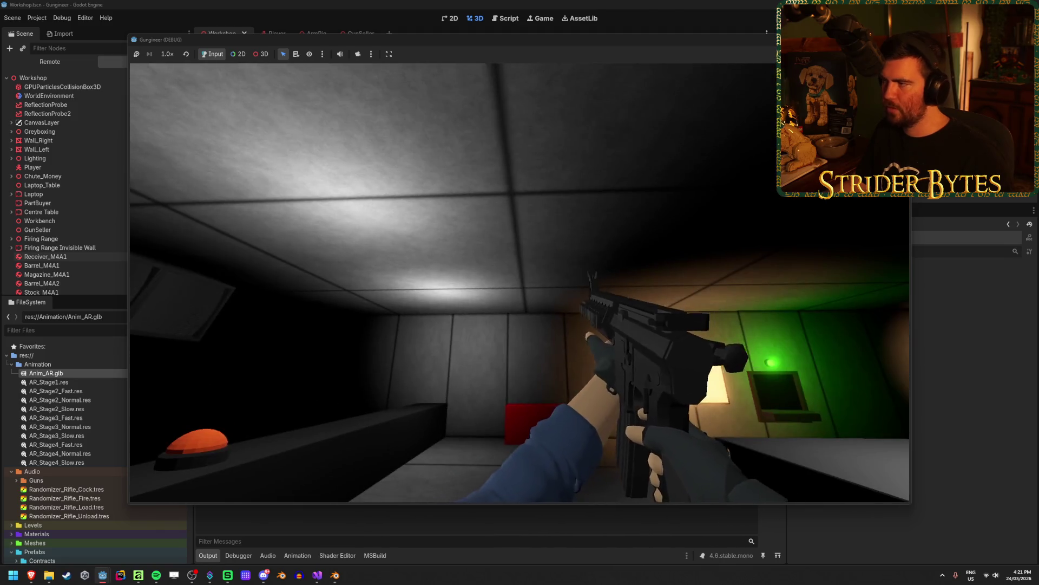
{"action": "key", "text": "F8"}
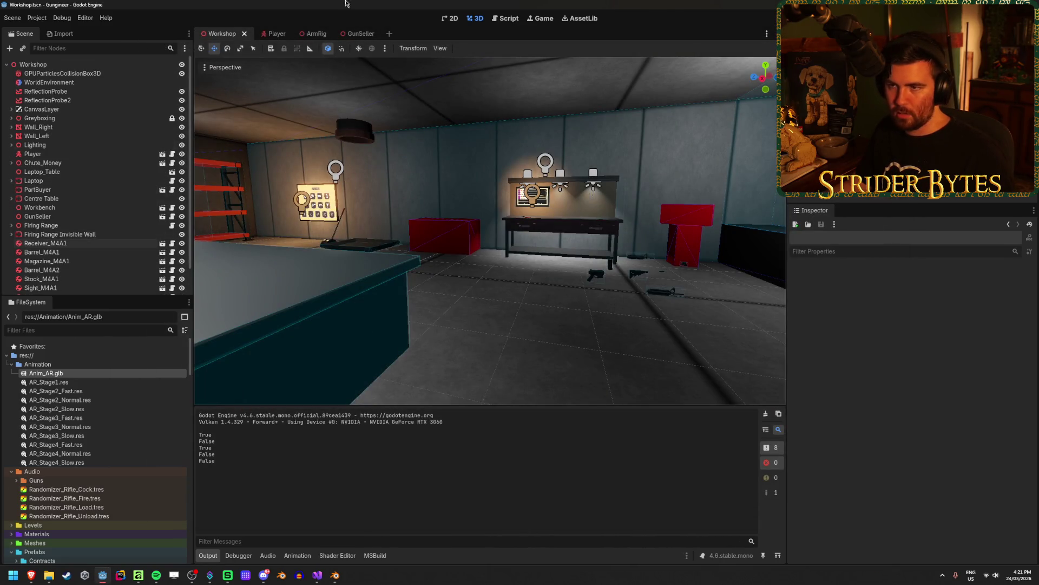
Review the Player AnimationTree state machine and its Idle node, then bring Blender forward.
{"action": "left_click", "coordinate": [273, 33]}
{"action": "left_click", "coordinate": [56, 226]}
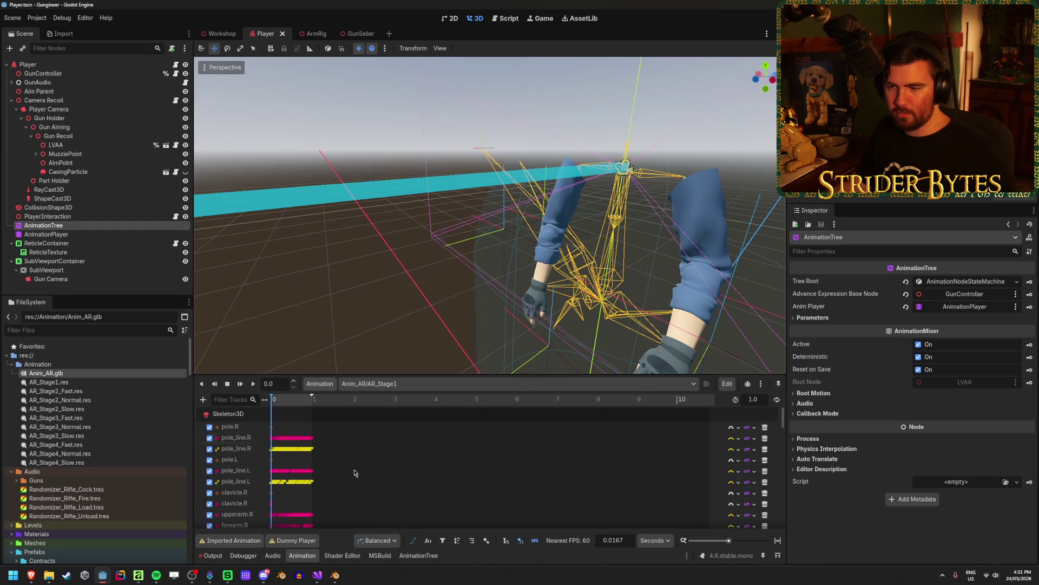
{"action": "left_click", "coordinate": [419, 556]}
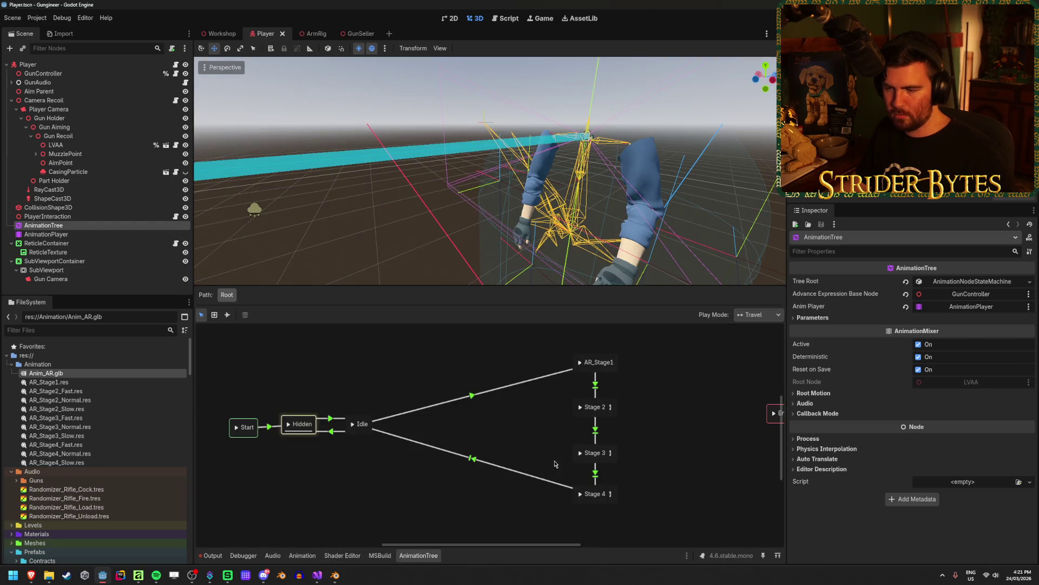
{"action": "left_click", "coordinate": [363, 423]}
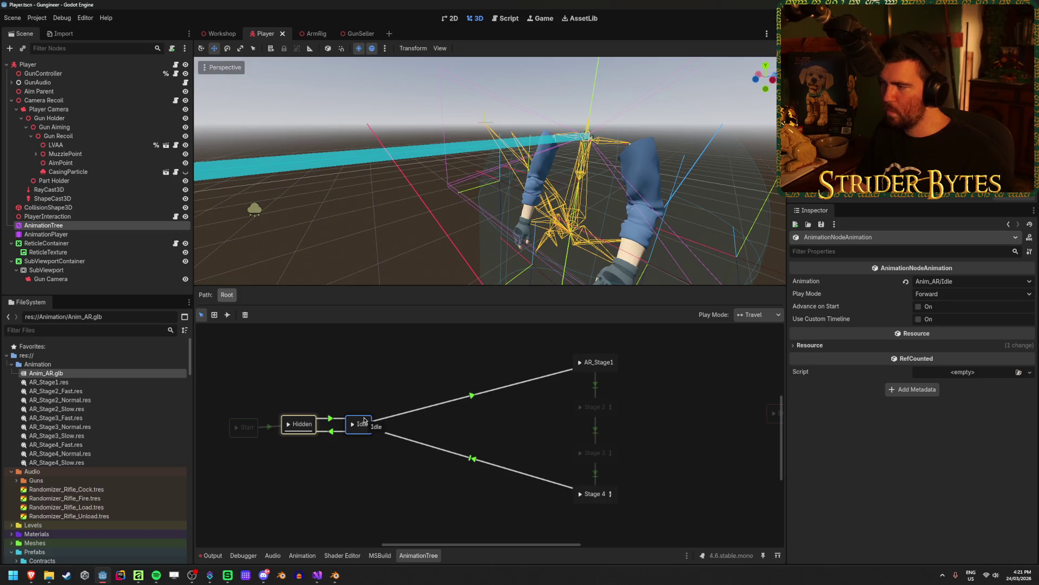
{"action": "left_click", "coordinate": [334, 575]}
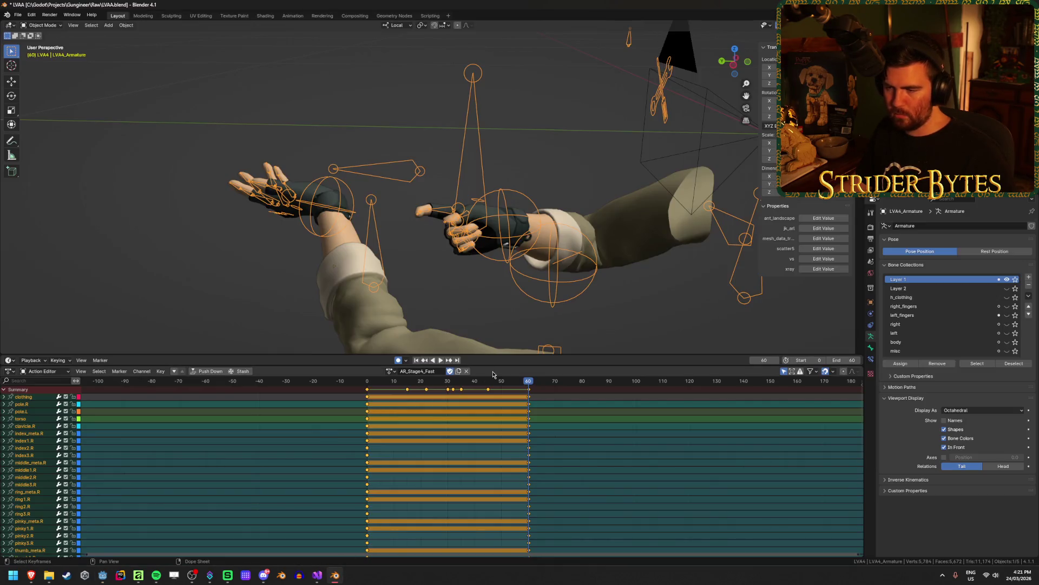
Load the Idle action, enter Pose Mode and copy the Idle pose.
{"action": "left_click", "coordinate": [391, 372]}
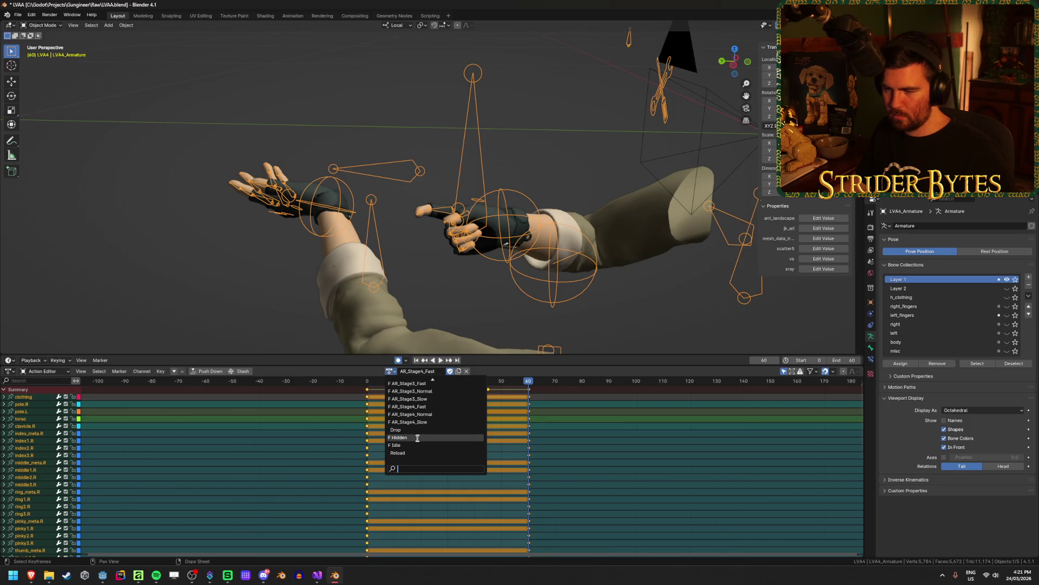
{"action": "left_click", "coordinate": [417, 446]}
{"action": "mouse_move", "coordinate": [217, 203]}
{"action": "left_mouse_down"}
{"action": "mouse_move", "coordinate": [279, 232]}
{"action": "mouse_move", "coordinate": [237, 242]}
{"action": "mouse_move", "coordinate": [256, 243]}
{"action": "mouse_move", "coordinate": [273, 213]}
{"action": "left_mouse_up"}
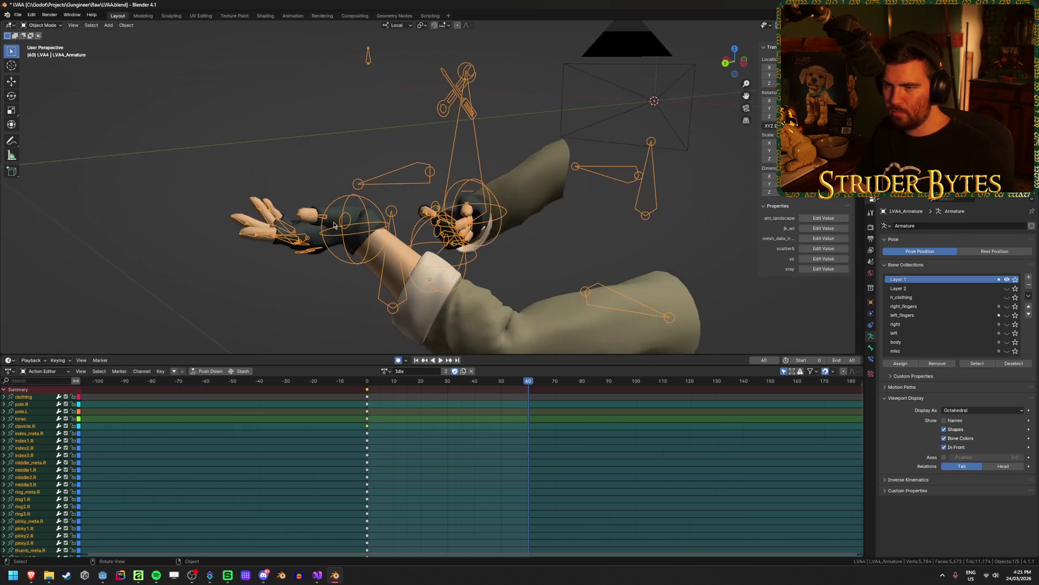
{"action": "right_click", "coordinate": [273, 212]}
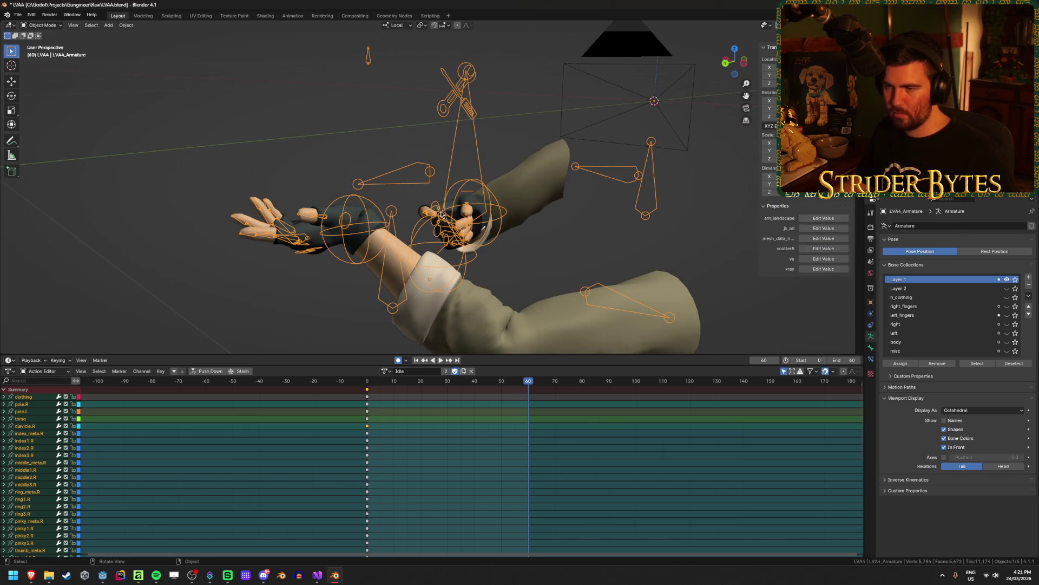
{"action": "key", "text": "ctrl+Tab"}
{"action": "left_click_drag", "start_coordinate": [362, 225], "coordinate": [345, 237]}
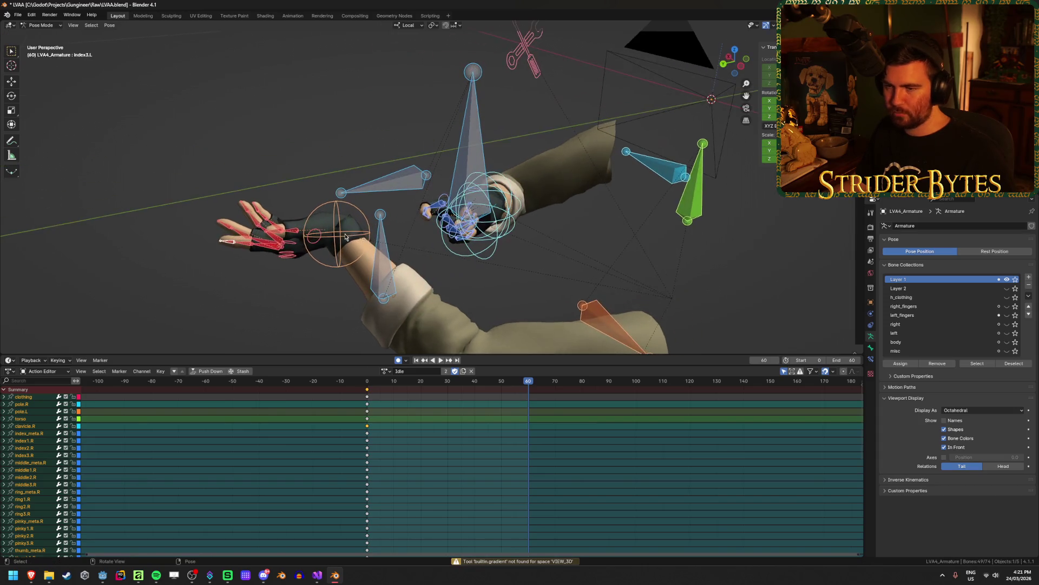
{"action": "scroll", "coordinate": [474, 243], "scroll_direction": "down", "scroll_amount": 2}
{"action": "key", "text": "ctrl+c"}
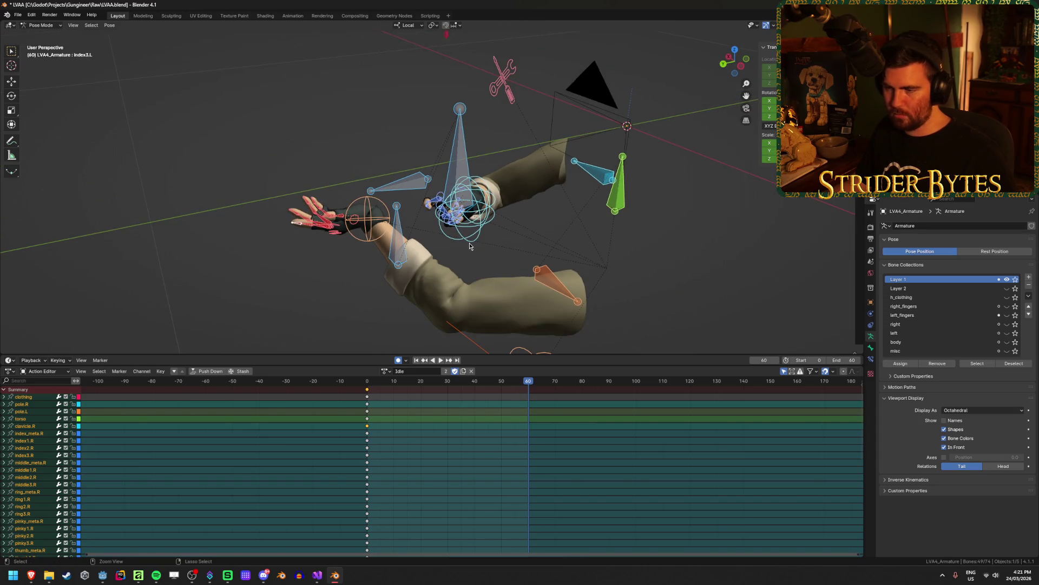
Switch to AR_Stage4_Slow, move to its end at frame 150 and play it.
{"action": "left_click", "coordinate": [385, 371]}
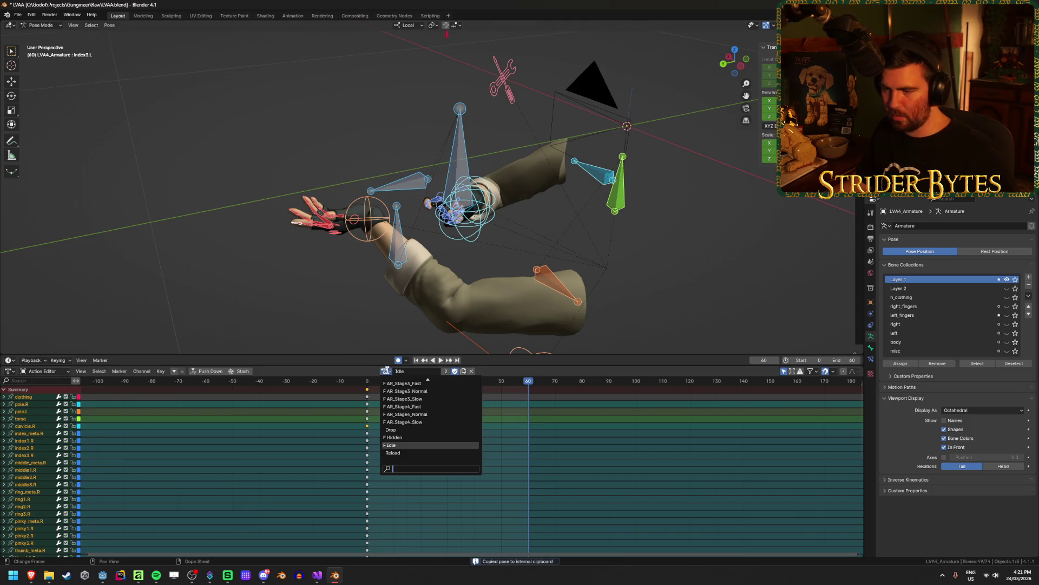
{"action": "left_click", "coordinate": [412, 422]}
{"action": "left_click_drag", "start_coordinate": [524, 387], "coordinate": [797, 387]}
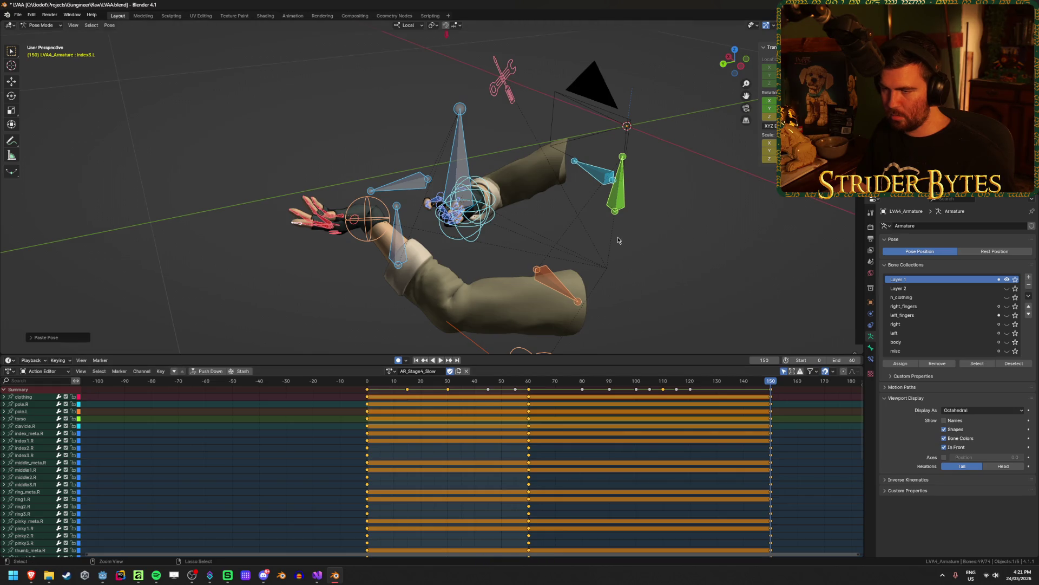
{"action": "key", "text": "space"}
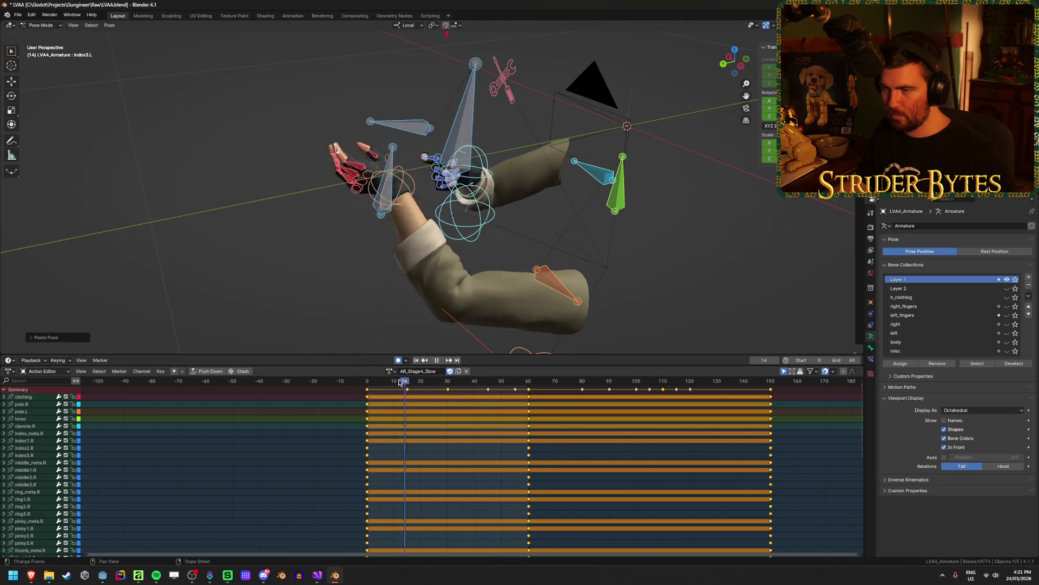
{"action": "left_click_drag", "start_coordinate": [520, 390], "coordinate": [771, 394]}
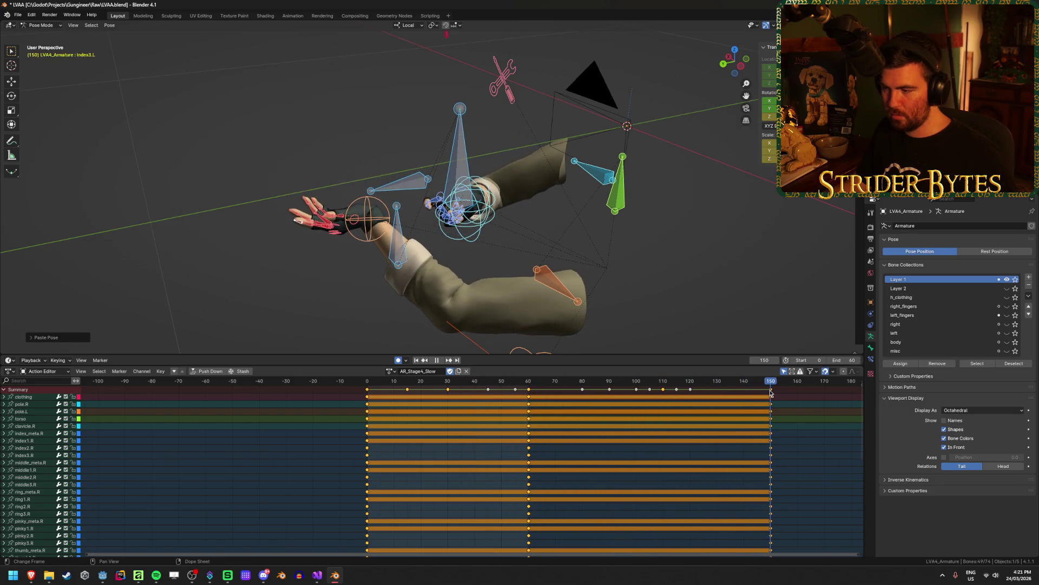
Load the AR_Stage4_Normal action and jump to frame 90.
{"action": "left_click", "coordinate": [394, 375]}
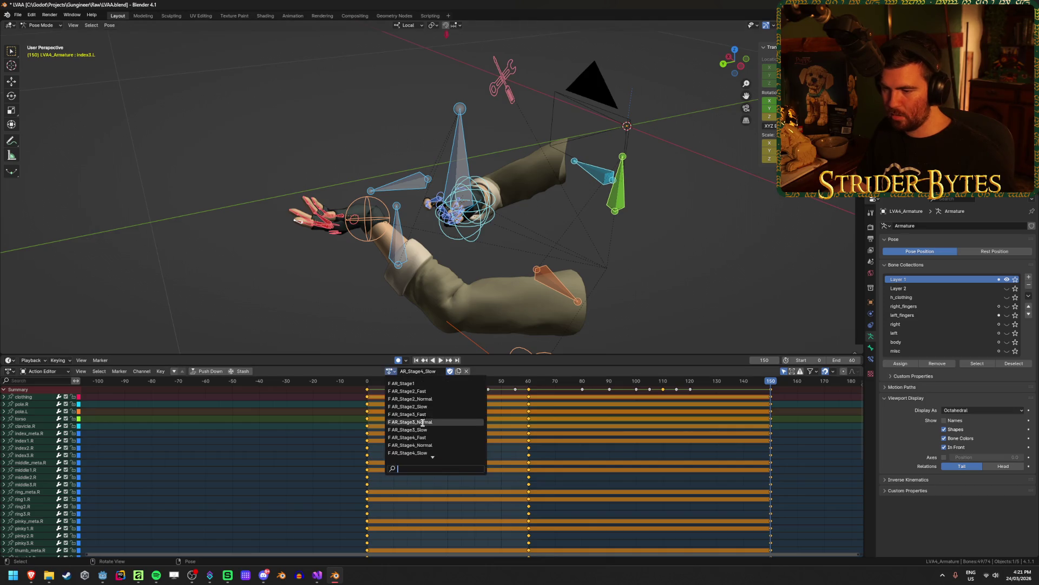
{"action": "left_click", "coordinate": [428, 442]}
{"action": "left_click", "coordinate": [595, 385]}
{"action": "left_click_drag", "start_coordinate": [595, 385], "coordinate": [609, 386]}
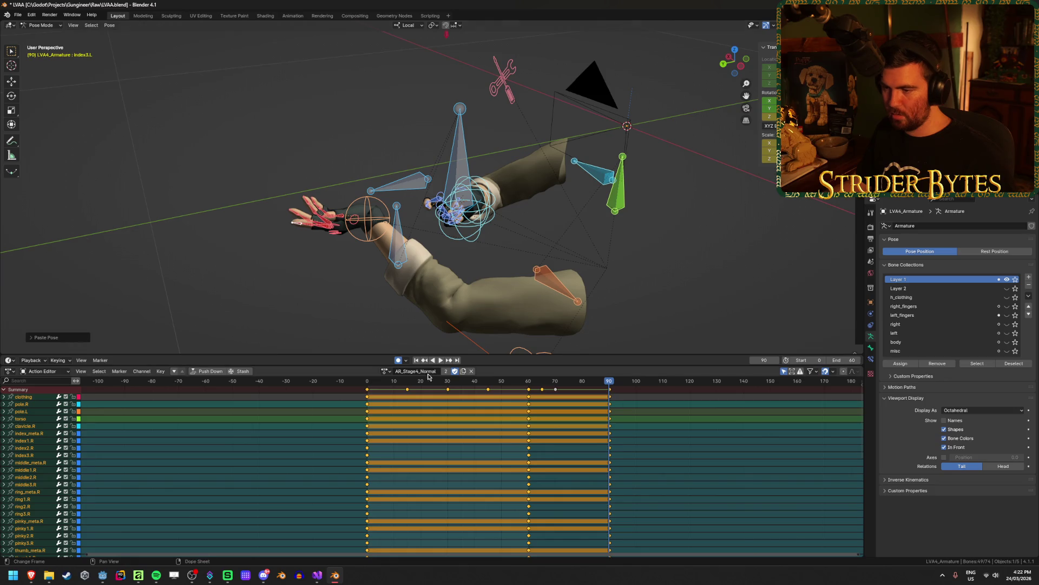
Switch to AR_Stage4_Fast, play and scrub it, stopping around frame 45.
{"action": "left_click", "coordinate": [385, 375]}
{"action": "left_click", "coordinate": [417, 445]}
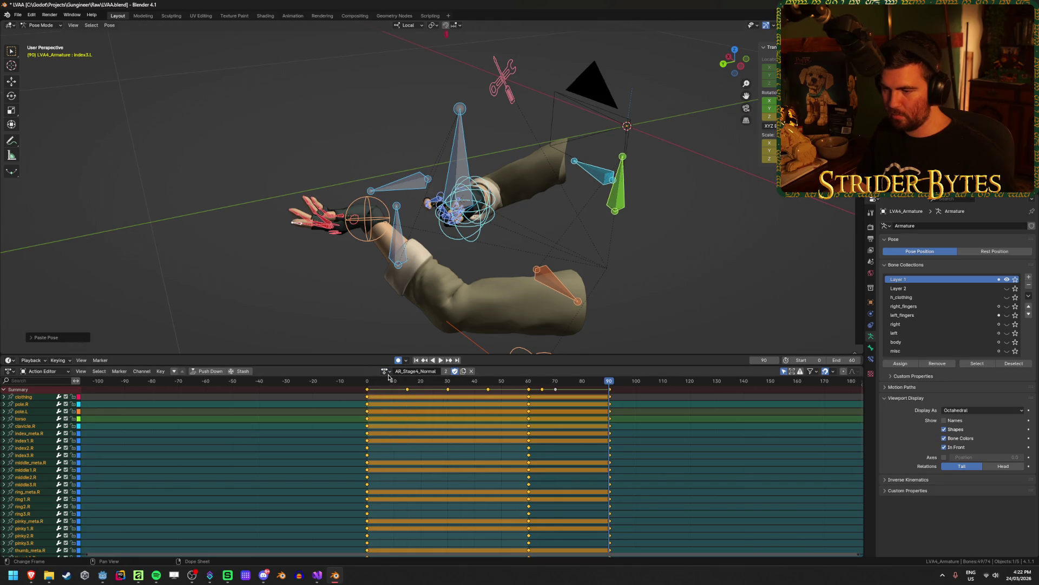
{"action": "left_click", "coordinate": [388, 377]}
{"action": "left_click", "coordinate": [417, 434]}
{"action": "key", "text": "space"}
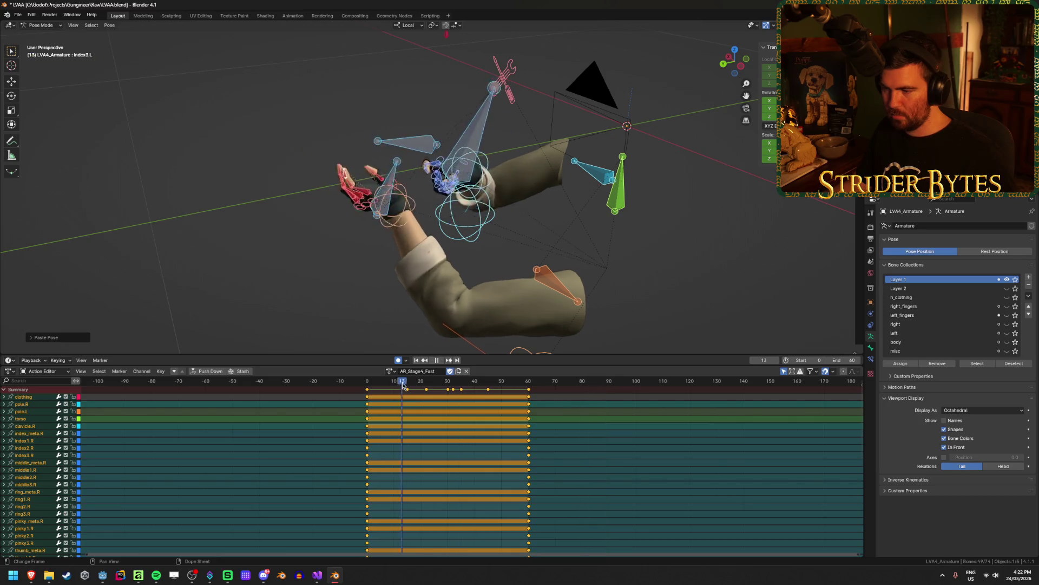
{"action": "left_click_drag", "start_coordinate": [402, 385], "coordinate": [506, 390]}
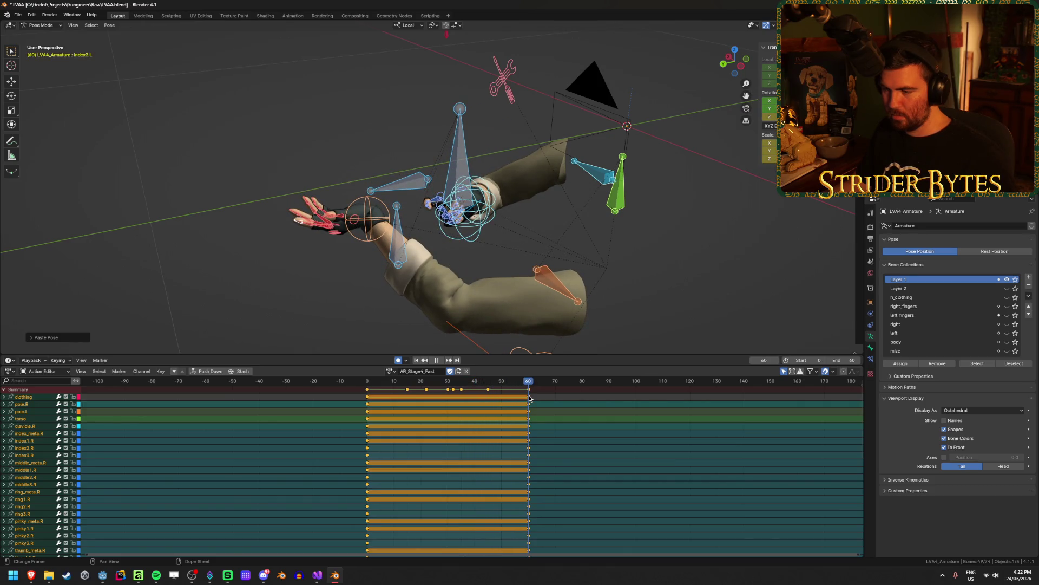
{"action": "mouse_move", "coordinate": [492, 408]}
{"action": "left_mouse_down"}
{"action": "mouse_move", "coordinate": [471, 407]}
{"action": "mouse_move", "coordinate": [492, 409]}
{"action": "left_mouse_up"}
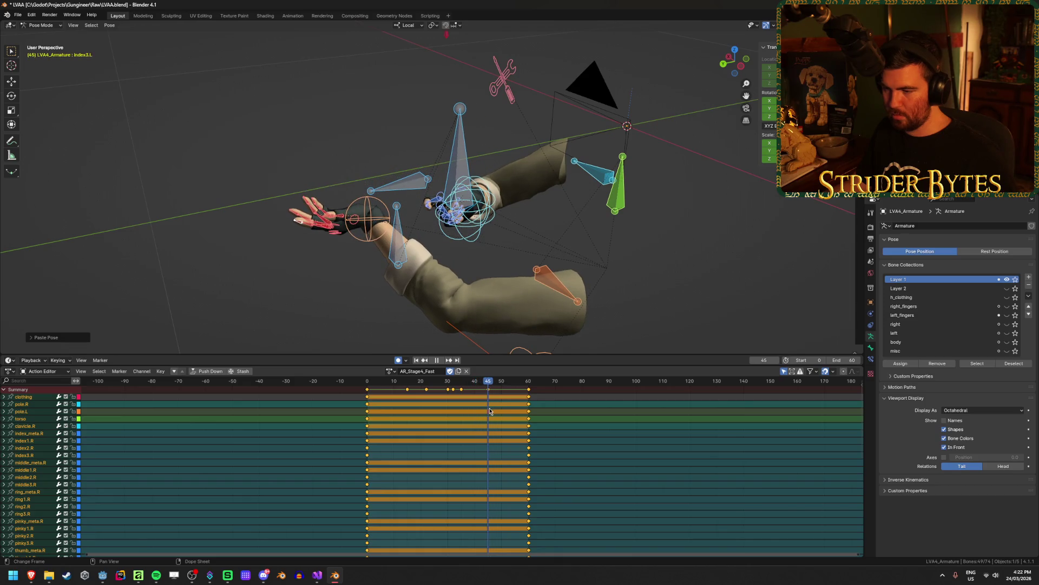
{"action": "key", "text": "ctrl+v"}
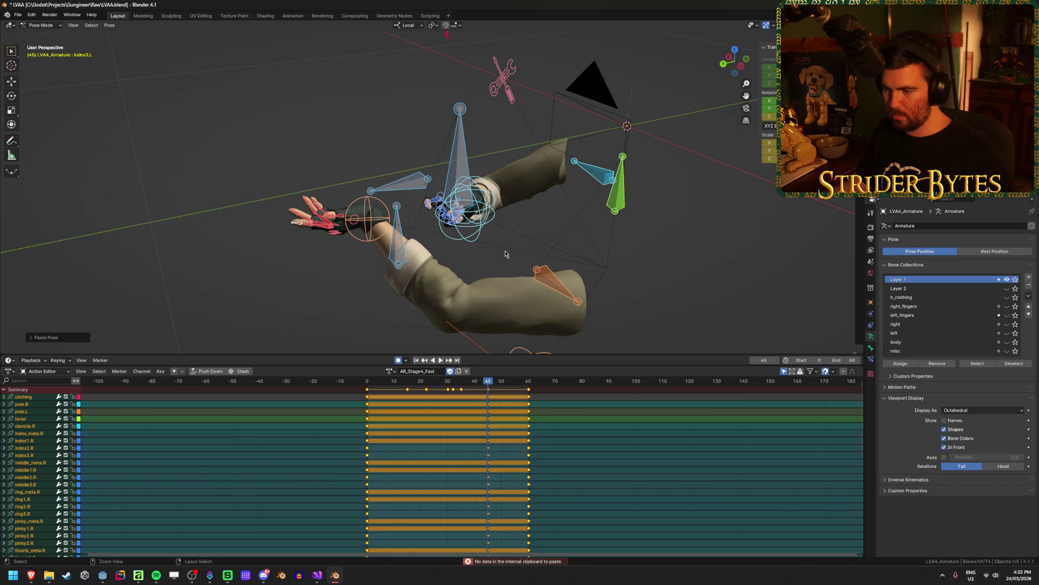
Delete AR_Stage4_Fast's keyframes after frame 45 and save the blend file.
{"action": "key", "text": "bracketright"}
{"action": "key", "text": "x"}
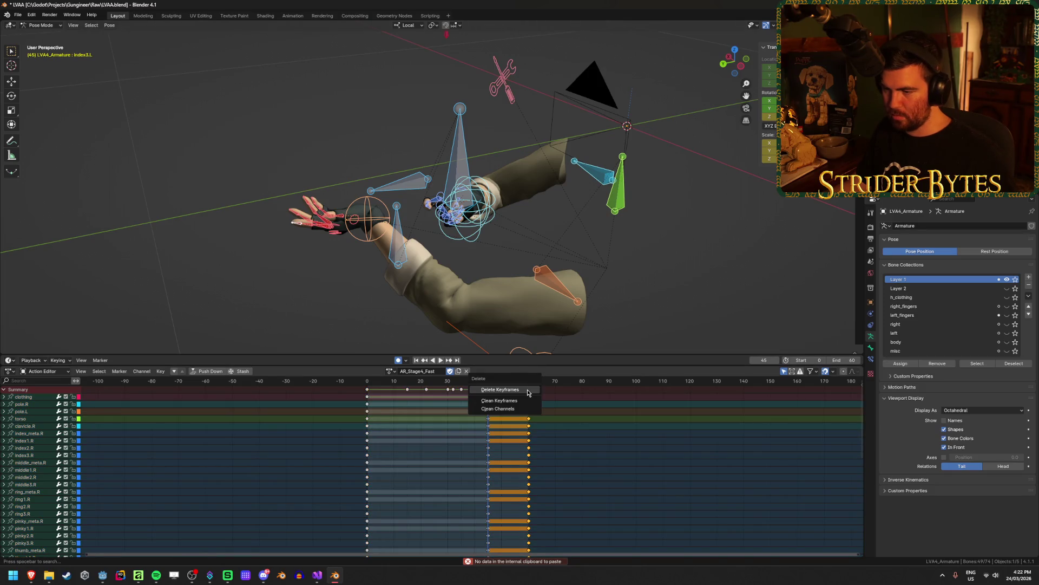
{"action": "left_click", "coordinate": [527, 388]}
{"action": "scroll", "coordinate": [530, 429], "scroll_direction": "down", "scroll_amount": 10}
{"action": "scroll", "coordinate": [520, 432], "scroll_direction": "up", "scroll_amount": 10}
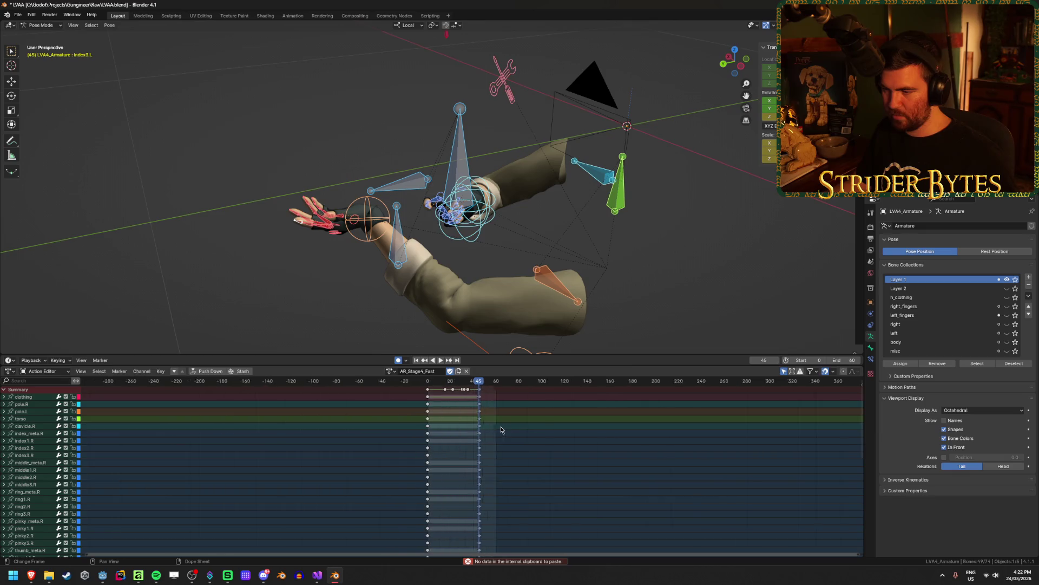
{"action": "key", "text": "ctrl+s"}
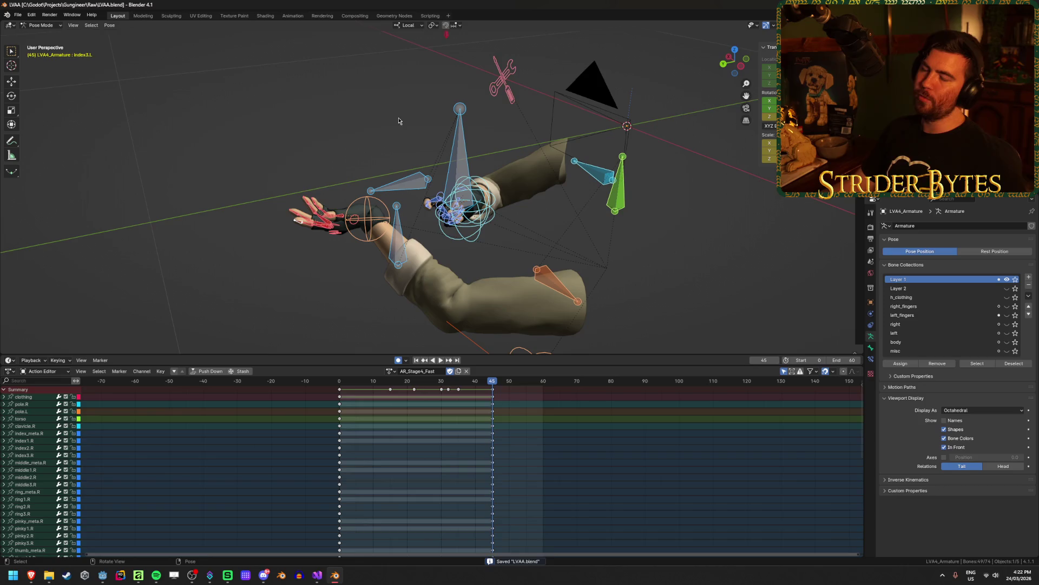
Scrub the trimmed action, then load Idle and select all its bones.
{"action": "left_click", "coordinate": [402, 383]}
{"action": "mouse_move", "coordinate": [402, 385]}
{"action": "left_mouse_down"}
{"action": "mouse_move", "coordinate": [371, 384]}
{"action": "mouse_move", "coordinate": [496, 388]}
{"action": "left_mouse_up"}
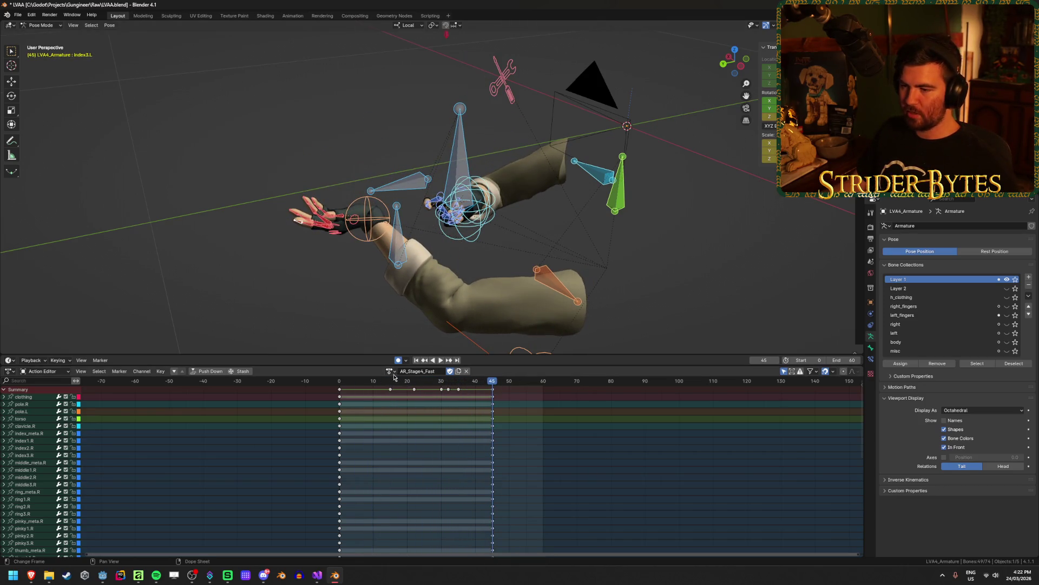
{"action": "left_click", "coordinate": [393, 373]}
{"action": "left_click", "coordinate": [409, 446]}
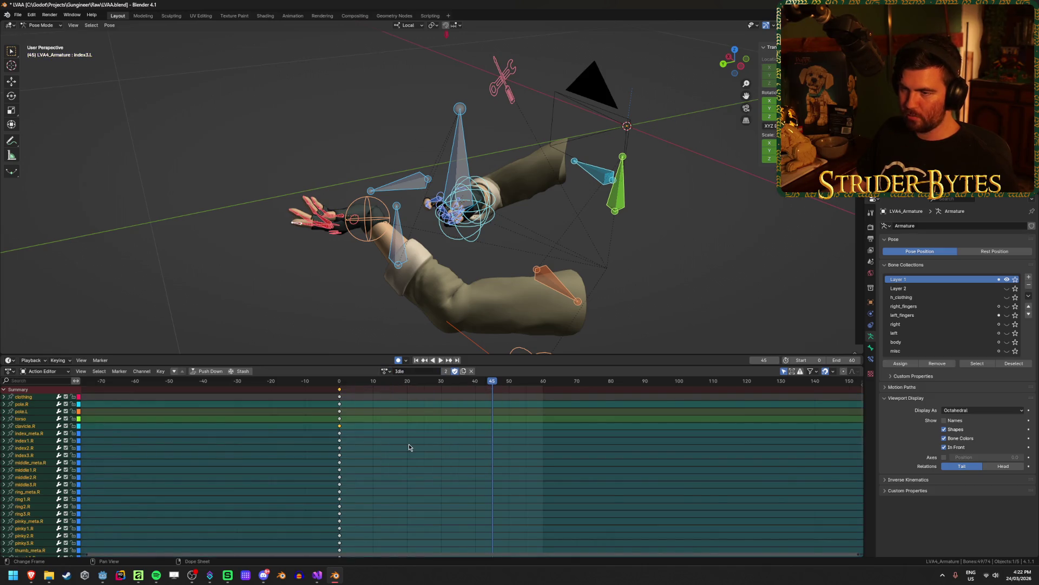
{"action": "mouse_move", "coordinate": [357, 266]}
{"action": "left_mouse_down"}
{"action": "mouse_move", "coordinate": [343, 255]}
{"action": "mouse_move", "coordinate": [352, 238]}
{"action": "mouse_move", "coordinate": [385, 271]}
{"action": "left_mouse_up"}
{"action": "scroll", "coordinate": [385, 271], "scroll_direction": "up", "scroll_amount": 4}
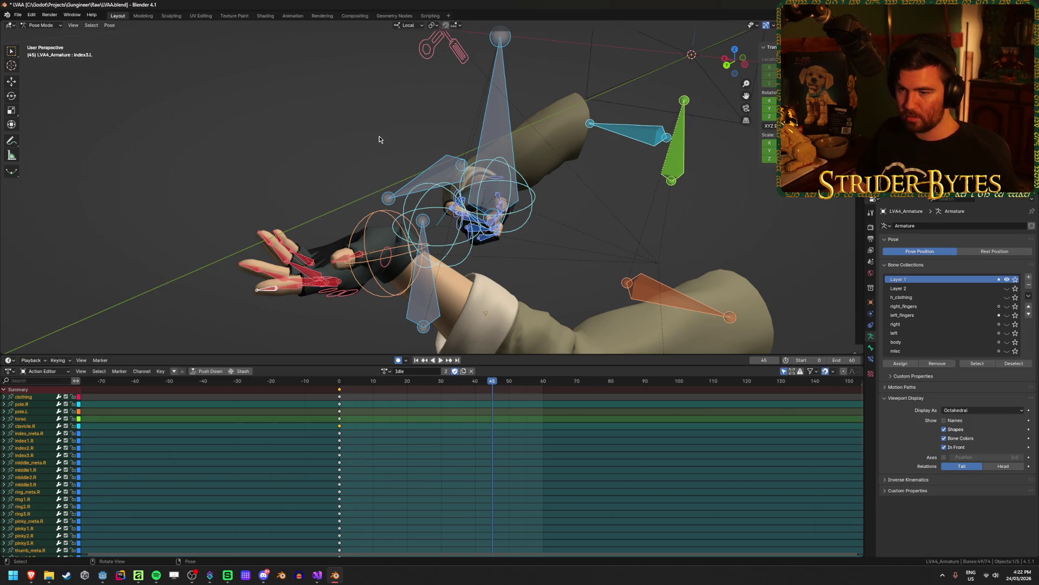
{"action": "left_click", "coordinate": [328, 157]}
{"action": "left_click", "coordinate": [299, 289]}
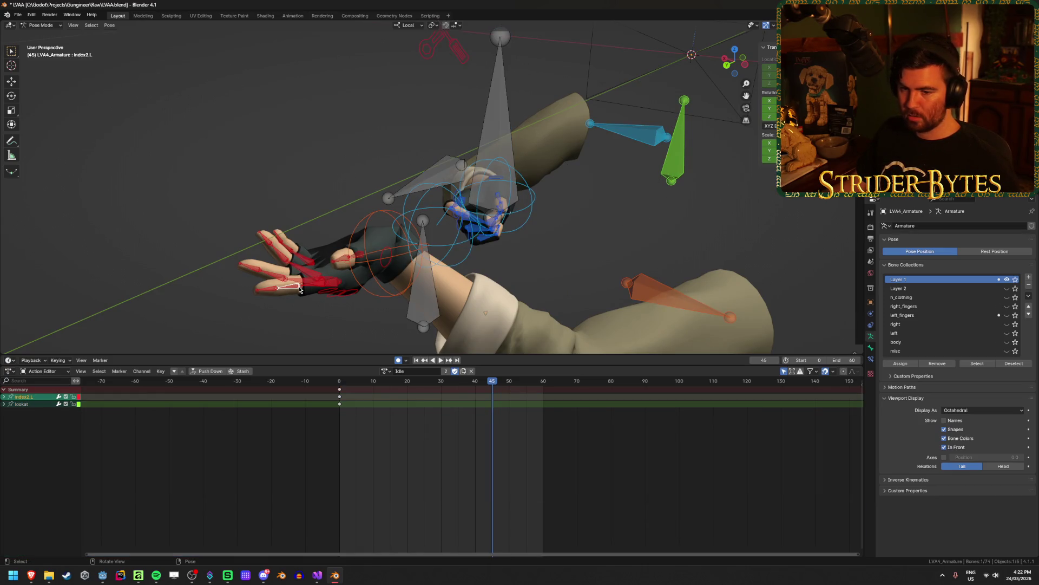
{"action": "key", "text": "a"}
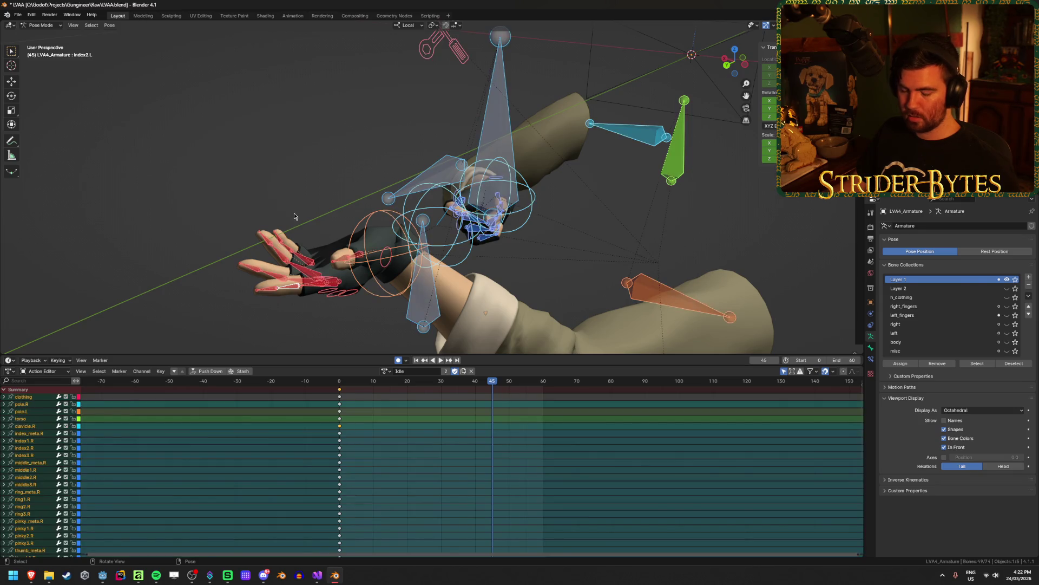
Paste the Idle pose onto AR_Stage4_Fast and save the blend file.
{"action": "left_click", "coordinate": [385, 372]}
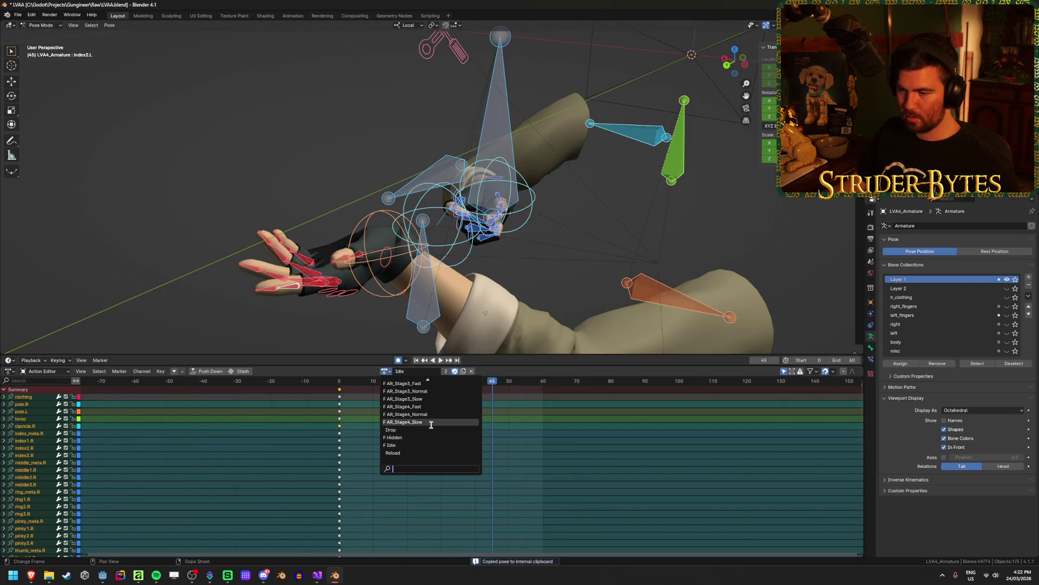
{"action": "left_click", "coordinate": [422, 406]}
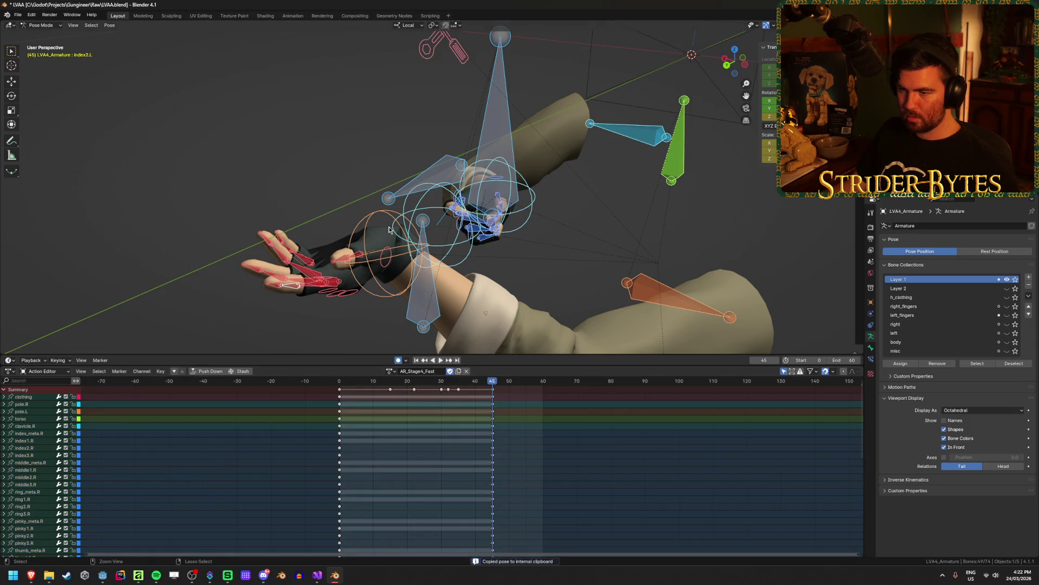
{"action": "key", "text": "ctrl+v"}
{"action": "key", "text": "ctrl+z"}
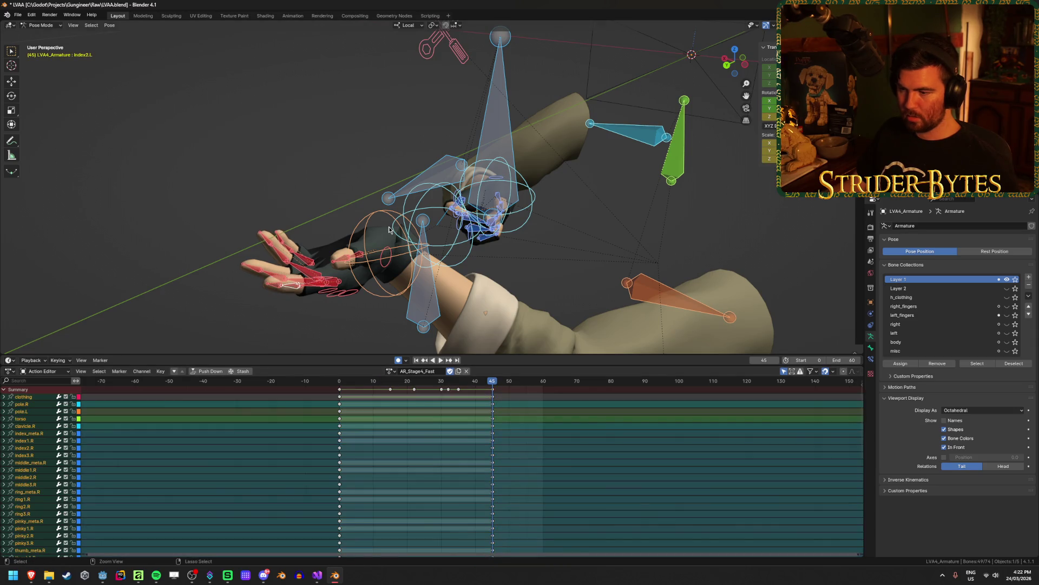
{"action": "key", "text": "ctrl+v"}
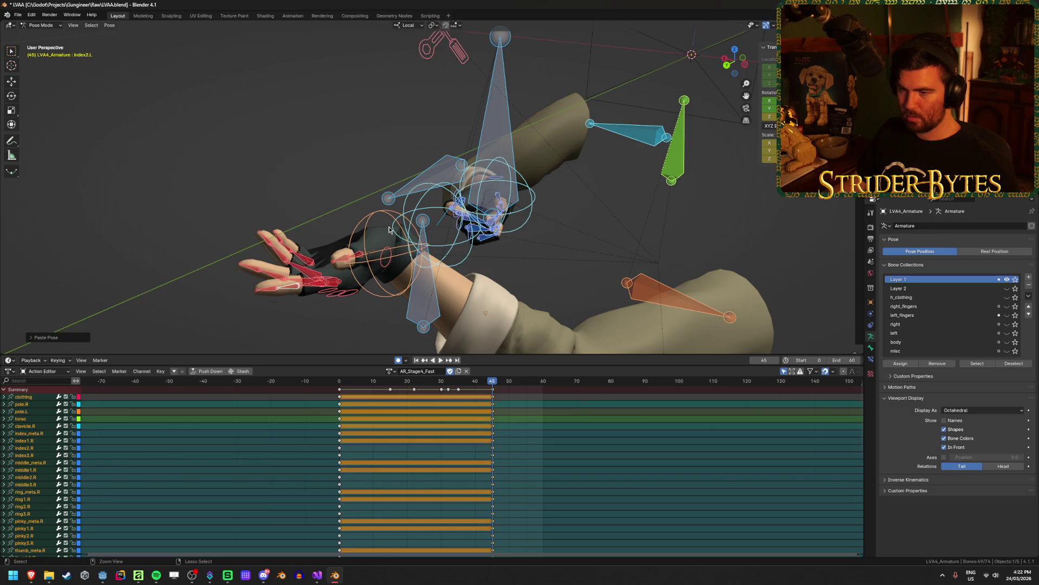
{"action": "key", "text": "ctrl+s"}
Cycle through the Normal, Fast, Idle and Slow actions, then preview AR_Stage4_Normal.
{"action": "left_click", "coordinate": [389, 371]}
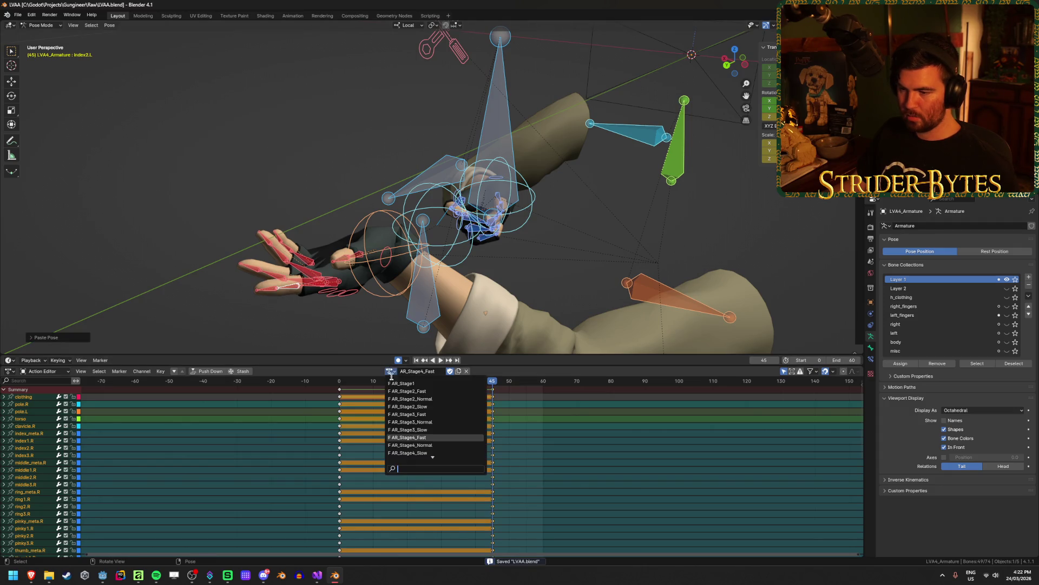
{"action": "left_click", "coordinate": [406, 445]}
{"action": "left_click", "coordinate": [387, 372]}
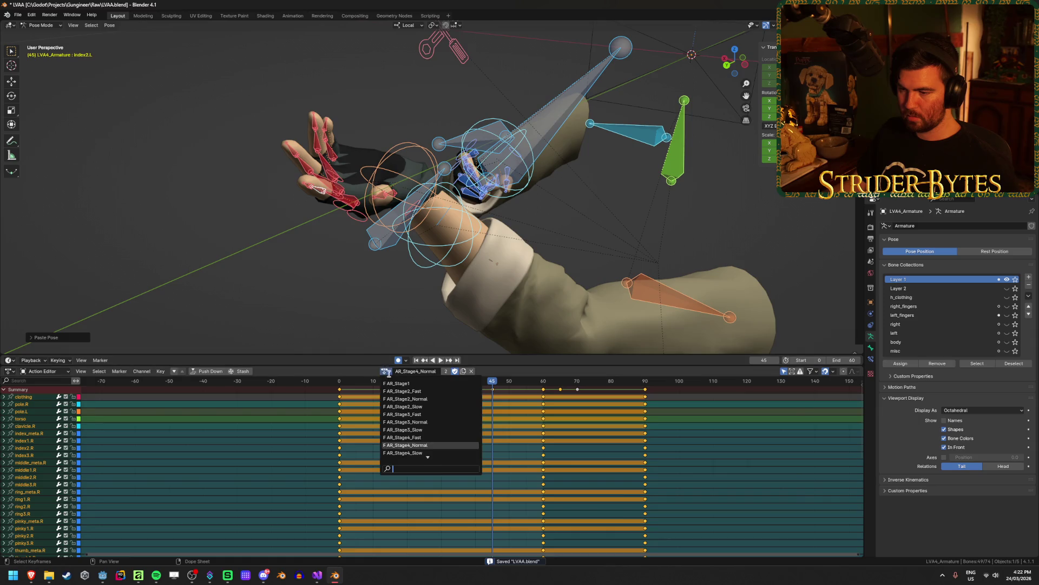
{"action": "left_click", "coordinate": [406, 437]}
{"action": "left_click", "coordinate": [389, 372]}
{"action": "left_click", "coordinate": [410, 444]}
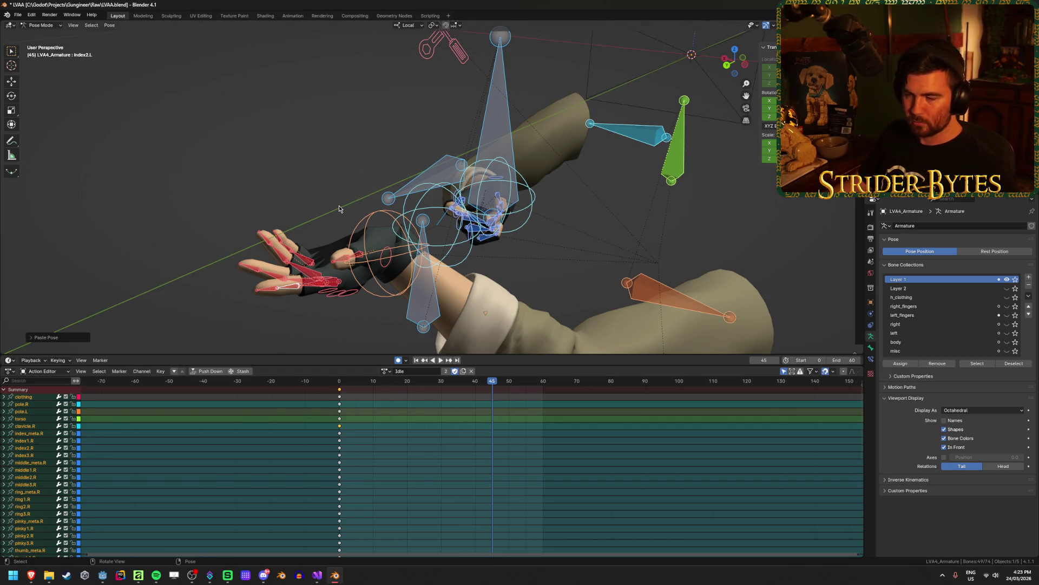
{"action": "left_click", "coordinate": [390, 372]}
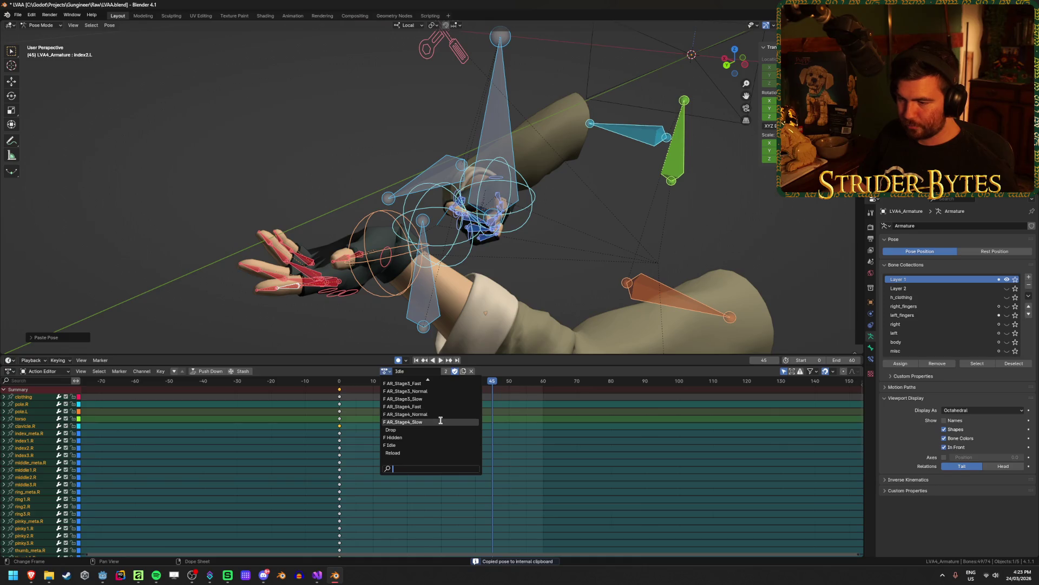
{"action": "left_click", "coordinate": [427, 422]}
{"action": "left_click", "coordinate": [389, 372]}
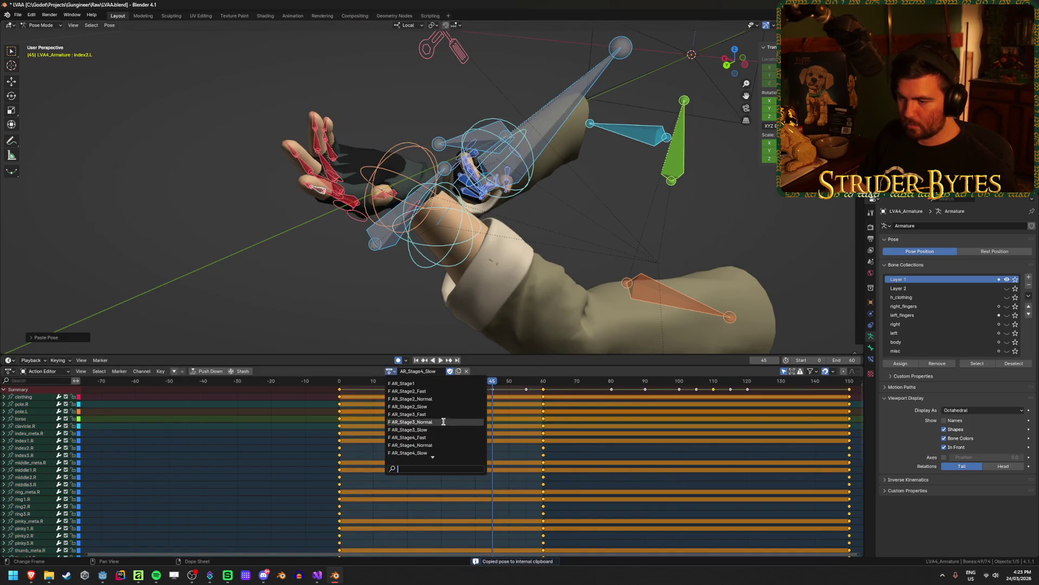
{"action": "left_click", "coordinate": [429, 444]}
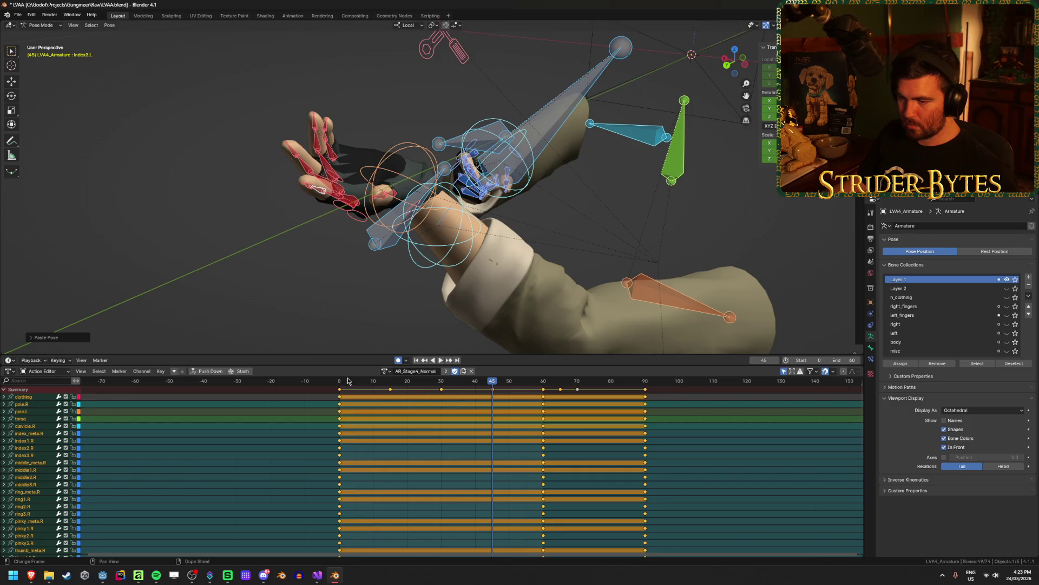
{"action": "key", "text": "space"}
Re-paste the Idle finger pose onto AR_Stage4_Fast, keeping it after undo and redo.
{"action": "left_click", "coordinate": [386, 371]}
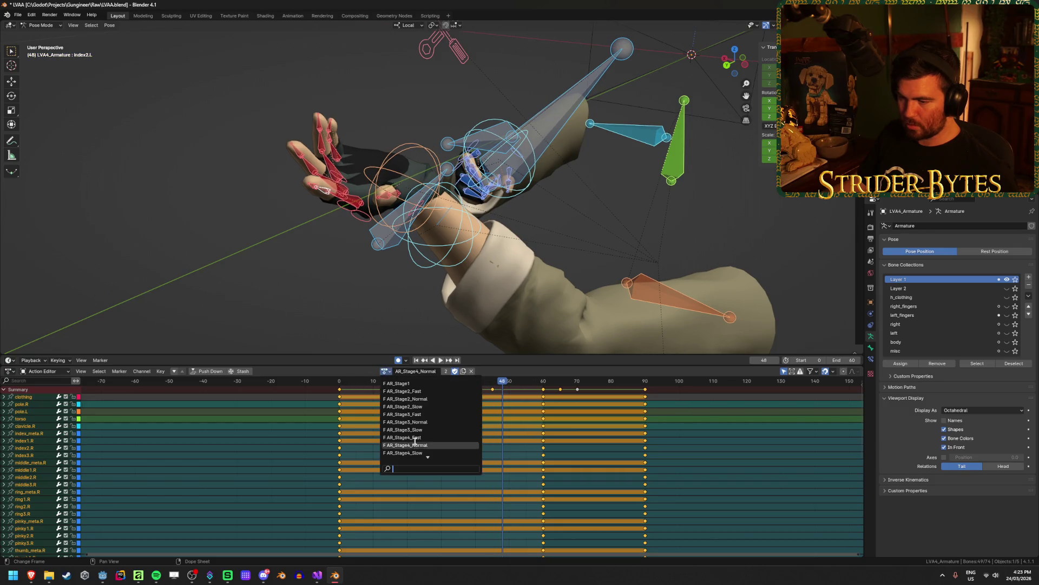
{"action": "left_click", "coordinate": [428, 441]}
{"action": "key", "text": "ctrl+v"}
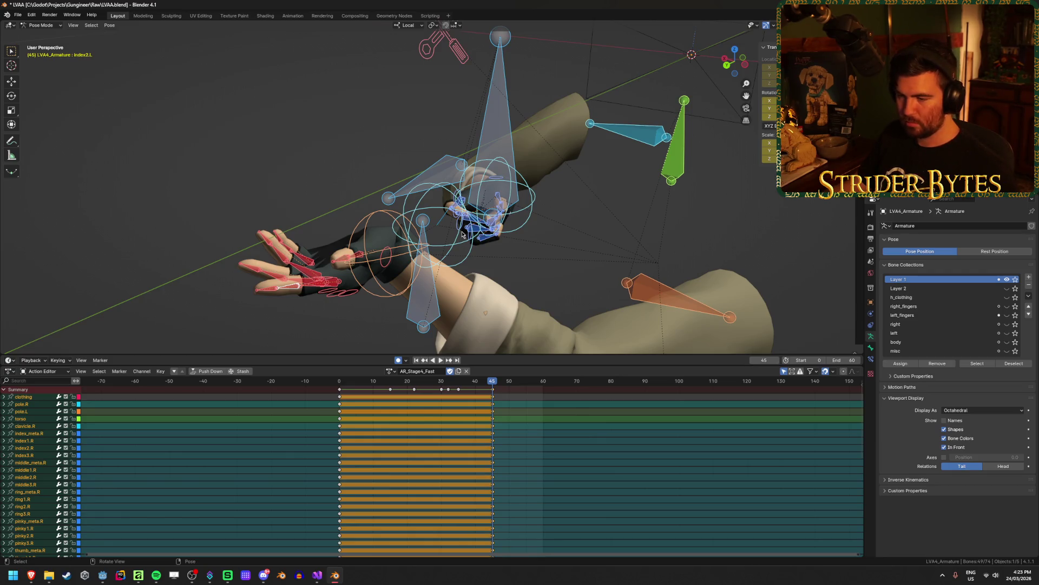
{"action": "key", "text": "ctrl+z"}
{"action": "key", "text": "ctrl+shift+z"}
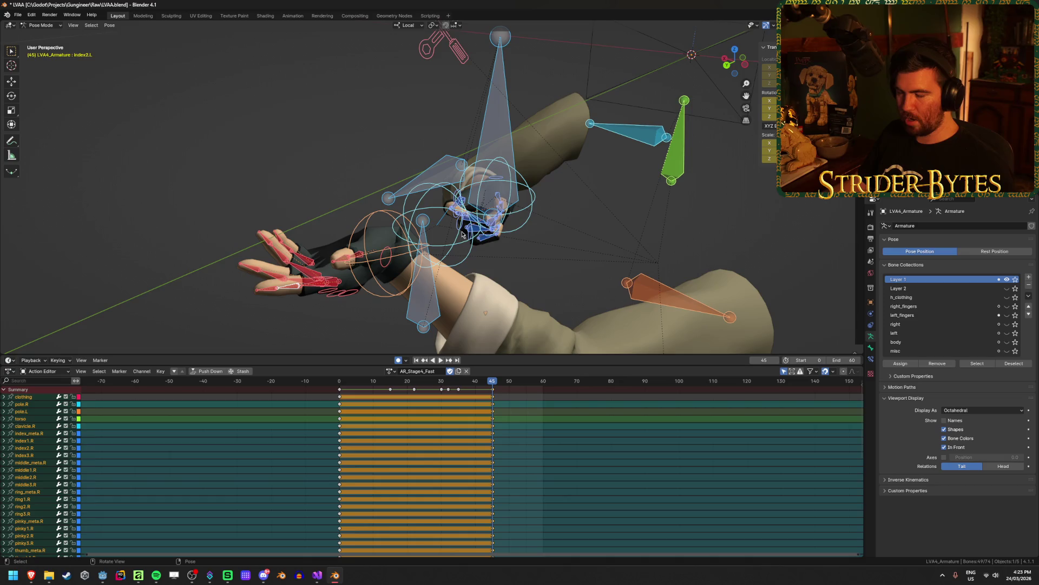
Paste the idle finger pose onto AR_Stage4_Normal at frame 90.
{"action": "left_click", "coordinate": [389, 370]}
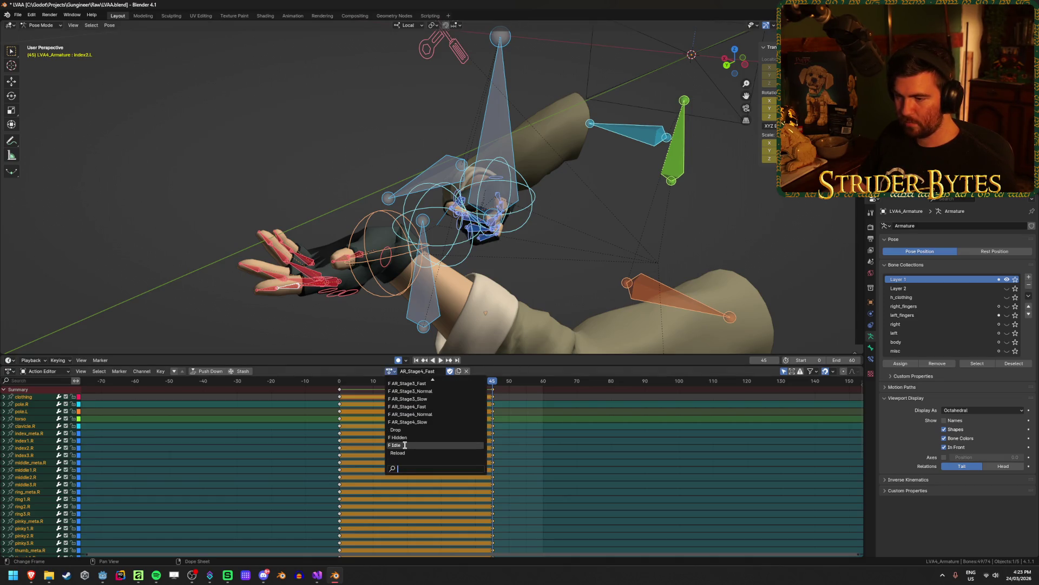
{"action": "left_click", "coordinate": [404, 445]}
{"action": "left_click", "coordinate": [385, 371]}
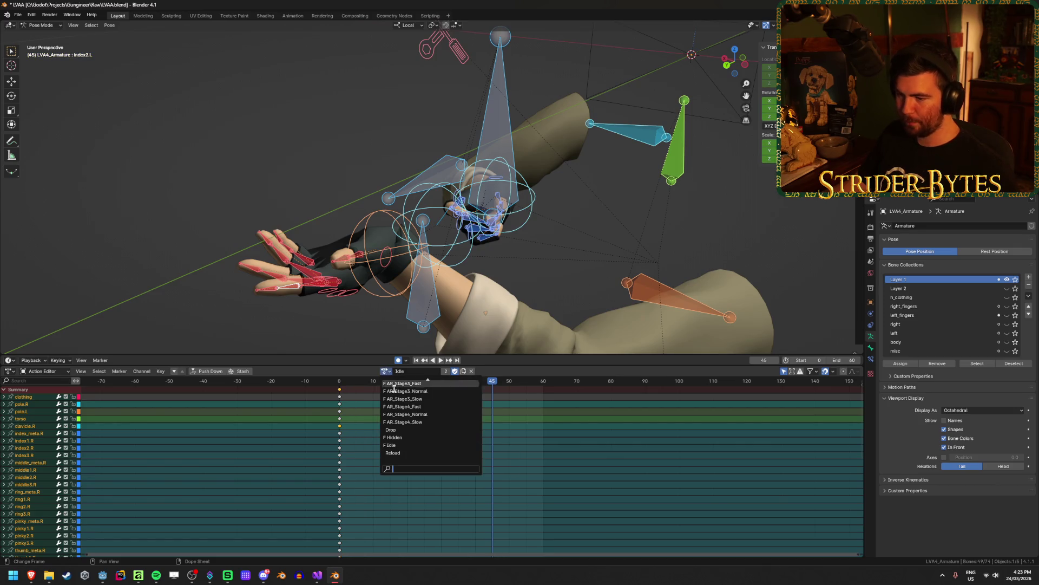
{"action": "left_click", "coordinate": [418, 405]}
{"action": "left_click", "coordinate": [385, 371]}
{"action": "left_click", "coordinate": [425, 445]}
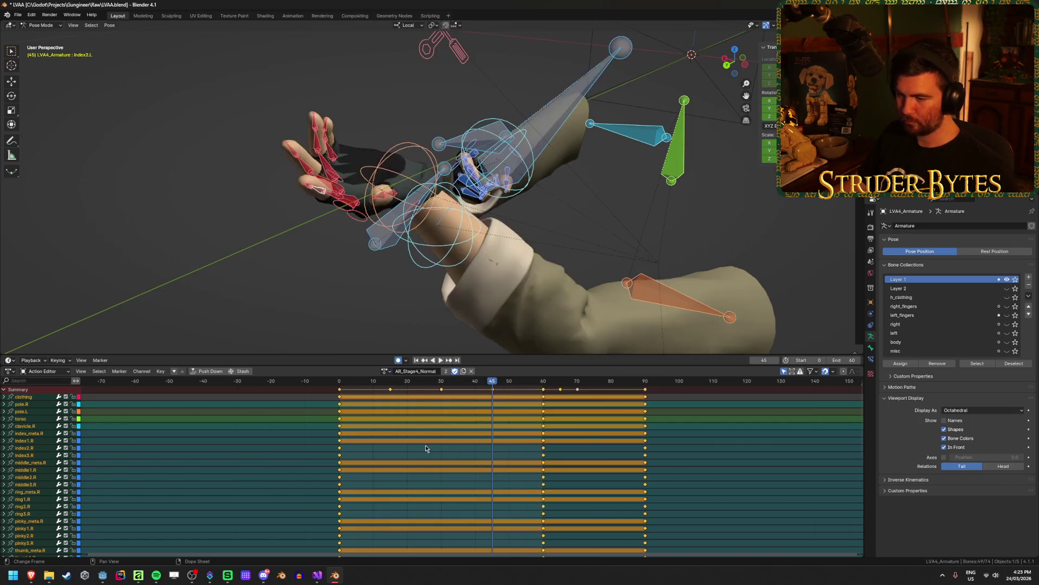
{"action": "left_click_drag", "start_coordinate": [494, 382], "coordinate": [646, 393]}
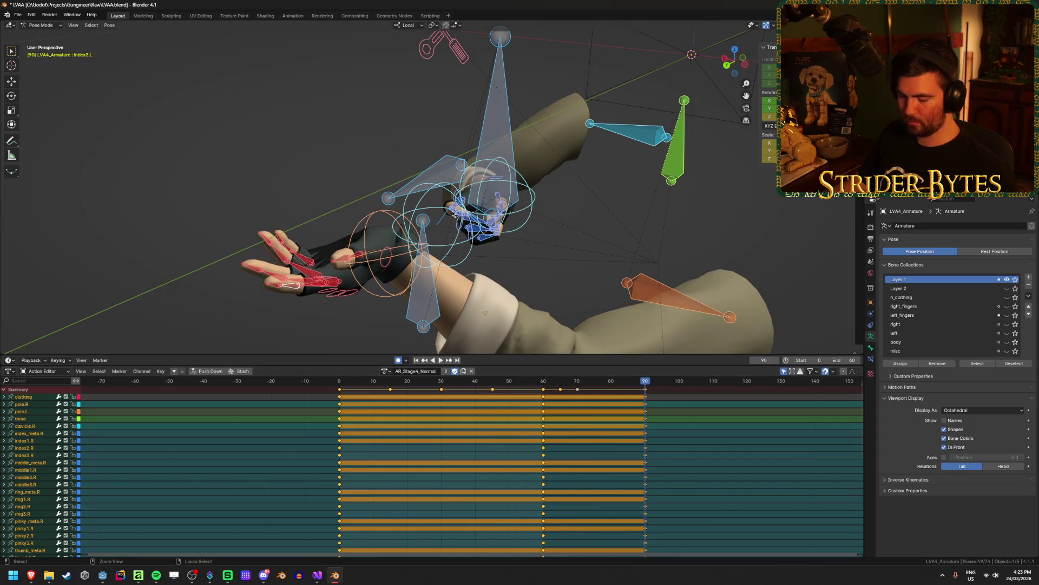
{"action": "key", "text": "ctrl+shift+v"}
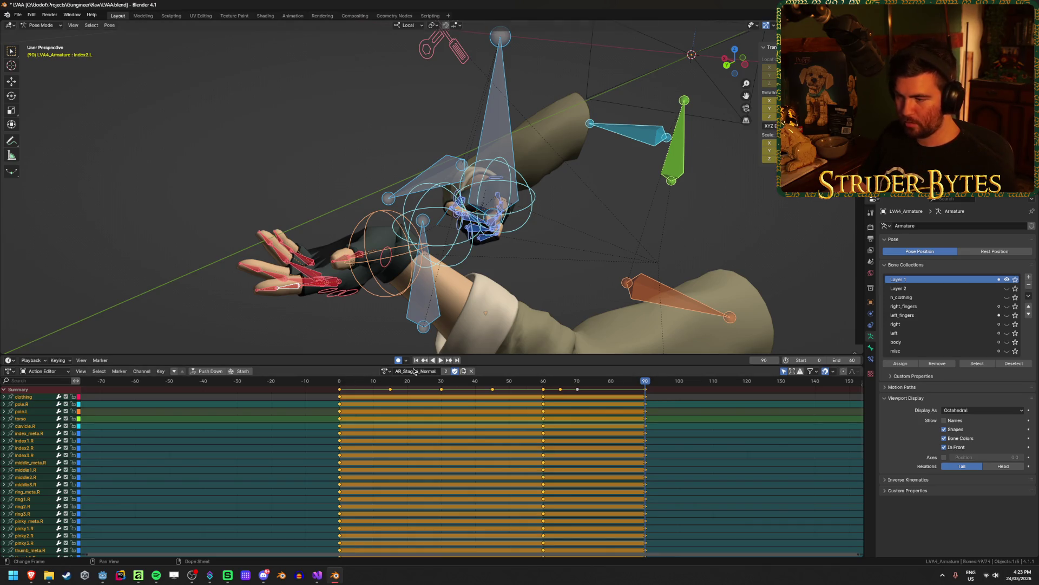
Paste the idle finger pose onto AR_Stage4_Slow at its final frame 150.
{"action": "left_click", "coordinate": [384, 371]}
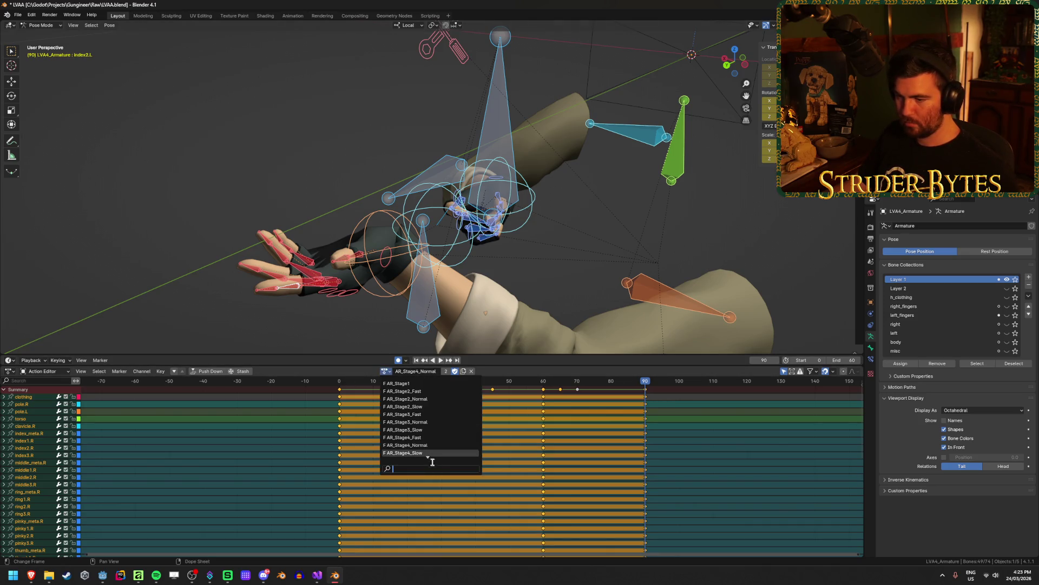
{"action": "left_click", "coordinate": [417, 453]}
{"action": "scroll", "coordinate": [600, 435], "scroll_direction": "right", "scroll_amount": 4}
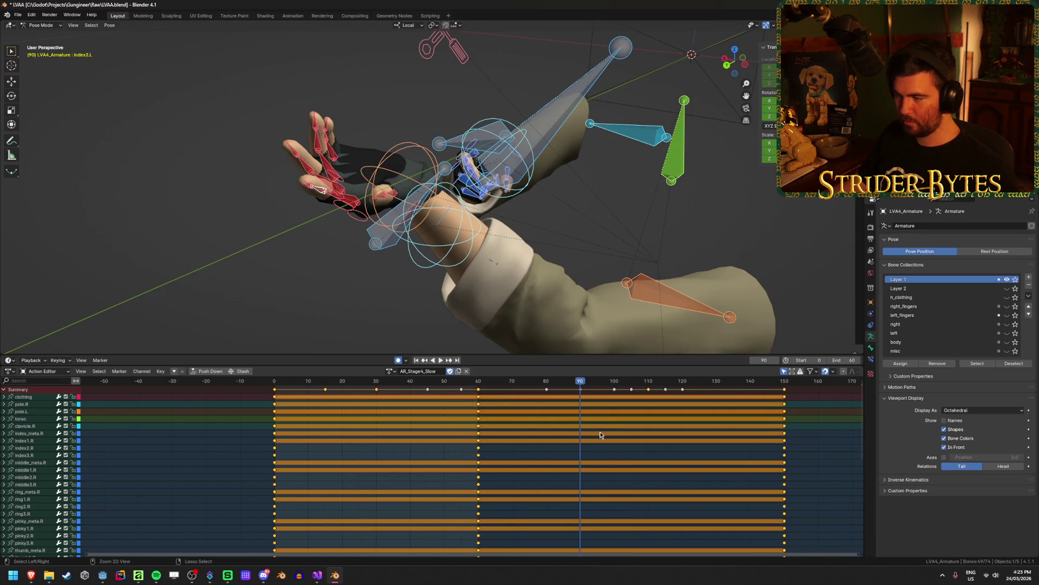
{"action": "left_click_drag", "start_coordinate": [516, 383], "coordinate": [721, 388]}
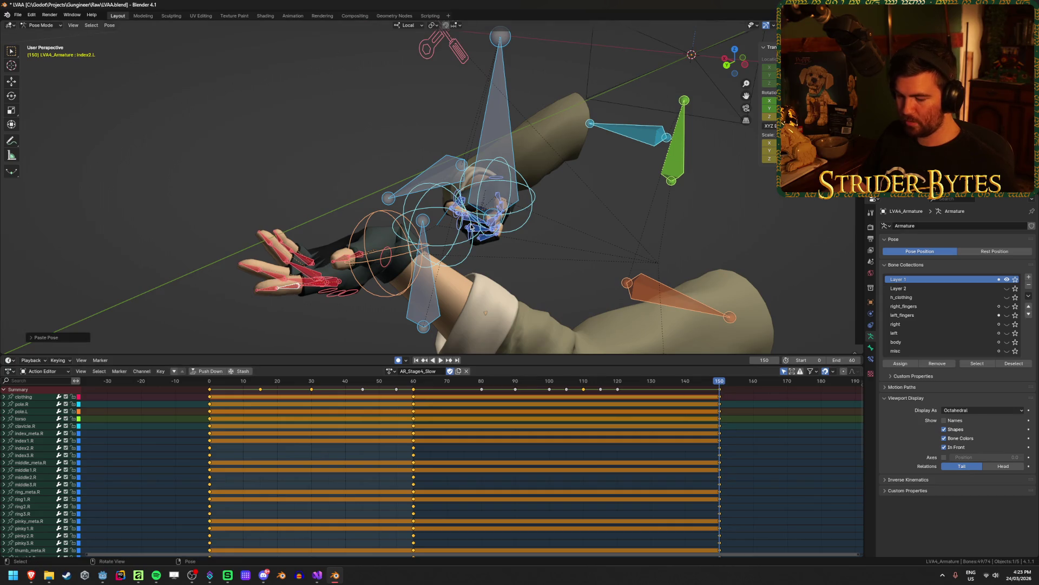
{"action": "key", "text": "ctrl+v"}
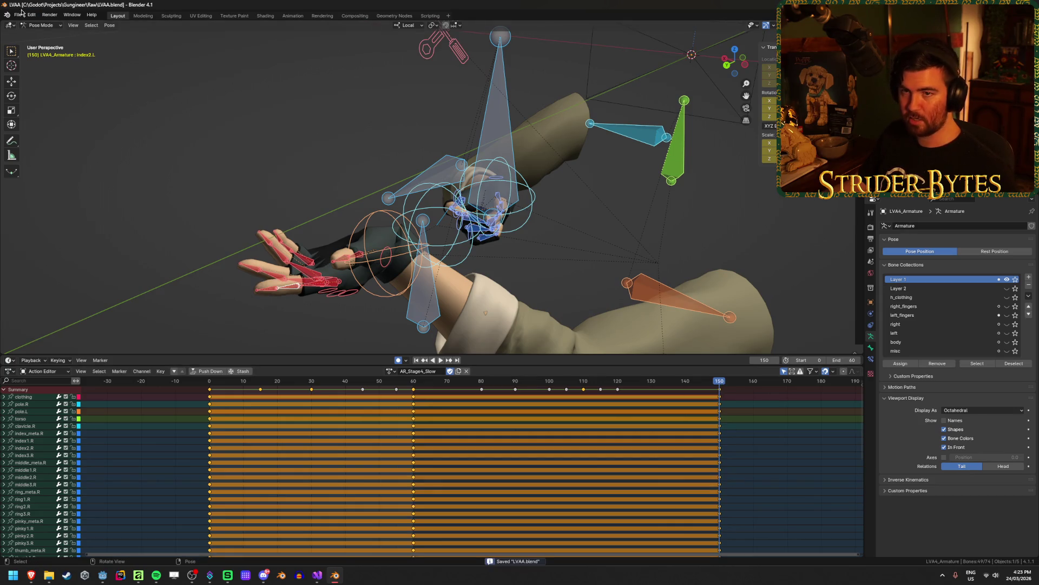
Export the rig animations as glTF 2.0, overwriting Anim_AR.glb in the Animation folder.
{"action": "key", "text": "shift+r"}
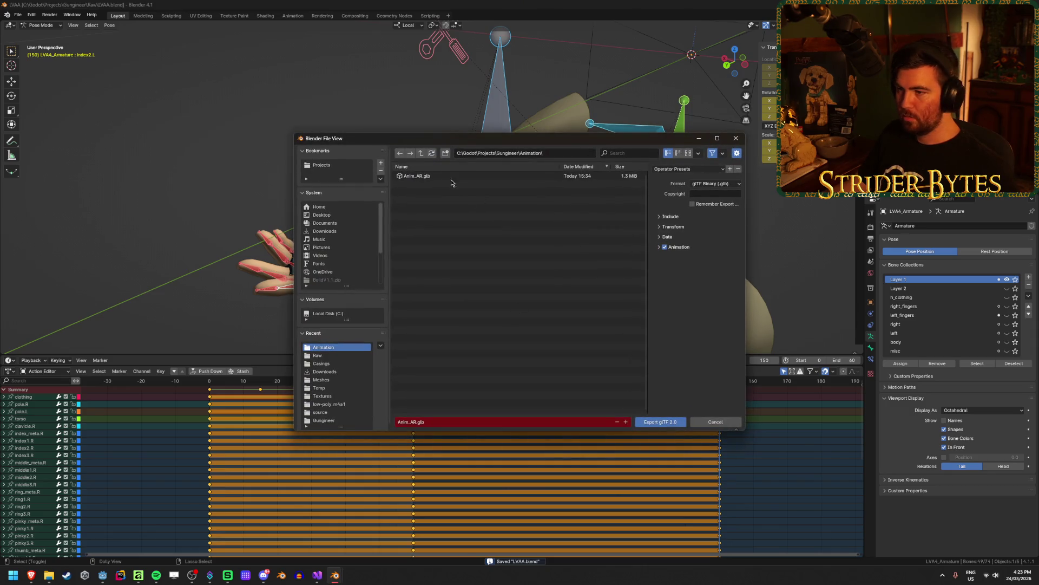
{"action": "left_click", "coordinate": [451, 177]}
{"action": "left_click", "coordinate": [675, 219]}
{"action": "left_click", "coordinate": [675, 220]}
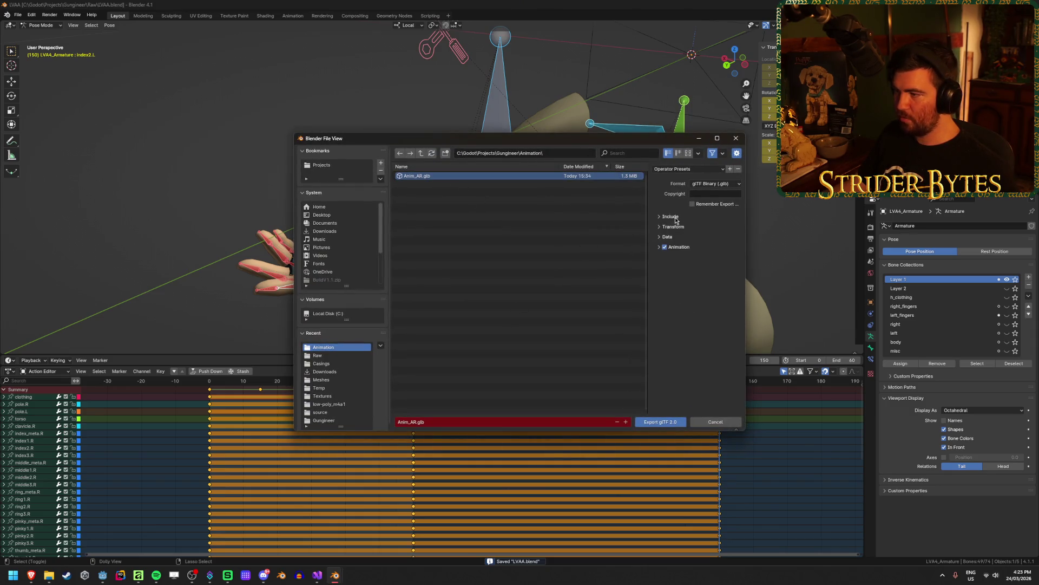
{"action": "left_click", "coordinate": [679, 249]}
{"action": "left_click", "coordinate": [678, 238]}
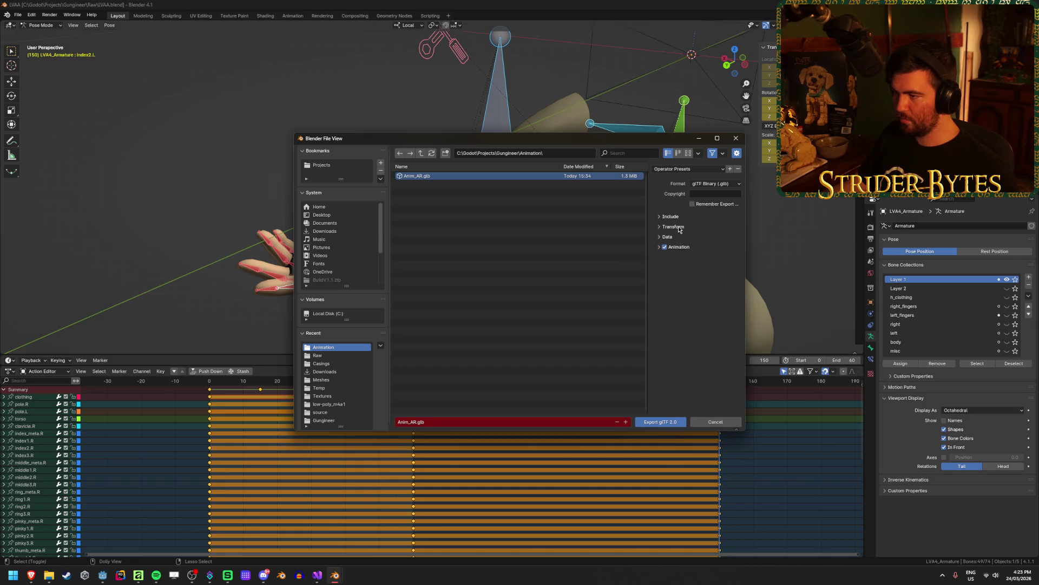
{"action": "left_click", "coordinate": [665, 423]}
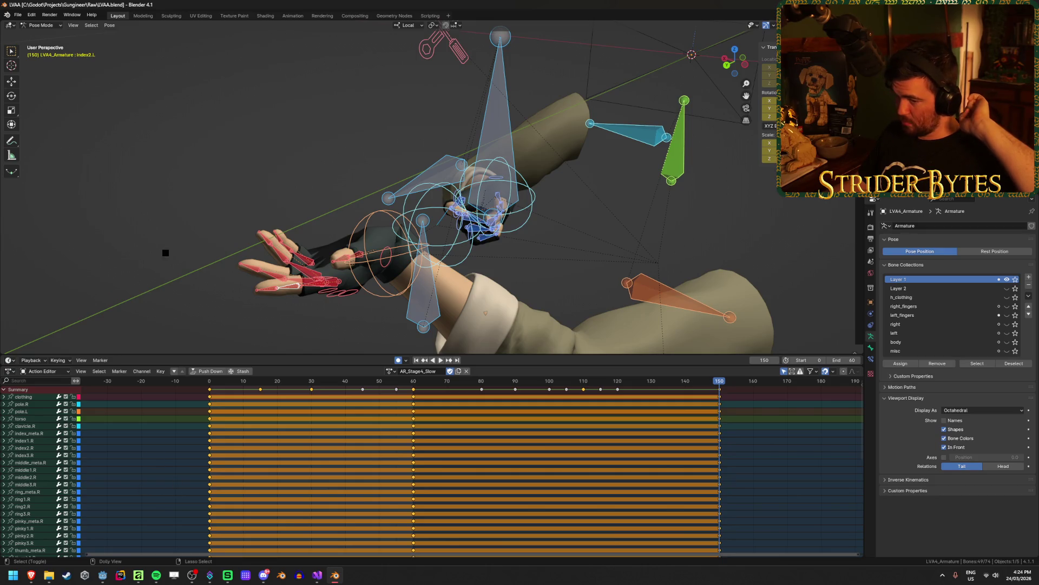
Return to Godot and test the reimported rifle: equip with 1, reload with R, stop.
{"action": "key", "text": "ctrl+Tab"}
{"action": "left_click", "coordinate": [103, 578]}
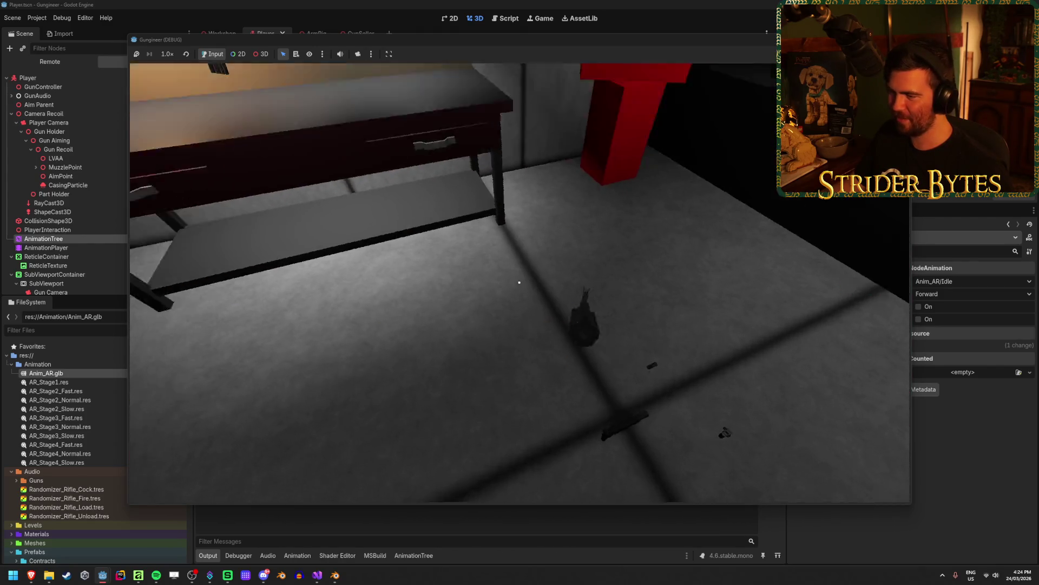
{"action": "key", "text": "1"}
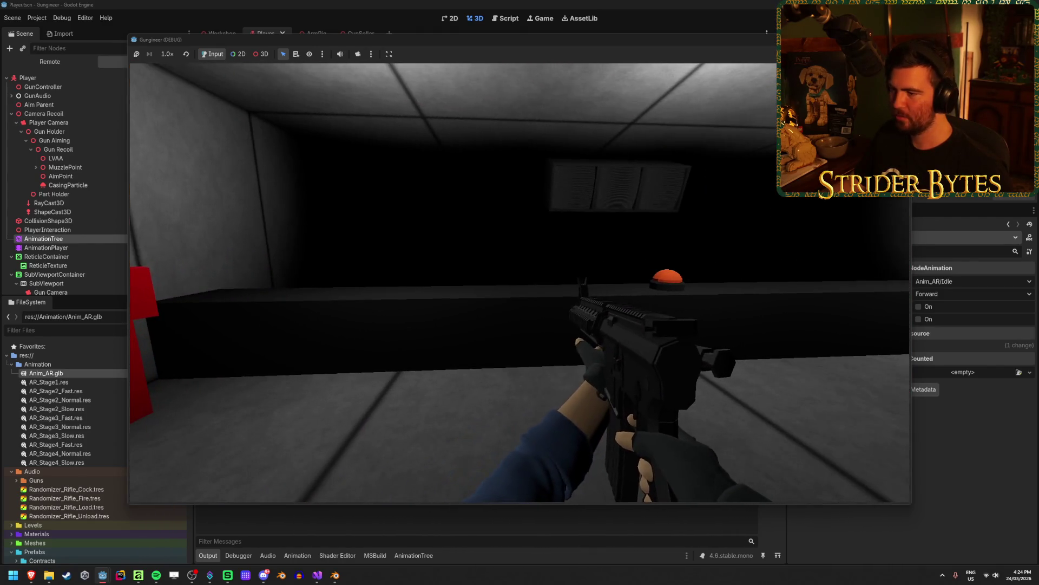
{"action": "key", "text": "r"}
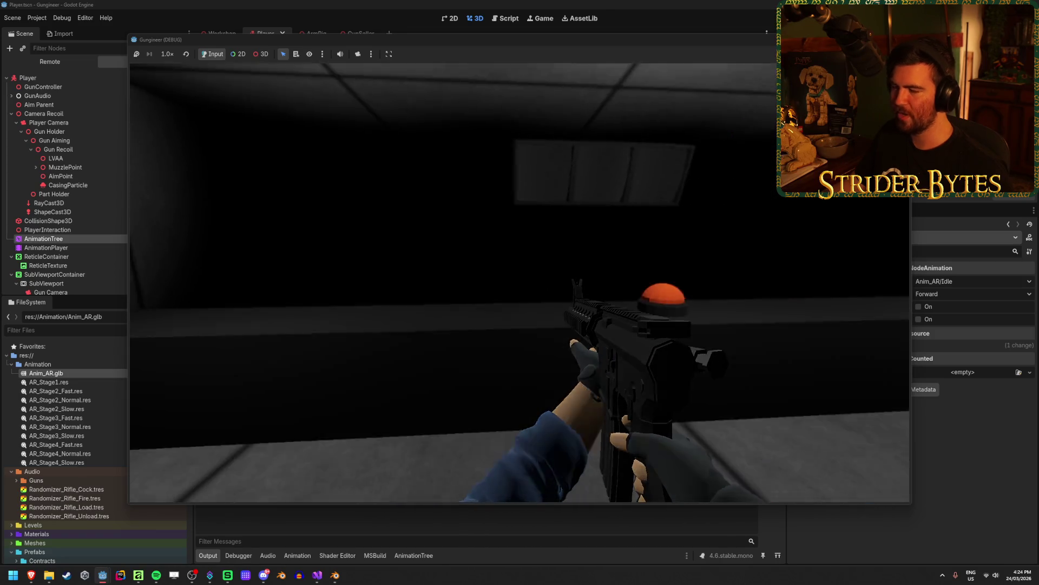
{"action": "key", "text": "F8"}
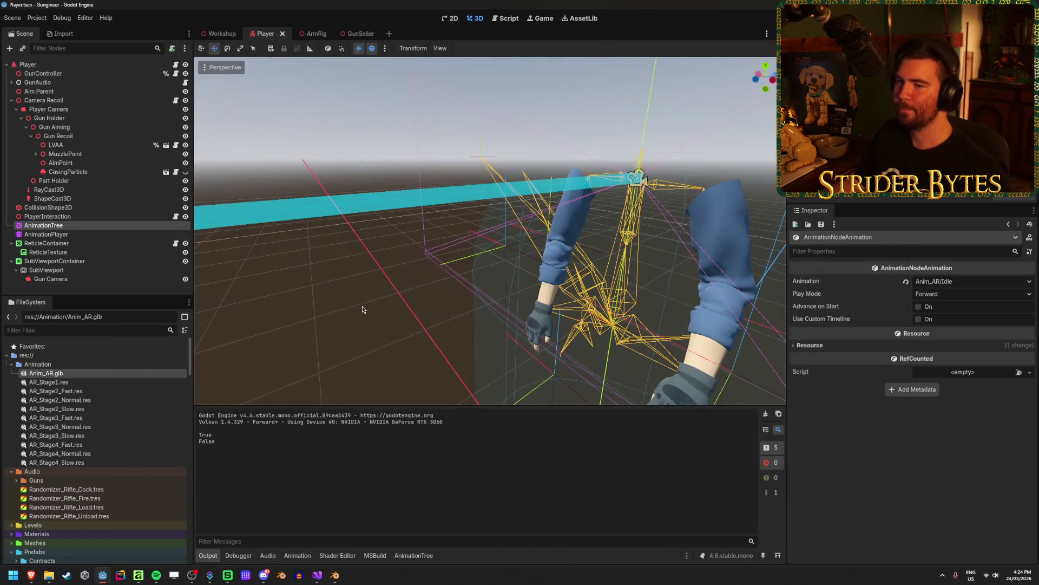
Review GunController.cs in Visual Studio, then run the Gungineer project from Godot with F5.
{"action": "left_click", "coordinate": [362, 309]}
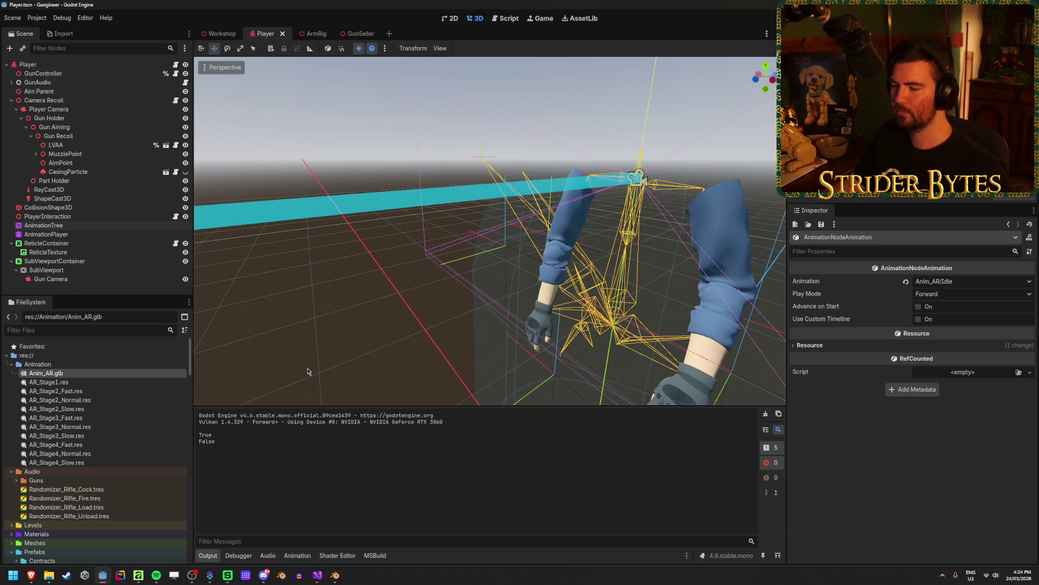
{"action": "left_click", "coordinate": [317, 574]}
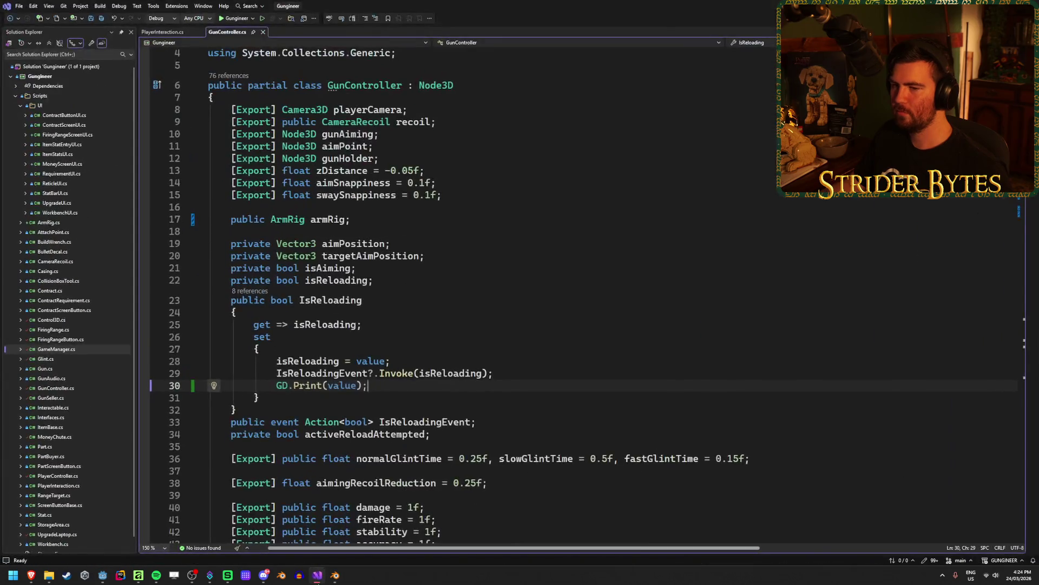
{"action": "scroll", "coordinate": [103, 449], "scroll_direction": "down", "scroll_amount": 1}
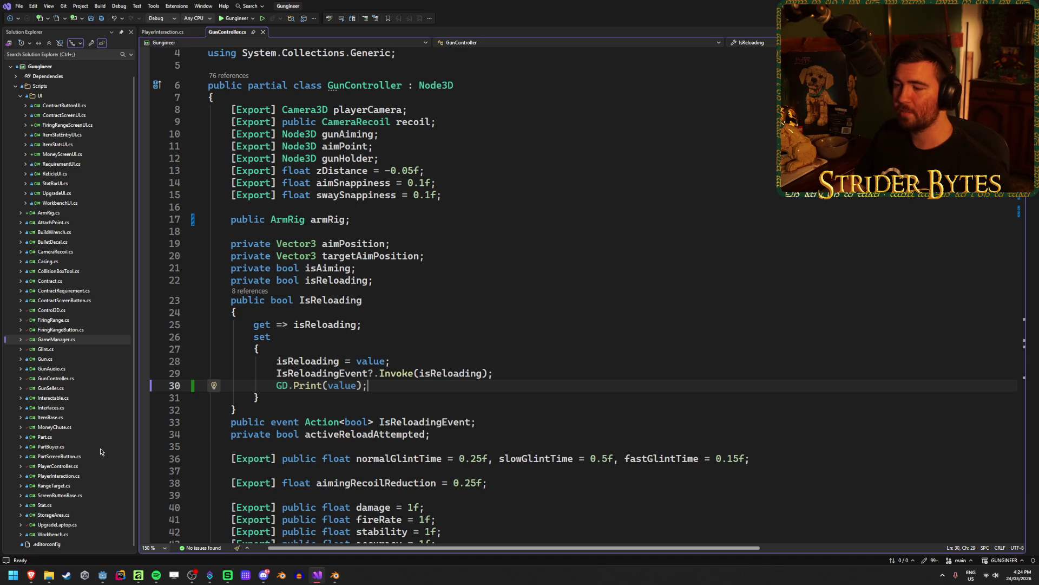
{"action": "key", "text": "alt+Tab"}
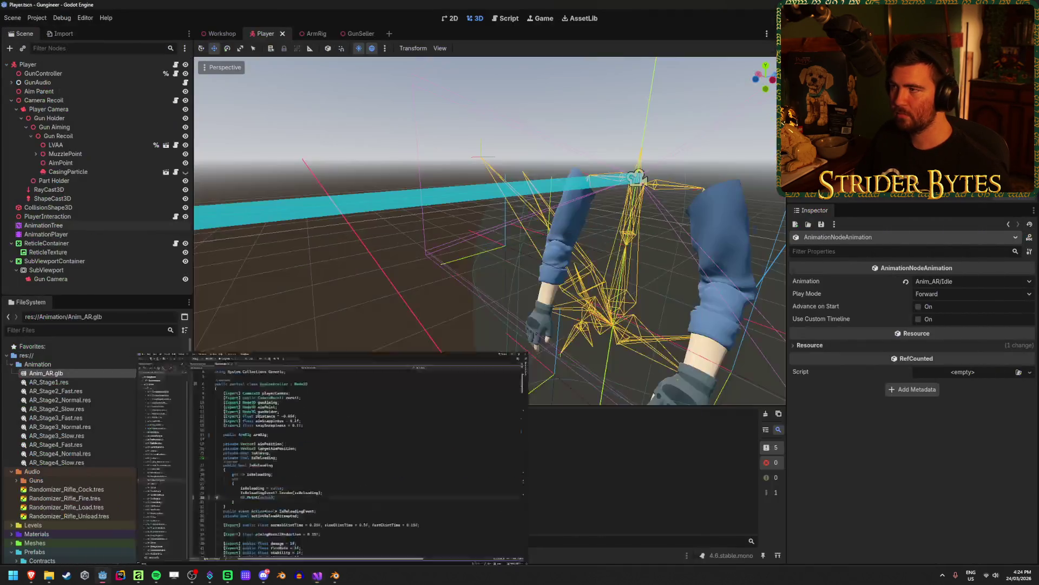
{"action": "key", "text": "F5"}
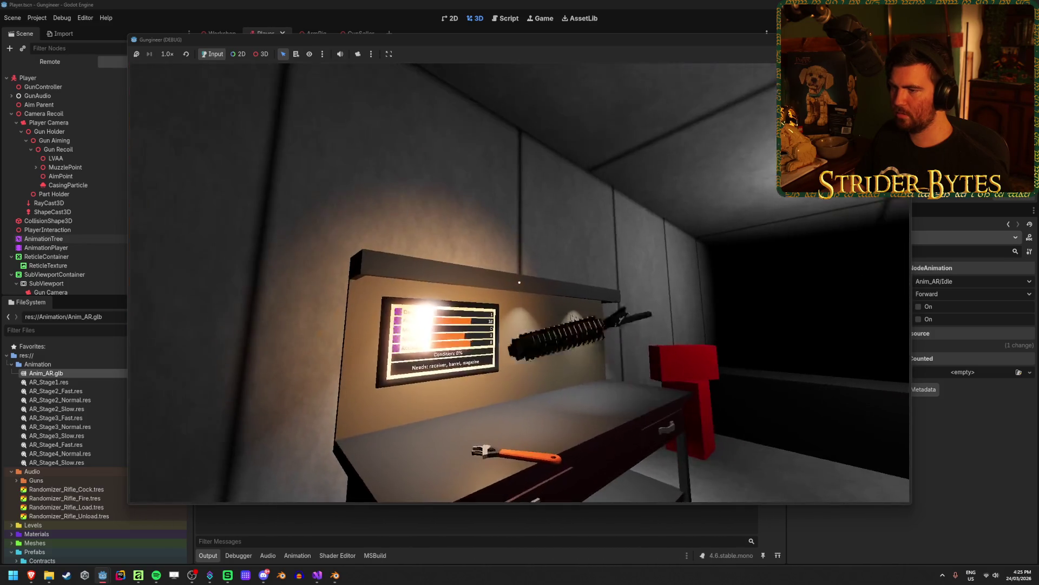
{"action": "key", "text": "e"}
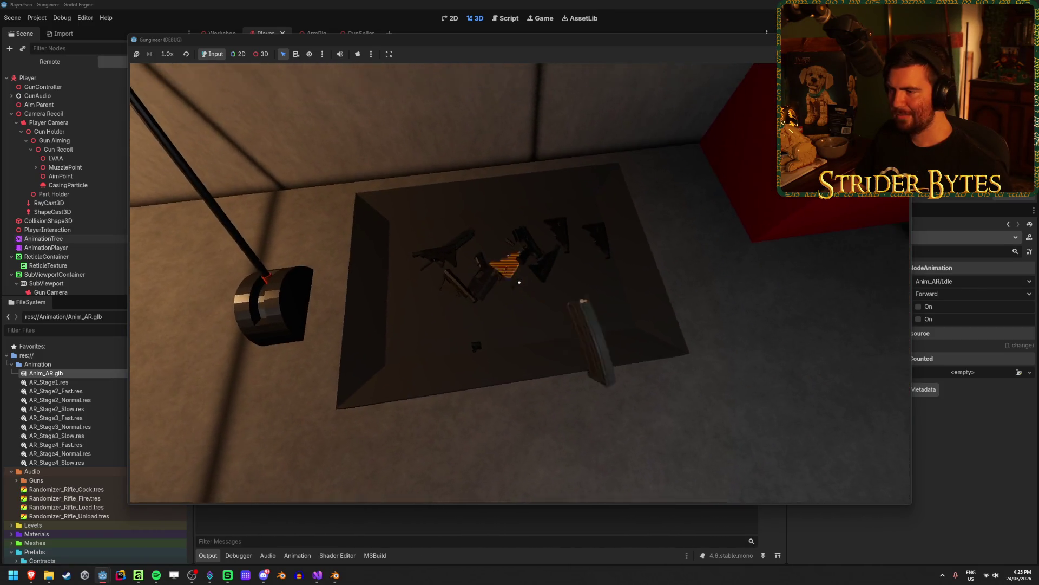
{"action": "key", "text": "w"}
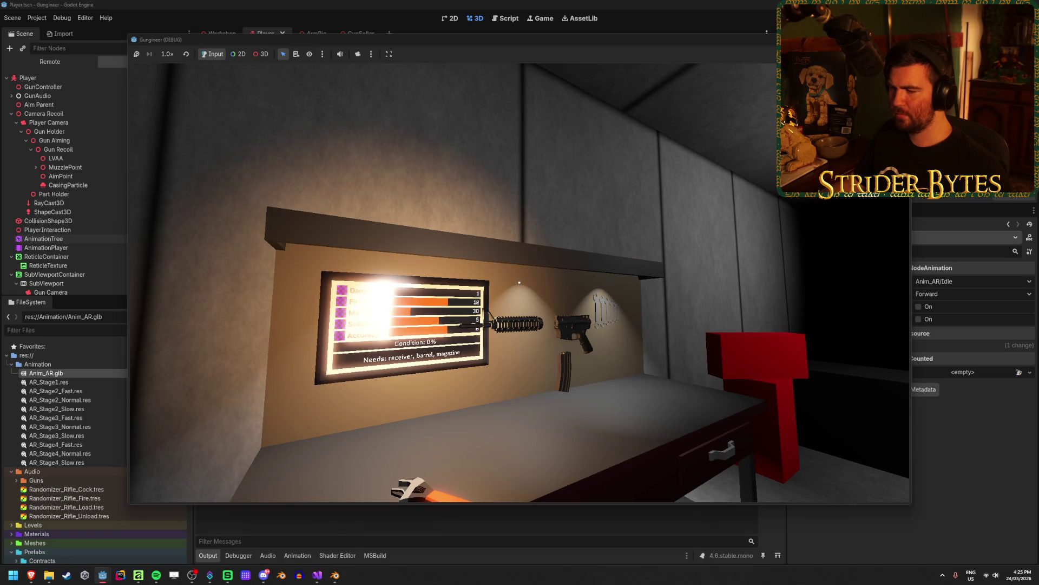
{"action": "key", "text": "e"}
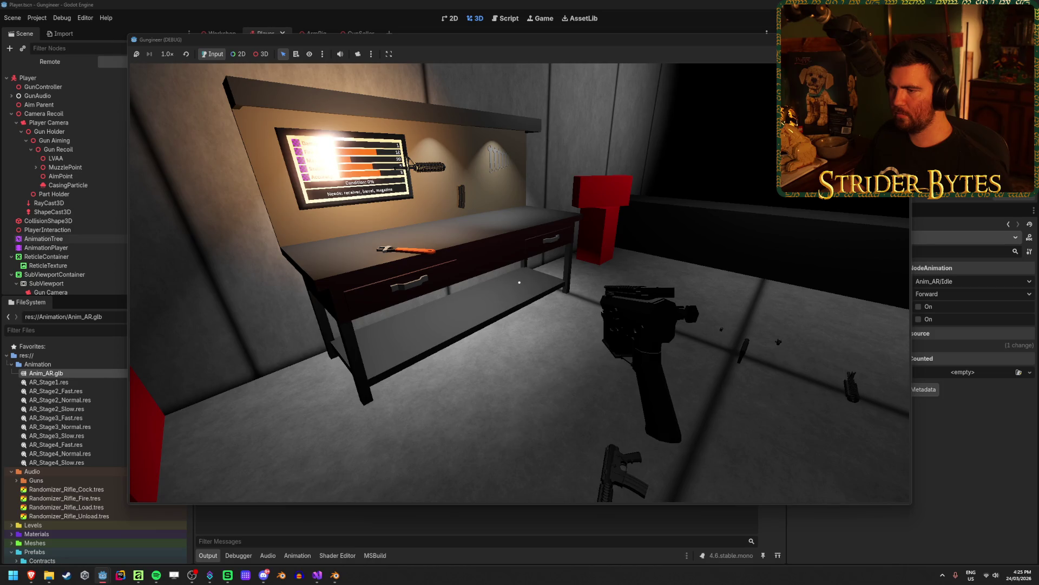
{"action": "key", "text": "w"}
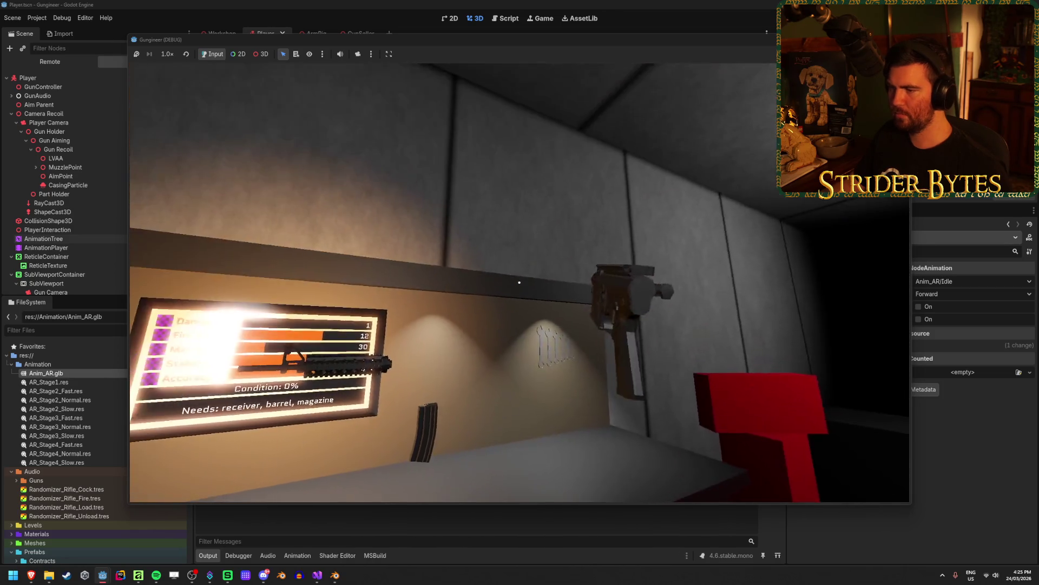
{"action": "key", "text": "a"}
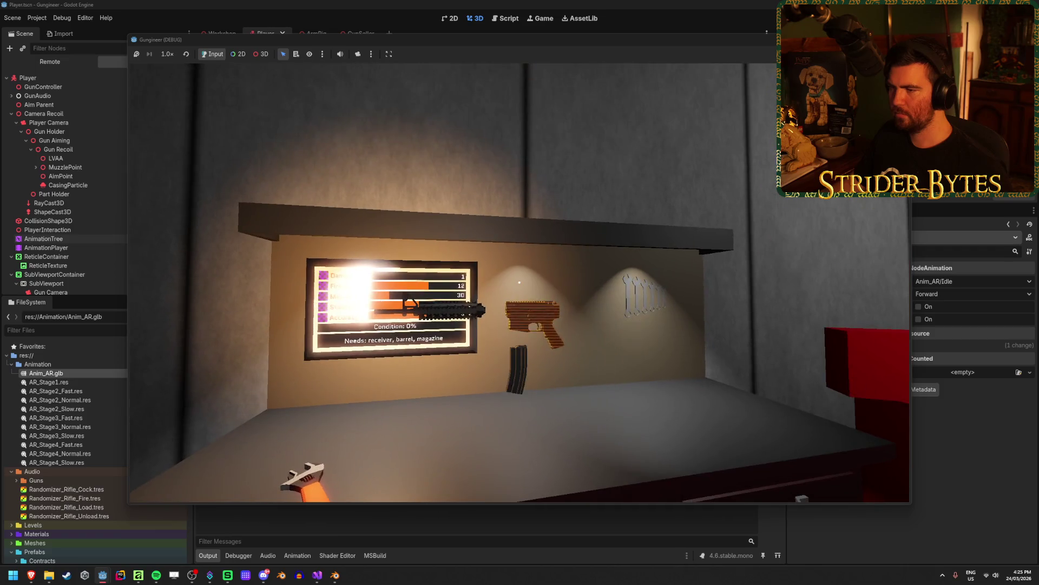
{"action": "key", "text": "w"}
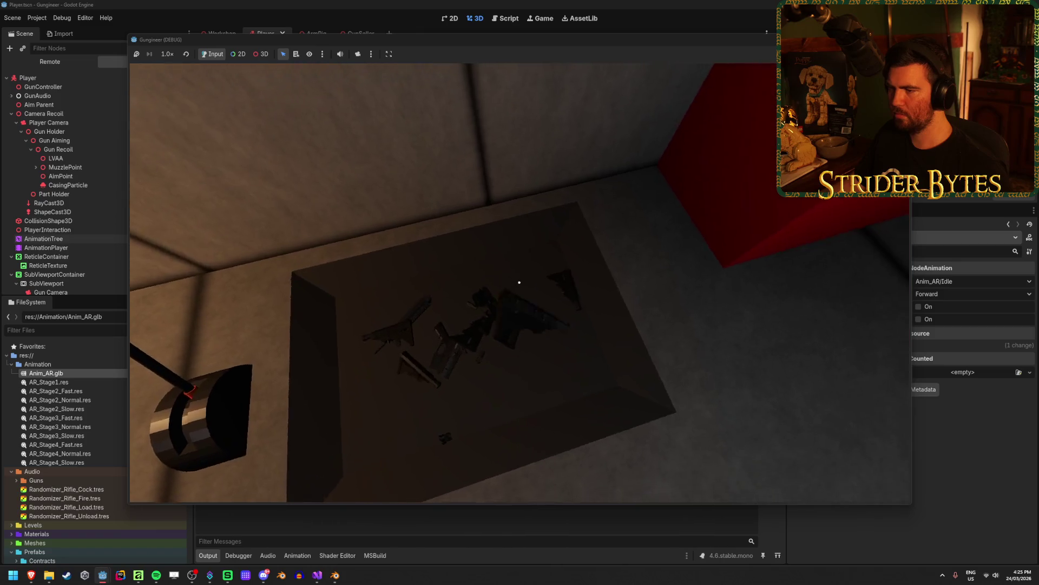
{"action": "key", "text": "w"}
{"action": "key", "text": "w"}
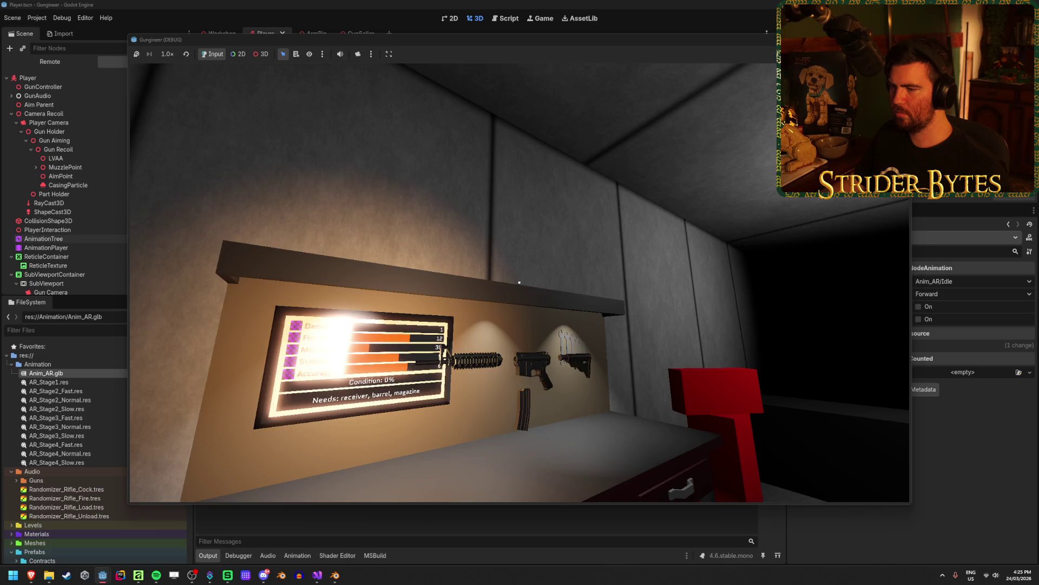
{"action": "key", "text": "w"}
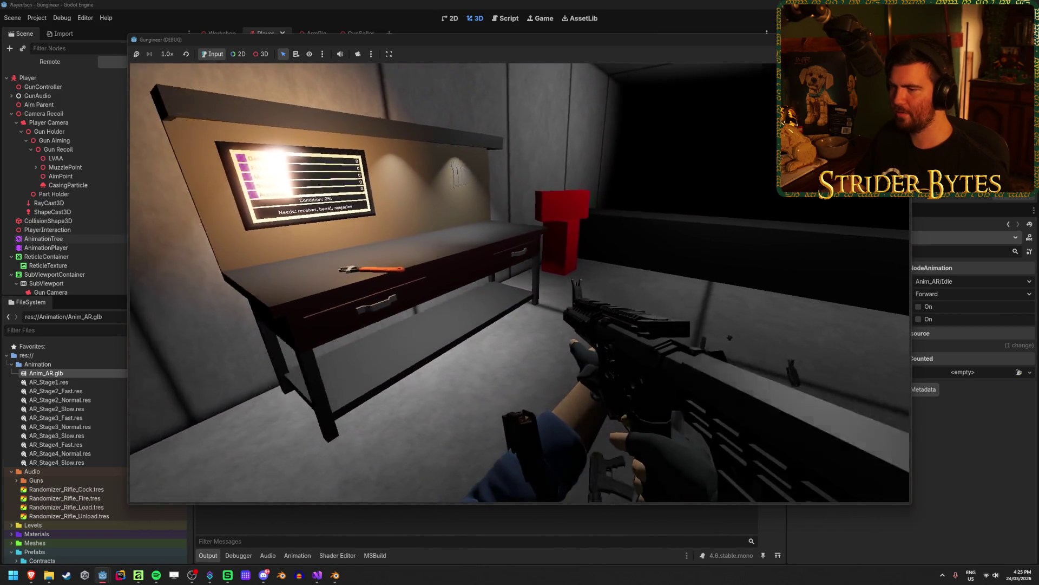
{"action": "key", "text": "e"}
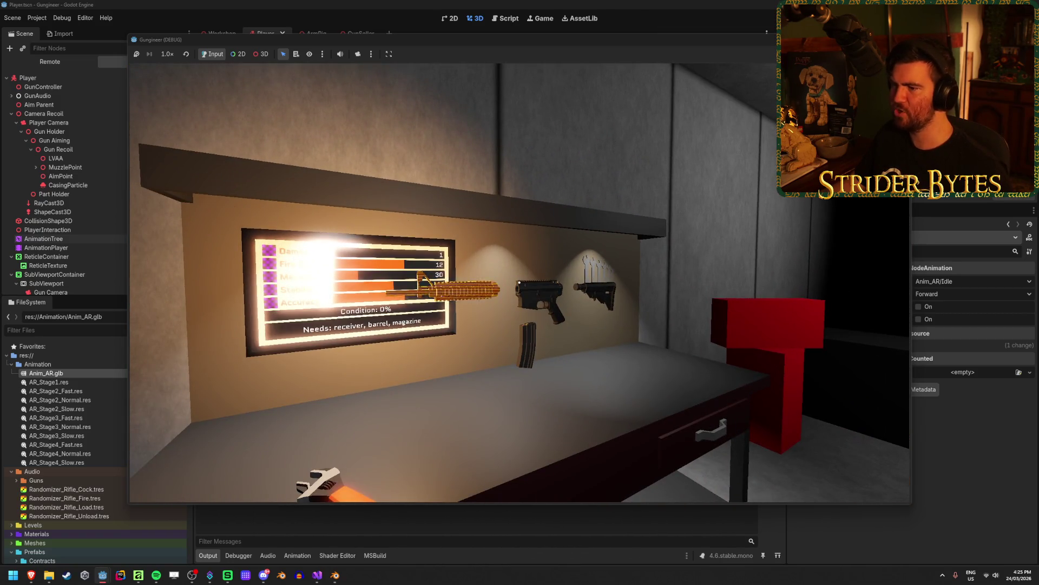
{"action": "key", "text": "e"}
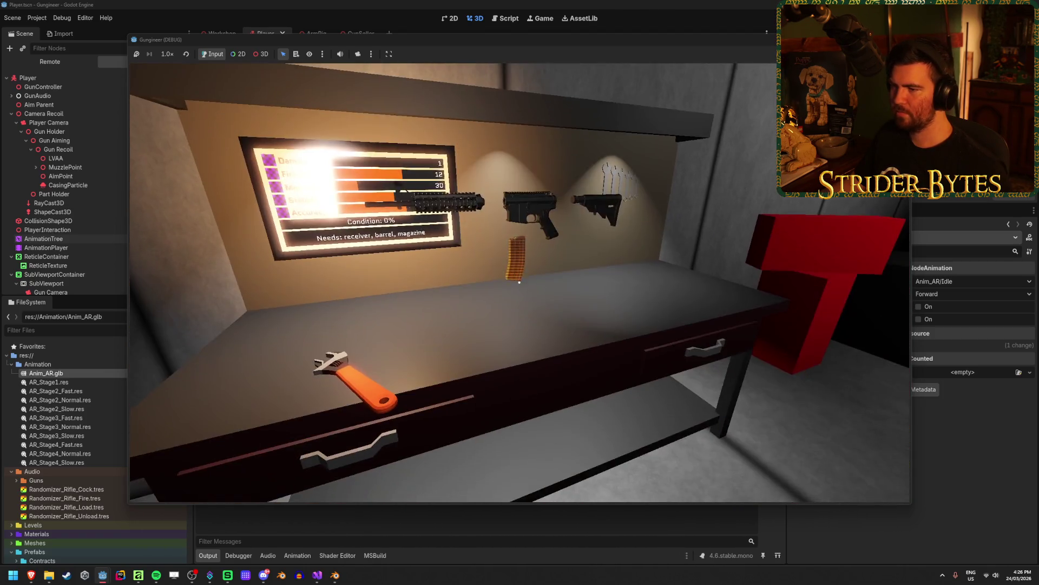
{"action": "left_click", "coordinate": [519, 282]}
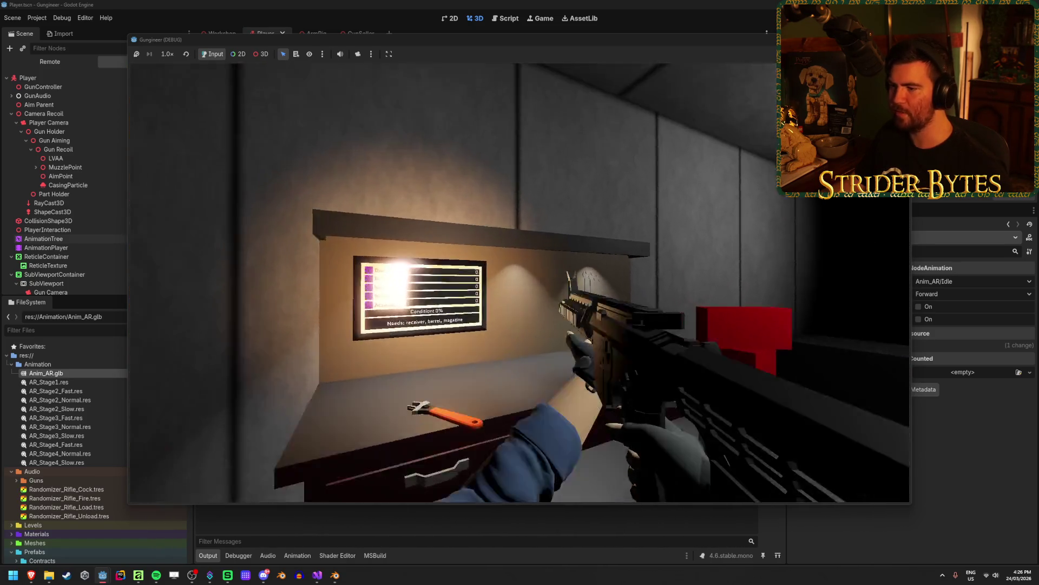
{"action": "left_click", "coordinate": [520, 282]}
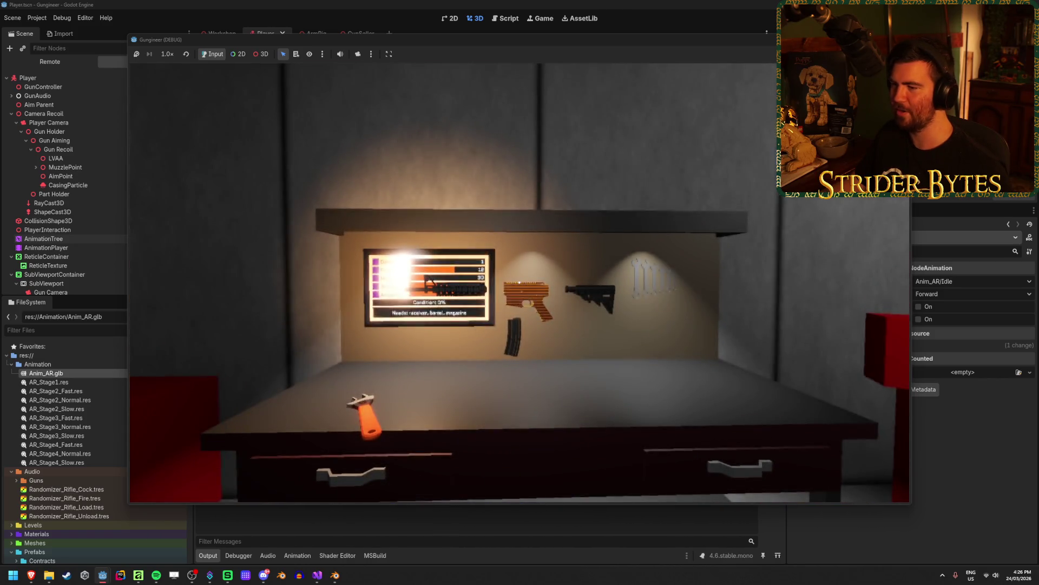
{"action": "key", "text": "F8"}
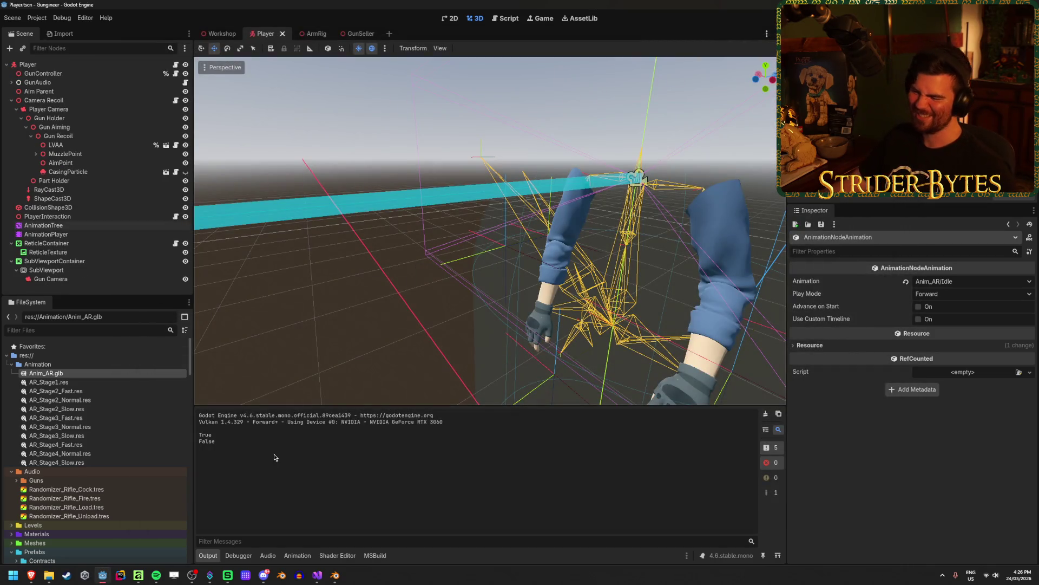
Open PlayerInteraction.cs and read through its item pickup code around lines 59–61.
{"action": "left_click", "coordinate": [319, 576]}
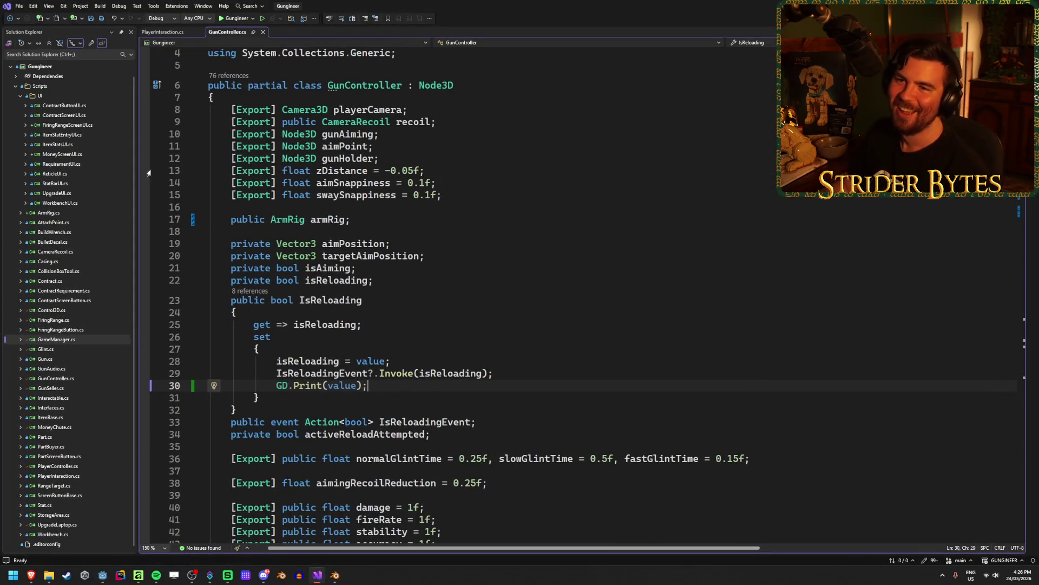
{"action": "left_click", "coordinate": [188, 33]}
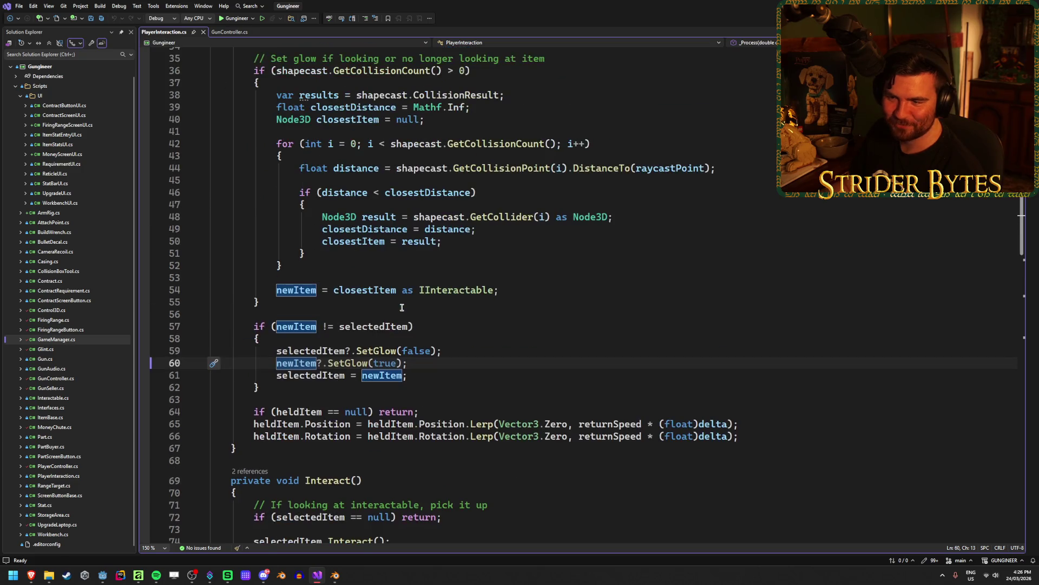
{"action": "left_click", "coordinate": [466, 351]}
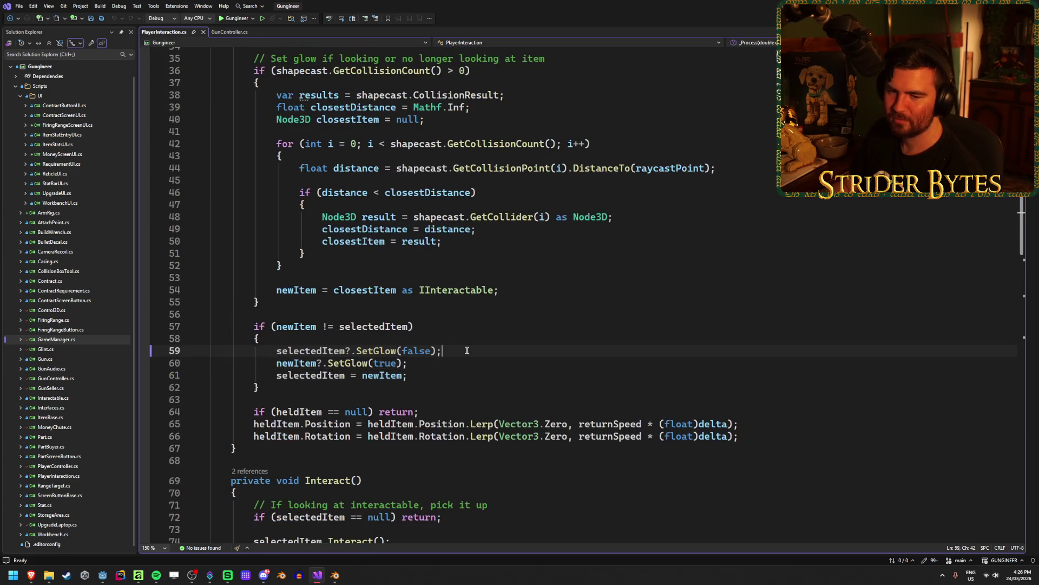
{"action": "left_click", "coordinate": [433, 365]}
{"action": "left_click", "coordinate": [471, 353]}
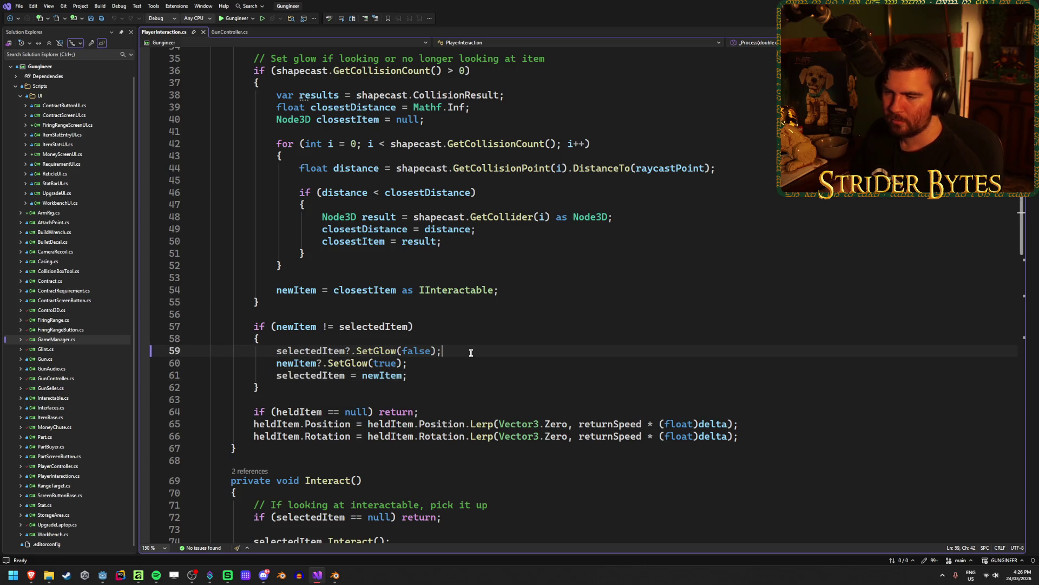
{"action": "left_click", "coordinate": [456, 374]}
{"action": "scroll", "coordinate": [455, 369], "scroll_direction": "up", "scroll_amount": 11}
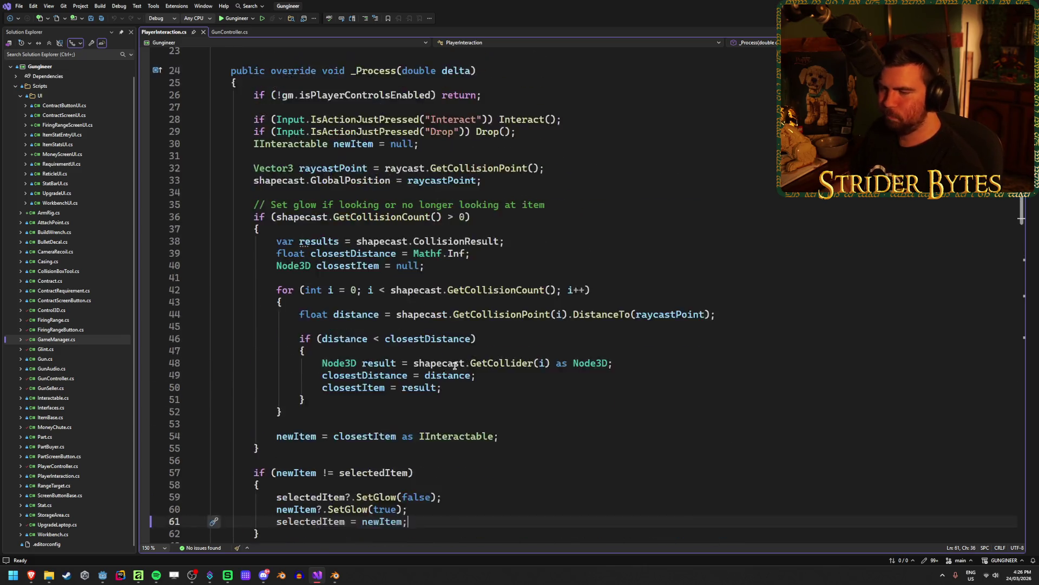
{"action": "scroll", "coordinate": [455, 366], "scroll_direction": "down", "scroll_amount": 20}
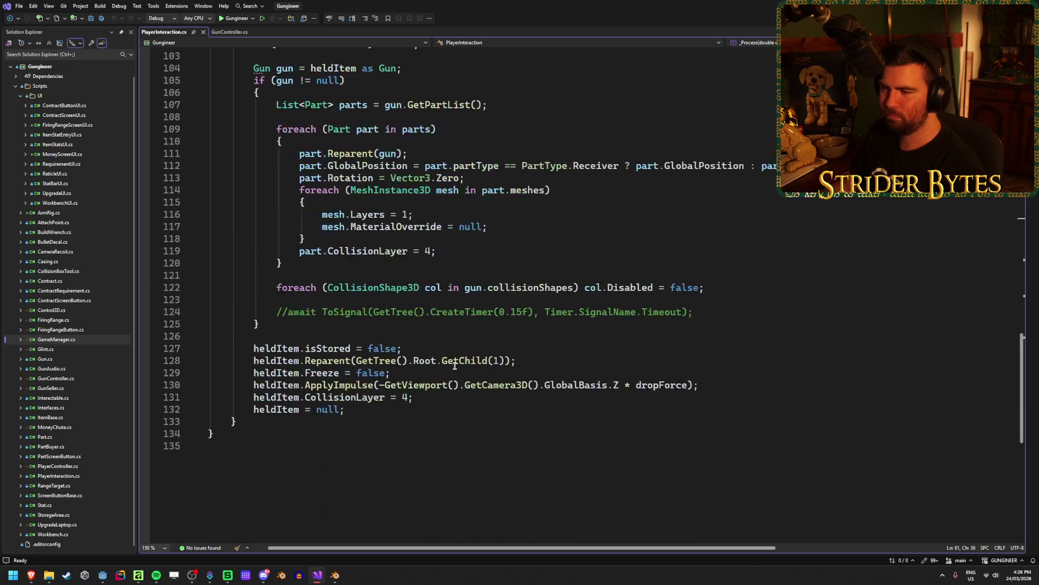
{"action": "scroll", "coordinate": [454, 366], "scroll_direction": "up", "scroll_amount": 18}
{"action": "scroll", "coordinate": [455, 366], "scroll_direction": "up", "scroll_amount": 17}
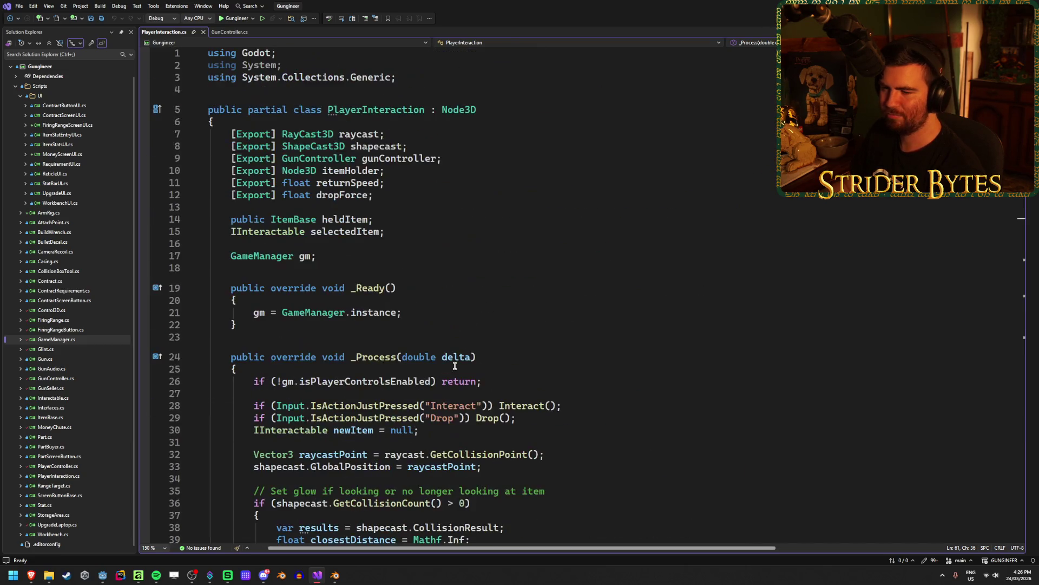
{"action": "scroll", "coordinate": [455, 366], "scroll_direction": "down", "scroll_amount": 20}
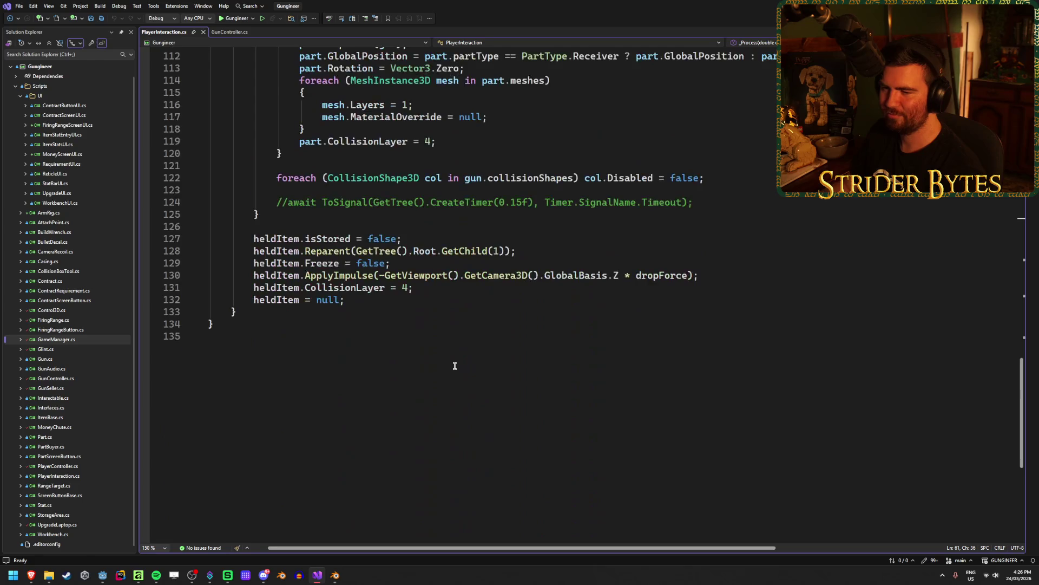
{"action": "scroll", "coordinate": [454, 366], "scroll_direction": "up", "scroll_amount": 4}
{"action": "scroll", "coordinate": [455, 366], "scroll_direction": "up", "scroll_amount": 7}
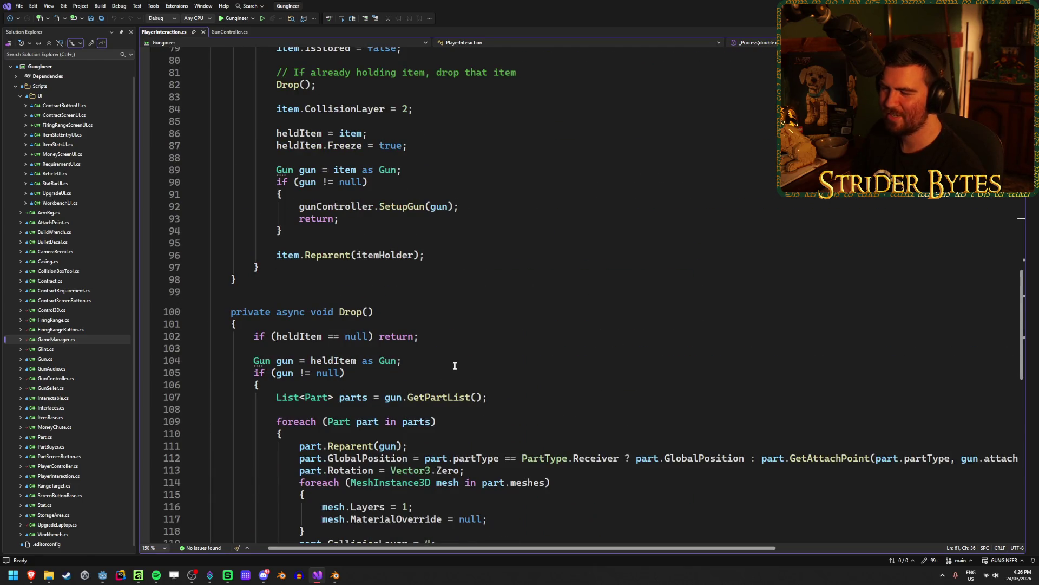
{"action": "scroll", "coordinate": [455, 365], "scroll_direction": "down", "scroll_amount": 5}
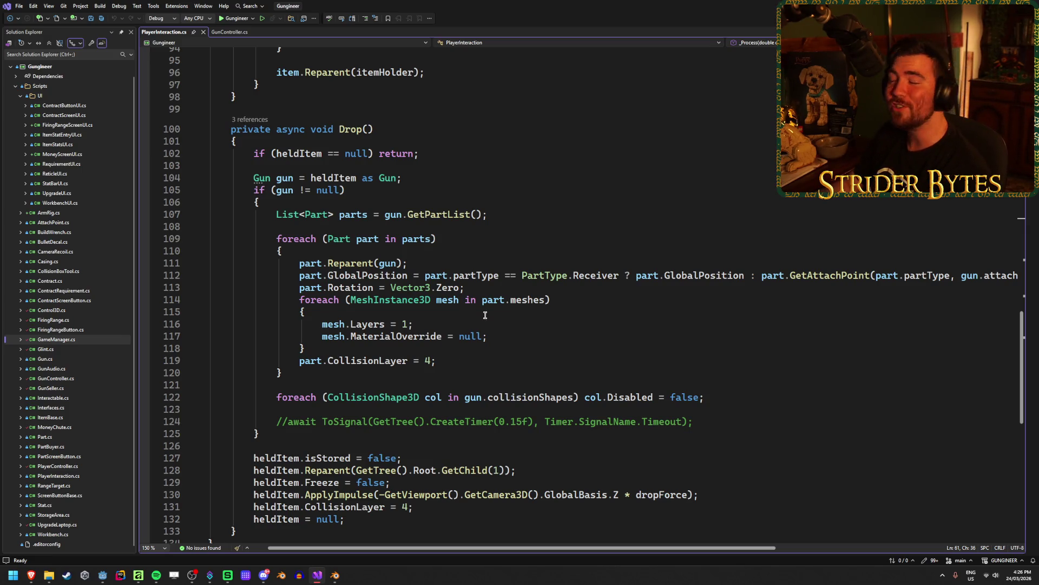
Inspect Drop()'s part loop and the gunController field, ending at Drop's held-item null check.
{"action": "left_click", "coordinate": [579, 300]}
{"action": "scroll", "coordinate": [579, 300], "scroll_direction": "up", "scroll_amount": 20}
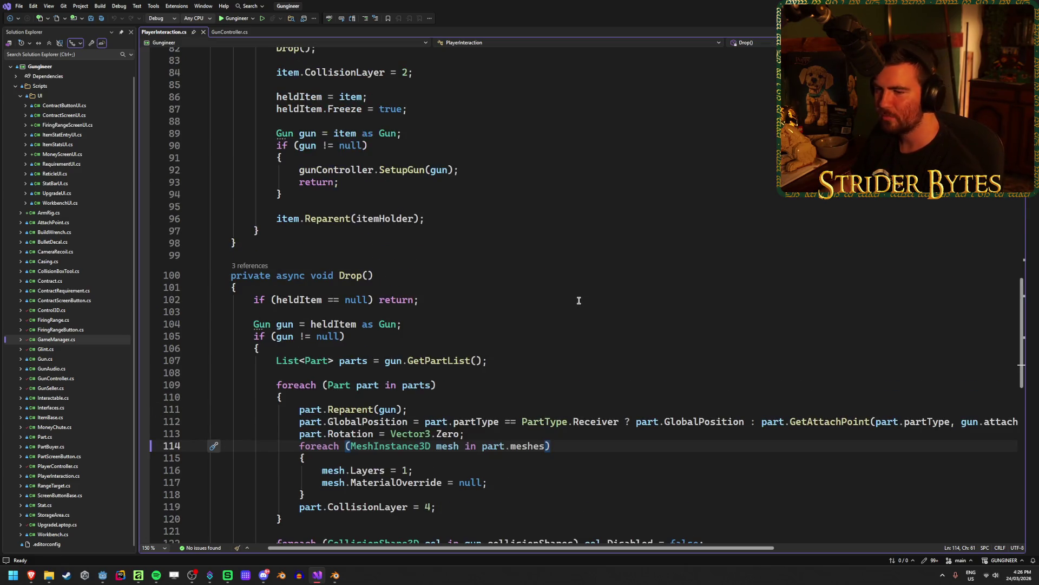
{"action": "scroll", "coordinate": [579, 300], "scroll_direction": "up", "scroll_amount": 1}
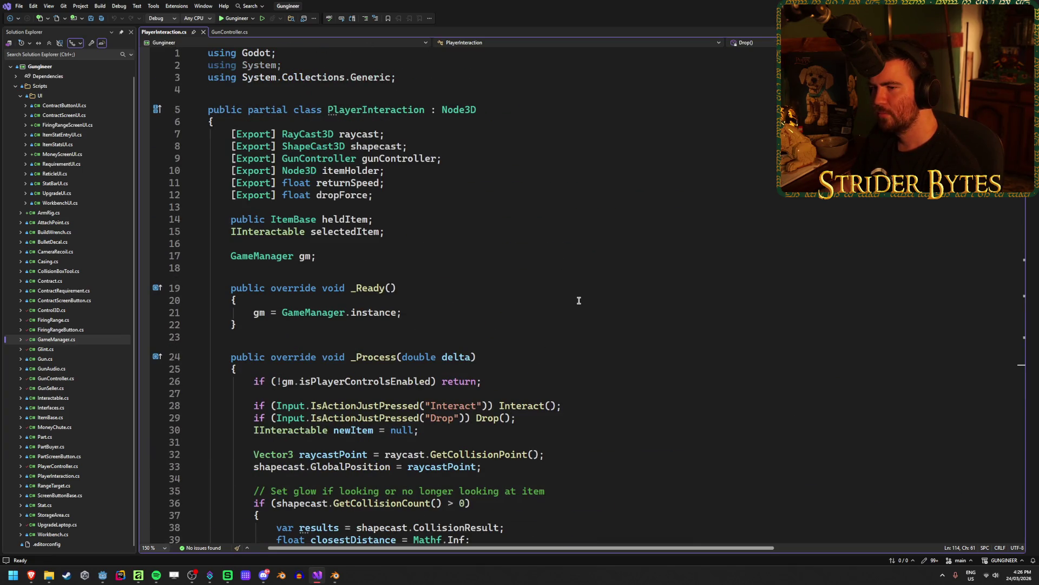
{"action": "left_click", "coordinate": [408, 158]}
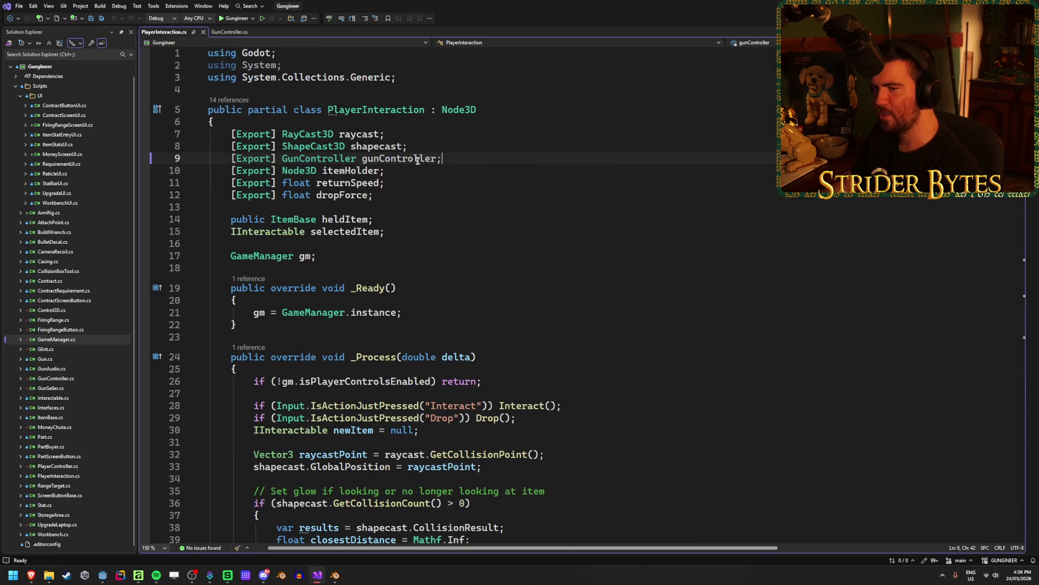
{"action": "left_click", "coordinate": [487, 158]}
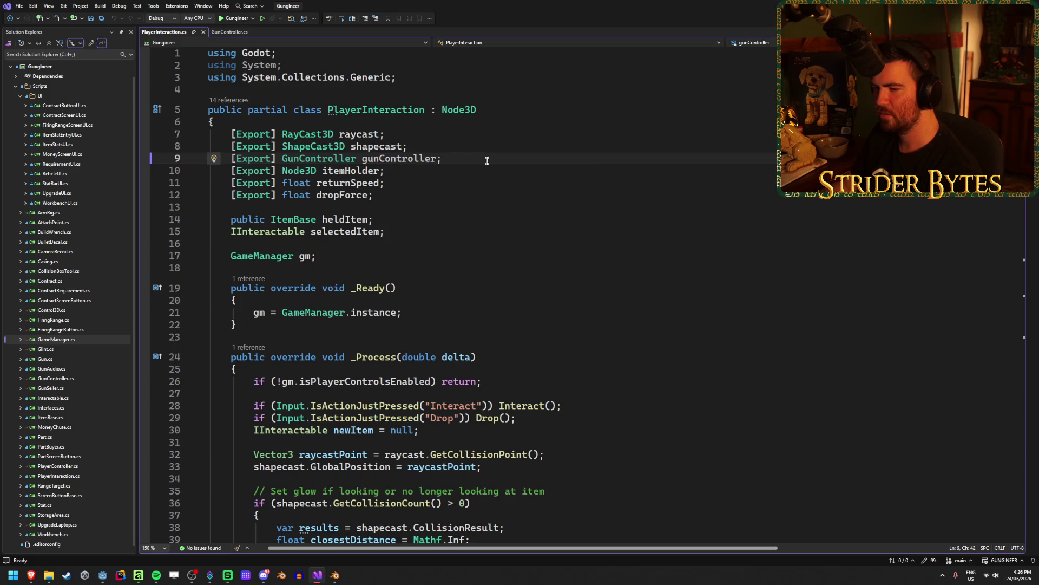
{"action": "scroll", "coordinate": [474, 205], "scroll_direction": "down", "scroll_amount": 8}
{"action": "scroll", "coordinate": [475, 205], "scroll_direction": "up", "scroll_amount": 8}
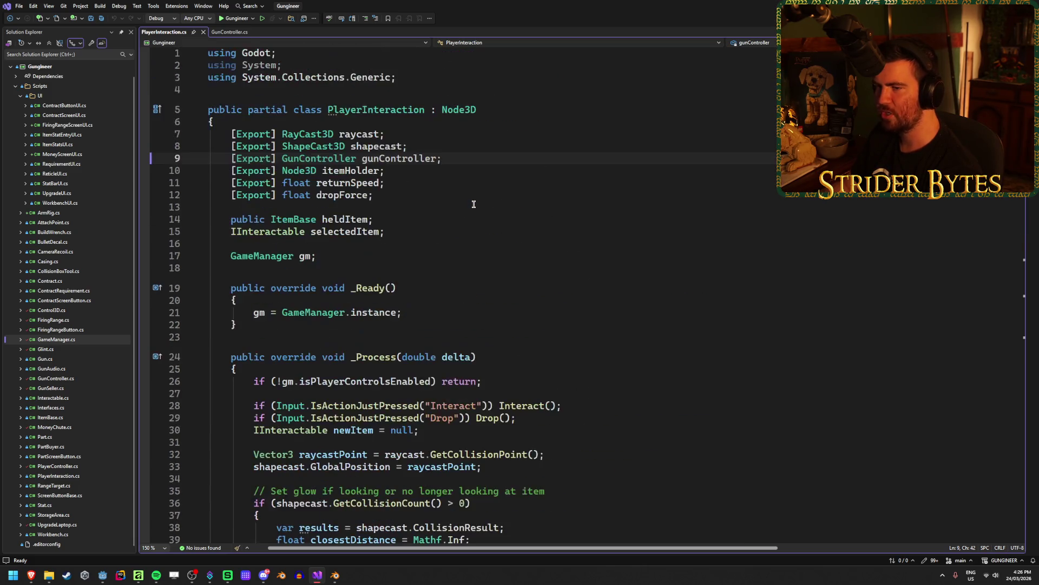
{"action": "scroll", "coordinate": [475, 205], "scroll_direction": "down", "scroll_amount": 20}
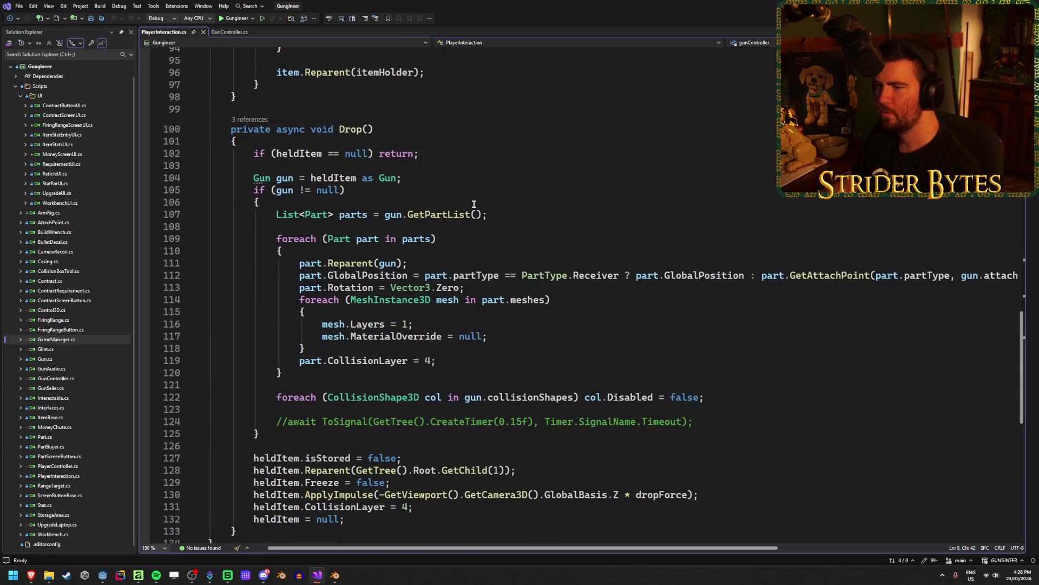
{"action": "left_click", "coordinate": [415, 149]}
{"action": "scroll", "coordinate": [469, 216], "scroll_direction": "up", "scroll_amount": 20}
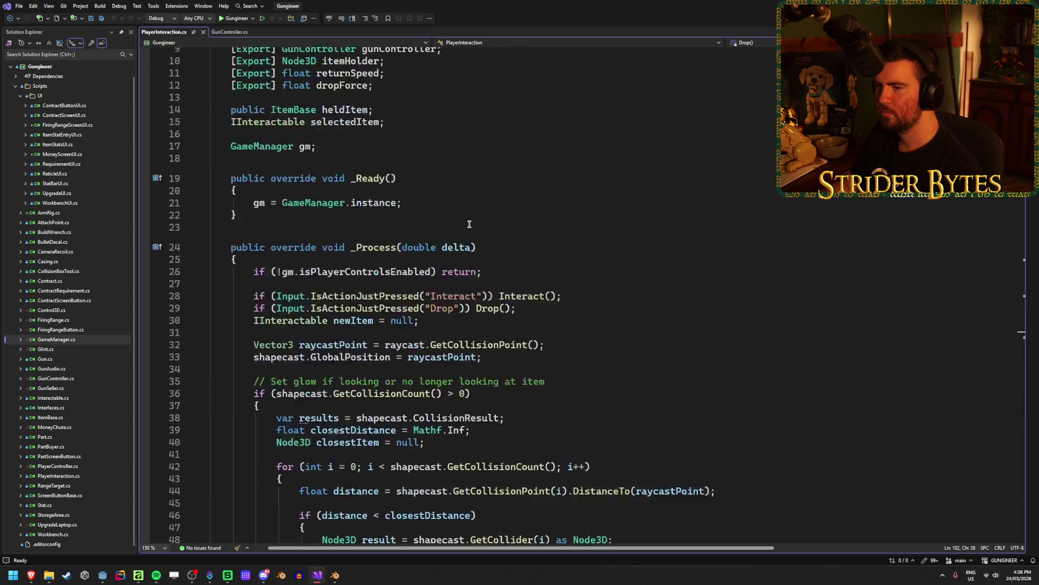
{"action": "scroll", "coordinate": [469, 225], "scroll_direction": "down", "scroll_amount": 20}
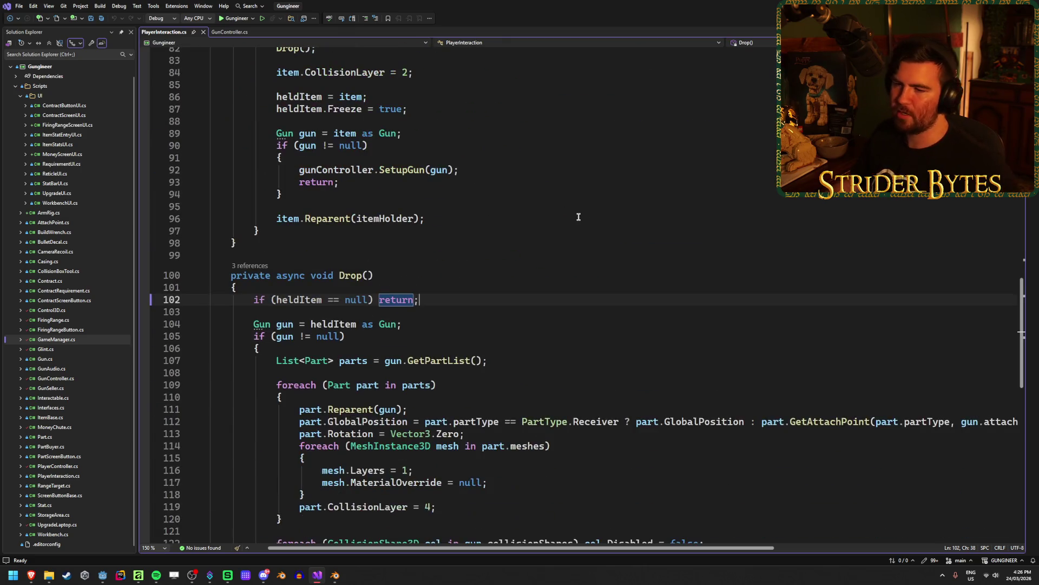
Add 'if (gunController.IsReloading) return;' below Drop's null check, save, and show GunController.cs.
{"action": "key", "text": "Return"}
{"action": "type", "text": "("}
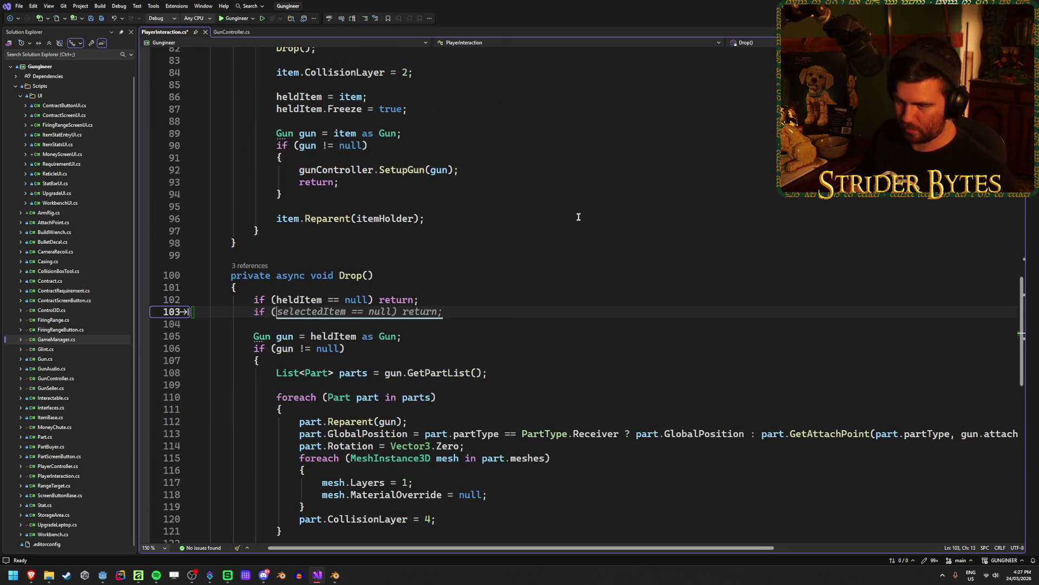
{"action": "type", "text": "gunC/"}
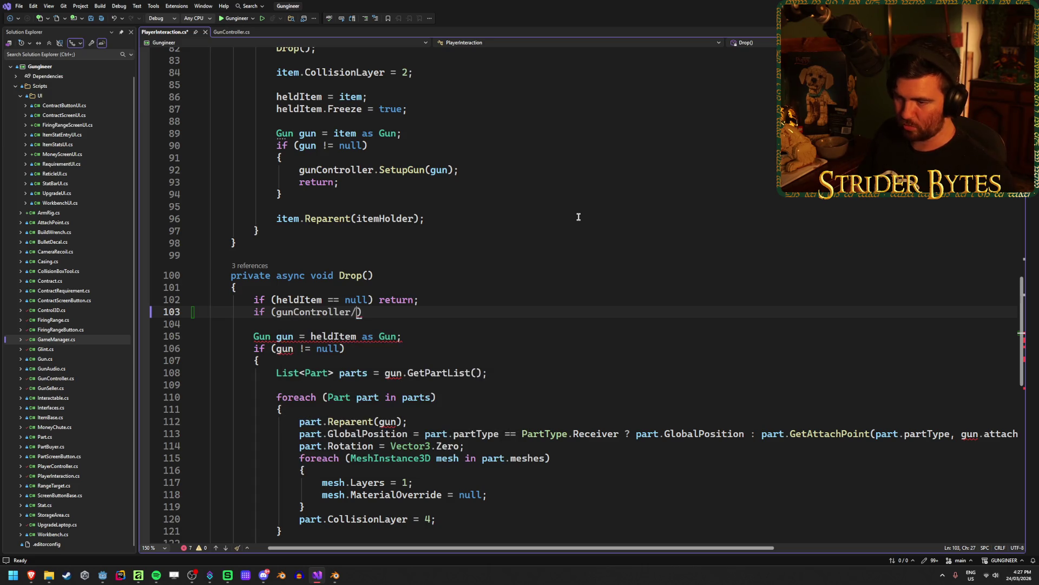
{"action": "type", "text": "IsRe"}
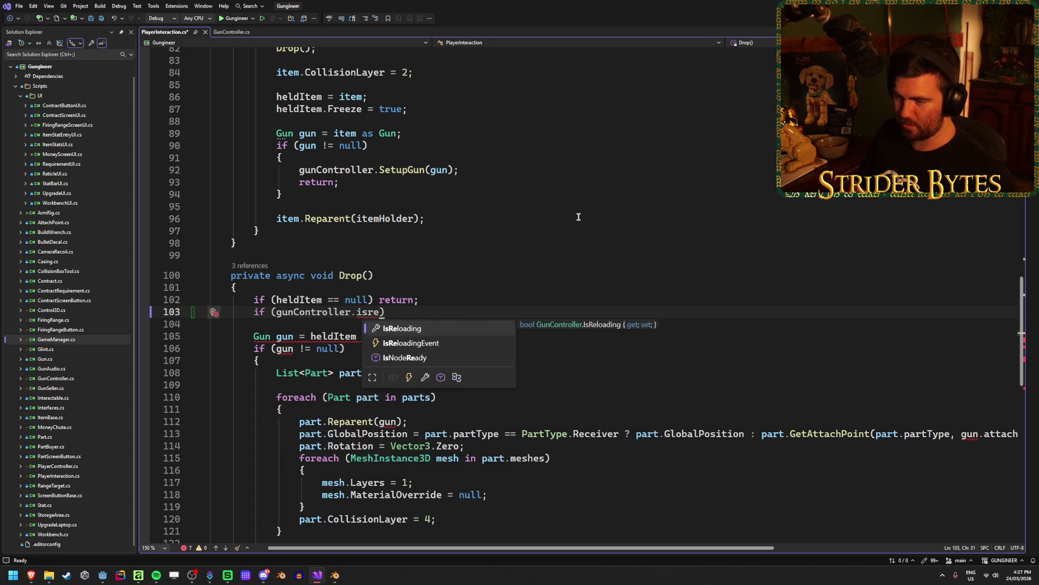
{"action": "key", "text": "Tab"}
{"action": "type", "text": ") re"}
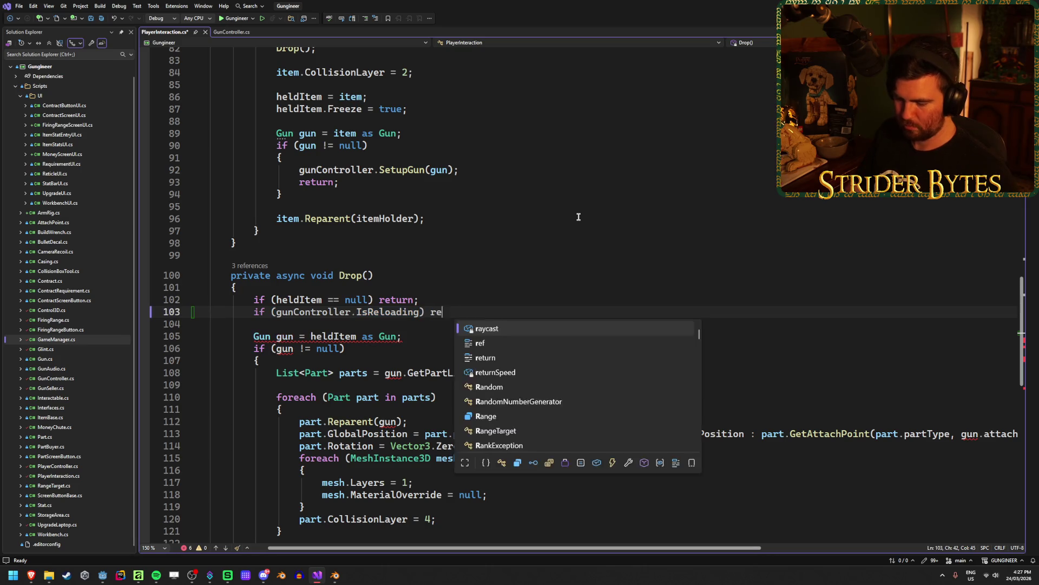
{"action": "type", "text": "turn;l"}
{"action": "key", "text": "ctrl+s"}
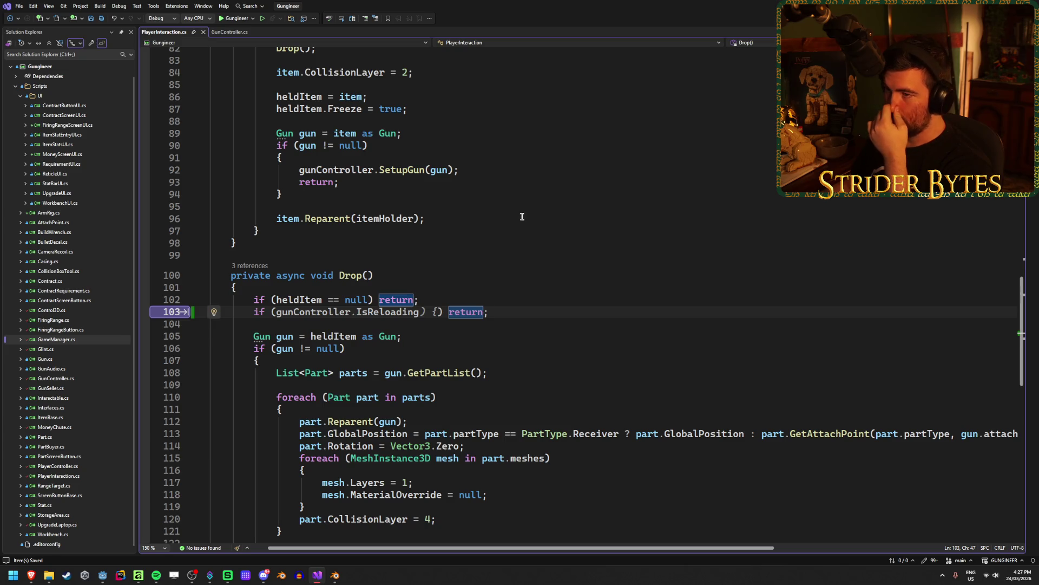
{"action": "left_click", "coordinate": [230, 32]}
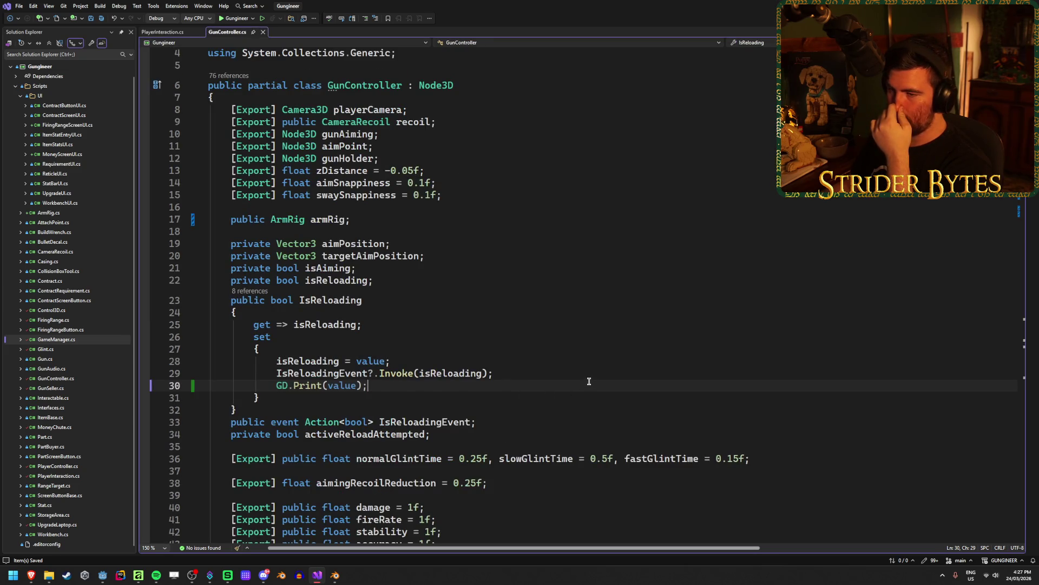
{"action": "left_click", "coordinate": [346, 282]}
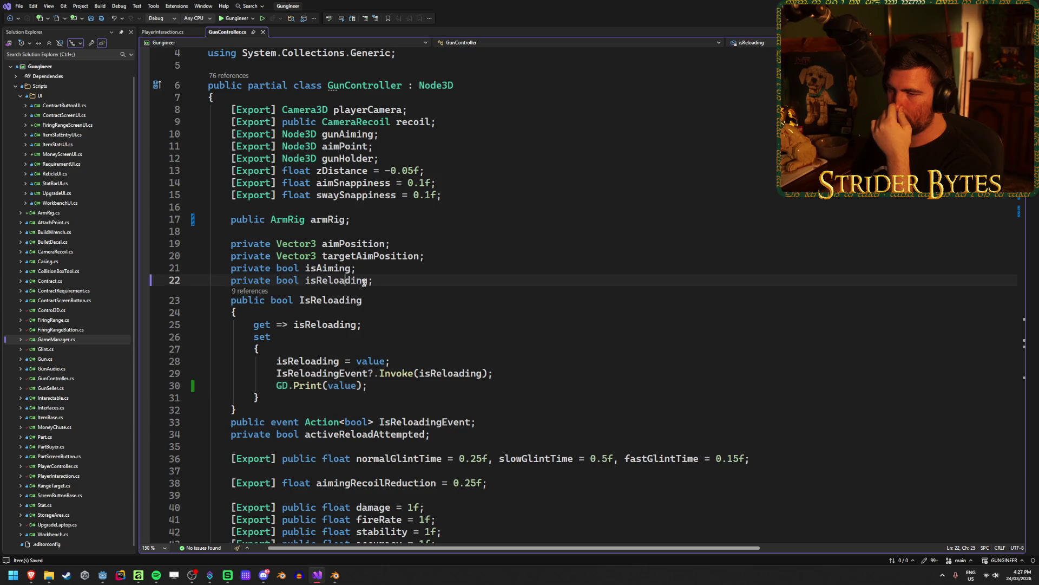
{"action": "scroll", "coordinate": [545, 292], "scroll_direction": "down", "scroll_amount": 5}
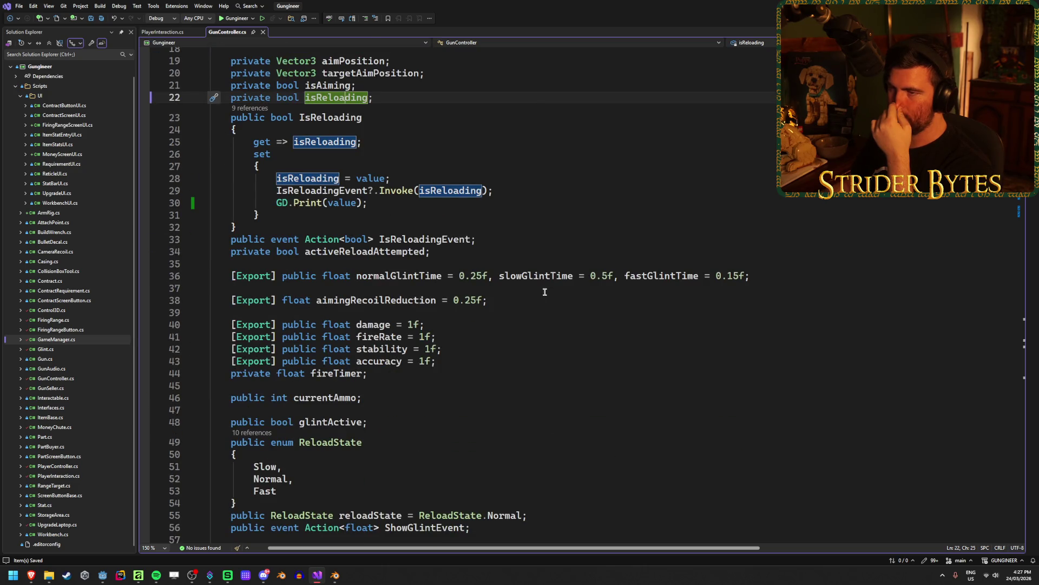
{"action": "scroll", "coordinate": [545, 293], "scroll_direction": "down", "scroll_amount": 20}
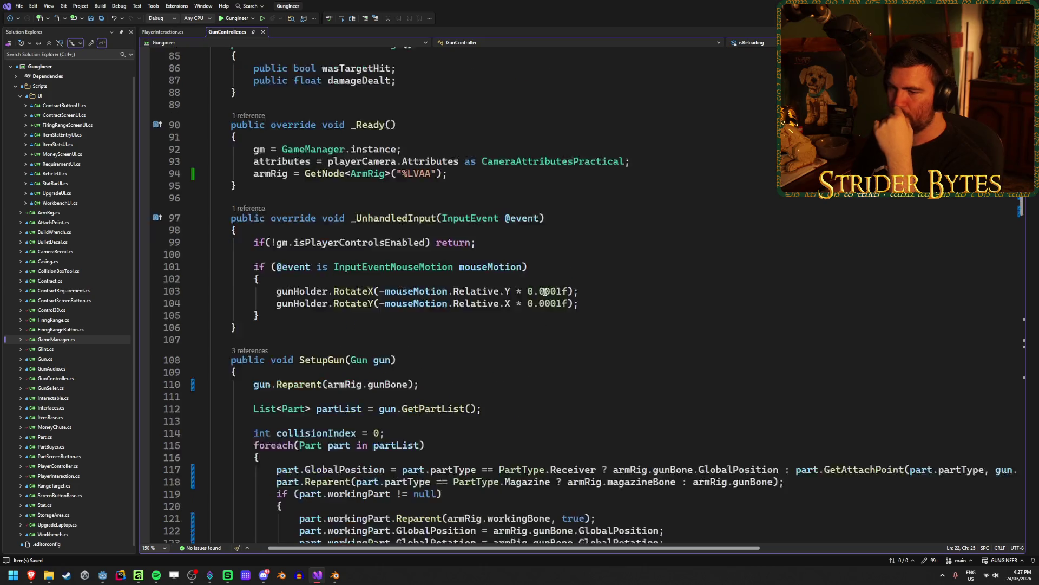
{"action": "scroll", "coordinate": [545, 292], "scroll_direction": "down", "scroll_amount": 2}
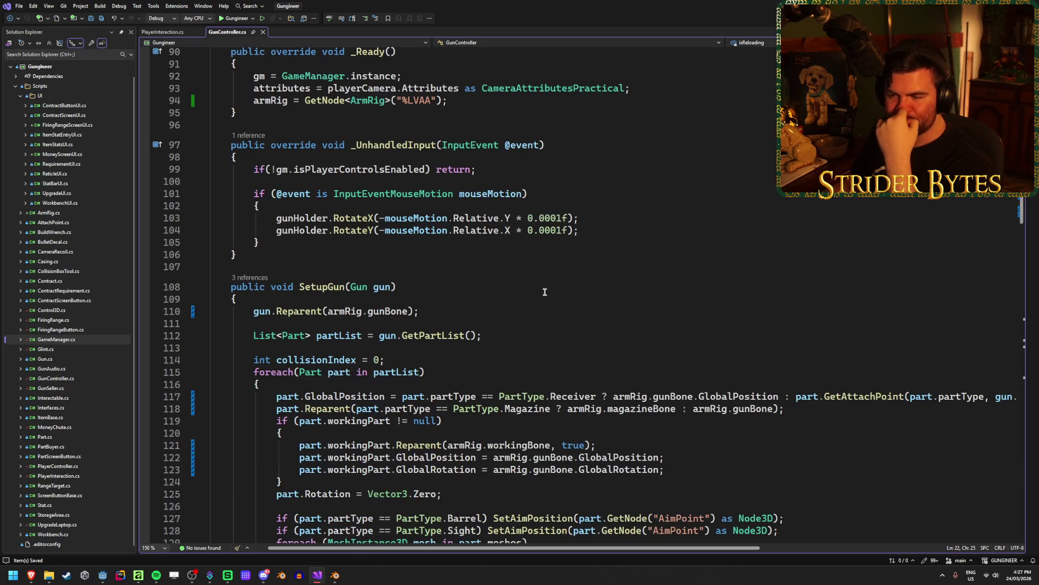
{"action": "scroll", "coordinate": [545, 293], "scroll_direction": "down", "scroll_amount": 19}
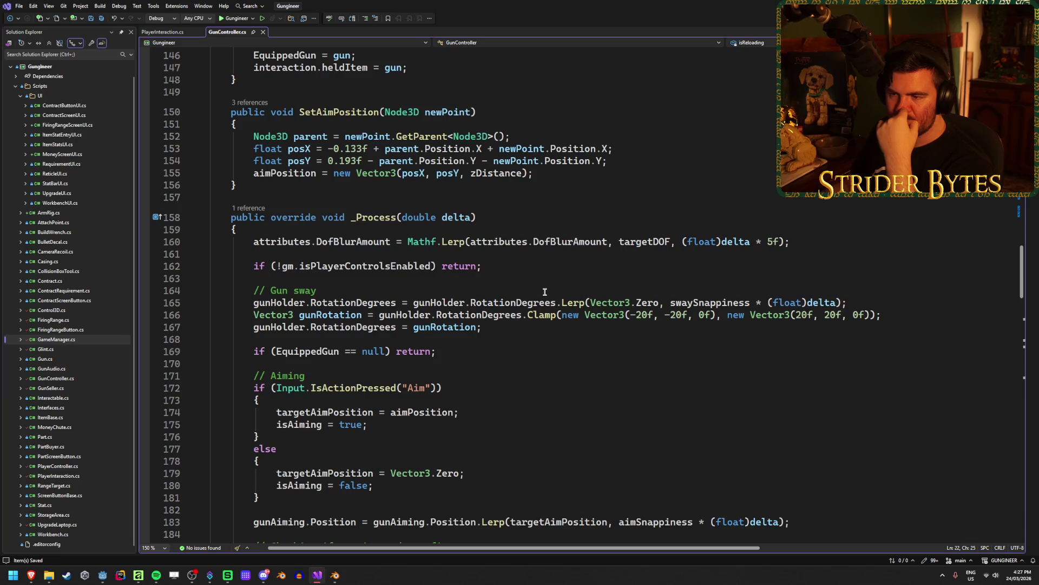
{"action": "scroll", "coordinate": [545, 293], "scroll_direction": "down", "scroll_amount": 2}
{"action": "left_click", "coordinate": [479, 315]}
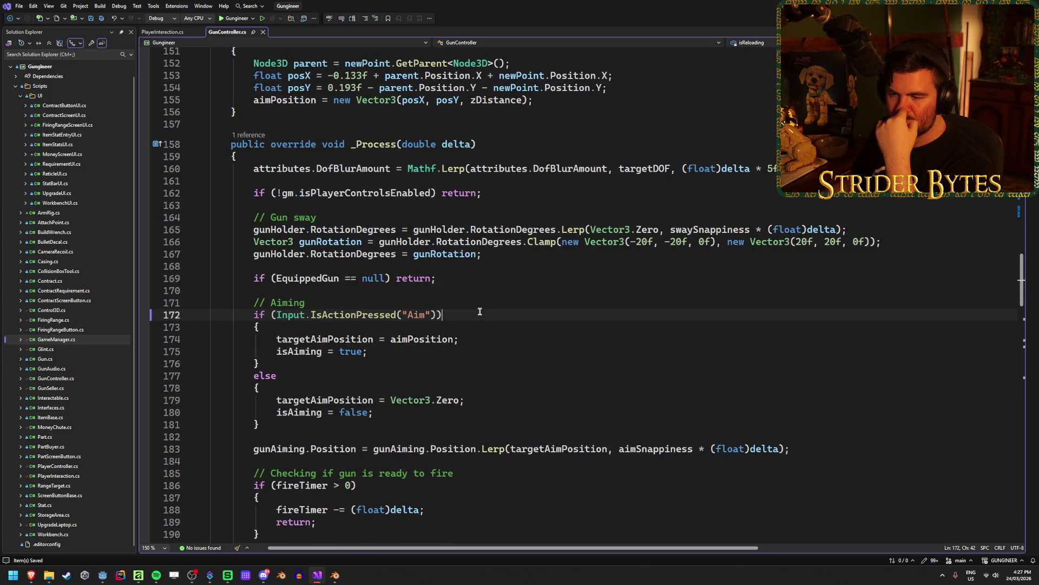
{"action": "left_click", "coordinate": [473, 339]}
{"action": "left_click", "coordinate": [488, 400]}
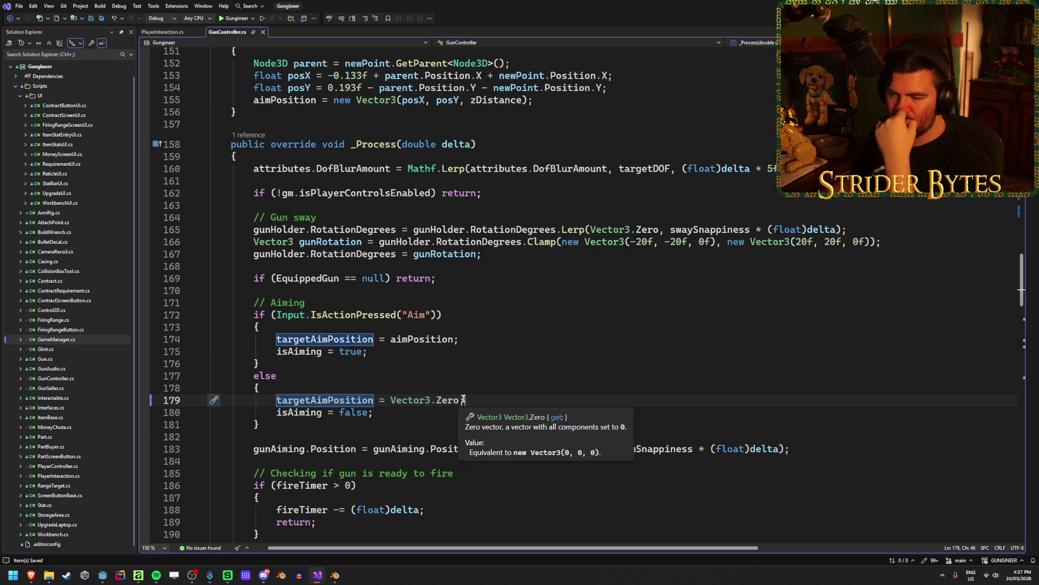
{"action": "left_click_drag", "start_coordinate": [465, 400], "coordinate": [279, 404]}
{"action": "left_click", "coordinate": [279, 401]}
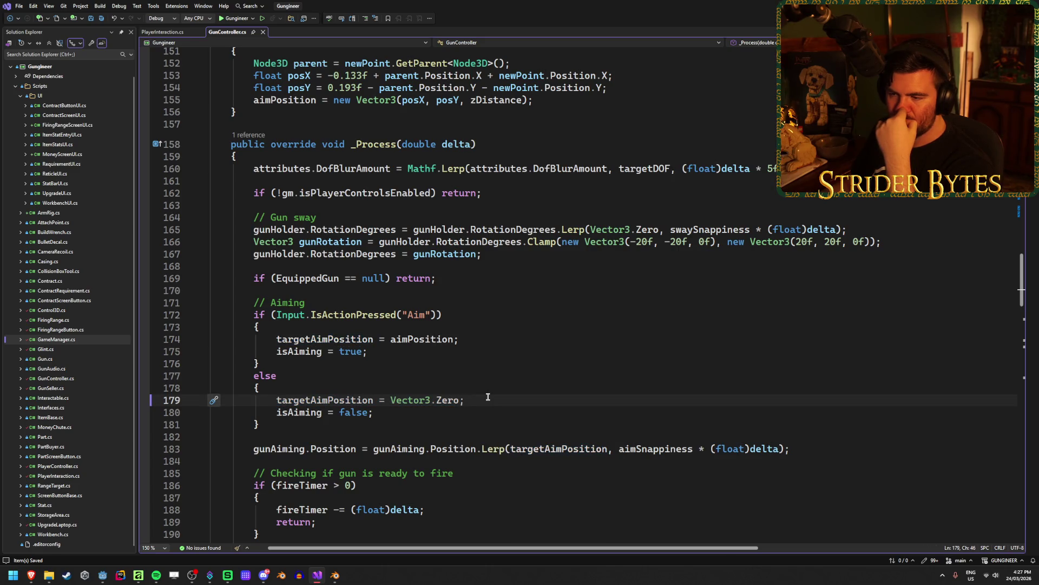
{"action": "left_click", "coordinate": [469, 319]}
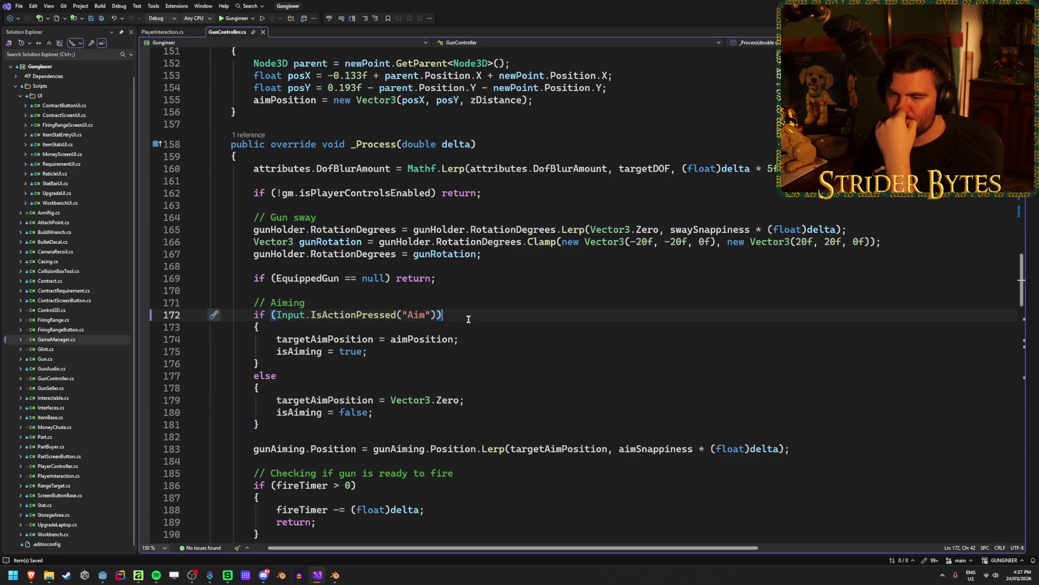
{"action": "key", "text": "Down"}
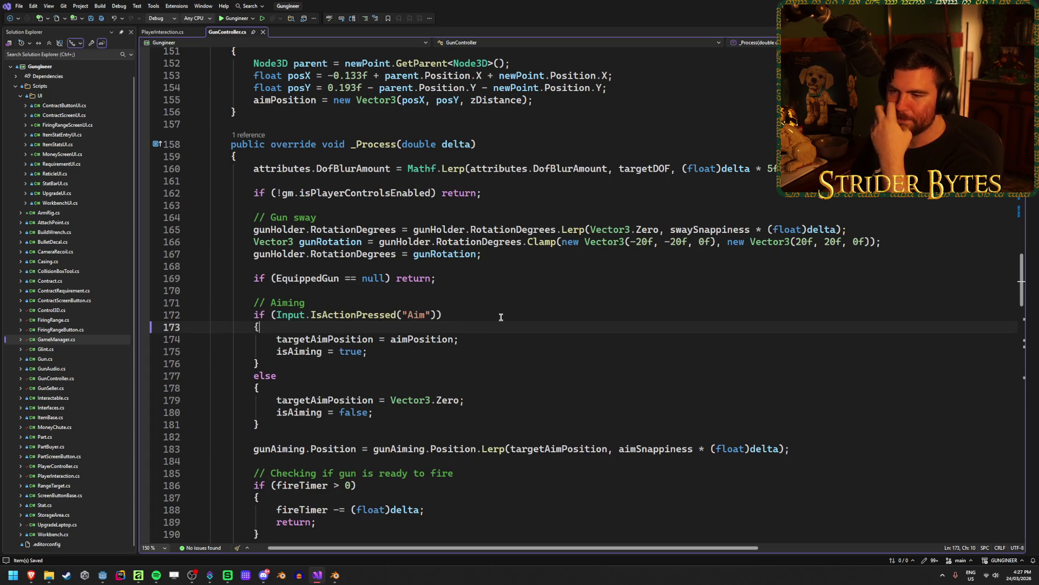
{"action": "left_click", "coordinate": [437, 314]}
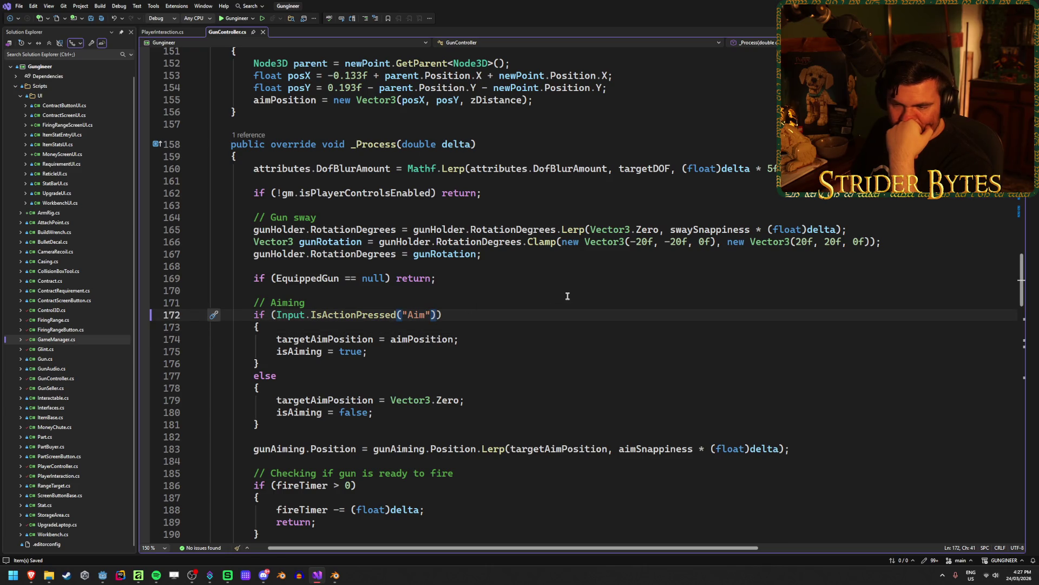
{"action": "scroll", "coordinate": [568, 296], "scroll_direction": "down", "scroll_amount": 2}
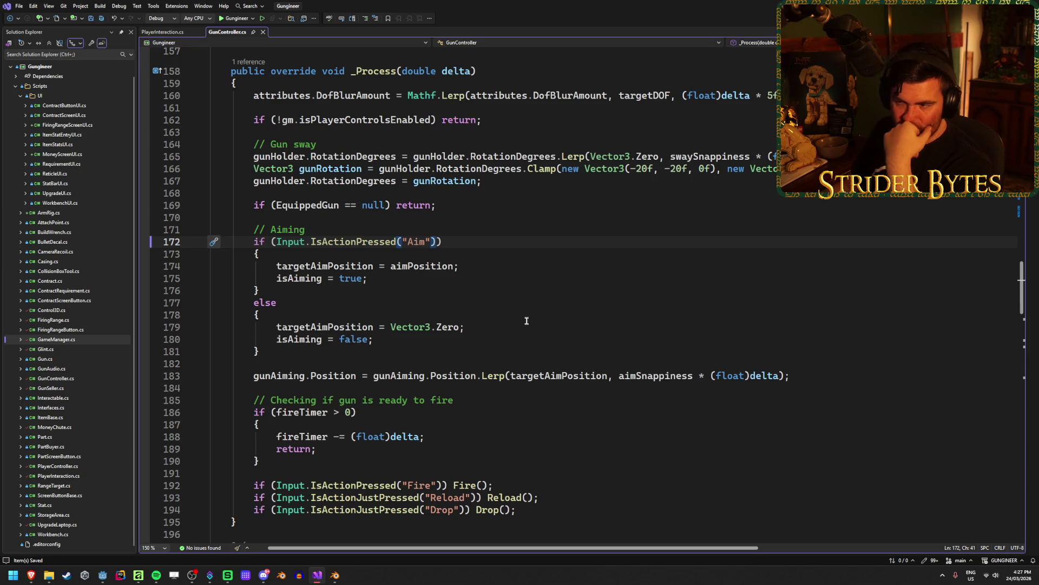
Append '|| !IsReloading' to the Aim condition on line 172, save, and return to Godot.
{"action": "type", "text": "|| !"}
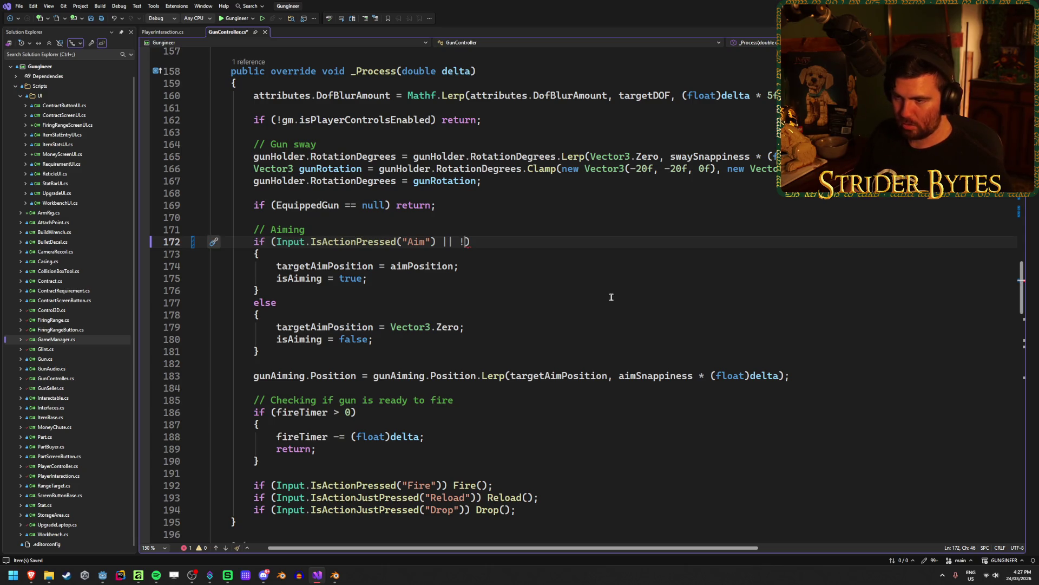
{"action": "type", "text": "IsRe"}
{"action": "key", "text": "Tab"}
{"action": "key", "text": "ctrl+s"}
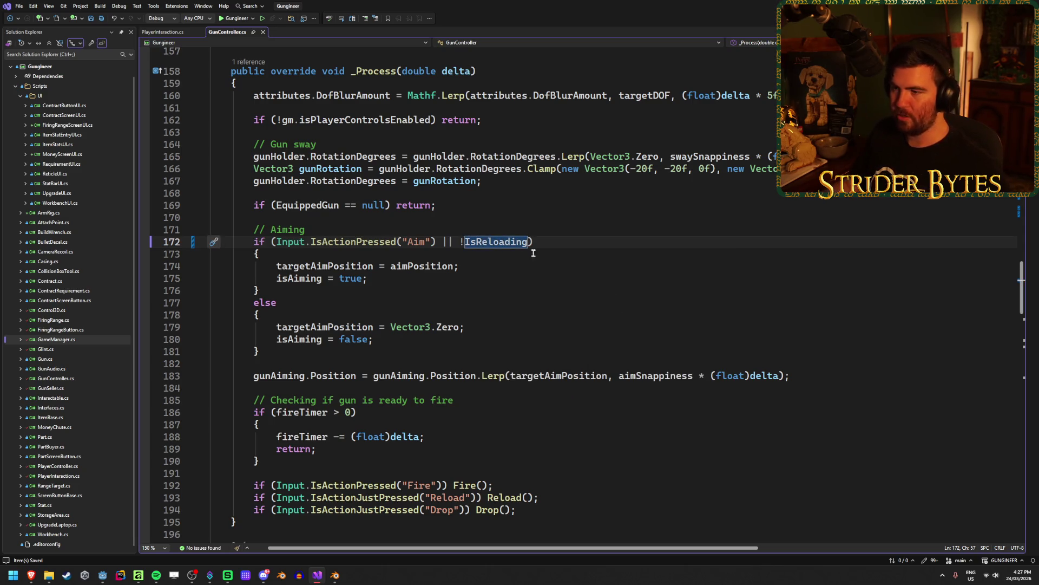
{"action": "left_click", "coordinate": [495, 324]}
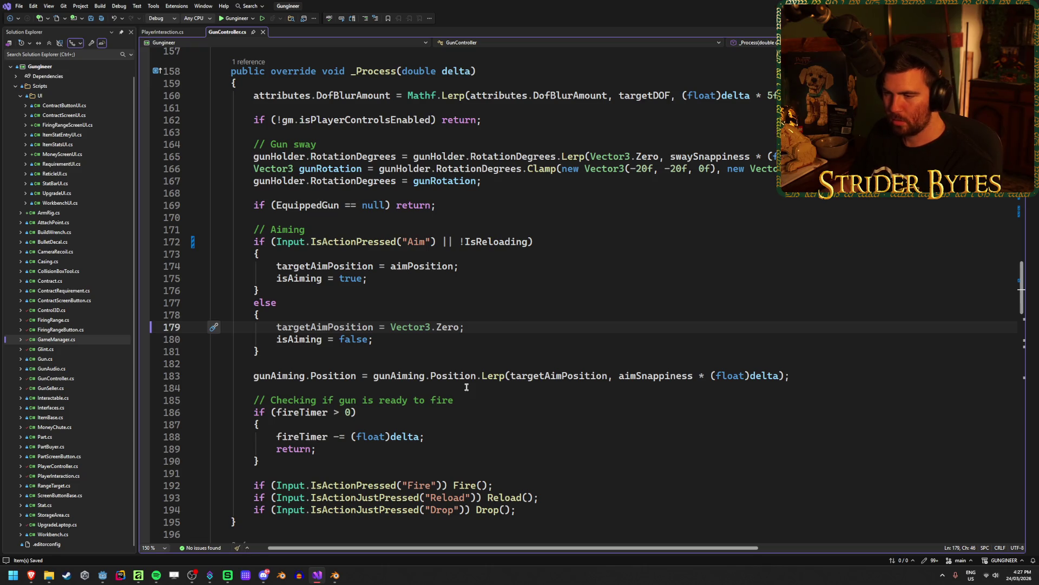
{"action": "key", "text": "alt+Tab"}
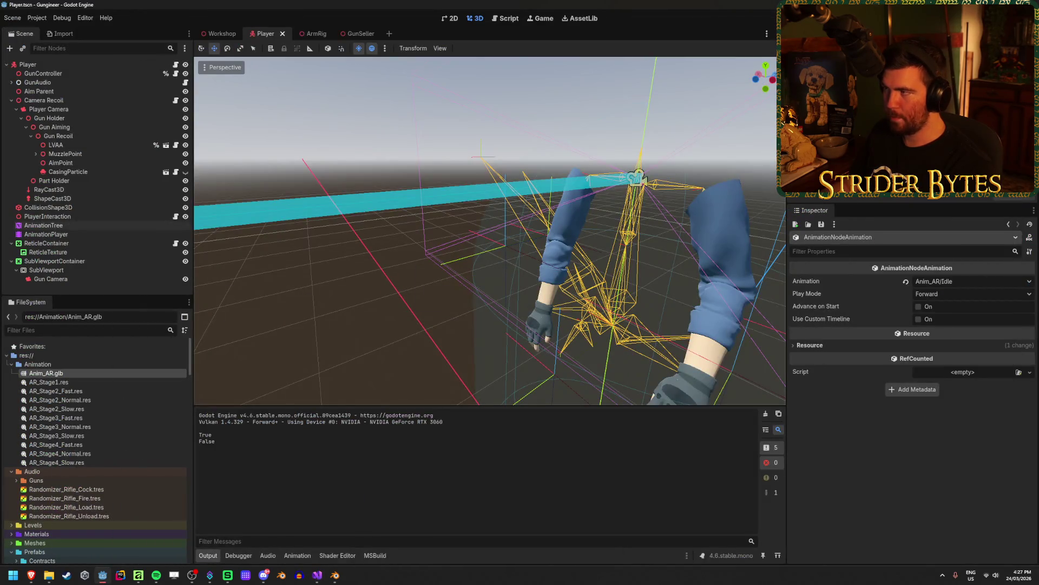
Rebuild the .NET project and launch the Gungineer game with F5.
{"action": "key", "text": "F5"}
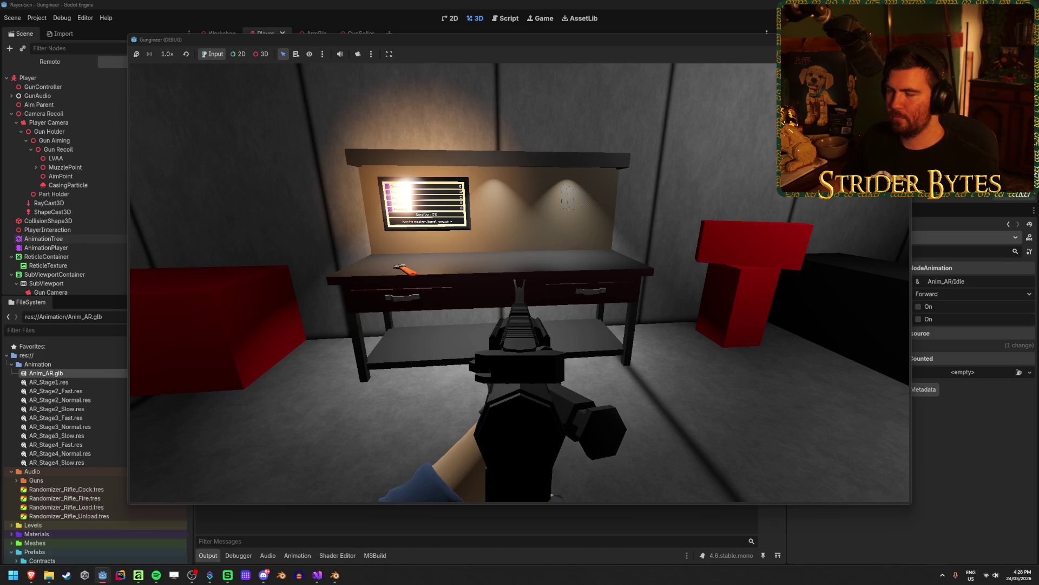
Stop the game and change line 172's '||' to '&&' so aiming requires not reloading.
{"action": "key", "text": "F8"}
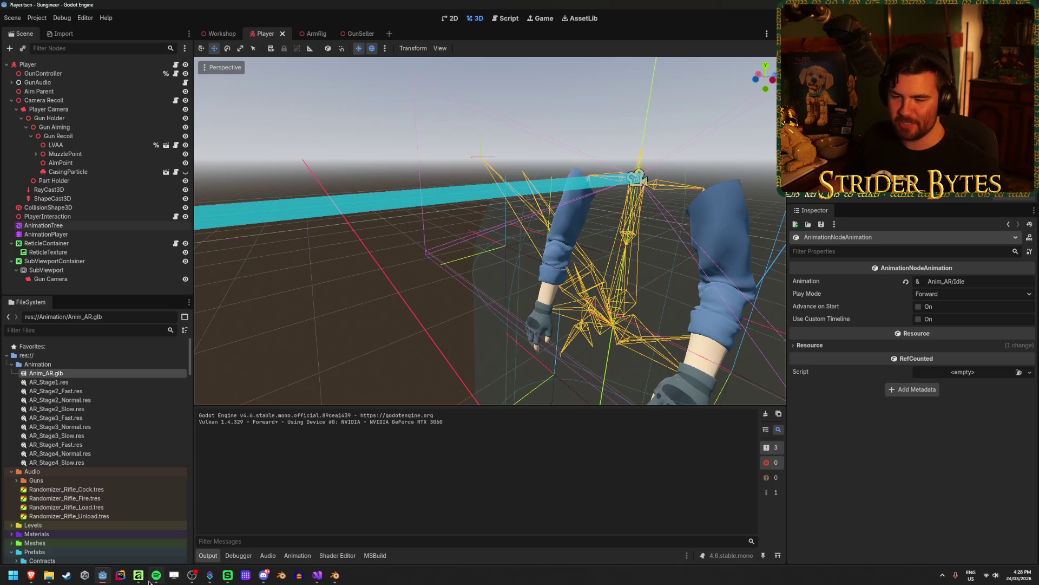
{"action": "left_click", "coordinate": [319, 576]}
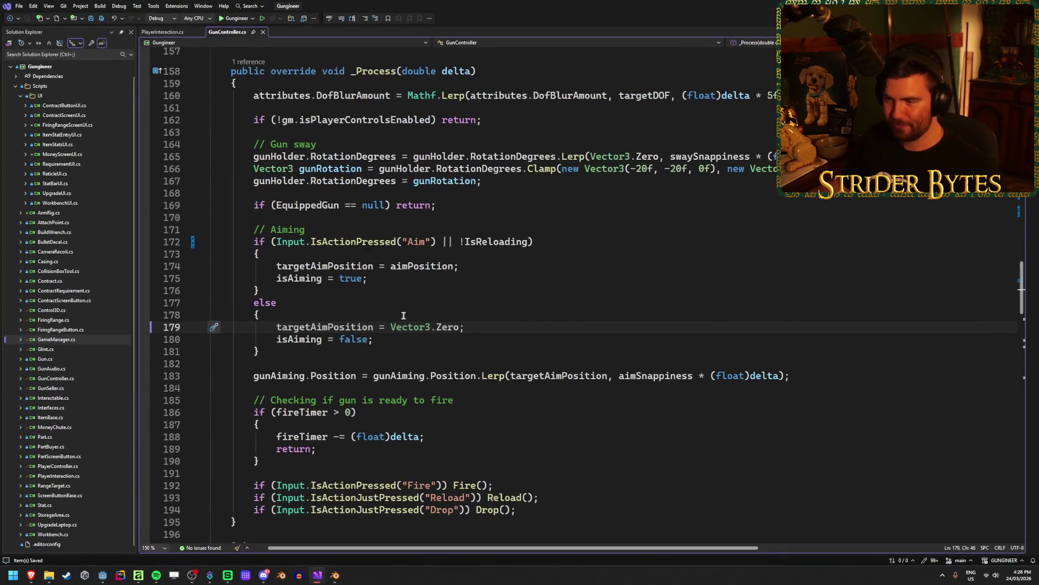
{"action": "left_click", "coordinate": [455, 241]}
{"action": "key", "text": "BackSpace"}
{"action": "key", "text": "BackSpace"}
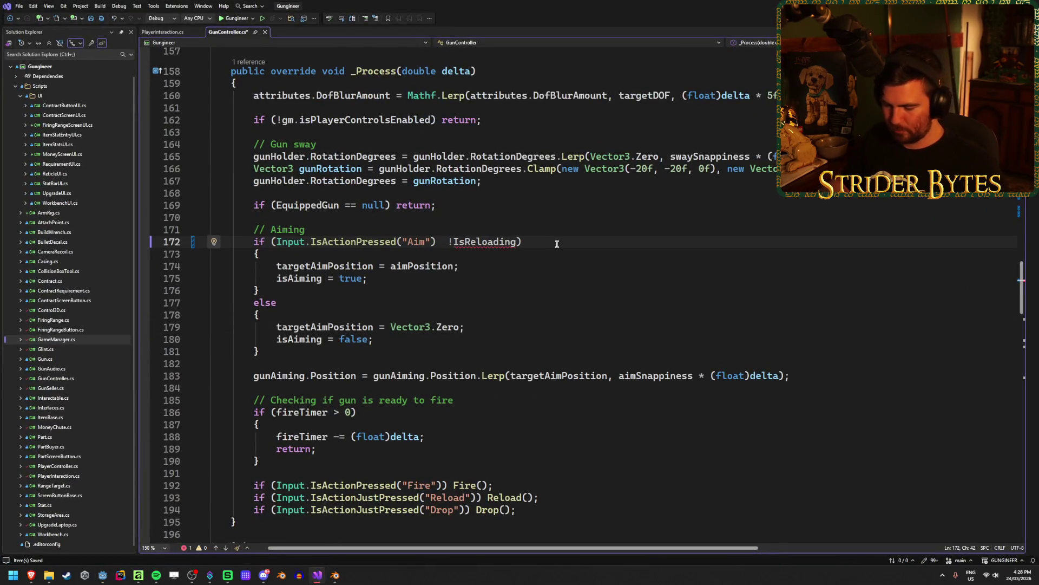
{"action": "type", "text": "&&"}
{"action": "left_click", "coordinate": [564, 243]}
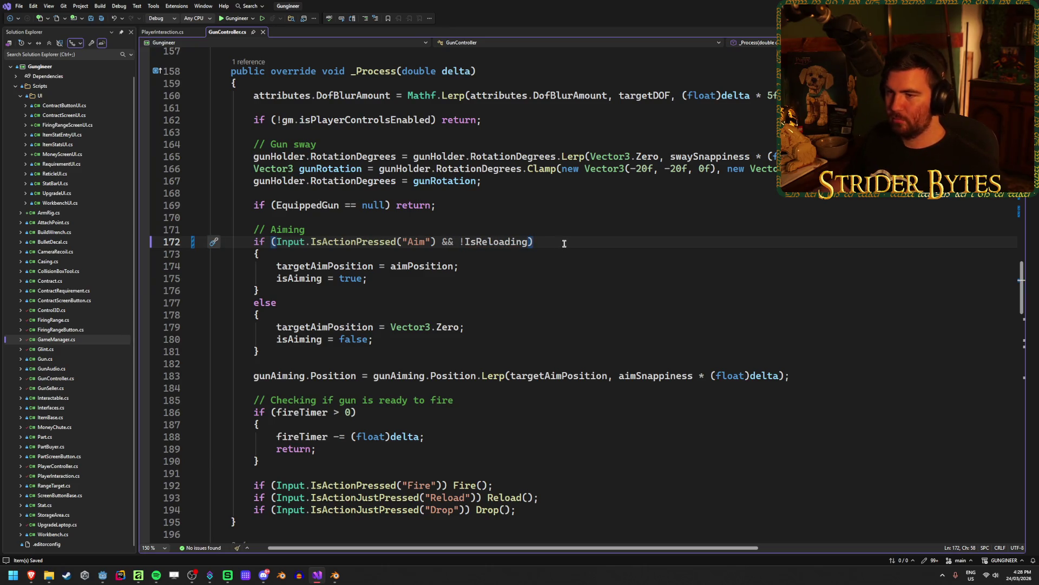
{"action": "key", "text": "alt+Tab"}
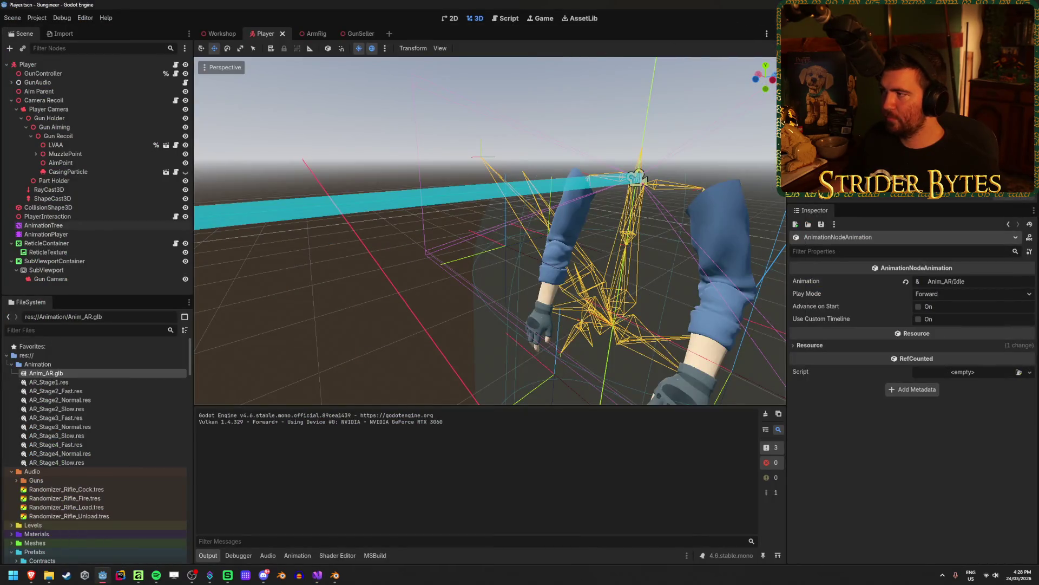
{"action": "key", "text": "F5"}
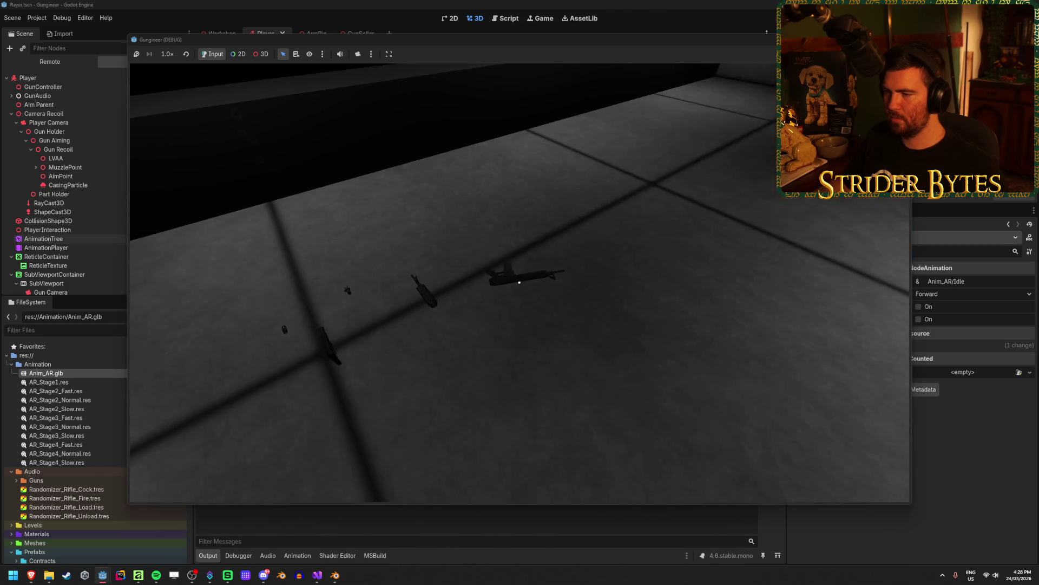
{"action": "key", "text": "Escape"}
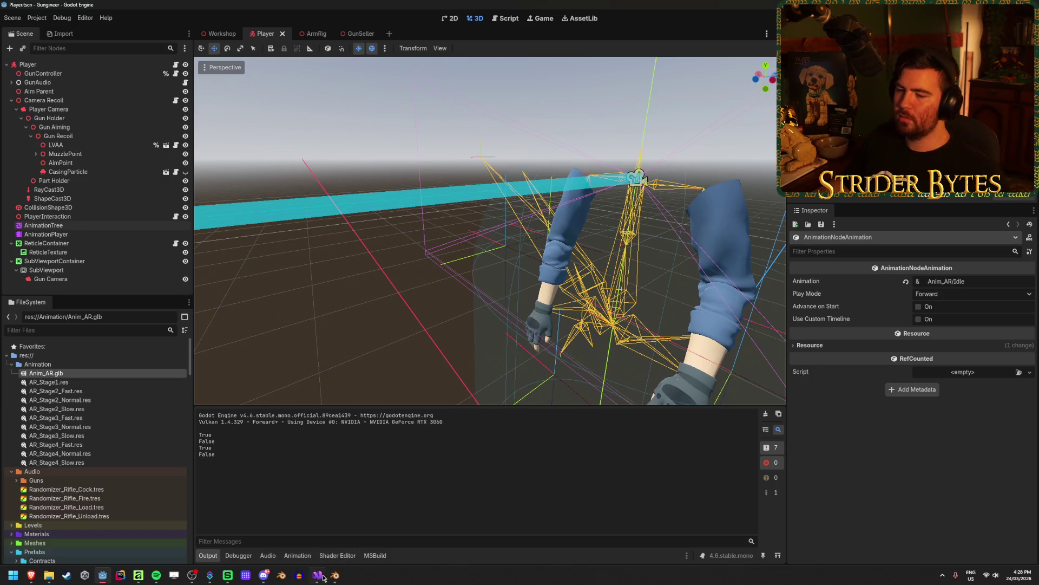
Review the Drop() method in PlayerInteraction.cs, dismissing the suggested brace edit on line 103.
{"action": "key", "text": "alt+Tab"}
{"action": "scroll", "coordinate": [561, 247], "scroll_direction": "up", "scroll_amount": 5}
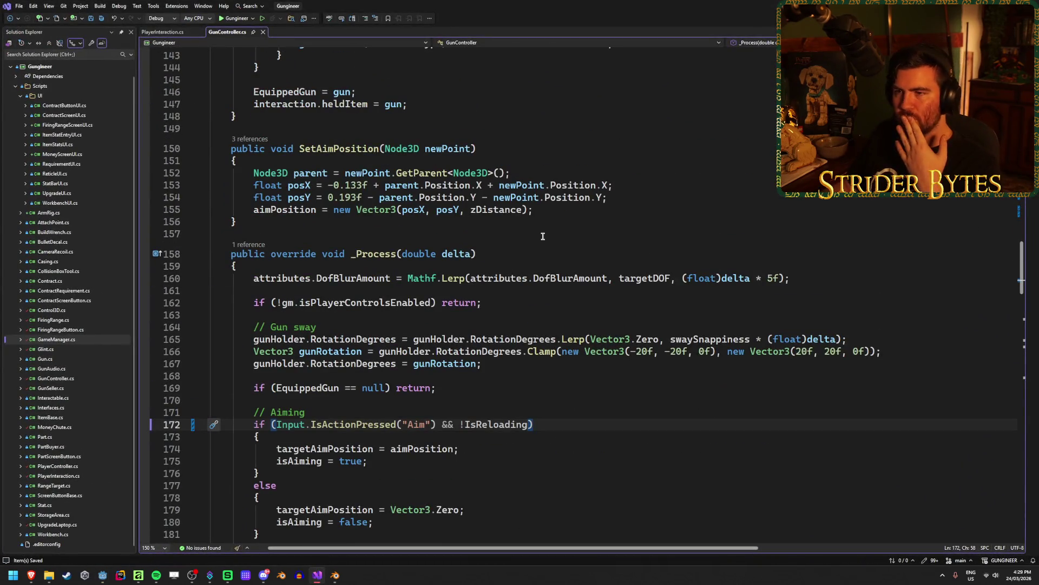
{"action": "left_click", "coordinate": [167, 31]}
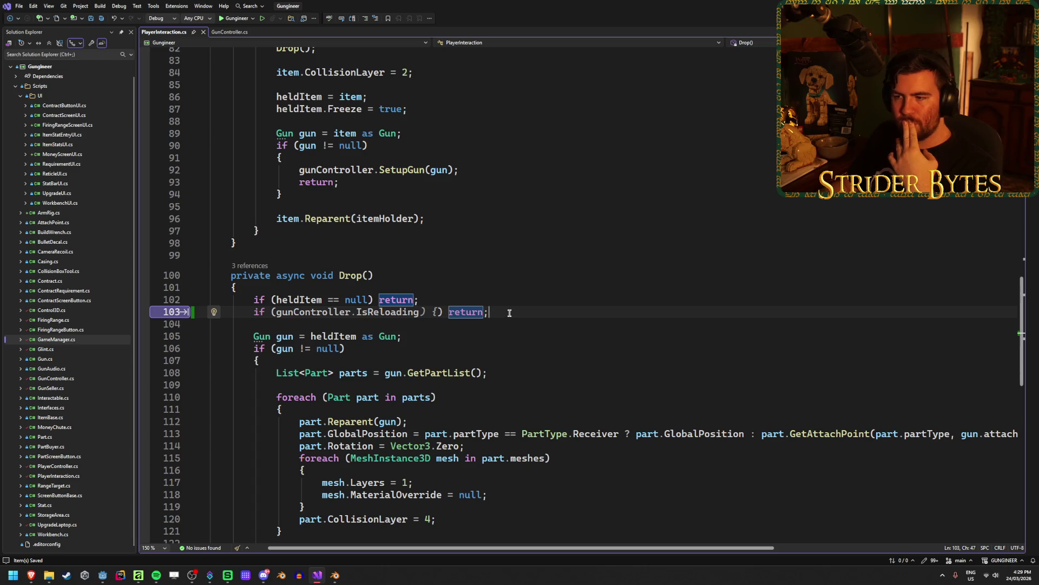
{"action": "key", "text": "Escape"}
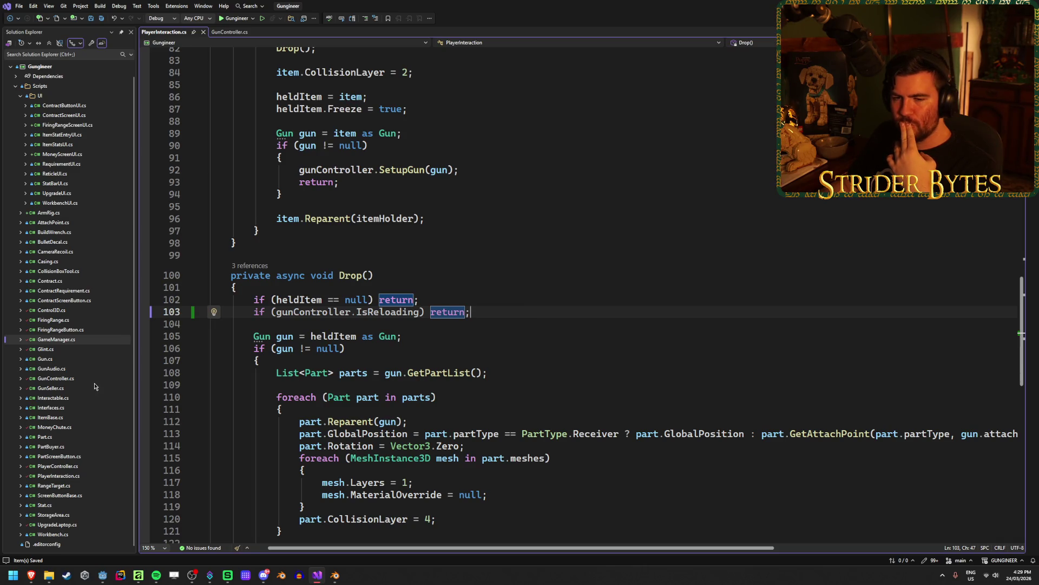
{"action": "key", "text": "alt+Tab"}
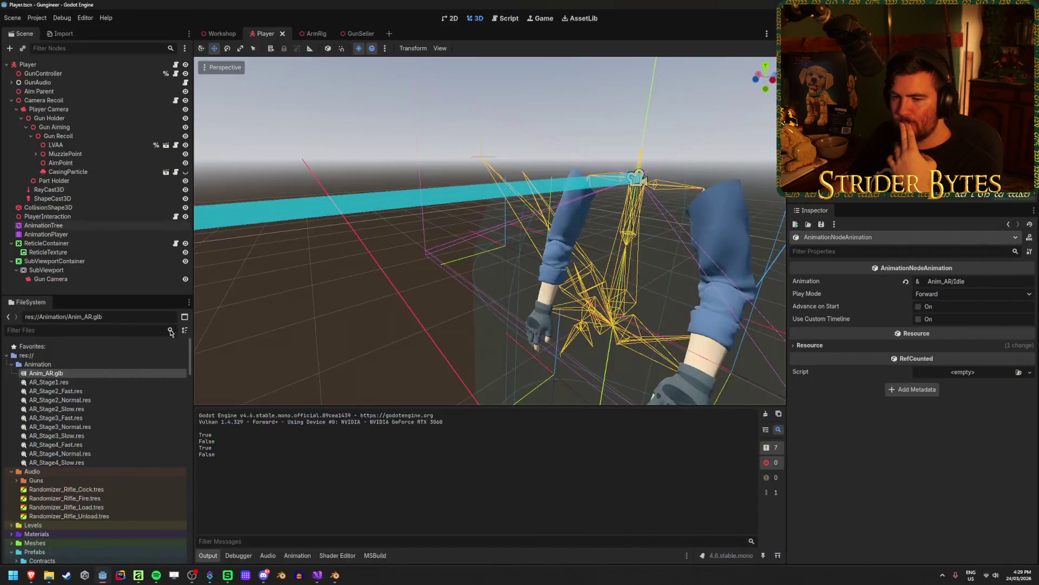
Go to GunController.cs and place the caret inside its Drop() method at line 294.
{"action": "left_click", "coordinate": [322, 577]}
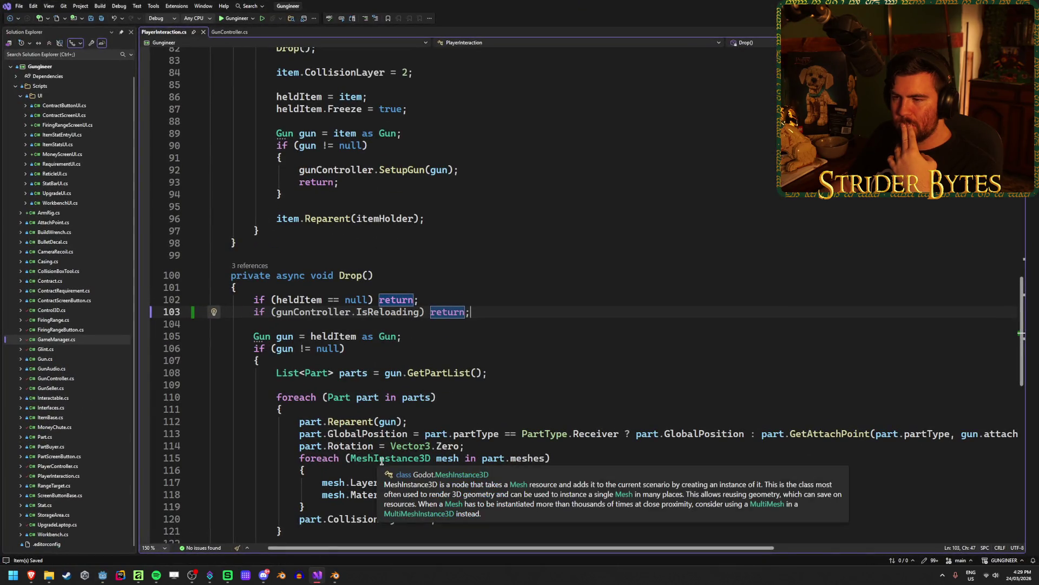
{"action": "left_click", "coordinate": [230, 32]}
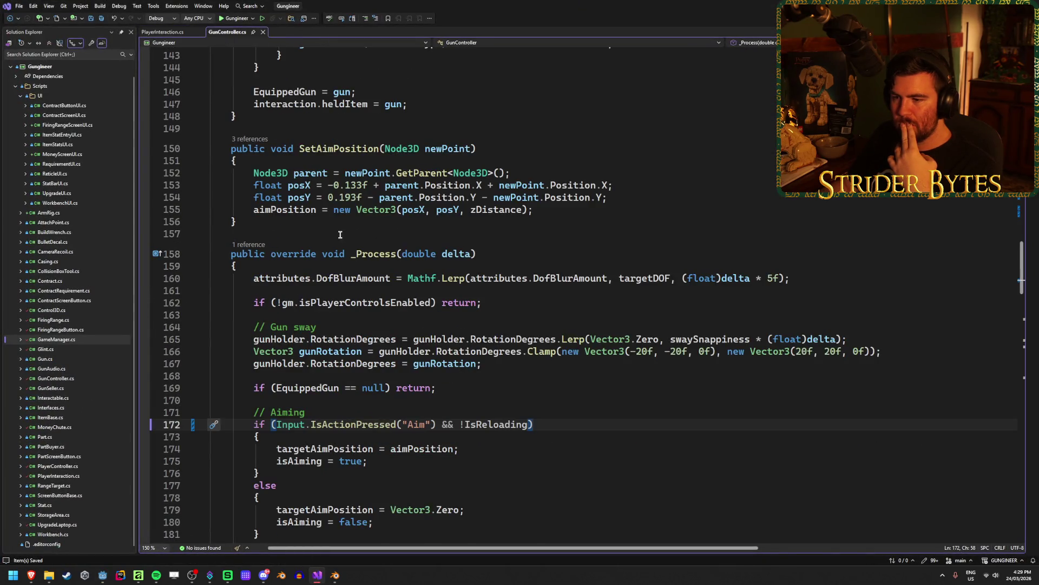
{"action": "scroll", "coordinate": [340, 234], "scroll_direction": "down", "scroll_amount": 7}
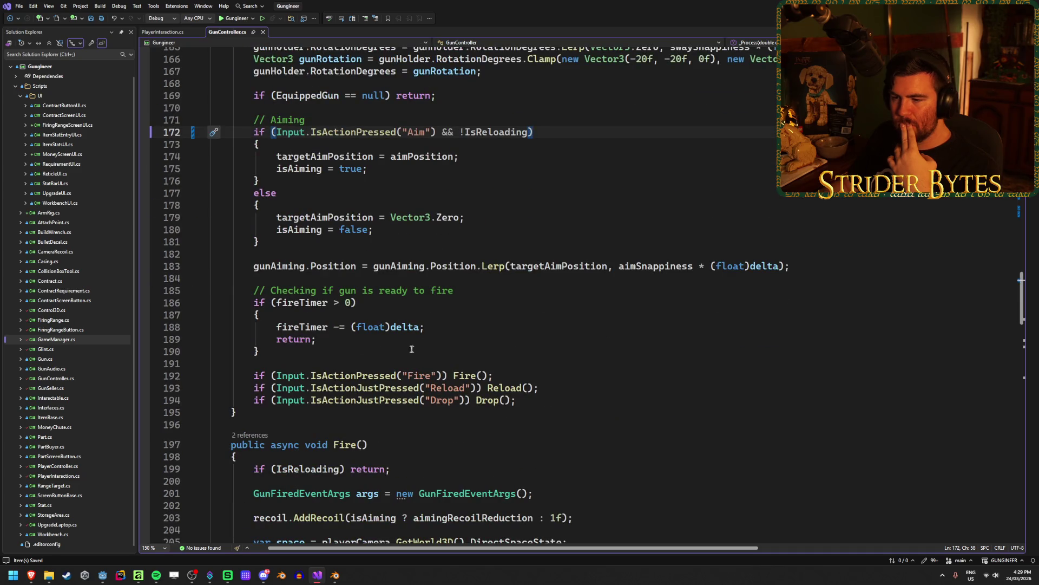
{"action": "left_click", "coordinate": [541, 403]}
{"action": "scroll", "coordinate": [541, 401], "scroll_direction": "down", "scroll_amount": 20}
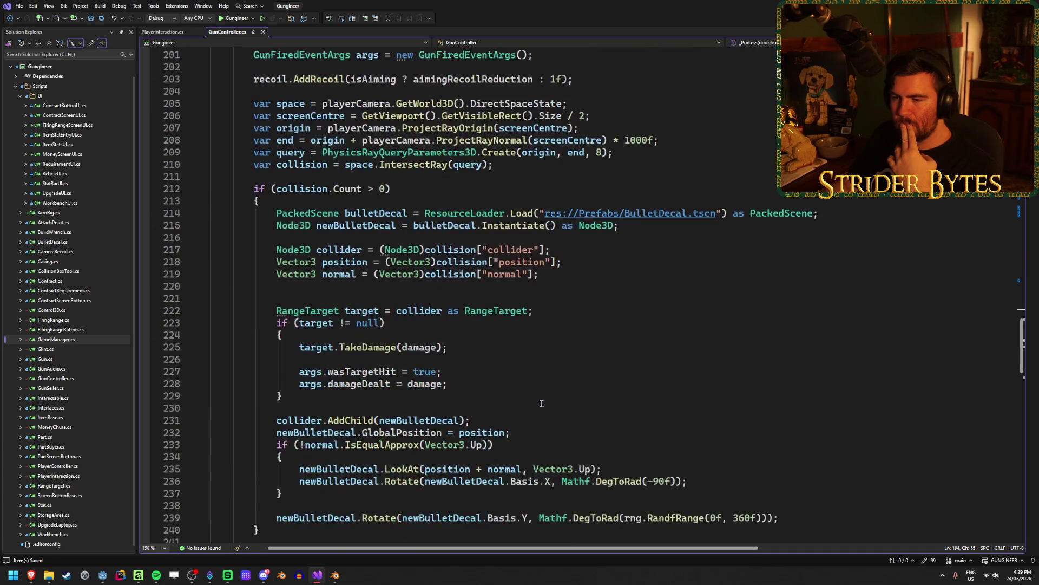
{"action": "left_click", "coordinate": [373, 307]}
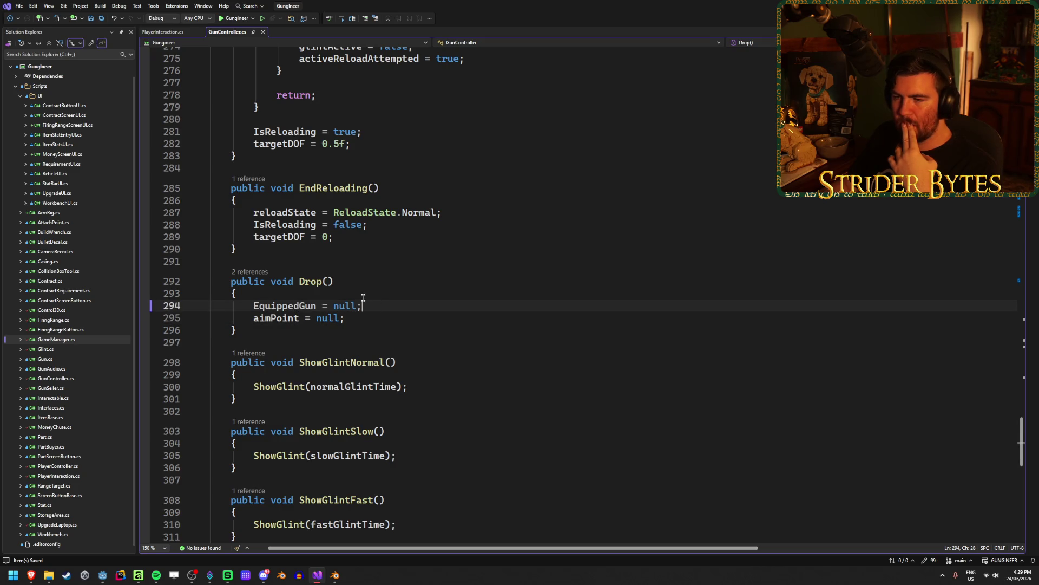
Insert 'if (IsReloading) return;' at the top of GunController's Drop() and save.
{"action": "key", "text": "ctrl+Return"}
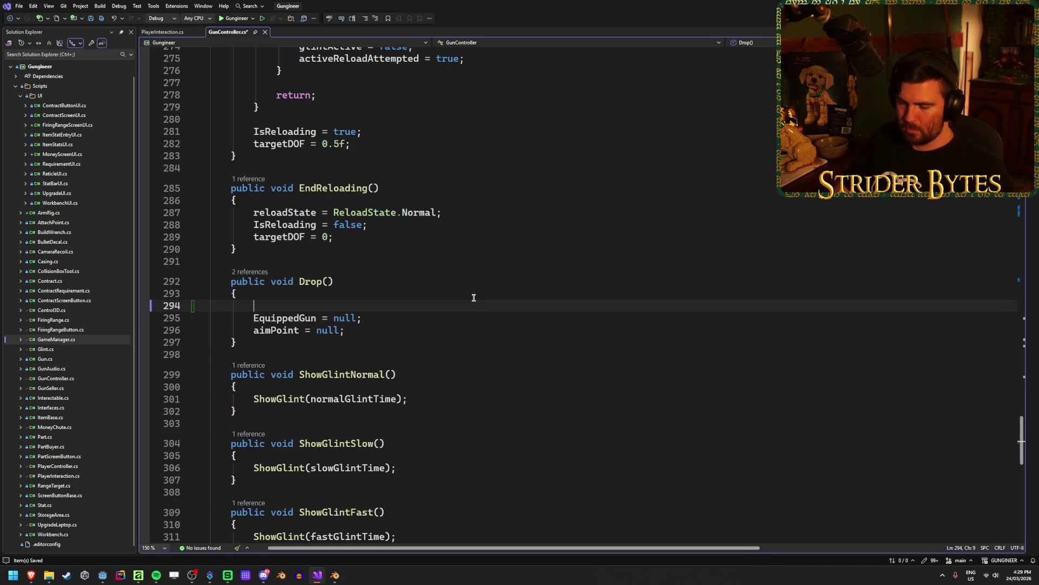
{"action": "type", "text": "if ("}
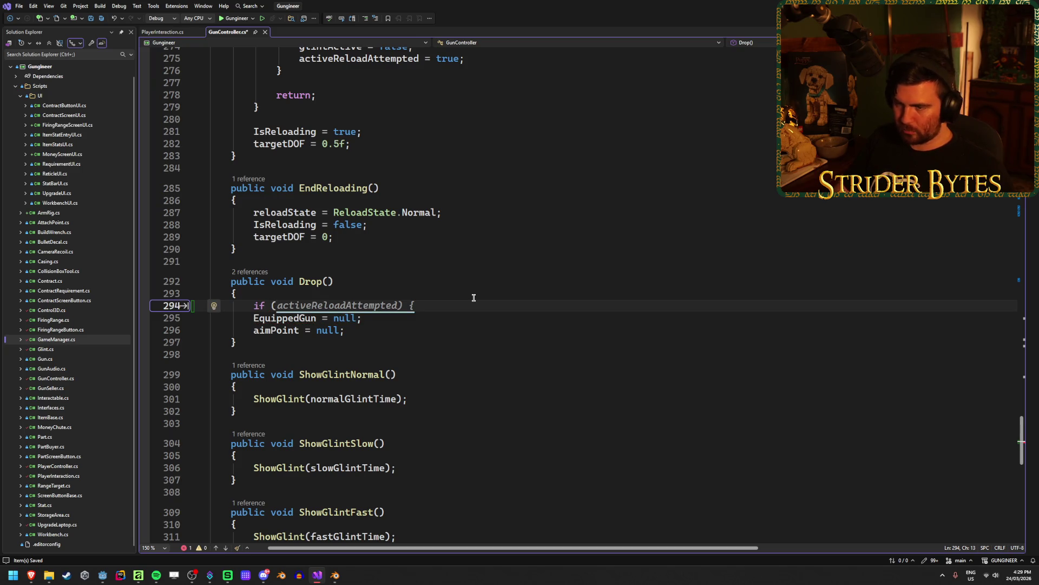
{"action": "type", "text": "IsRe"}
{"action": "key", "text": "Tab"}
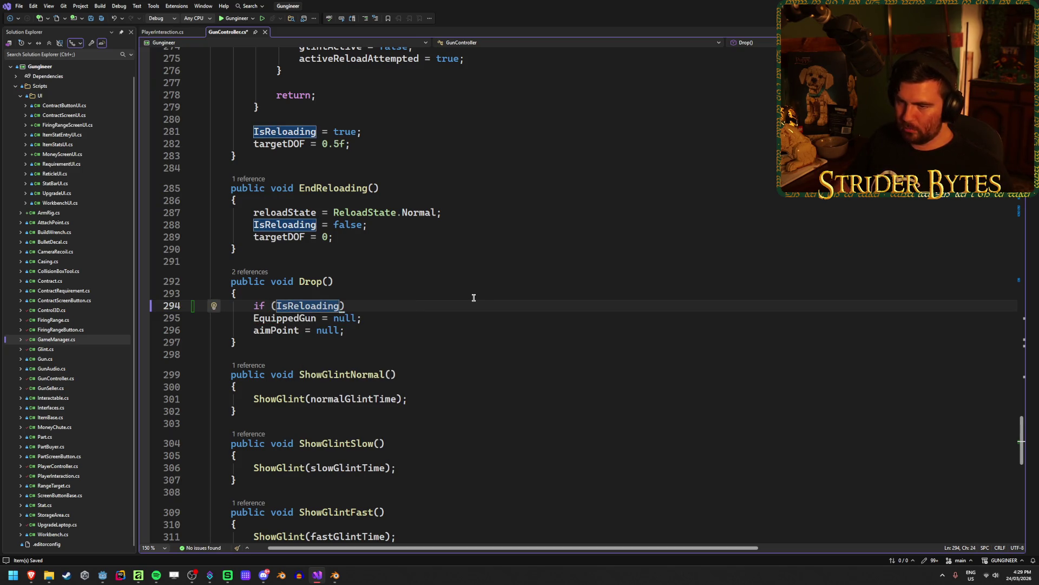
{"action": "type", "text": "return;"}
{"action": "key", "text": "ctrl+s"}
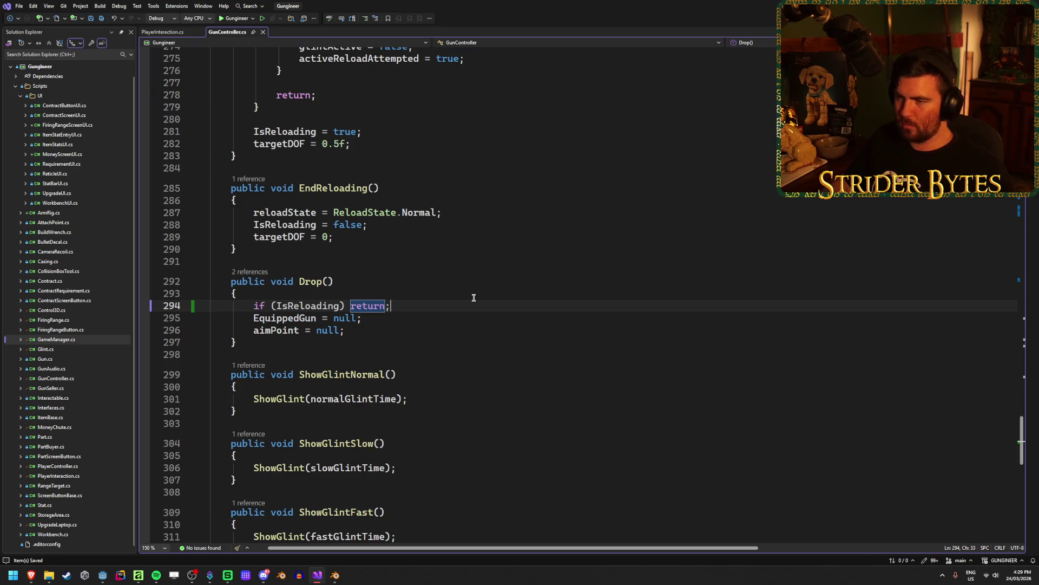
{"action": "scroll", "coordinate": [471, 292], "scroll_direction": "up", "scroll_amount": 4}
{"action": "scroll", "coordinate": [465, 285], "scroll_direction": "down", "scroll_amount": 1}
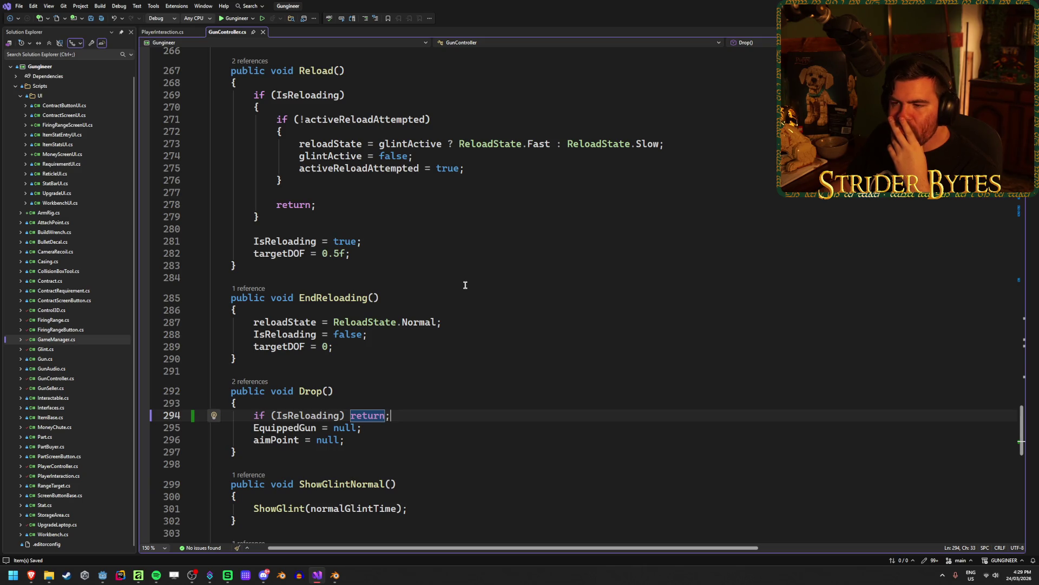
{"action": "scroll", "coordinate": [465, 285], "scroll_direction": "down", "scroll_amount": 4}
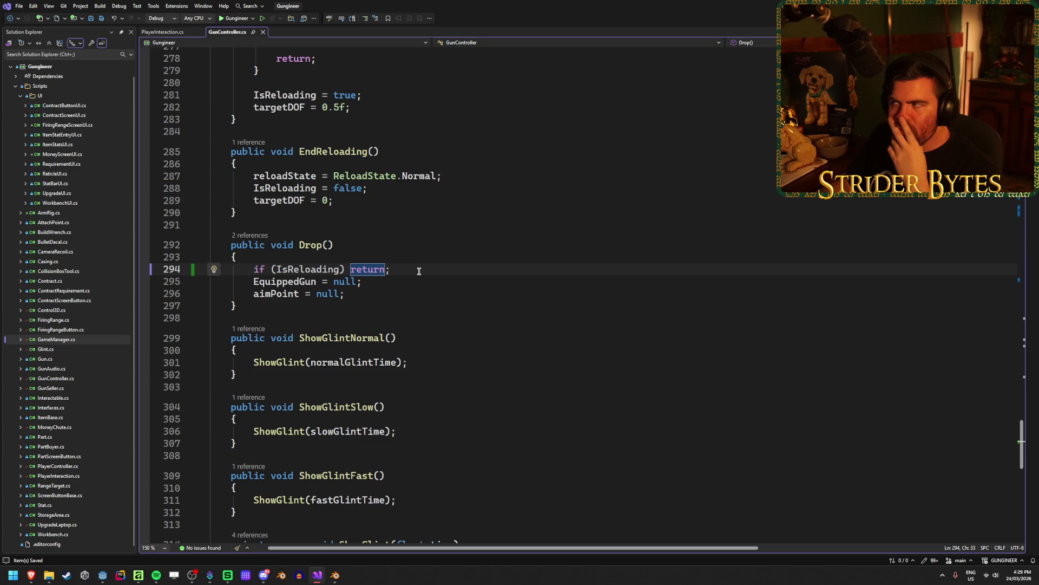
Look over PlayerInteraction.cs and ReticleUI.cs's GunChangedEvent subscription, then return to Godot.
{"action": "left_click", "coordinate": [166, 33]}
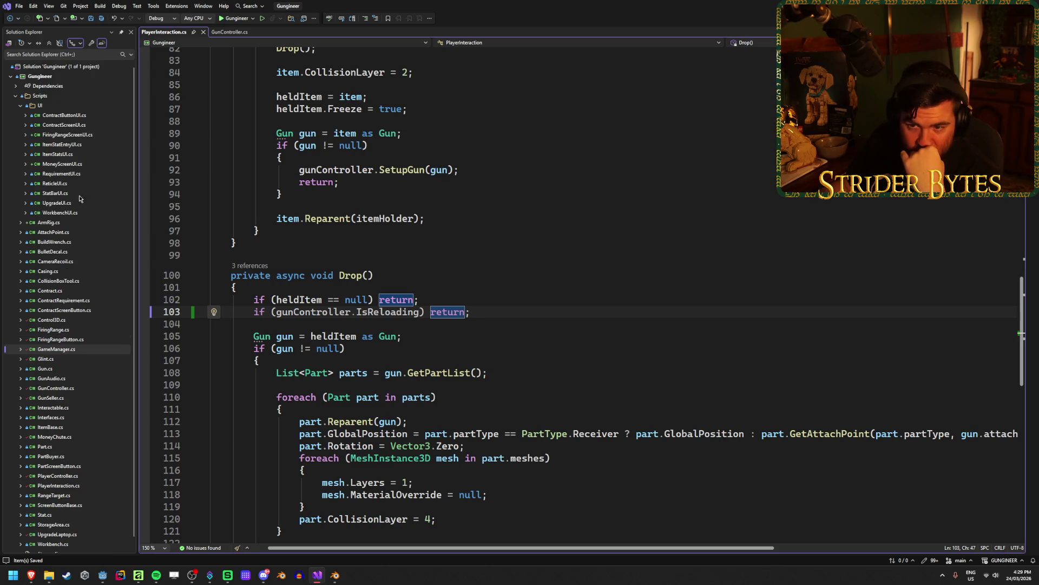
{"action": "double_click", "coordinate": [54, 183]}
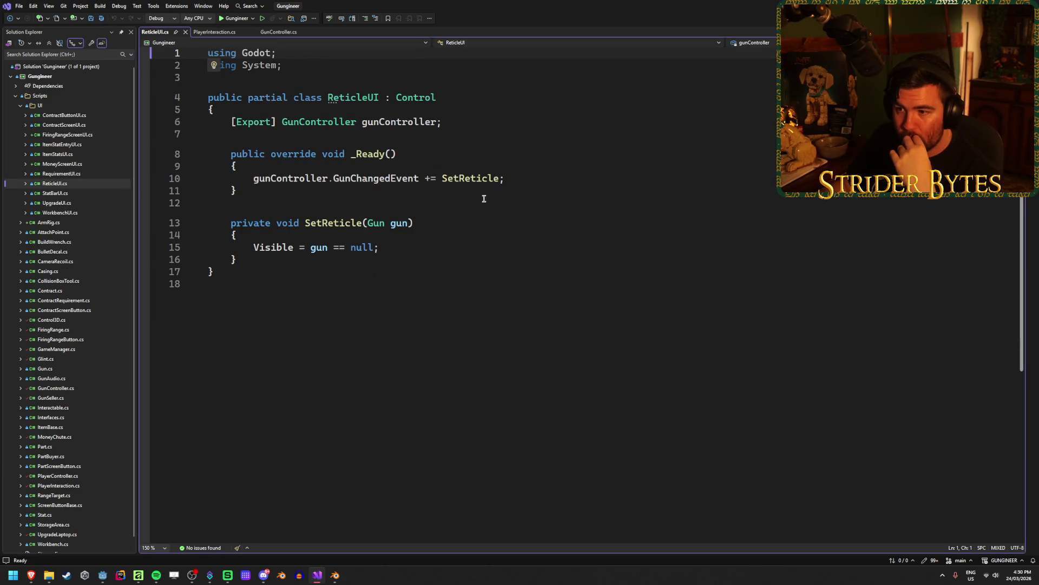
{"action": "left_click", "coordinate": [522, 177]}
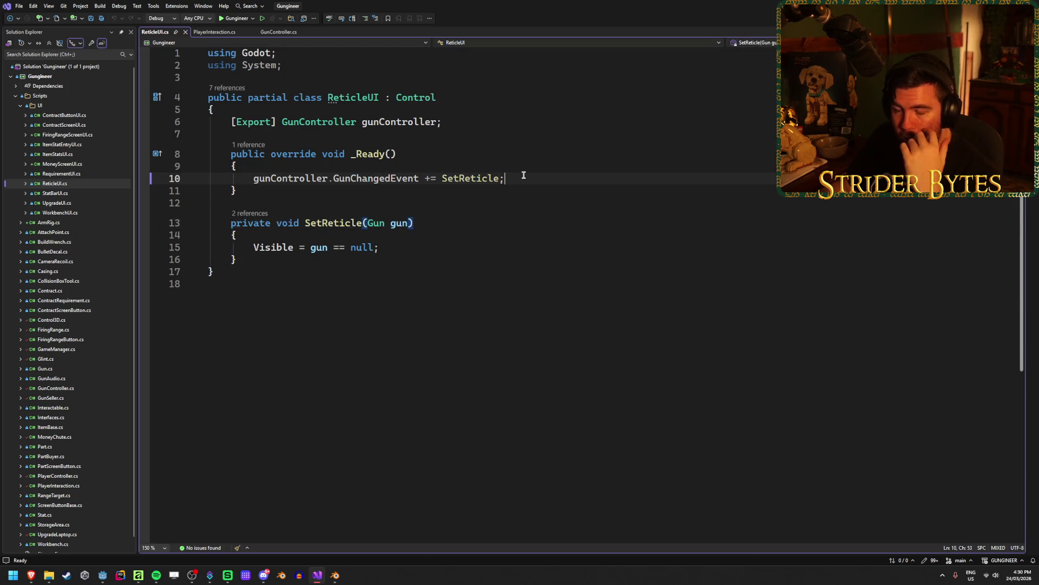
{"action": "key", "text": "alt+Tab"}
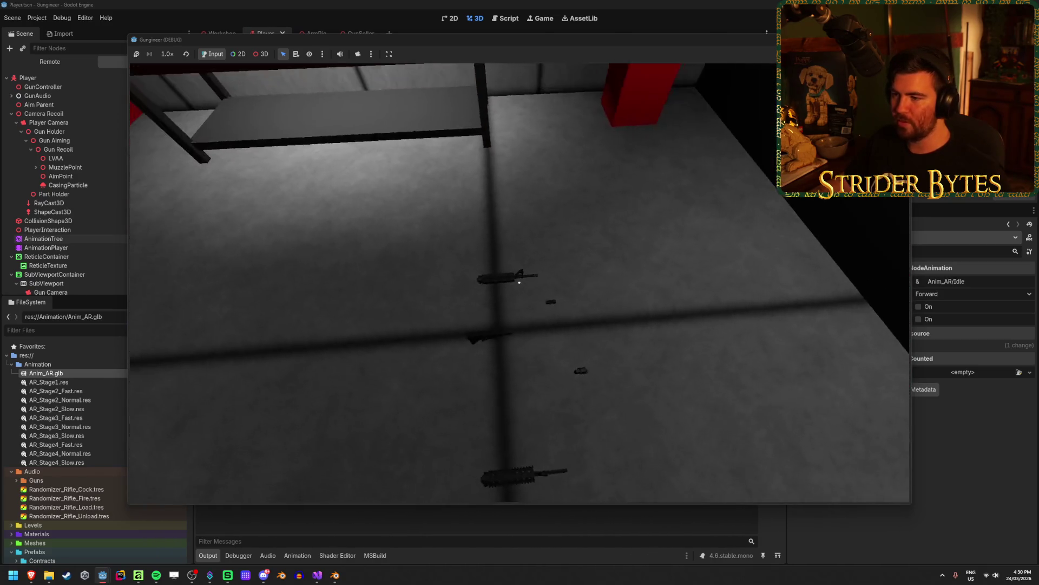
Playtest the rifle: pick up, fire, drop and re-pick, aim, reload, then stop the game.
{"action": "key", "text": "1"}
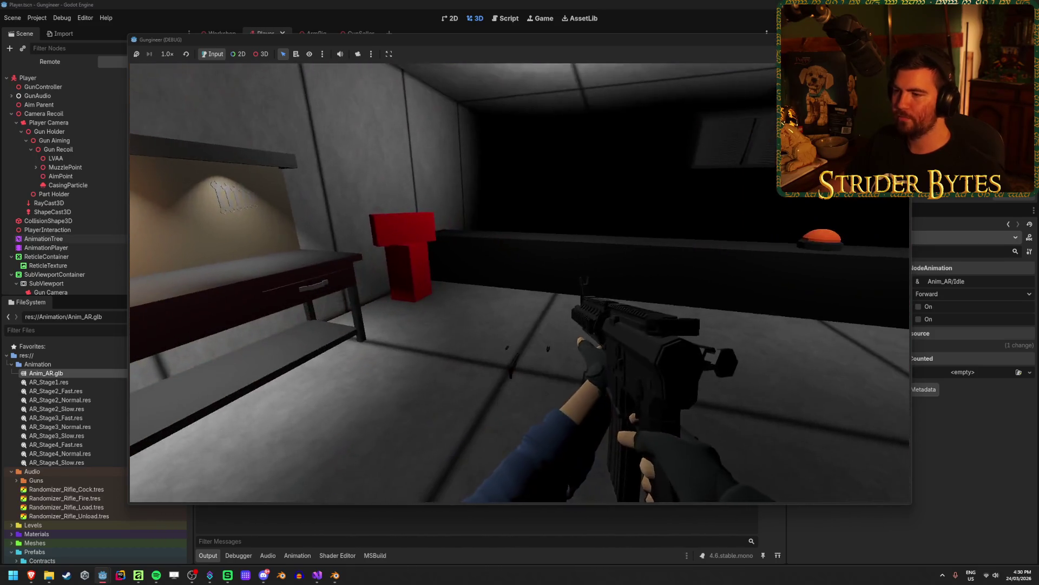
{"action": "left_click", "coordinate": [520, 282]}
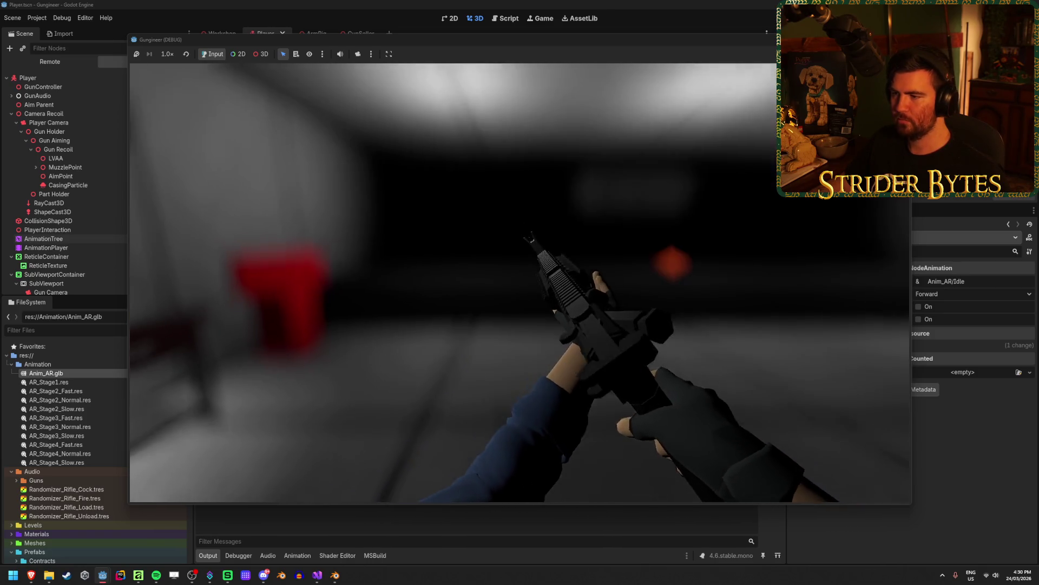
{"action": "key", "text": "g"}
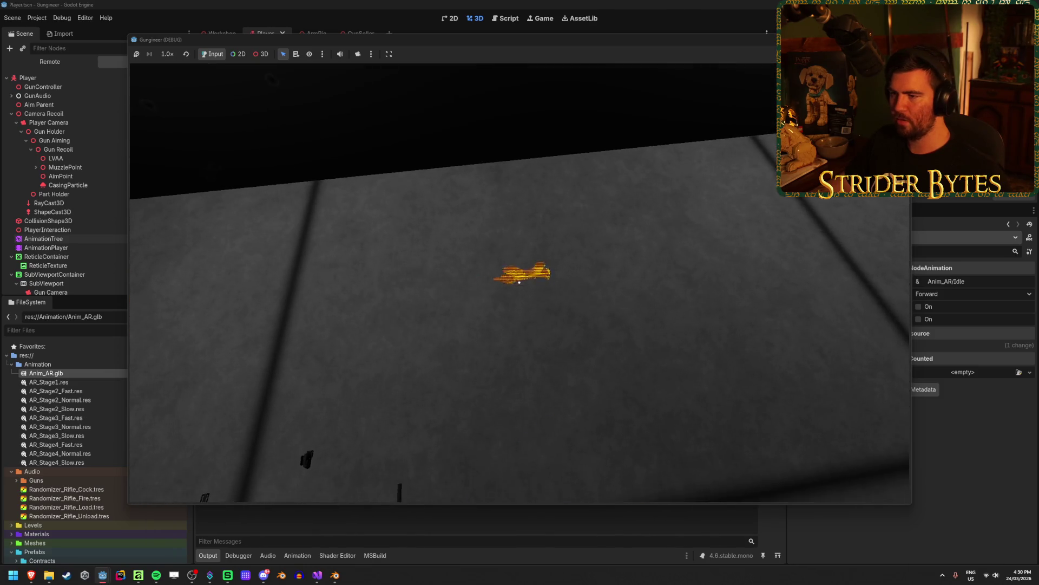
{"action": "key", "text": "e"}
{"action": "left_click", "coordinate": [520, 282]}
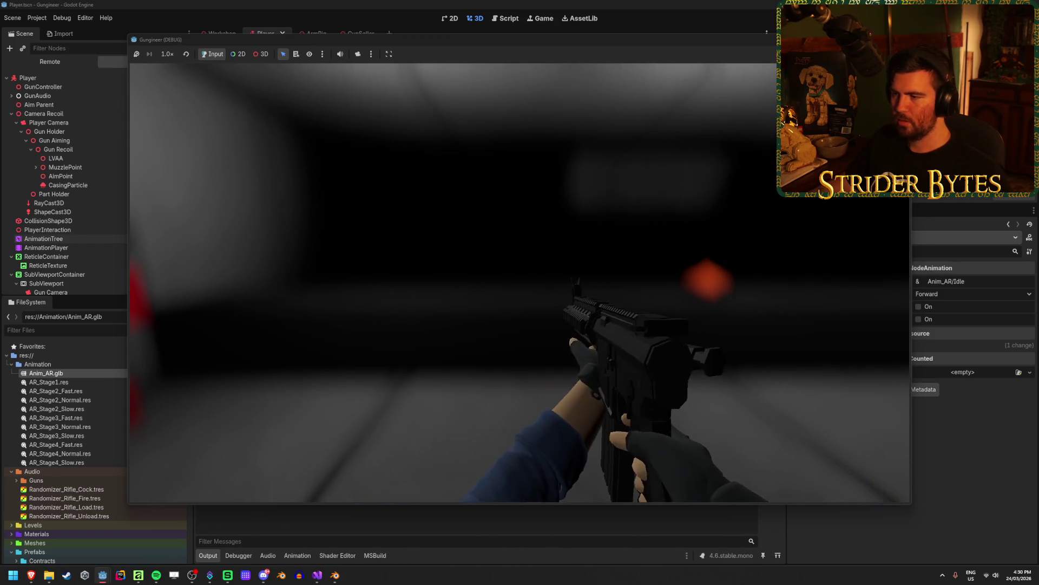
{"action": "right_click", "coordinate": [520, 283]}
{"action": "key", "text": "r"}
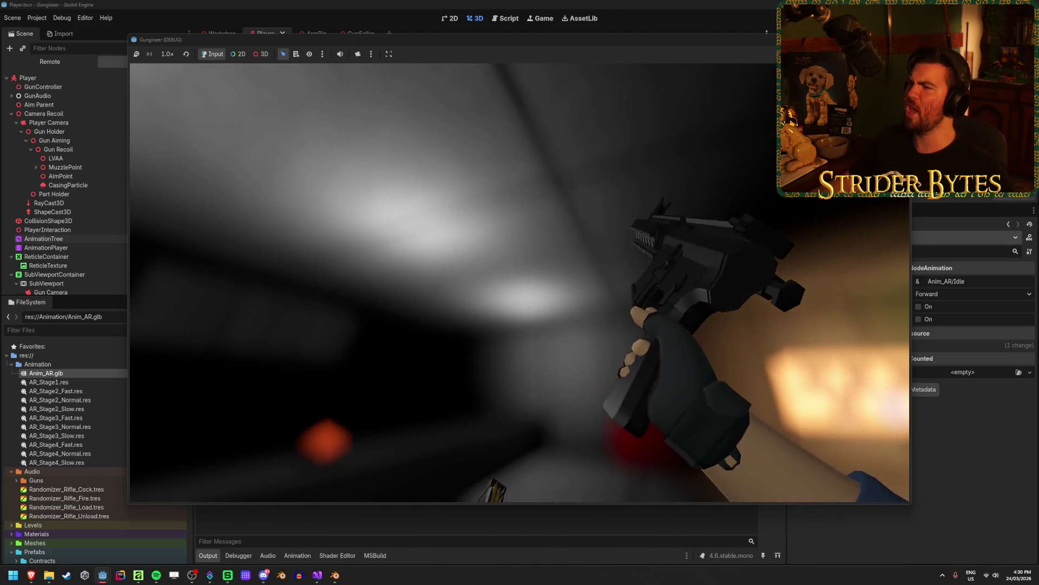
{"action": "key", "text": "F8"}
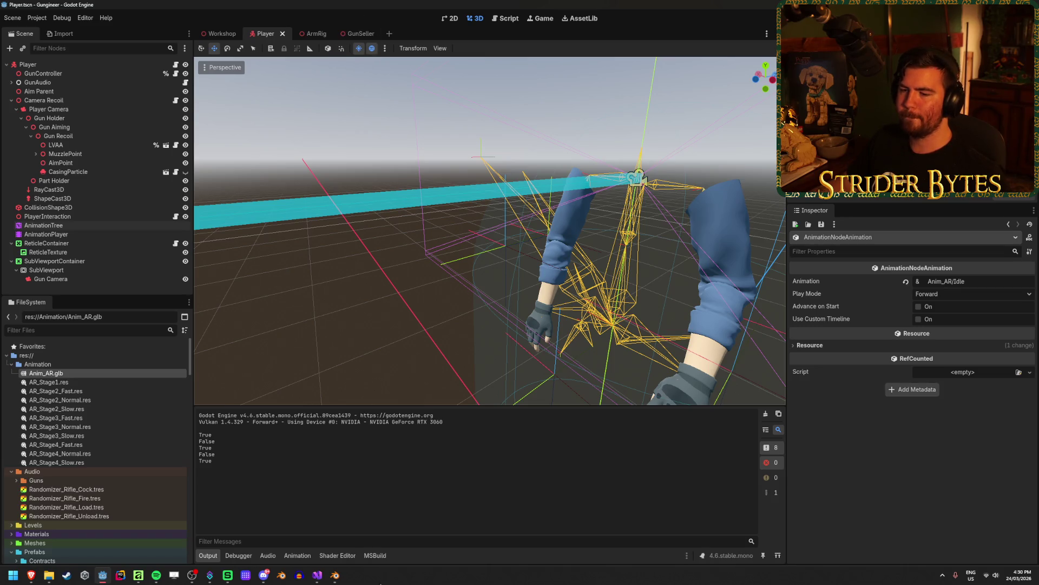
Open GunController.cs in Visual Studio and scroll down to the Fire() method.
{"action": "left_click", "coordinate": [318, 576]}
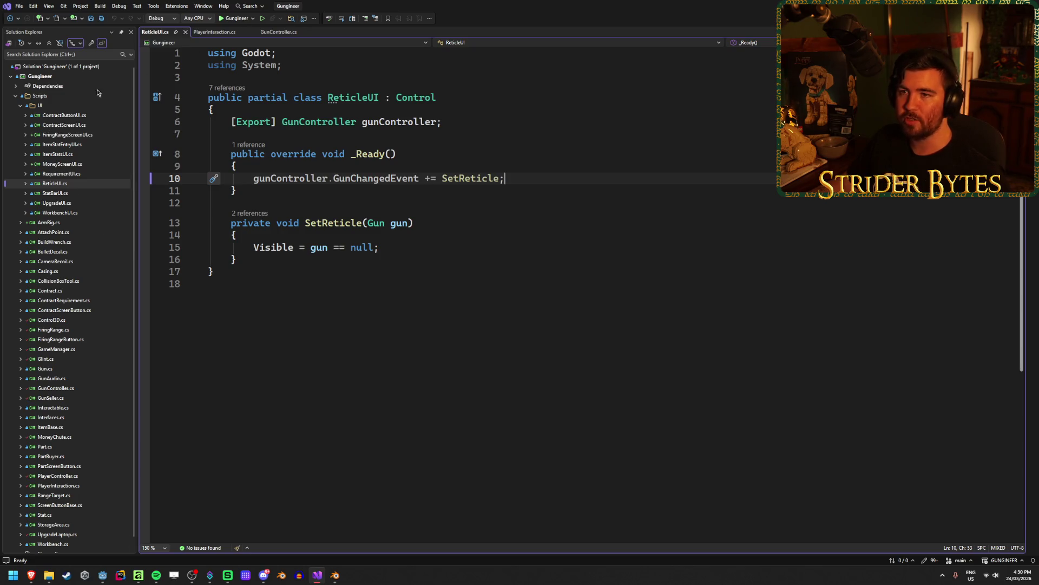
{"action": "left_click", "coordinate": [279, 32]}
{"action": "scroll", "coordinate": [535, 289], "scroll_direction": "up", "scroll_amount": 20}
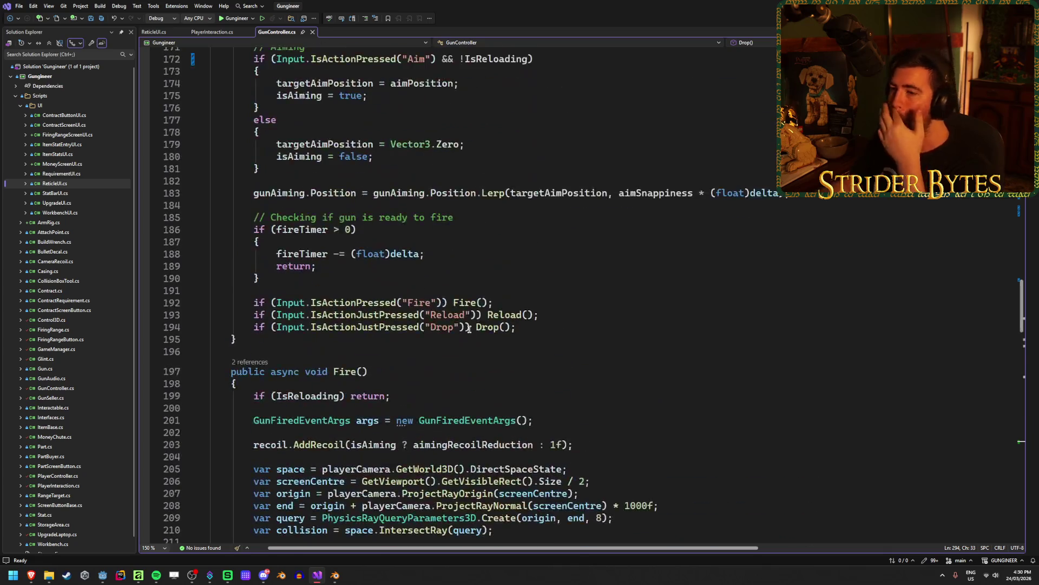
{"action": "scroll", "coordinate": [470, 328], "scroll_direction": "down", "scroll_amount": 10}
{"action": "scroll", "coordinate": [470, 328], "scroll_direction": "down", "scroll_amount": 6}
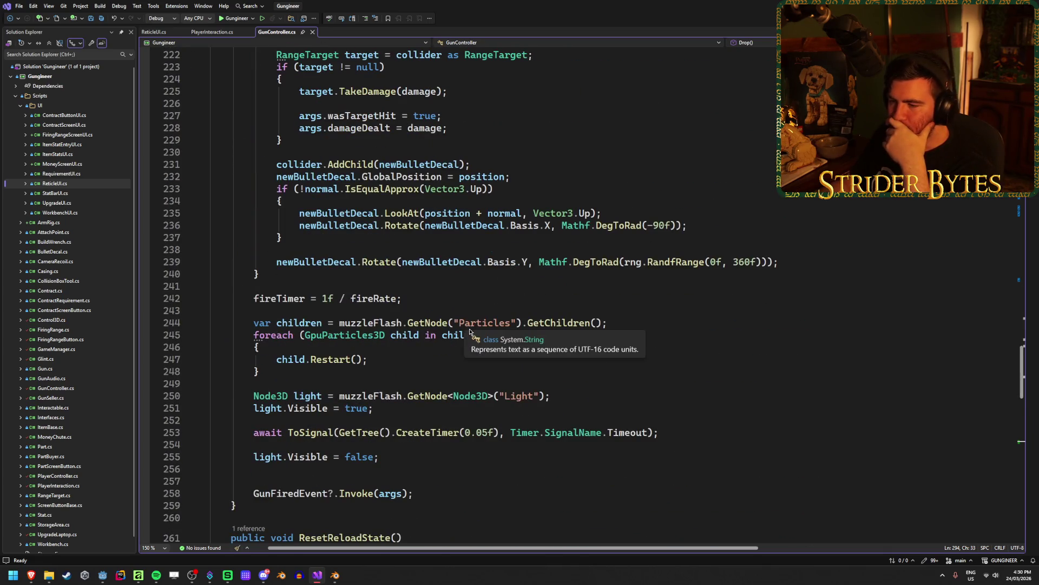
{"action": "scroll", "coordinate": [471, 327], "scroll_direction": "up", "scroll_amount": 20}
{"action": "scroll", "coordinate": [471, 327], "scroll_direction": "down", "scroll_amount": 2}
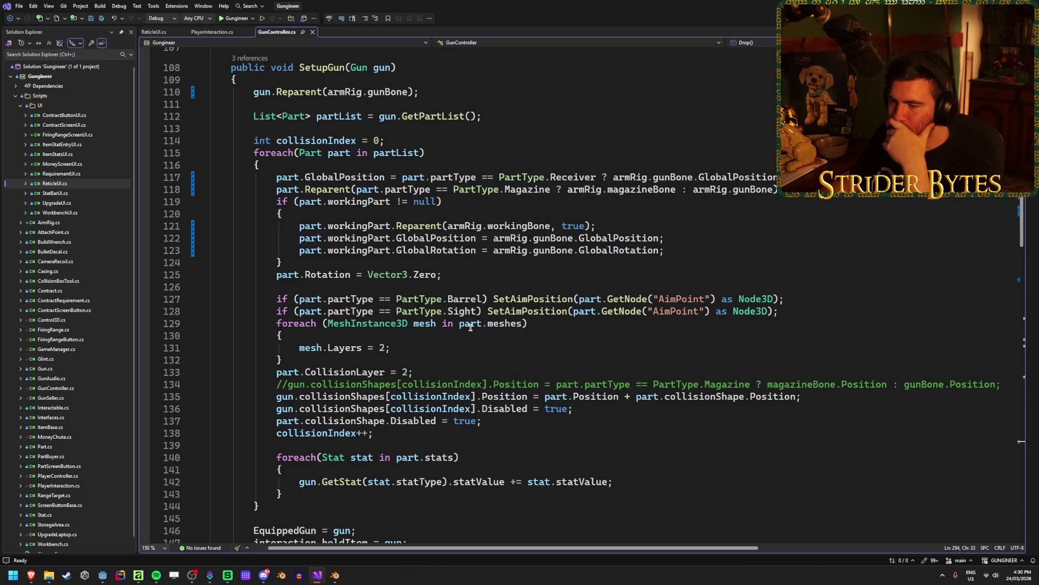
{"action": "scroll", "coordinate": [471, 327], "scroll_direction": "up", "scroll_amount": 2}
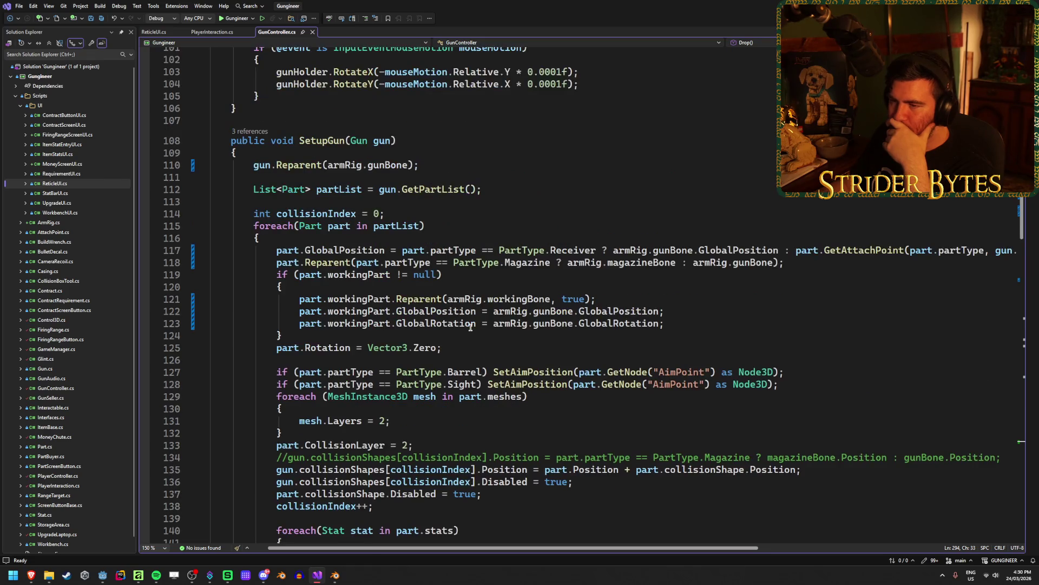
{"action": "scroll", "coordinate": [471, 327], "scroll_direction": "up", "scroll_amount": 8}
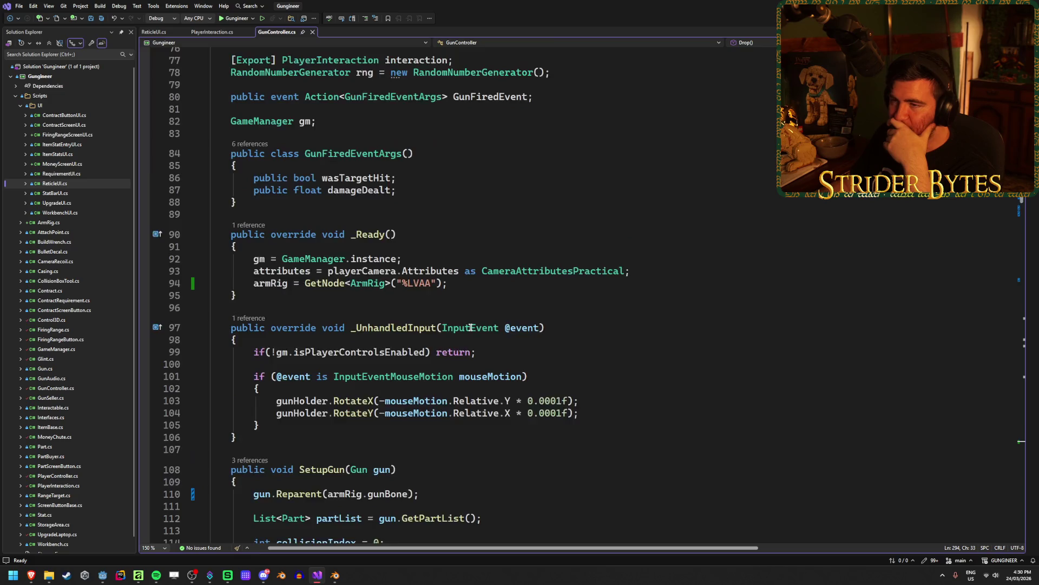
{"action": "scroll", "coordinate": [470, 327], "scroll_direction": "down", "scroll_amount": 20}
{"action": "scroll", "coordinate": [470, 327], "scroll_direction": "down", "scroll_amount": 8}
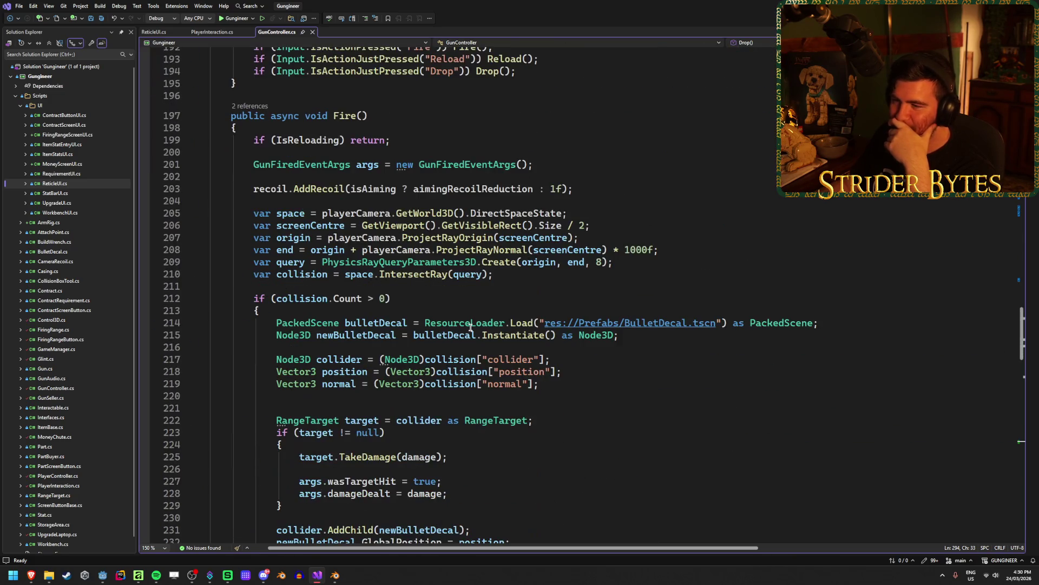
Examine Fire()'s raycast lines 206–208, placing the caret next to the ray length.
{"action": "left_click", "coordinate": [700, 248]}
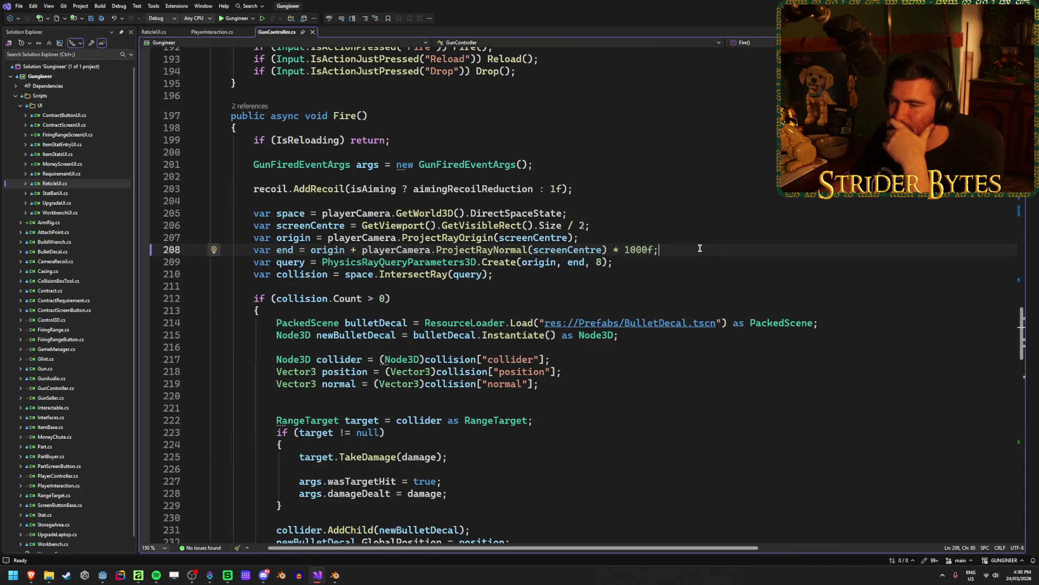
{"action": "scroll", "coordinate": [700, 248], "scroll_direction": "down", "scroll_amount": 1}
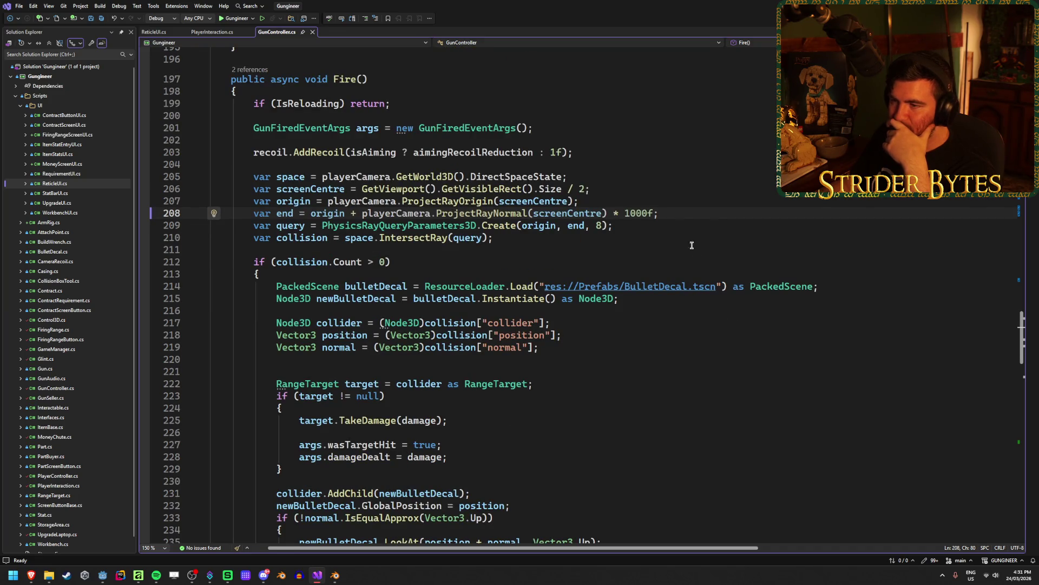
{"action": "left_click", "coordinate": [638, 188]}
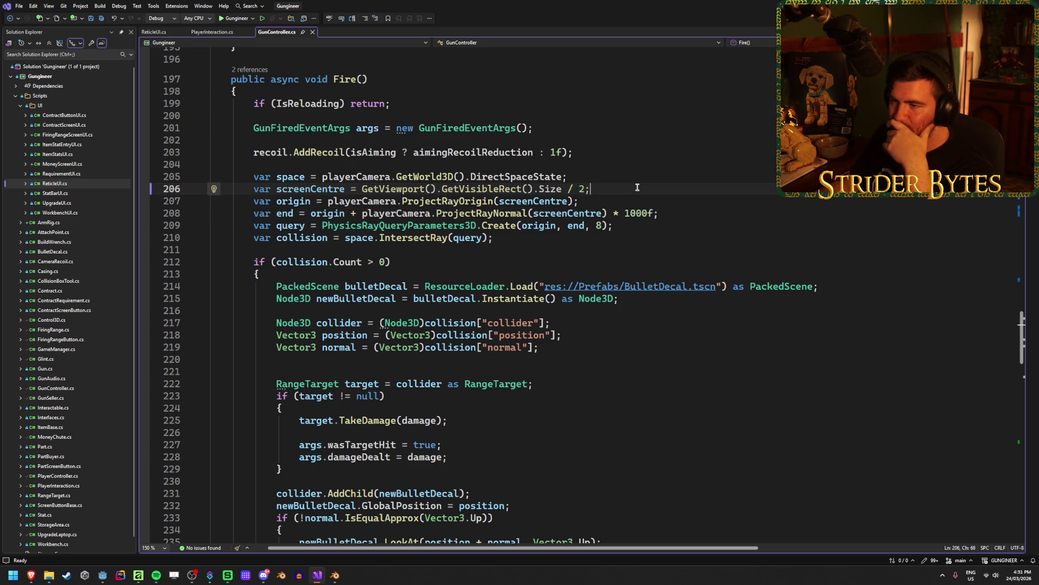
{"action": "left_click", "coordinate": [628, 205]}
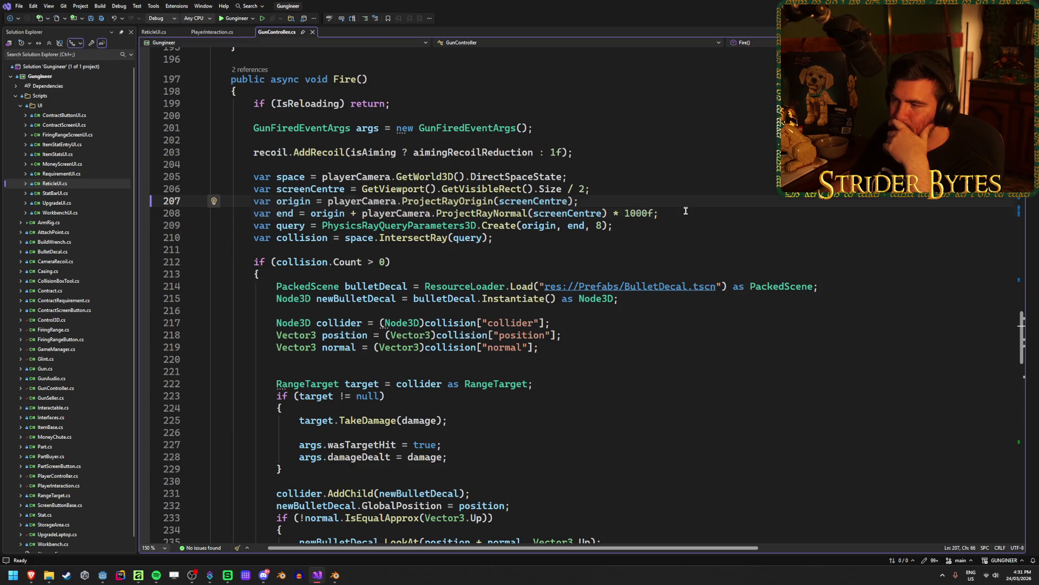
{"action": "key", "text": "Down"}
{"action": "key", "text": "Right"}
{"action": "key", "text": "Right"}
{"action": "key", "text": "Right"}
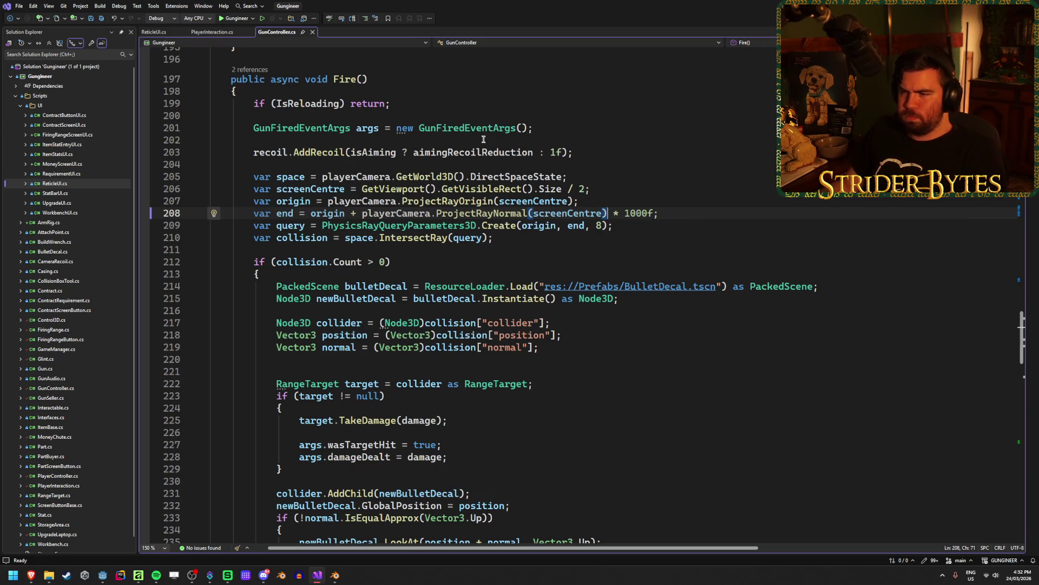
{"action": "mouse_move", "coordinate": [361, 239]}
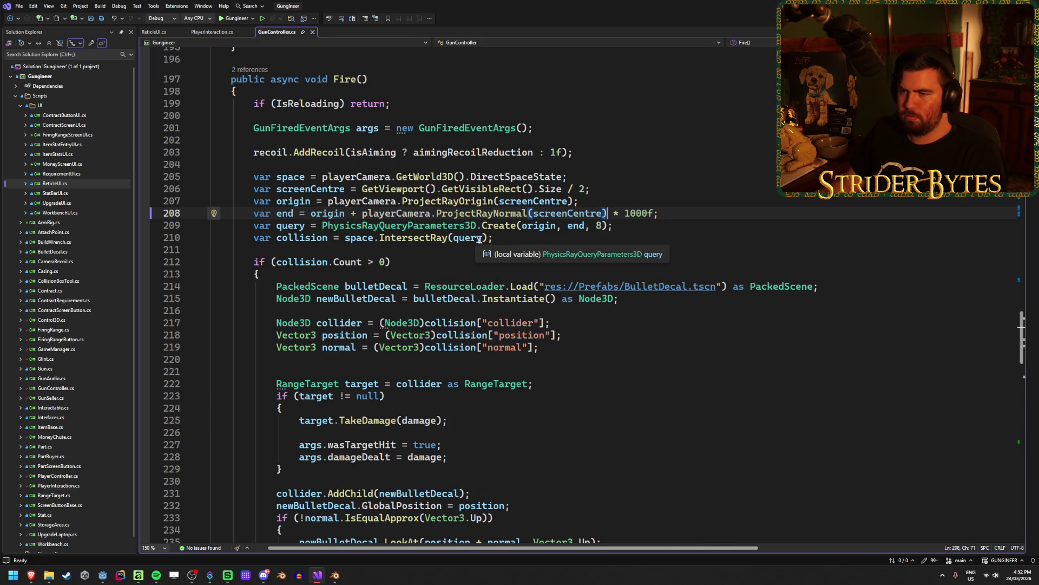
{"action": "mouse_move", "coordinate": [454, 226]}
{"action": "mouse_move", "coordinate": [497, 227]}
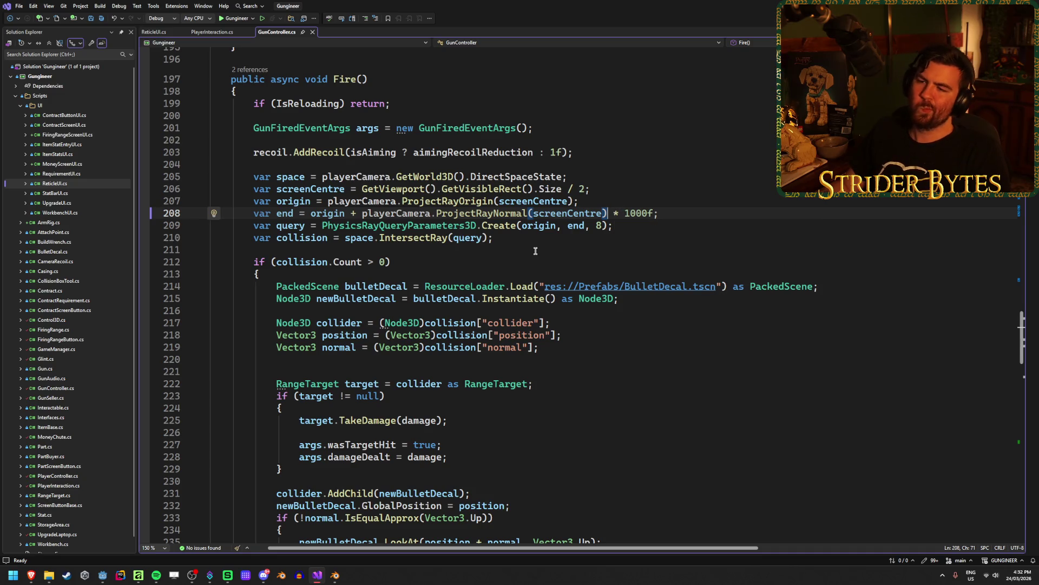
{"action": "left_click", "coordinate": [663, 214]}
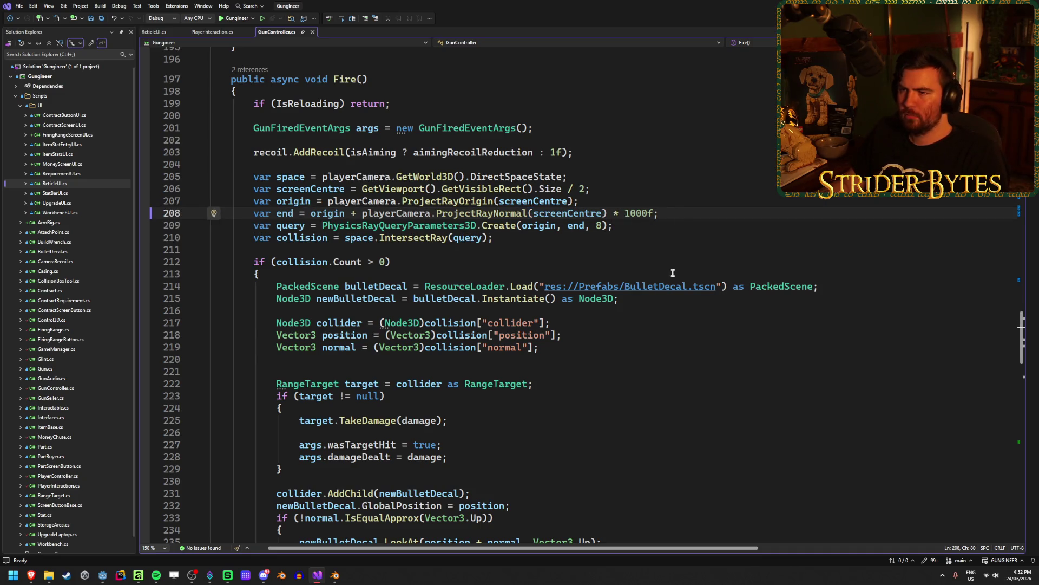
{"action": "scroll", "coordinate": [669, 282], "scroll_direction": "up", "scroll_amount": 2}
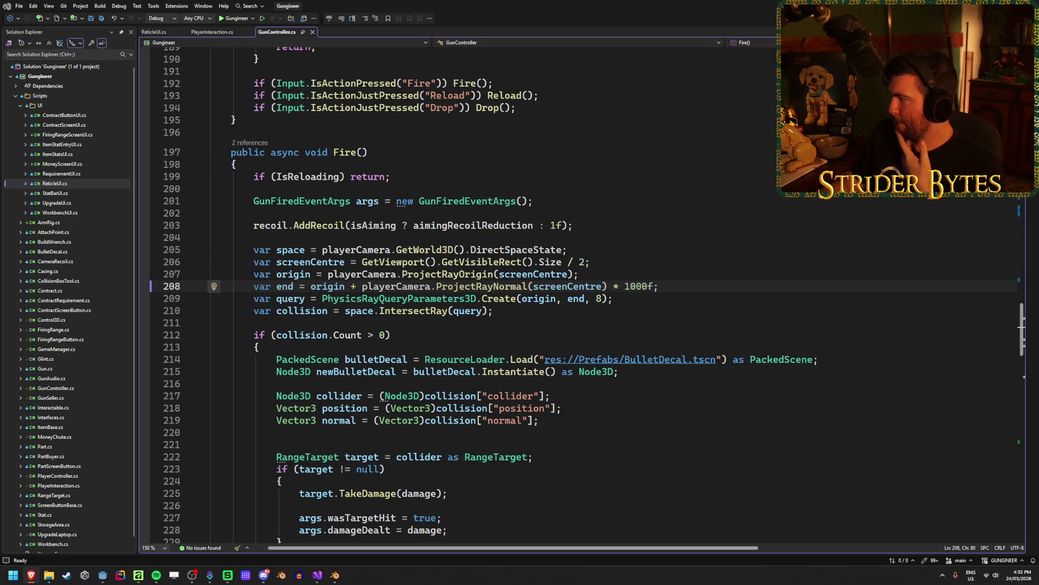
Show the C# code samples on the ray-casting docs page and quit Rider.
{"action": "key", "text": "alt+Tab"}
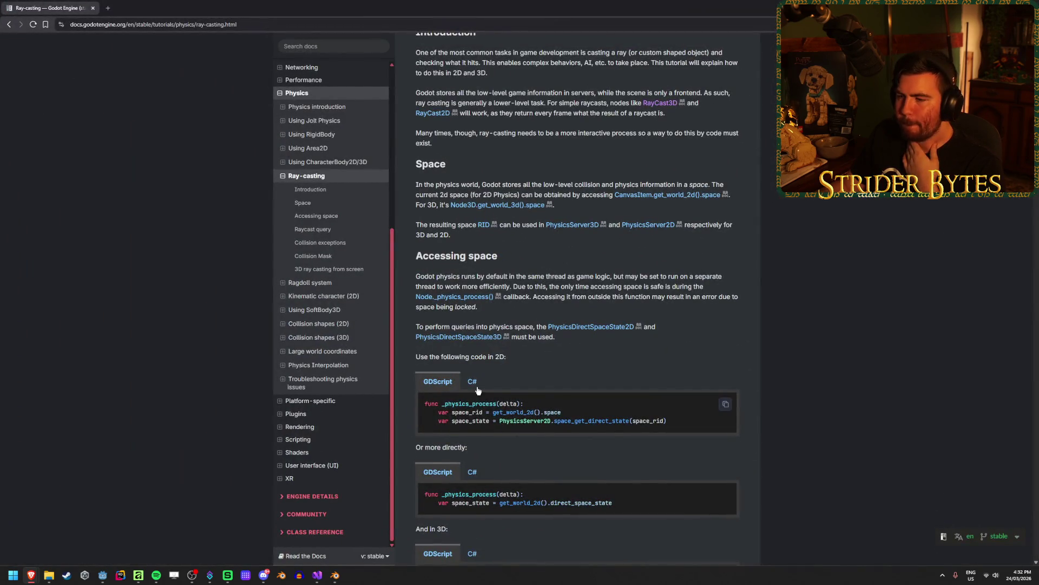
{"action": "left_click", "coordinate": [473, 384]}
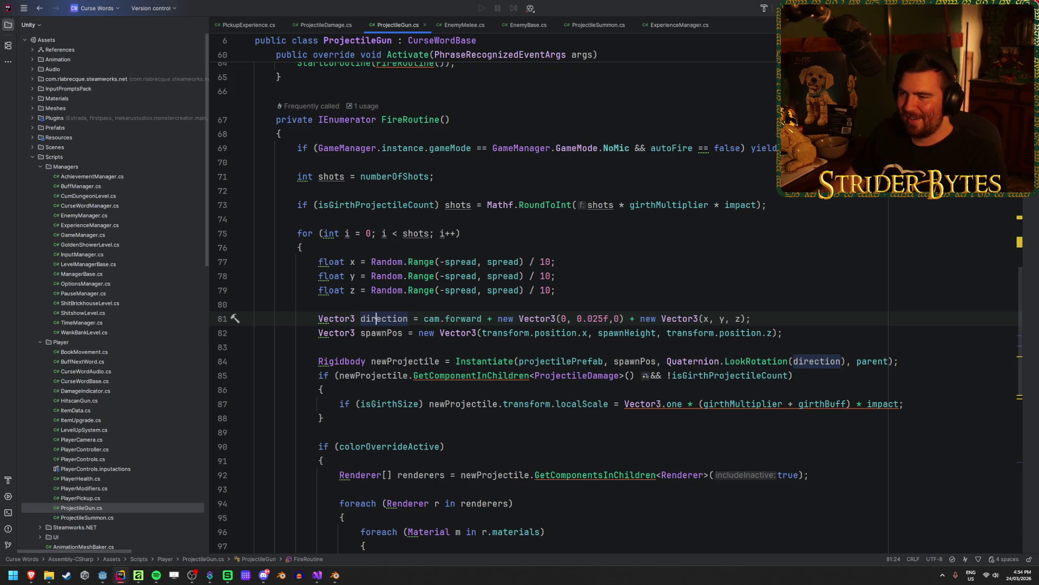
{"action": "key", "text": "alt+F4"}
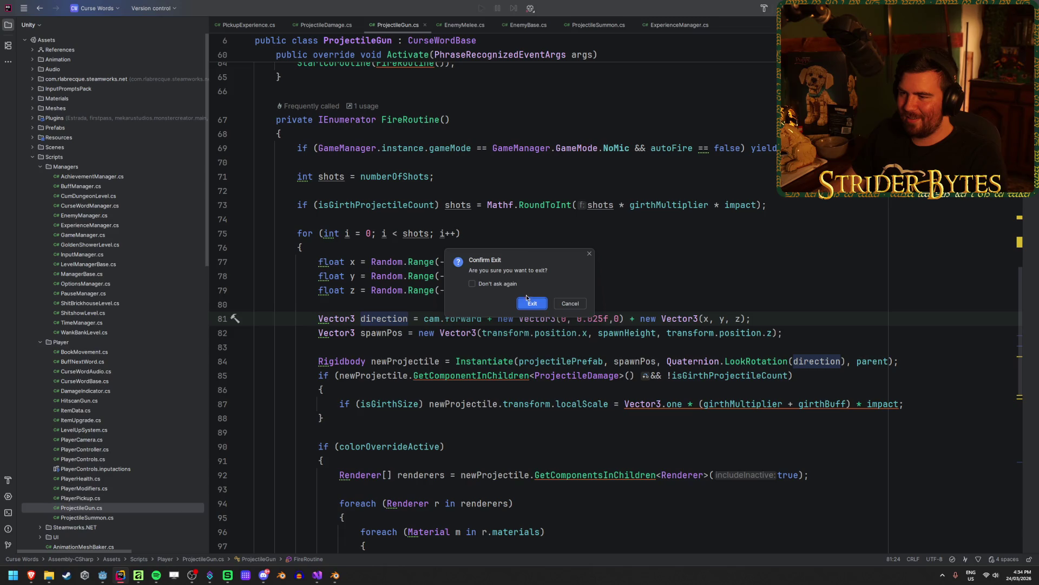
{"action": "left_click", "coordinate": [528, 299]}
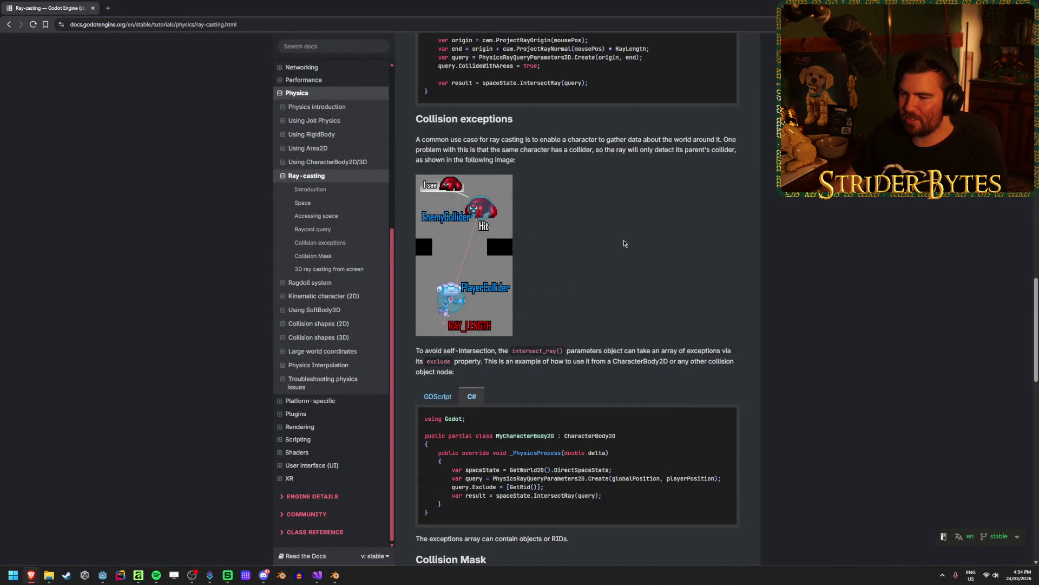
Review the Collision Mask section of the ray-casting docs.
{"action": "scroll", "coordinate": [624, 244], "scroll_direction": "down", "scroll_amount": 6}
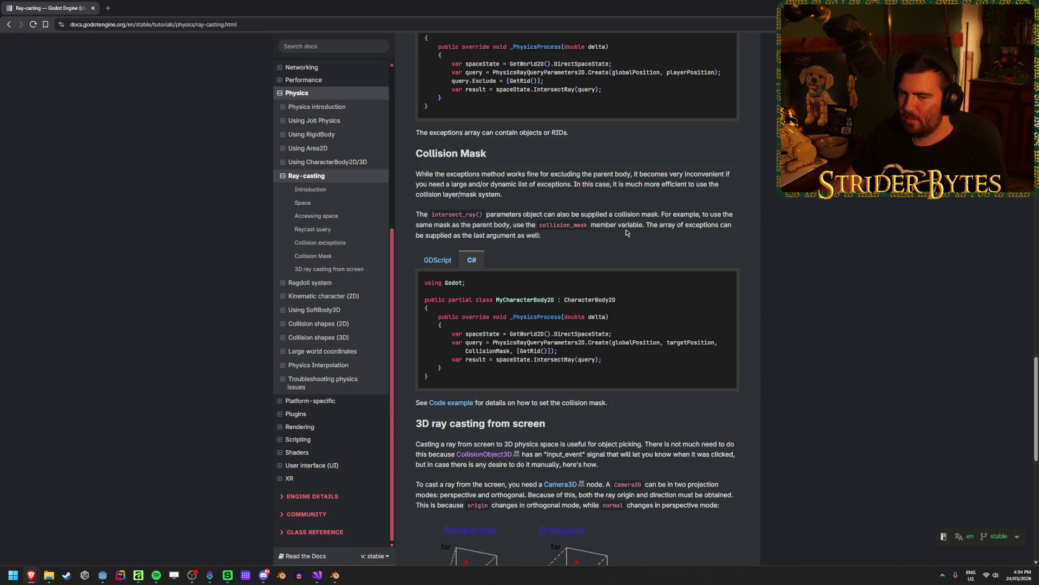
{"action": "scroll", "coordinate": [626, 231], "scroll_direction": "up", "scroll_amount": 1}
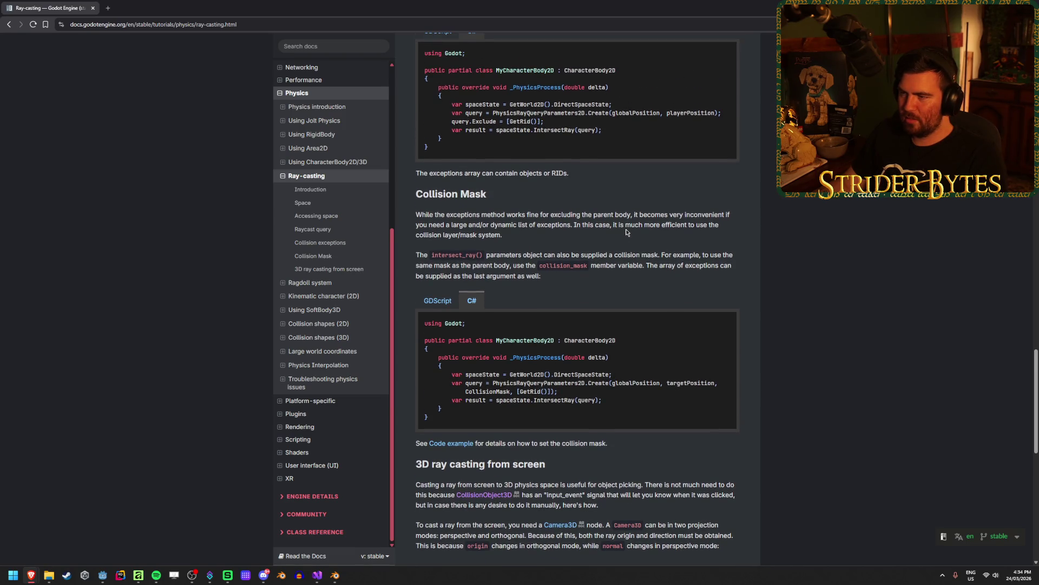
{"action": "key", "text": "alt+Tab"}
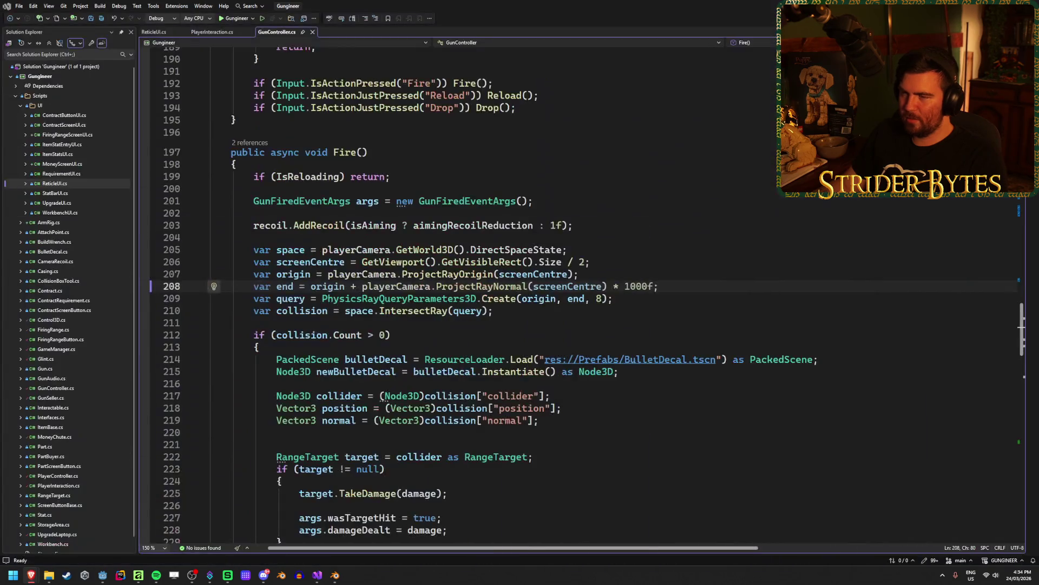
Shorten the Fire ray on line 208 from 1000f to 100f and save GunController.cs.
{"action": "key", "text": "Left"}
{"action": "key", "text": "Left"}
{"action": "key", "text": "Left"}
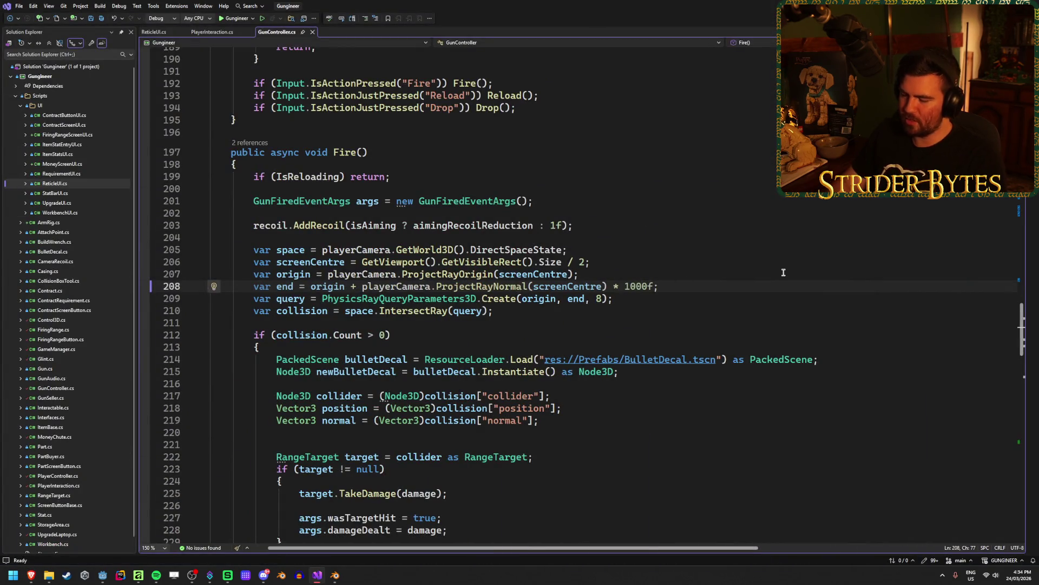
{"action": "key", "text": "BackSpace"}
{"action": "key", "text": "ctrl+s"}
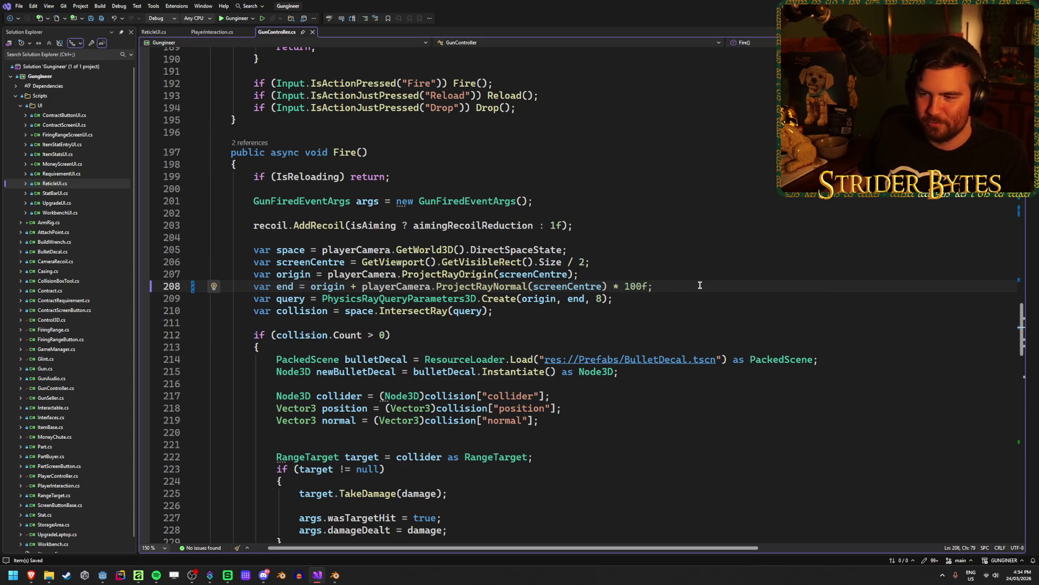
{"action": "left_click", "coordinate": [103, 575]}
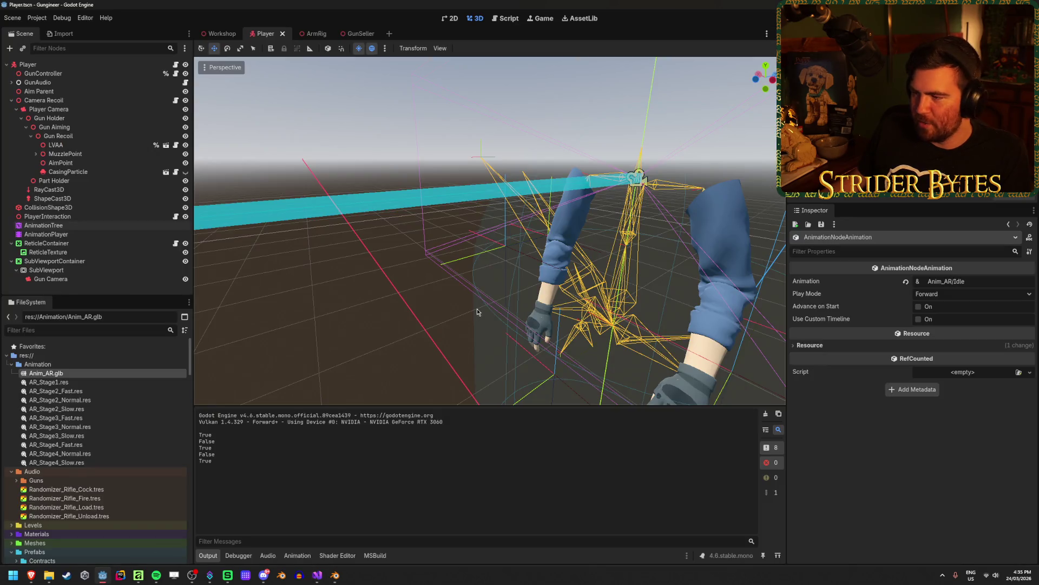
Switch to the Workshop scene and turn the view toward the firing range.
{"action": "key", "text": "ctrl+shift+Tab"}
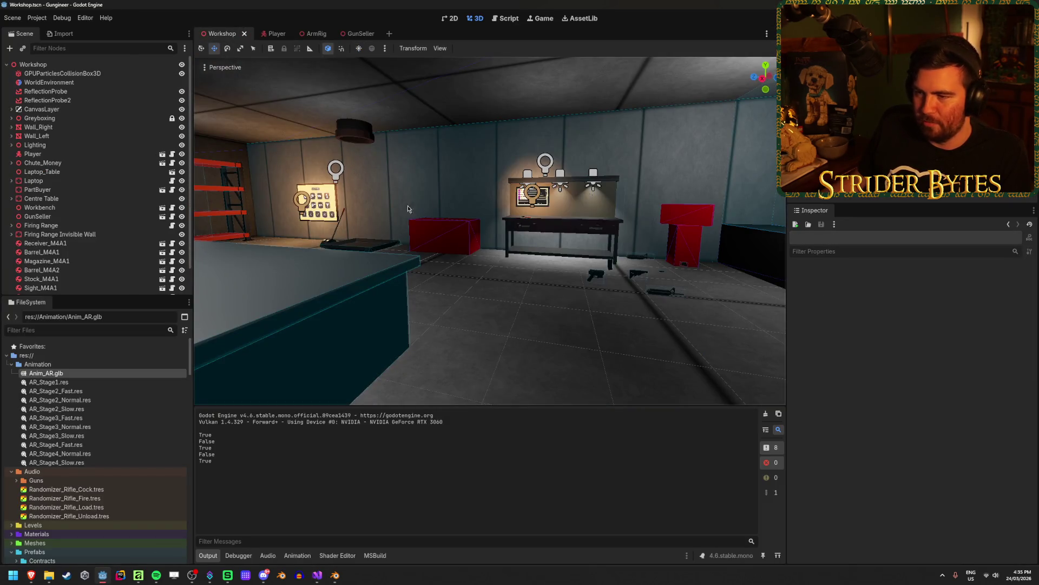
{"action": "left_click_drag", "start_coordinate": [408, 205], "coordinate": [542, 214]}
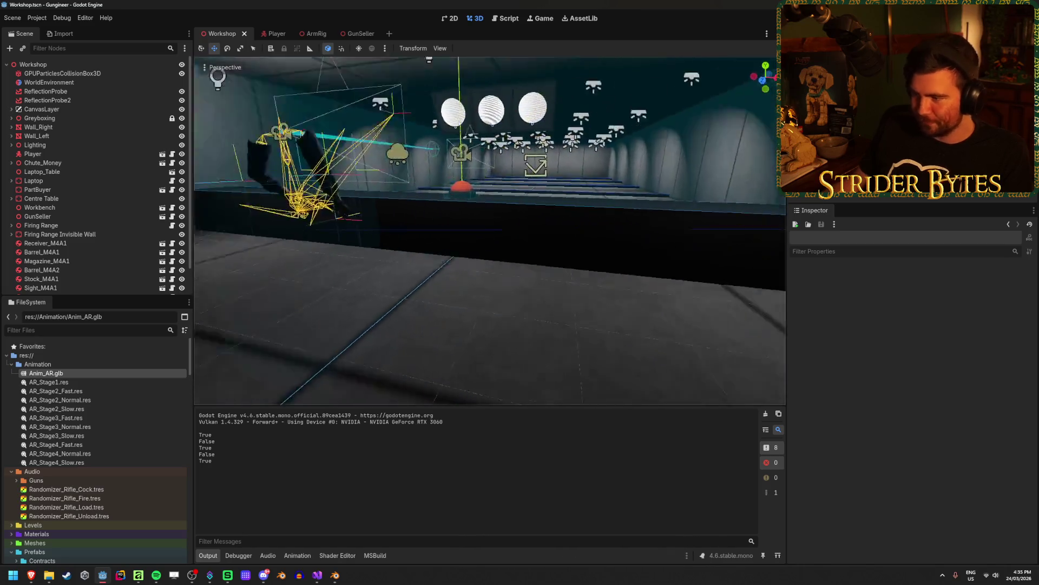
{"action": "left_click_drag", "start_coordinate": [471, 300], "coordinate": [471, 301]}
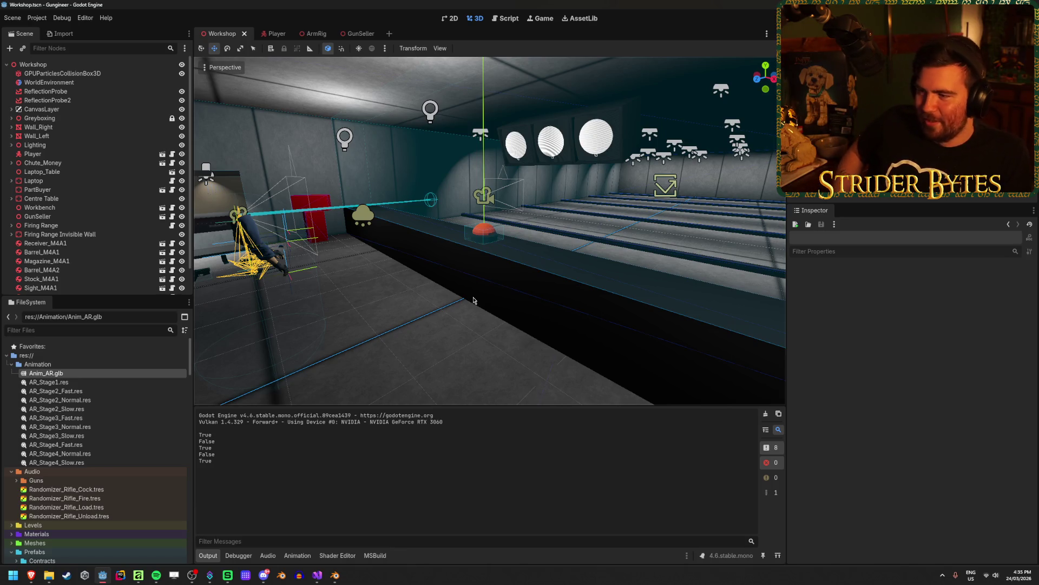
Briefly open and close GunSeller, then focus the Workshop view on the player rig.
{"action": "left_click", "coordinate": [356, 34]}
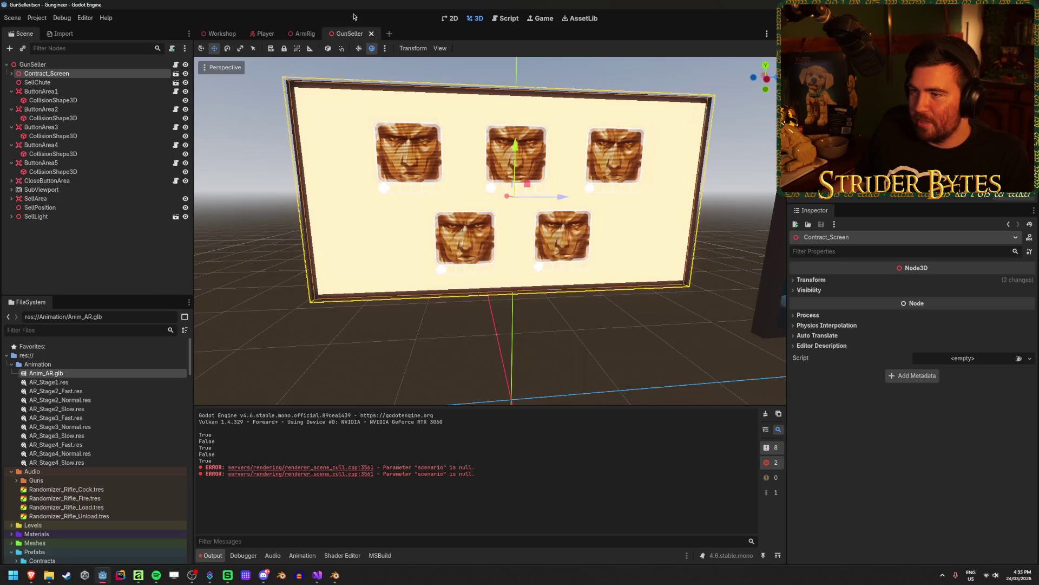
{"action": "middle_click", "coordinate": [342, 34]}
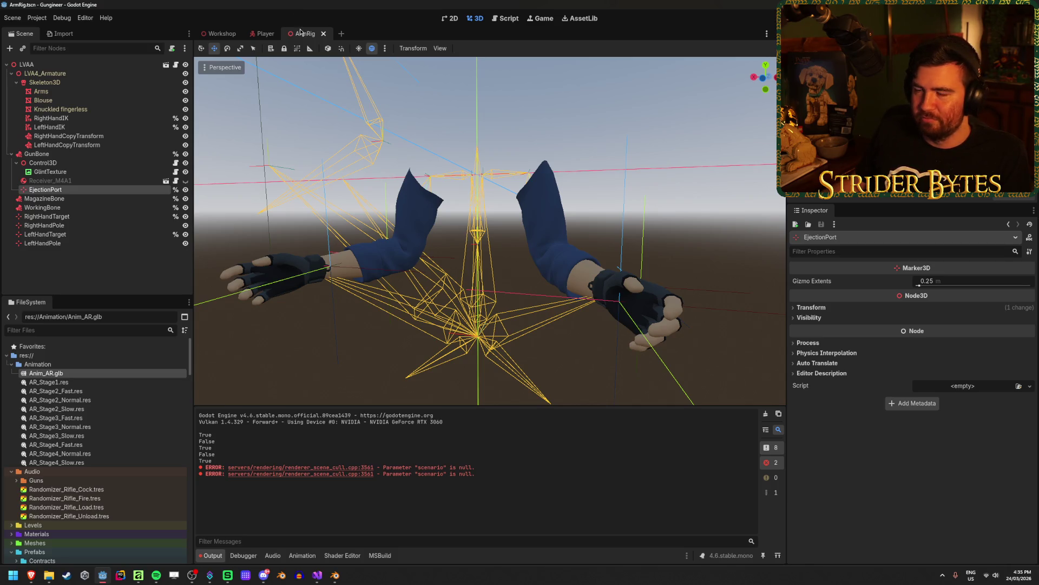
{"action": "left_click", "coordinate": [219, 33]}
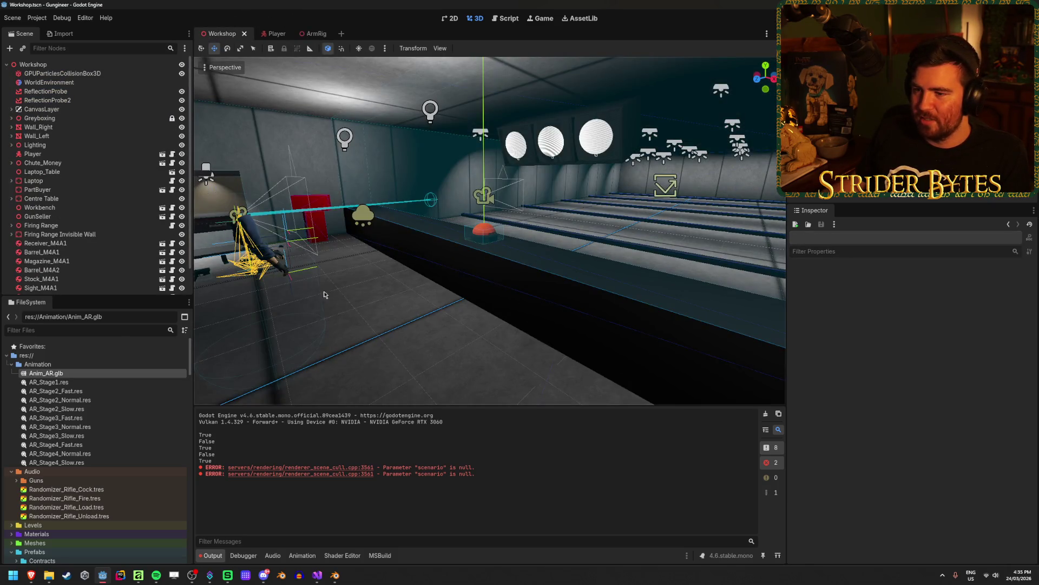
{"action": "left_click_drag", "start_coordinate": [417, 332], "coordinate": [432, 330]}
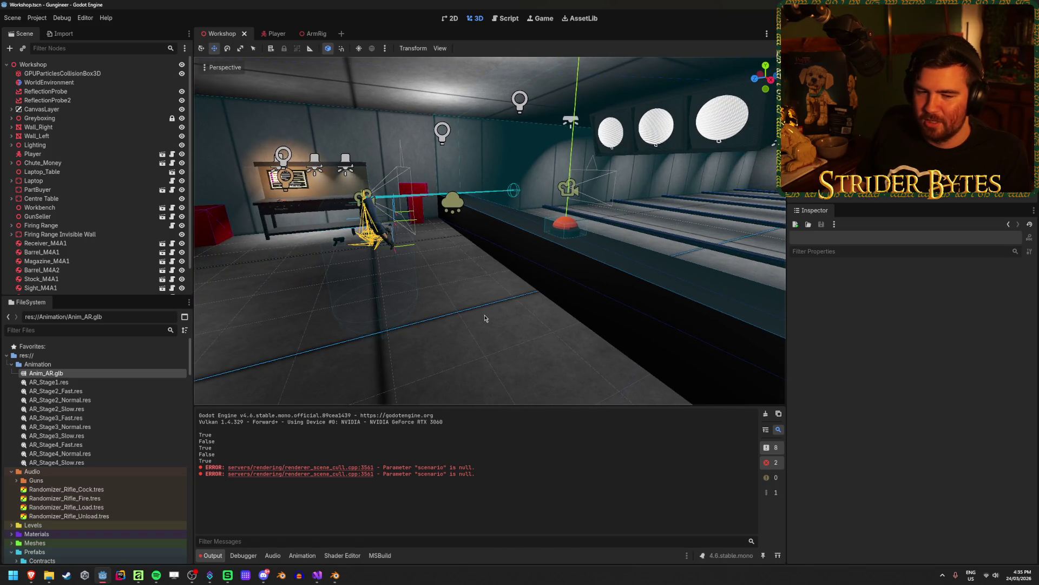
{"action": "key", "text": "f"}
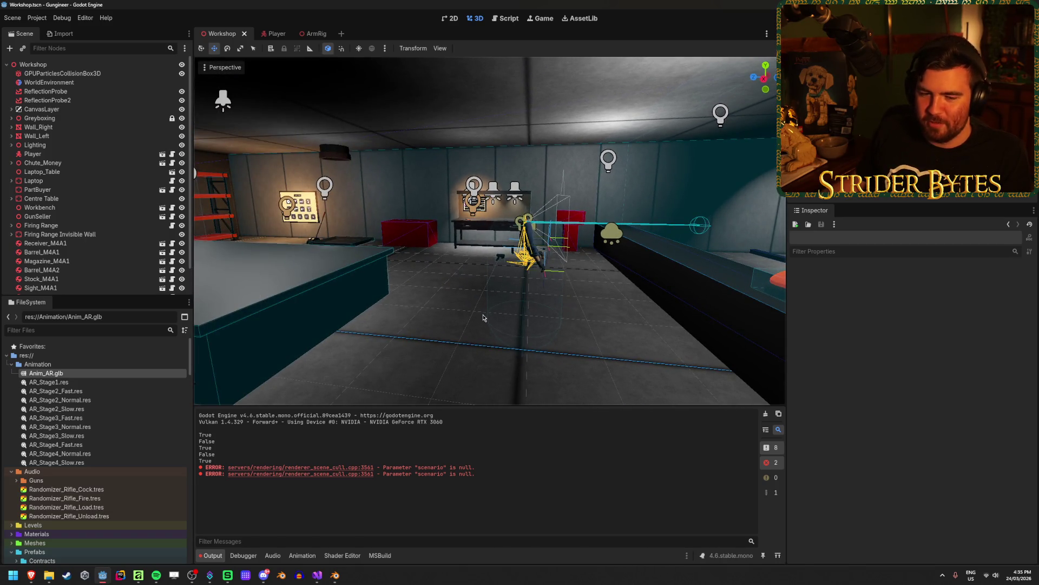
{"action": "mouse_move", "coordinate": [476, 310]}
{"action": "left_mouse_down"}
{"action": "mouse_move", "coordinate": [379, 314]}
{"action": "mouse_move", "coordinate": [493, 309]}
{"action": "left_mouse_up"}
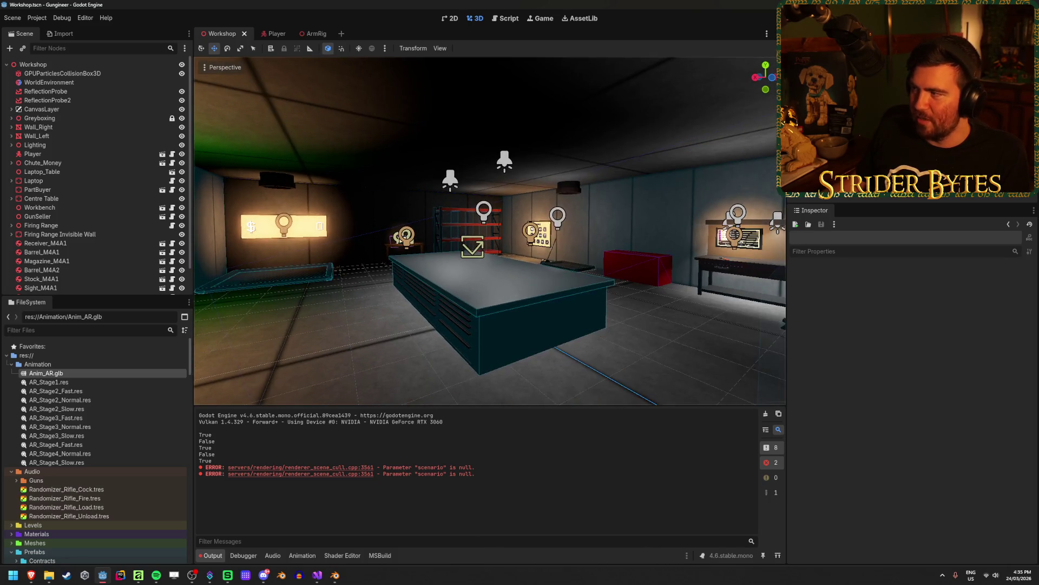
Run the game with F5 and shoot the range targets until the counter reads 62.
{"action": "key", "text": "F5"}
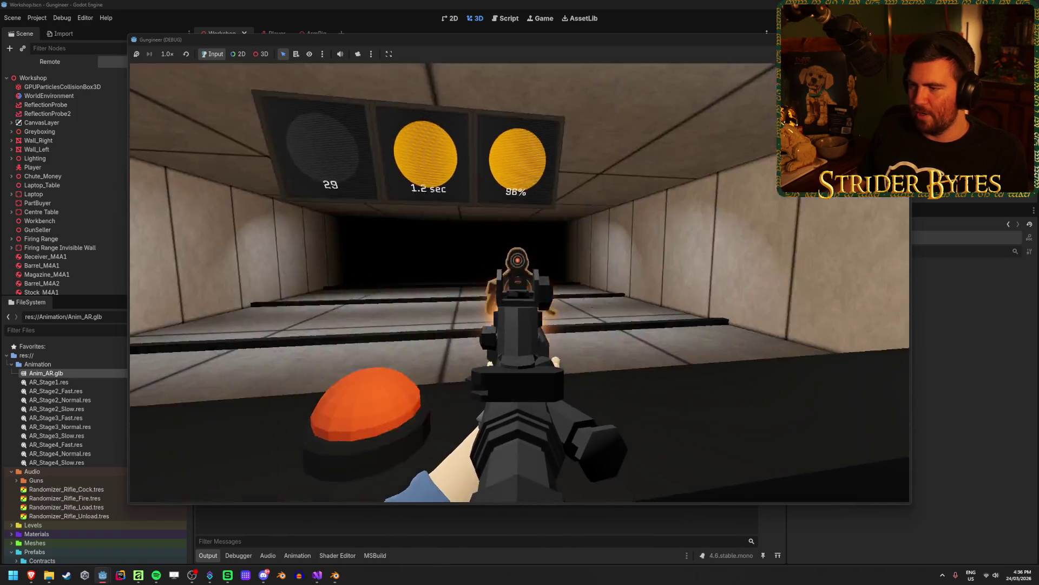
{"action": "left_click", "coordinate": [517, 260]}
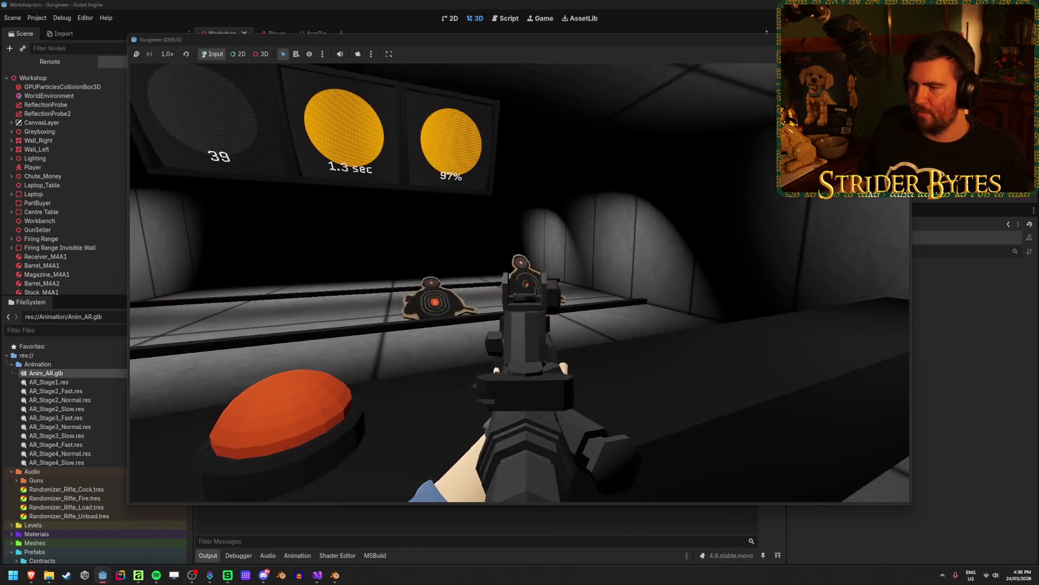
{"action": "left_click", "coordinate": [519, 271]}
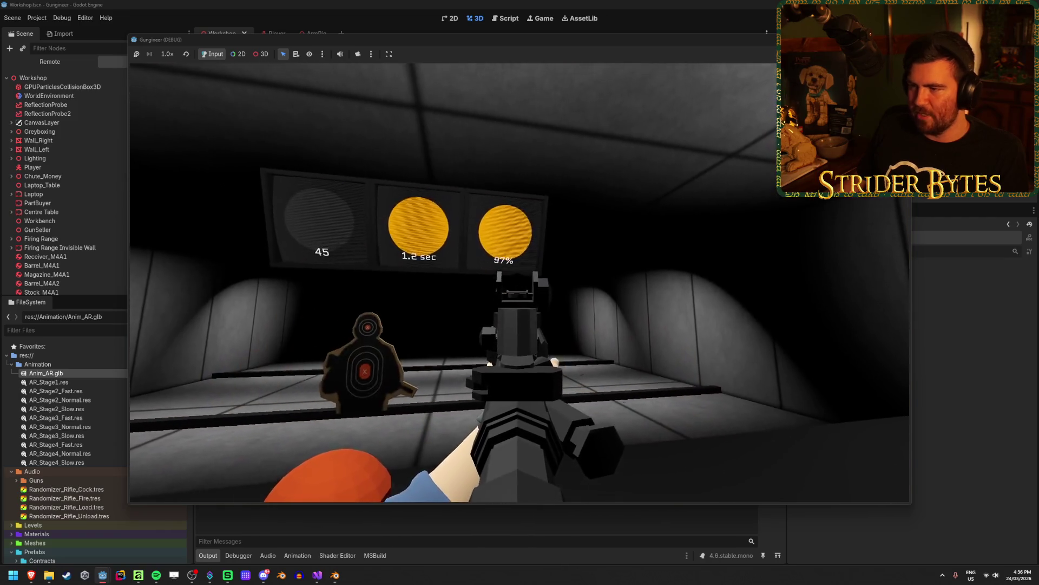
{"action": "left_click", "coordinate": [519, 270]}
{"action": "left_click", "coordinate": [519, 271]}
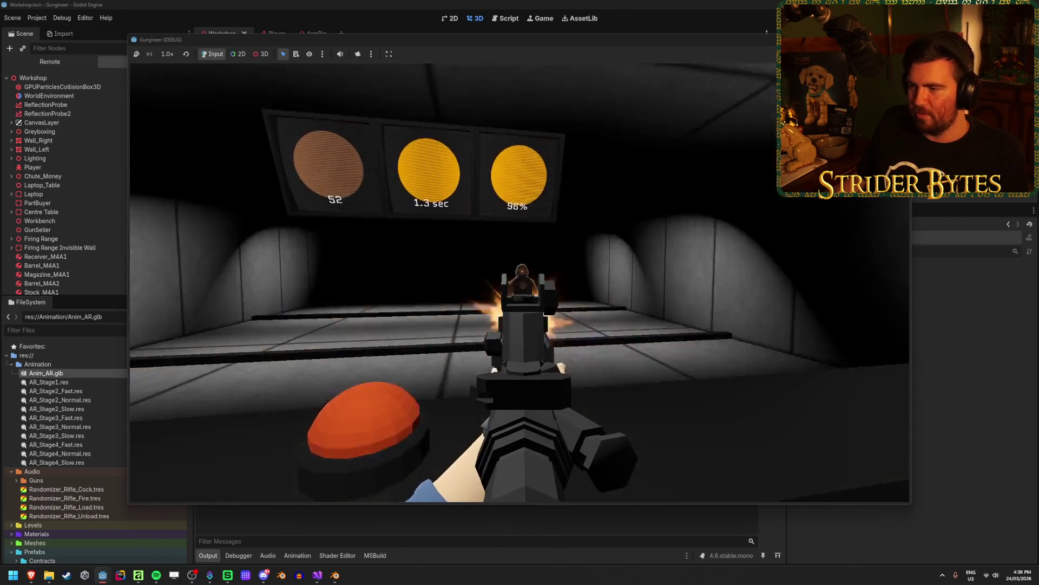
{"action": "left_click", "coordinate": [520, 270]}
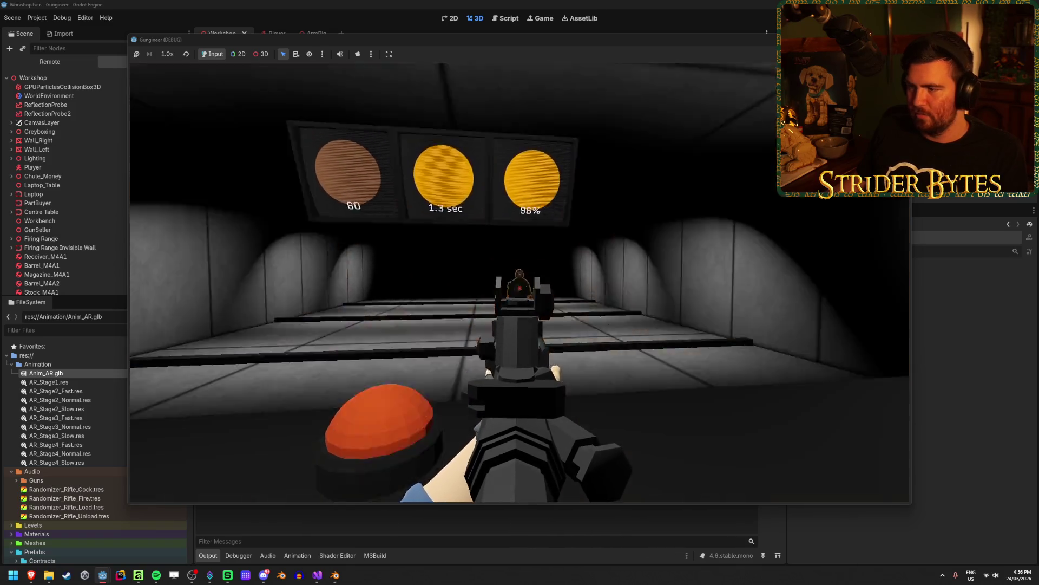
{"action": "left_click", "coordinate": [520, 292]}
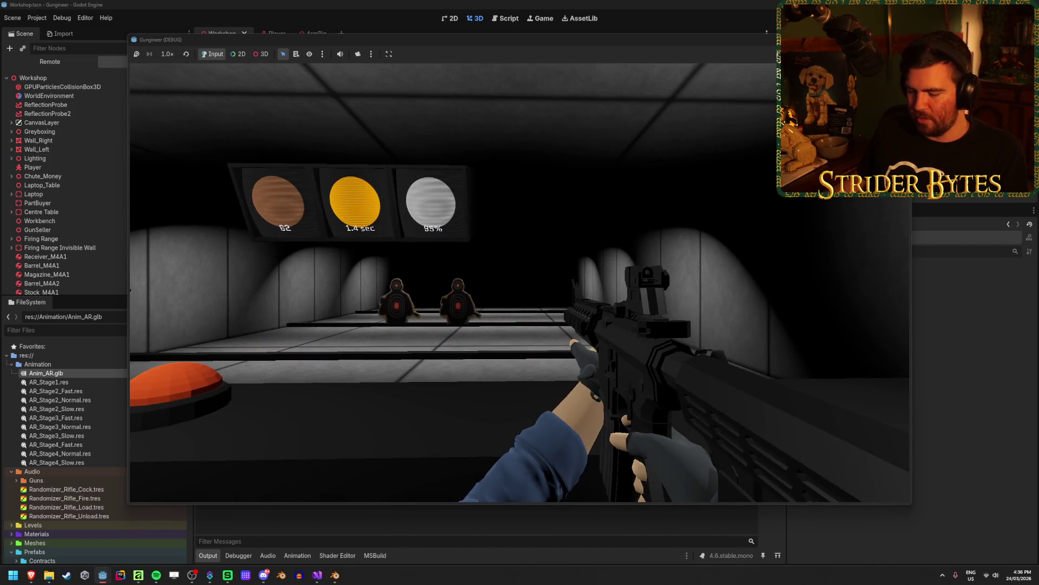
Aim down the rifle's sights and play the reload animation four times.
{"action": "right_click", "coordinate": [520, 293]}
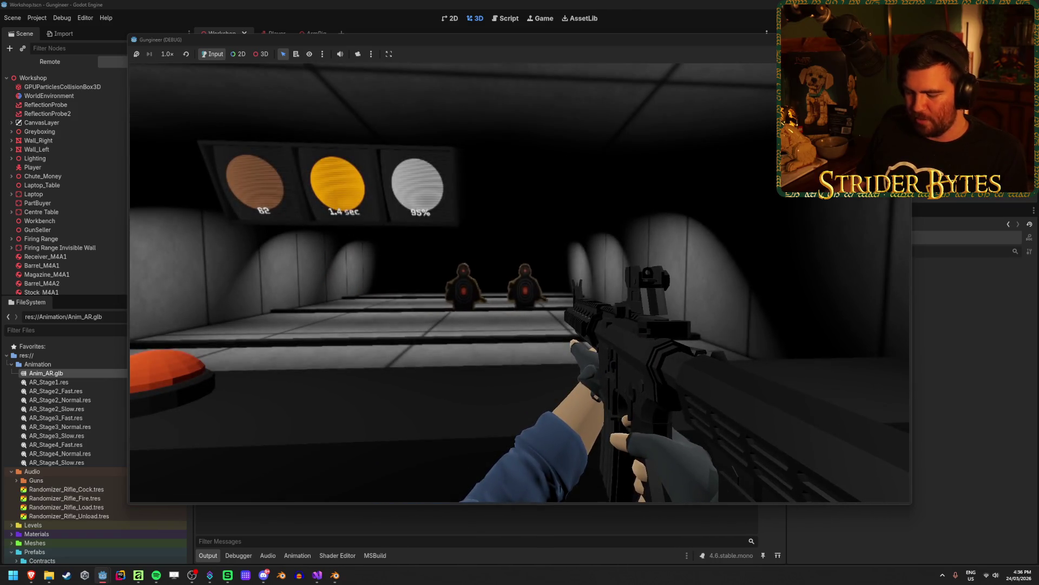
{"action": "key", "text": "r"}
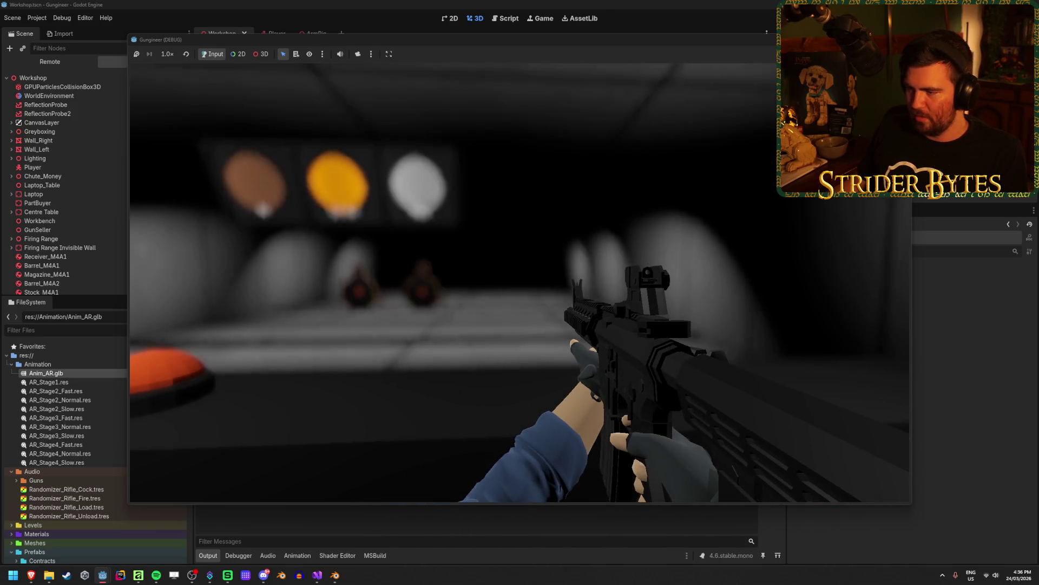
{"action": "key", "text": "r"}
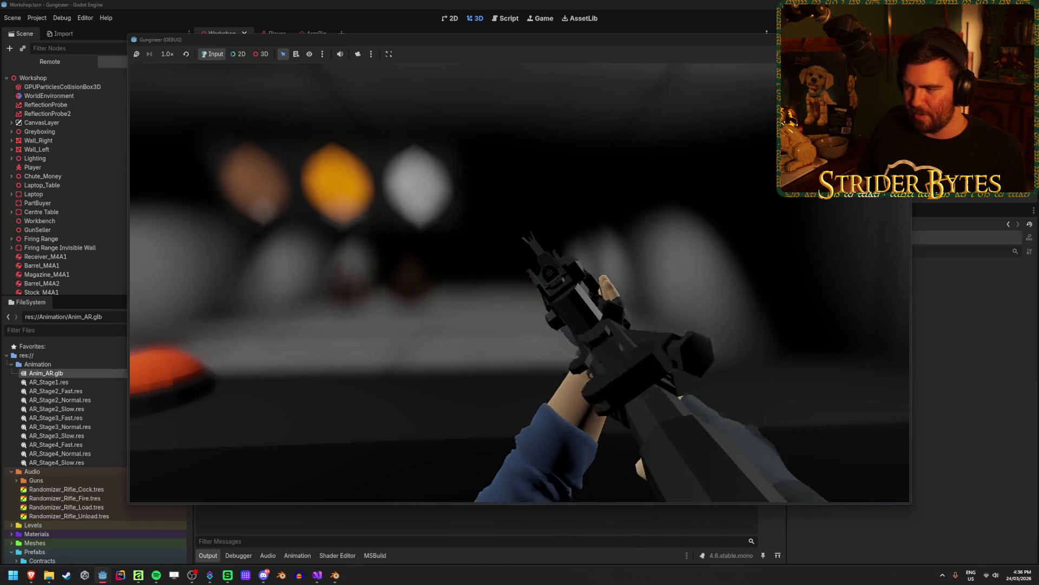
{"action": "key", "text": "r"}
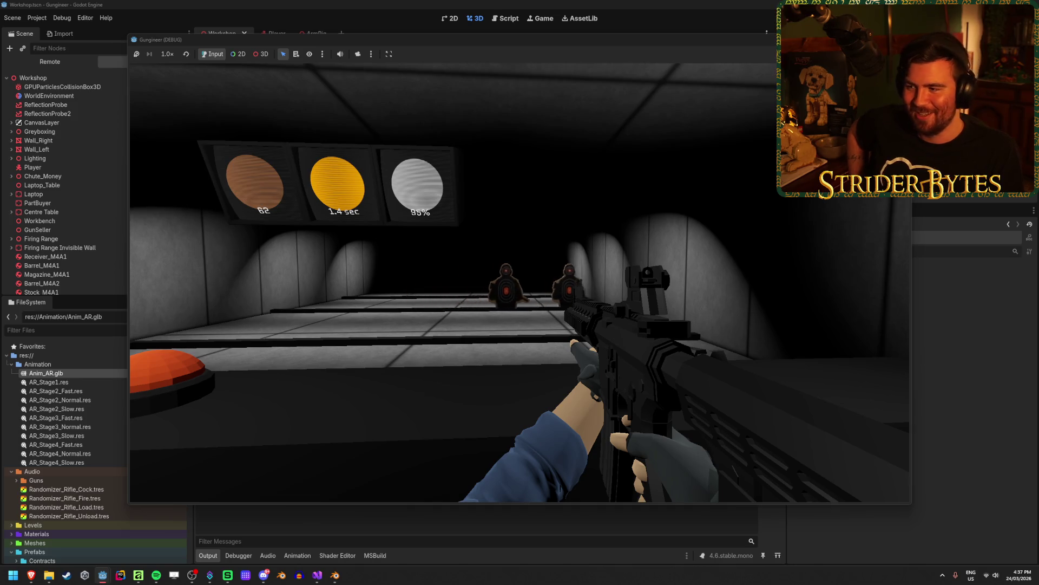
{"action": "key", "text": "r"}
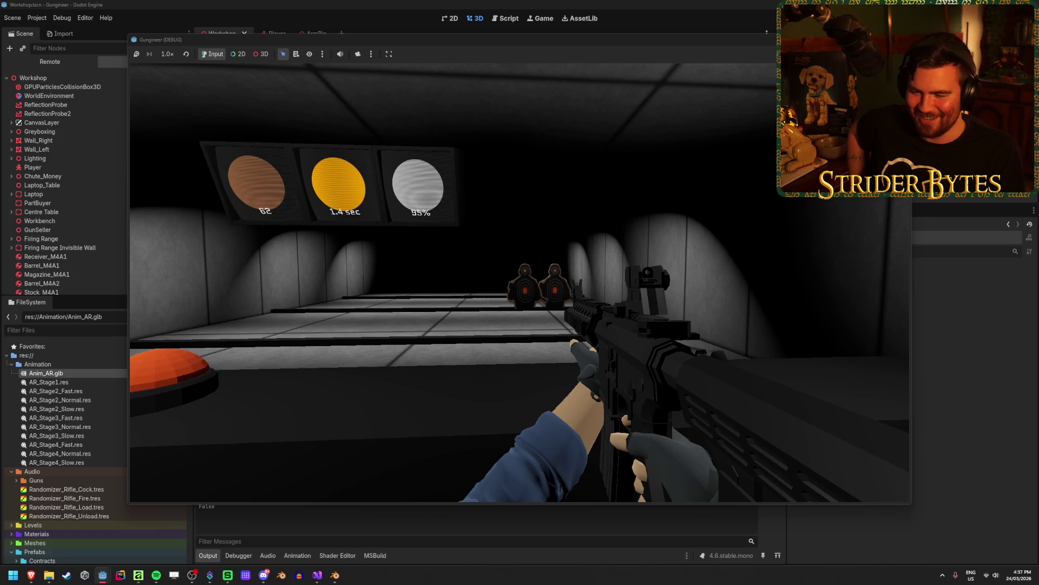
Fire several aimed bursts at the range targets, raising the counter to 108.
{"action": "right_click", "coordinate": [520, 283]}
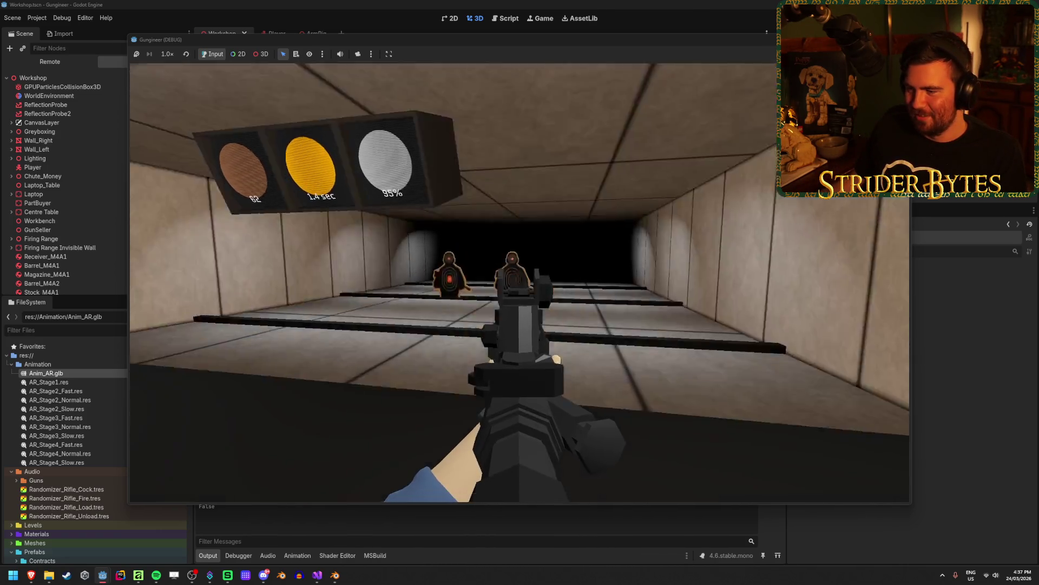
{"action": "left_click", "coordinate": [519, 283]}
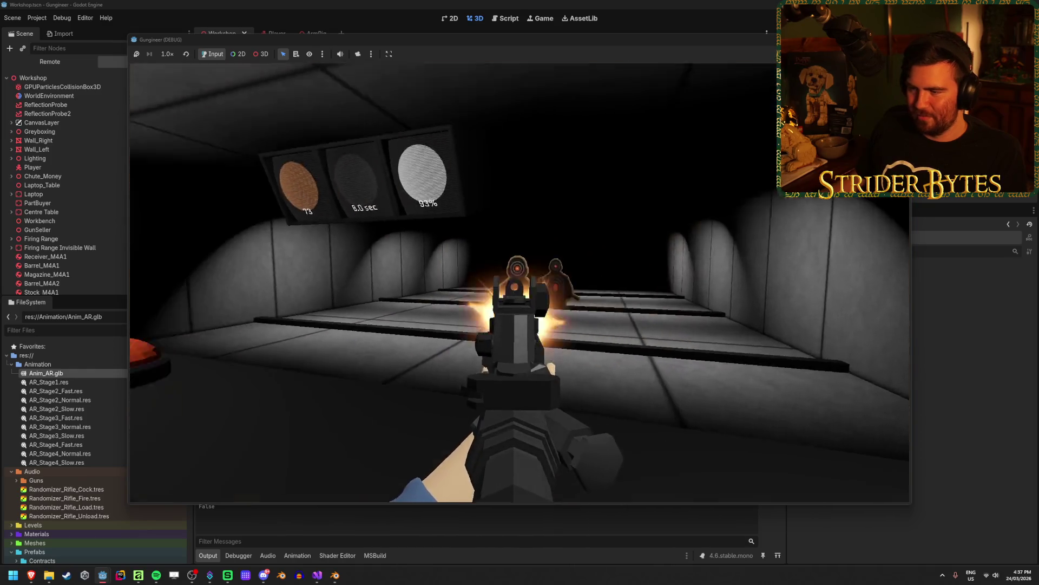
{"action": "left_click", "coordinate": [519, 282]}
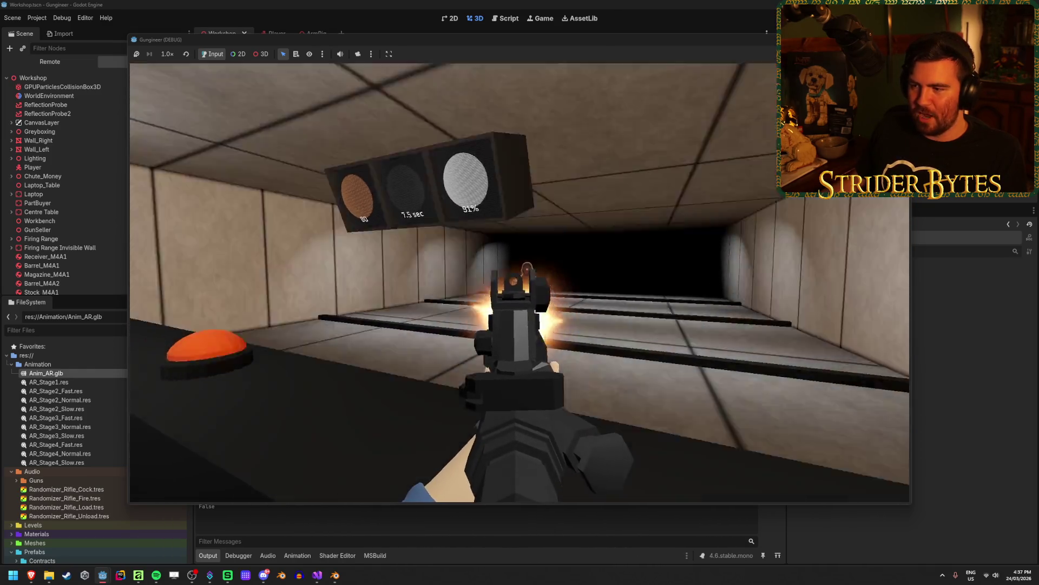
{"action": "left_click", "coordinate": [520, 282]}
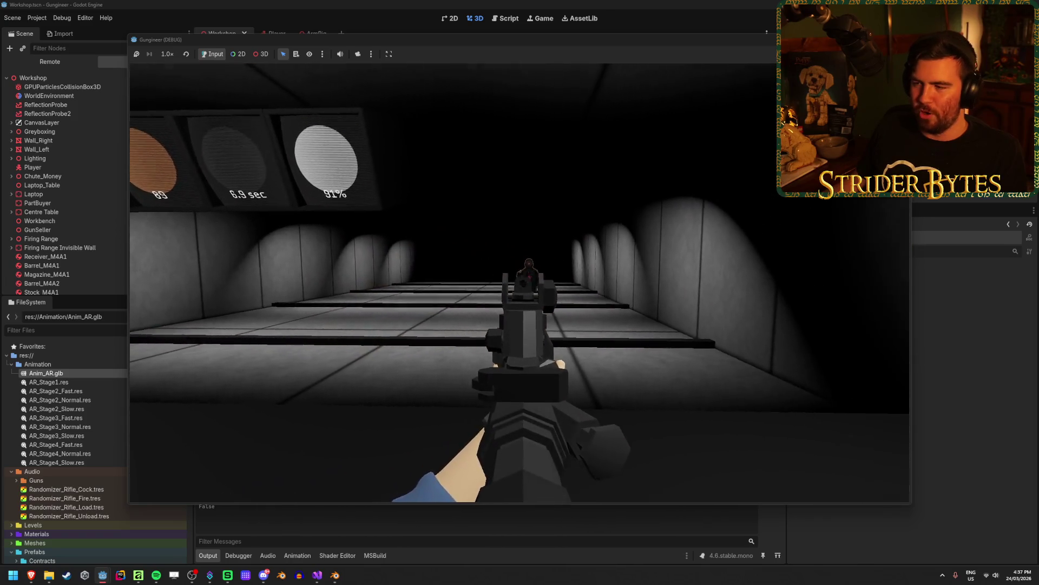
{"action": "left_click", "coordinate": [520, 282]}
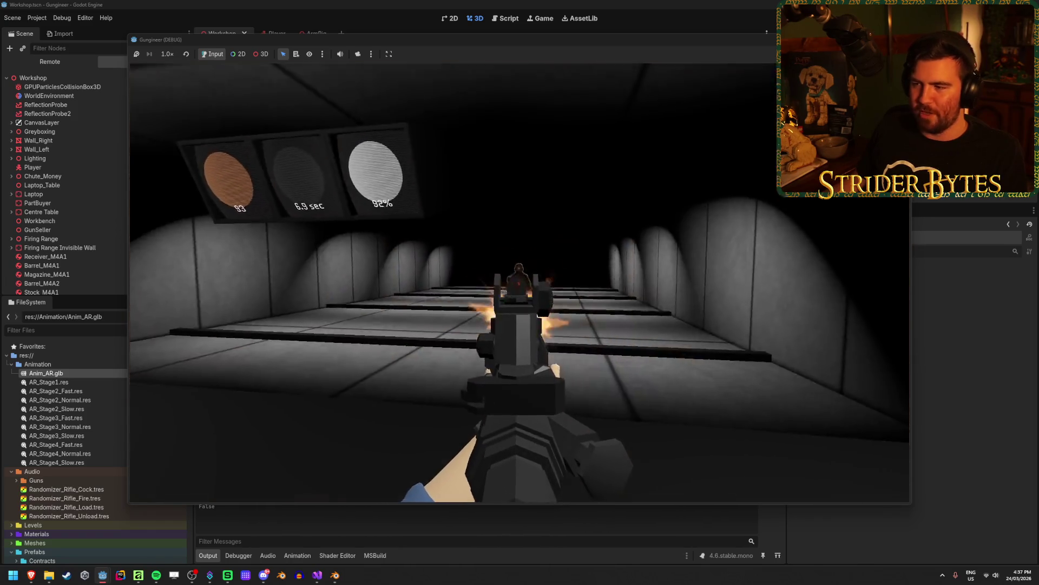
{"action": "right_click", "coordinate": [520, 283]}
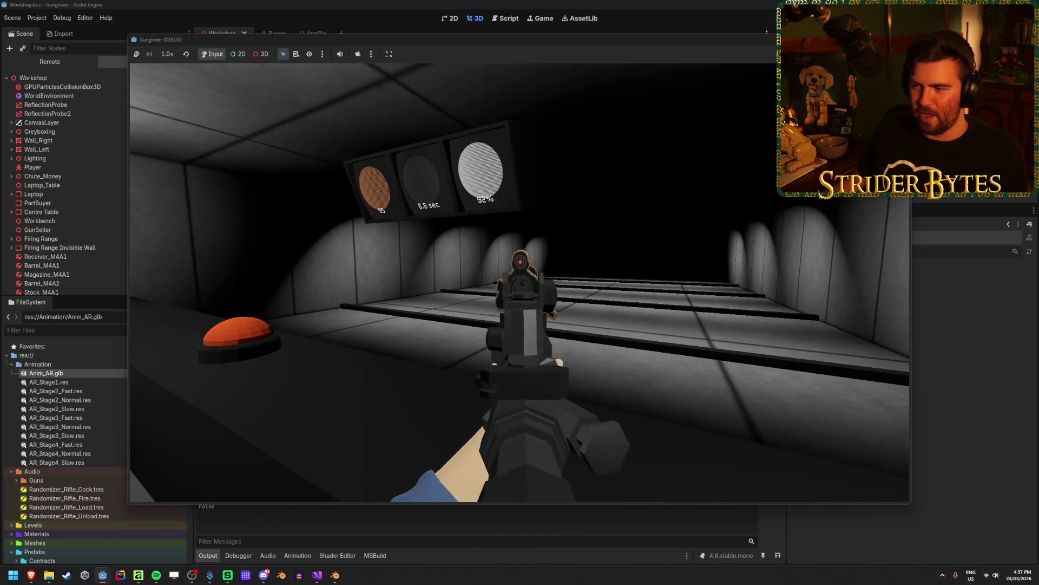
{"action": "left_click", "coordinate": [520, 283]}
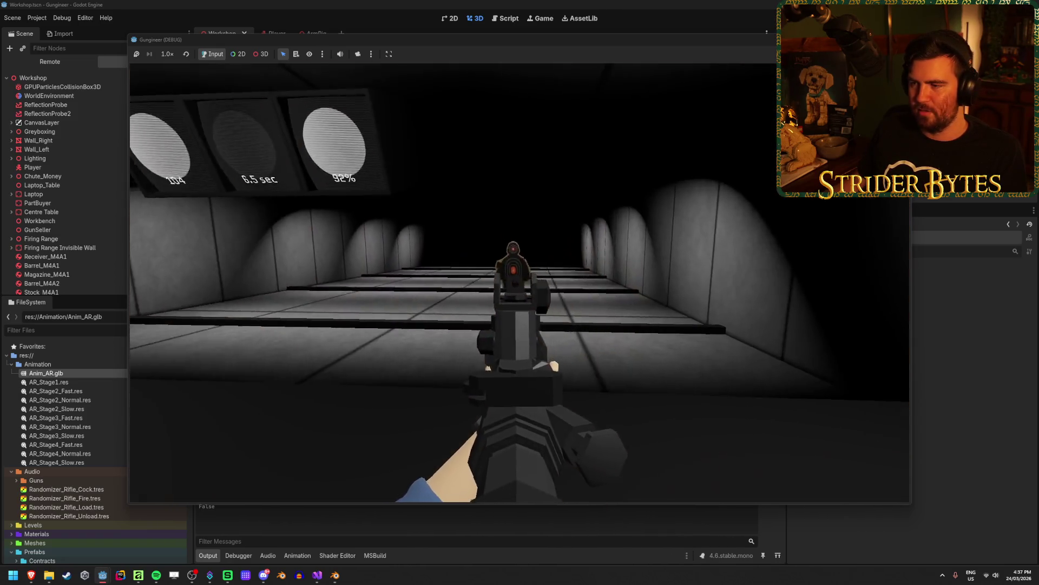
{"action": "left_click", "coordinate": [519, 282]}
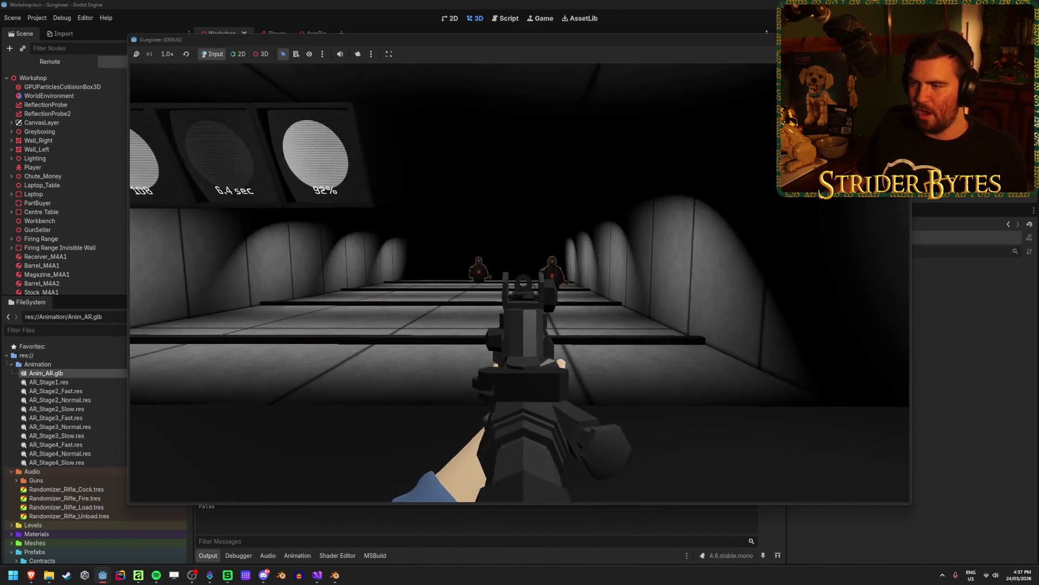
{"action": "right_click", "coordinate": [520, 283]}
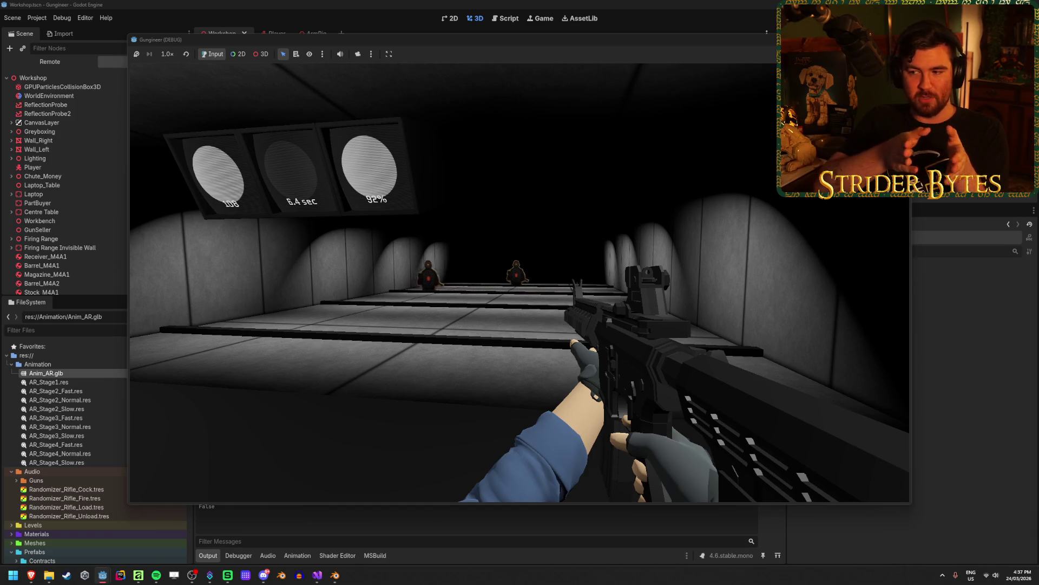
{"action": "right_click", "coordinate": [520, 283]}
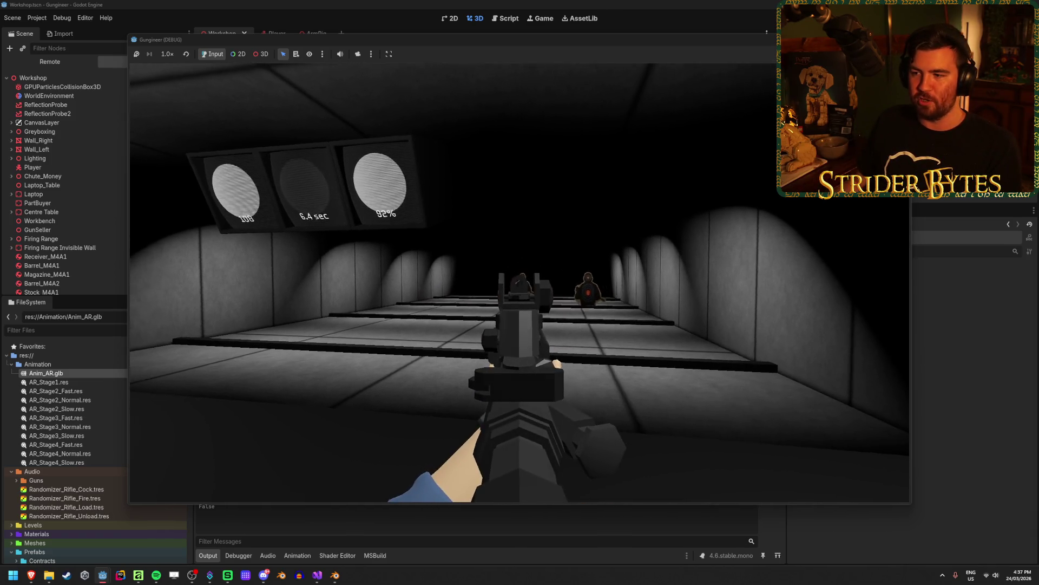
{"action": "right_click", "coordinate": [519, 283]}
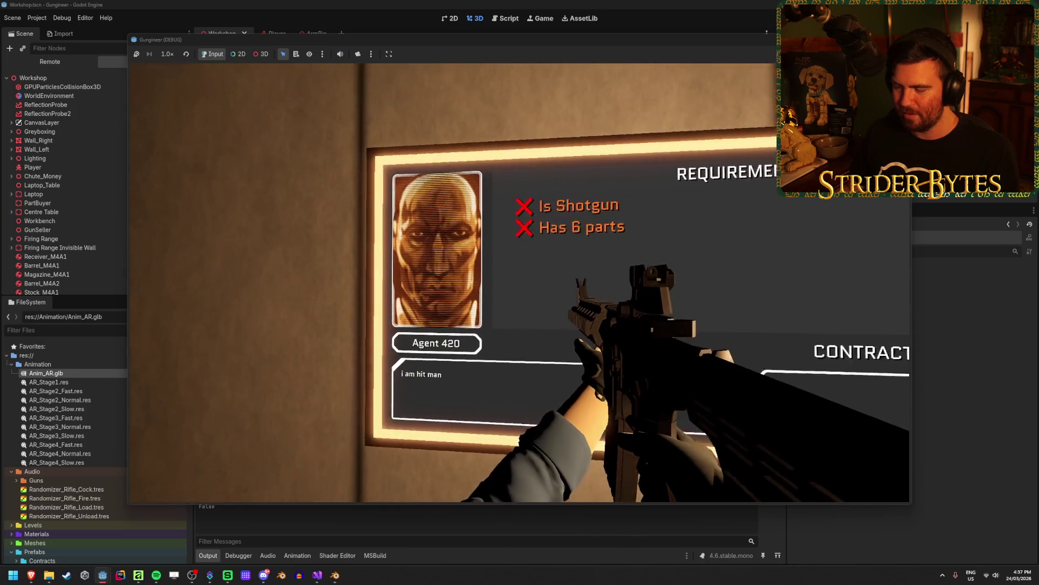
Walk to the contract board, view two contracts' requirements, and drop the rifle on the workbench.
{"action": "key", "text": "w"}
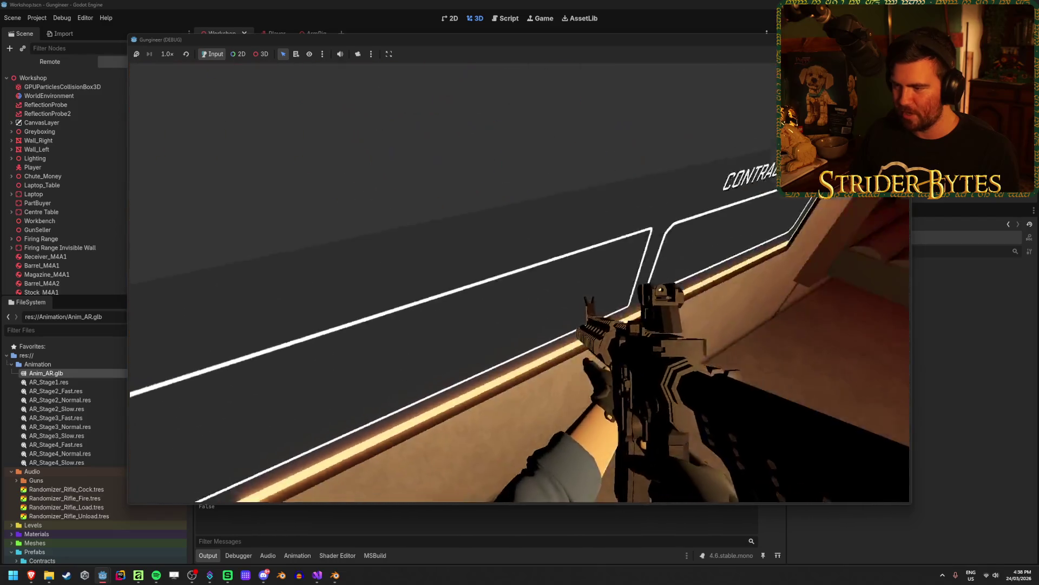
{"action": "key", "text": "e"}
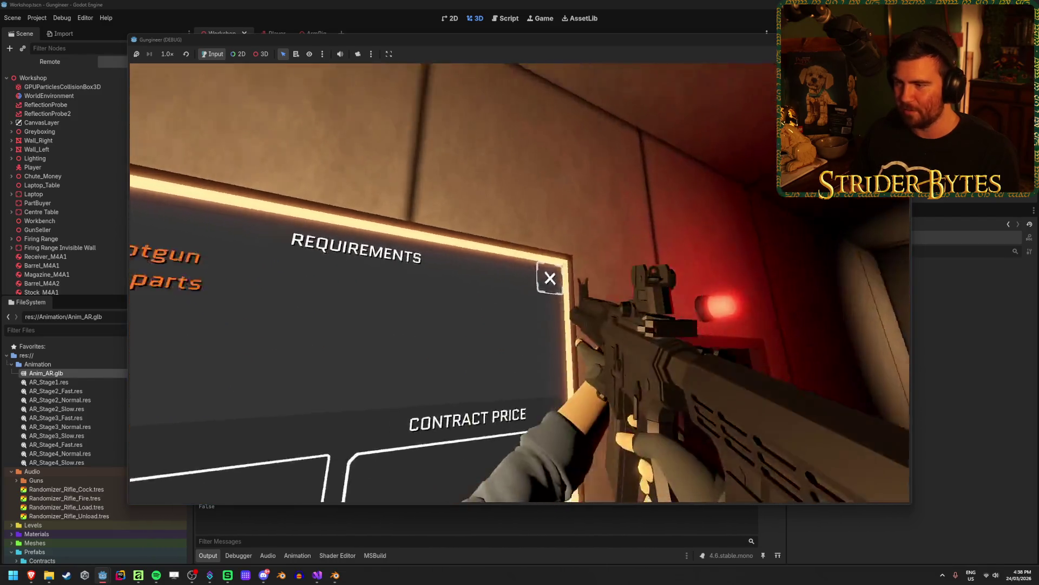
{"action": "key", "text": "e"}
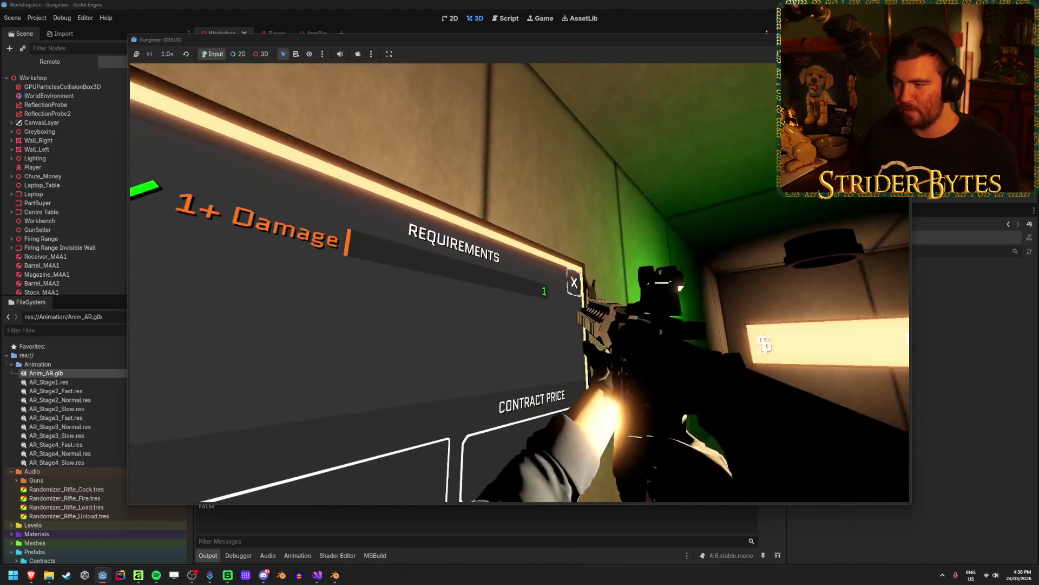
{"action": "key", "text": "e"}
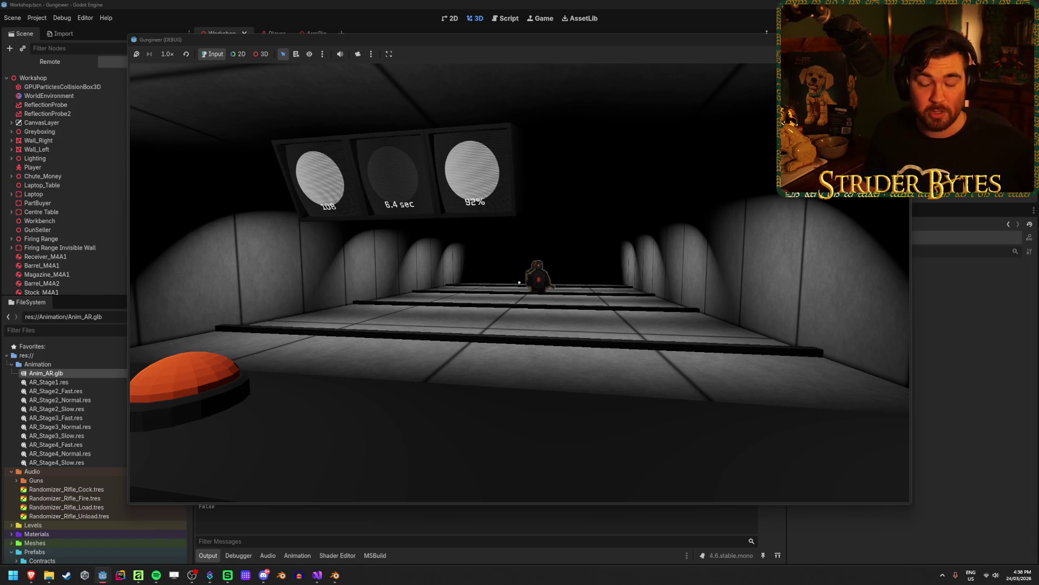
Walk the range and move the cash stack from the floor onto the workbench.
{"action": "key", "text": "s"}
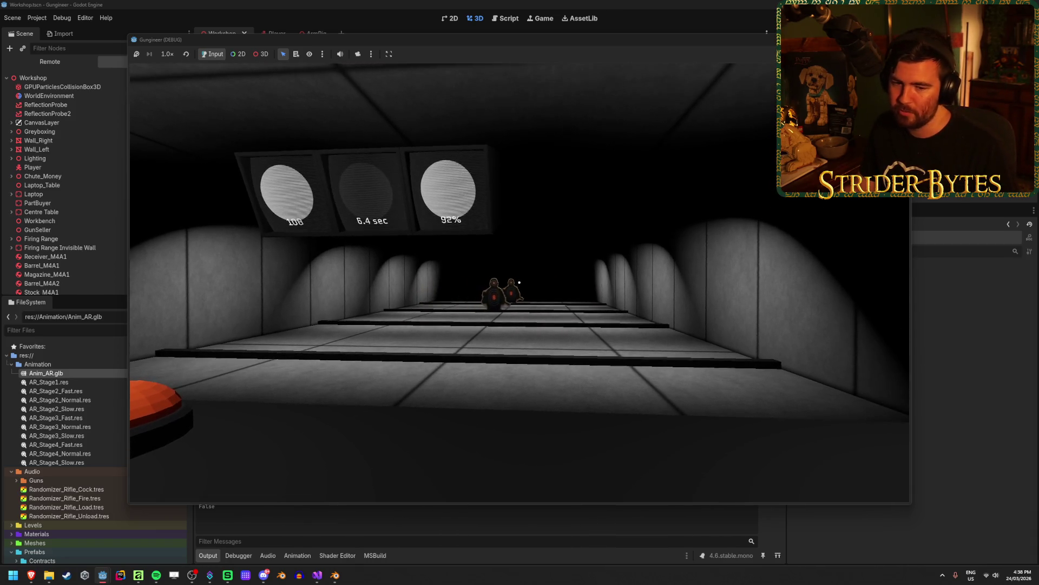
{"action": "key", "text": "w"}
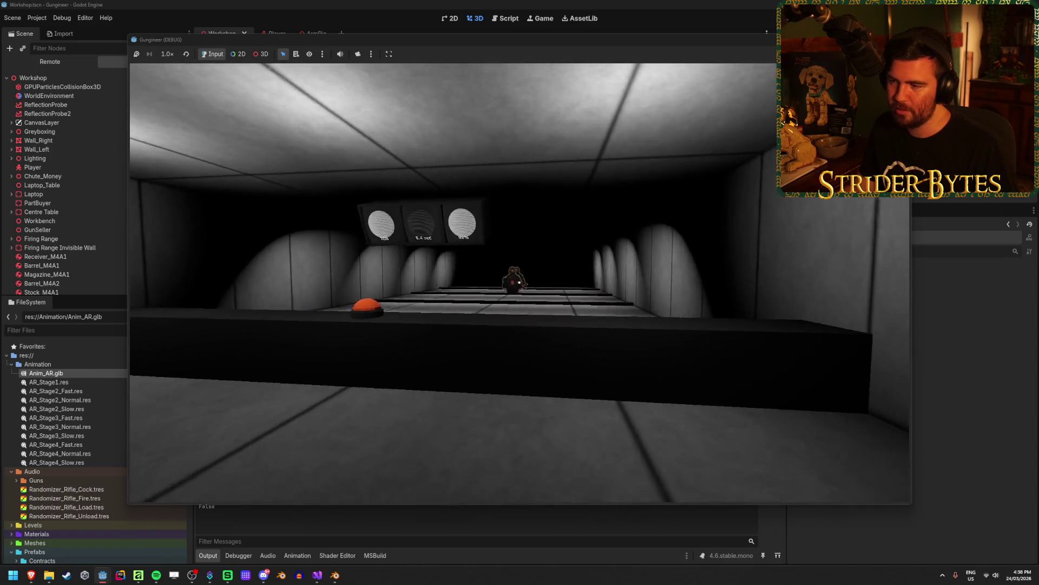
{"action": "key", "text": "s"}
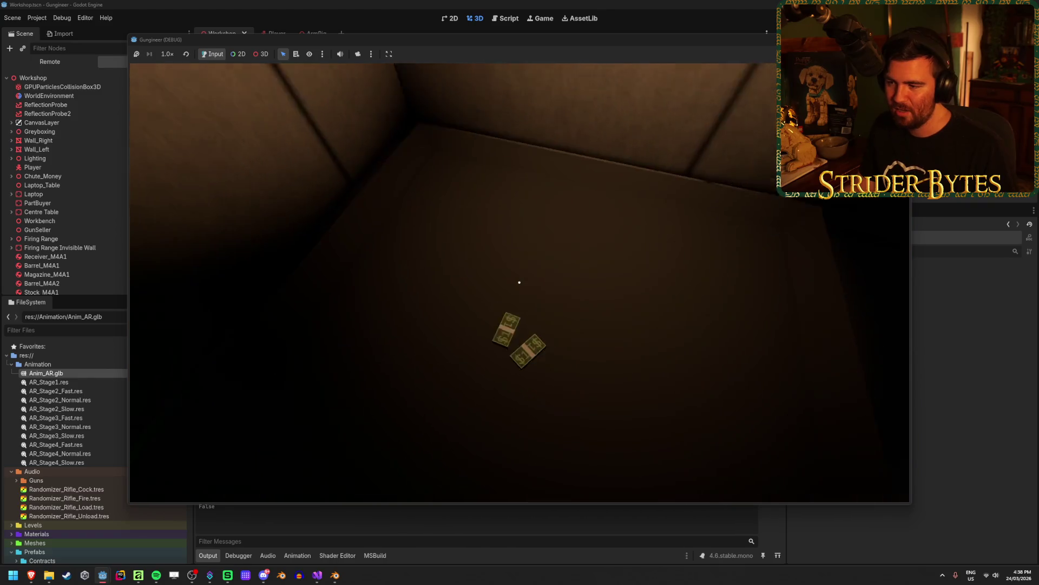
{"action": "left_click", "coordinate": [519, 282]}
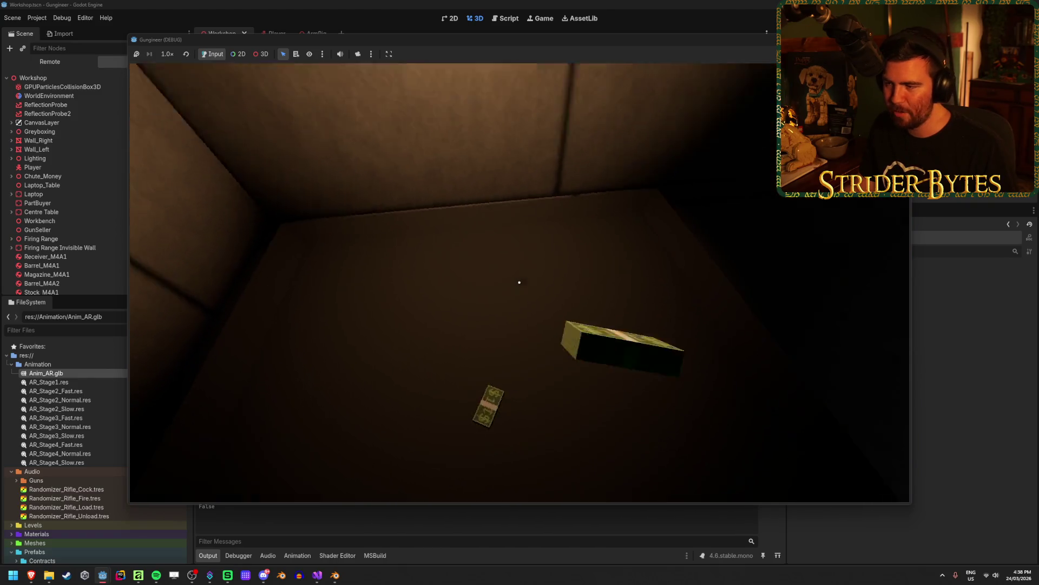
{"action": "left_click", "coordinate": [519, 282]}
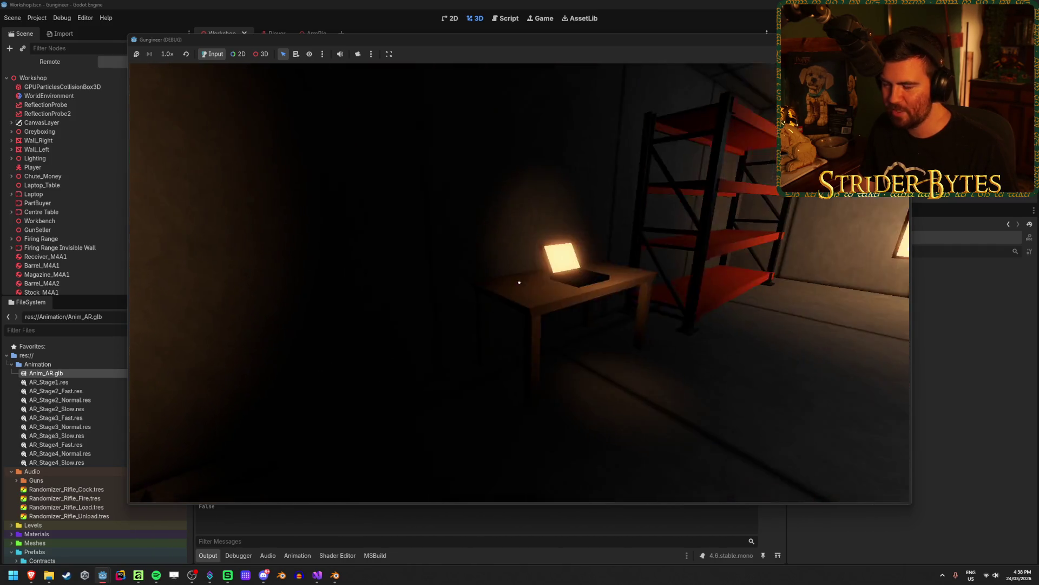
Open and close the laptop's upgrades screen, then walk back toward the range.
{"action": "key", "text": "w"}
{"action": "key", "text": "e"}
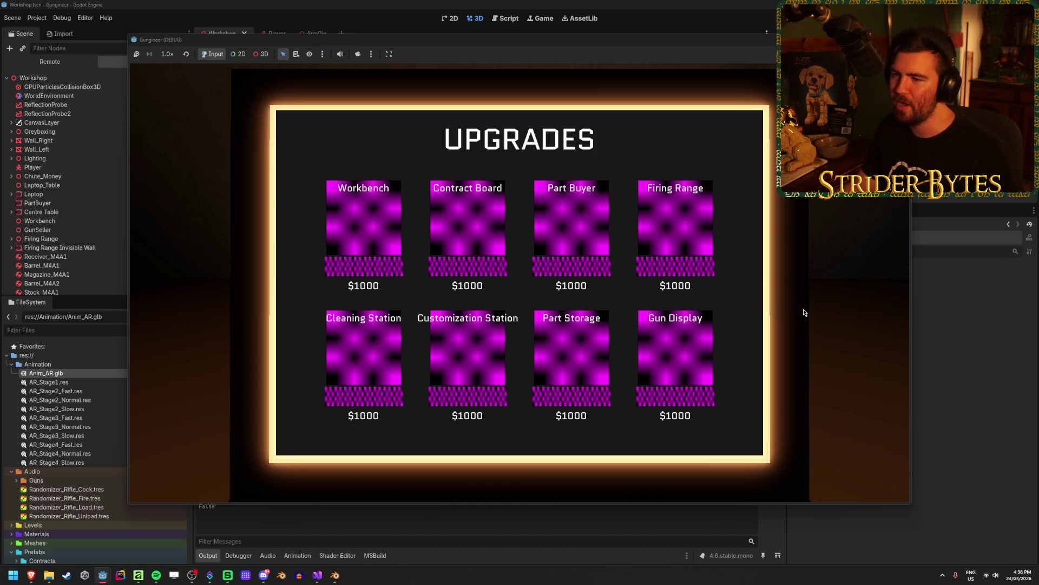
{"action": "key", "text": "Escape"}
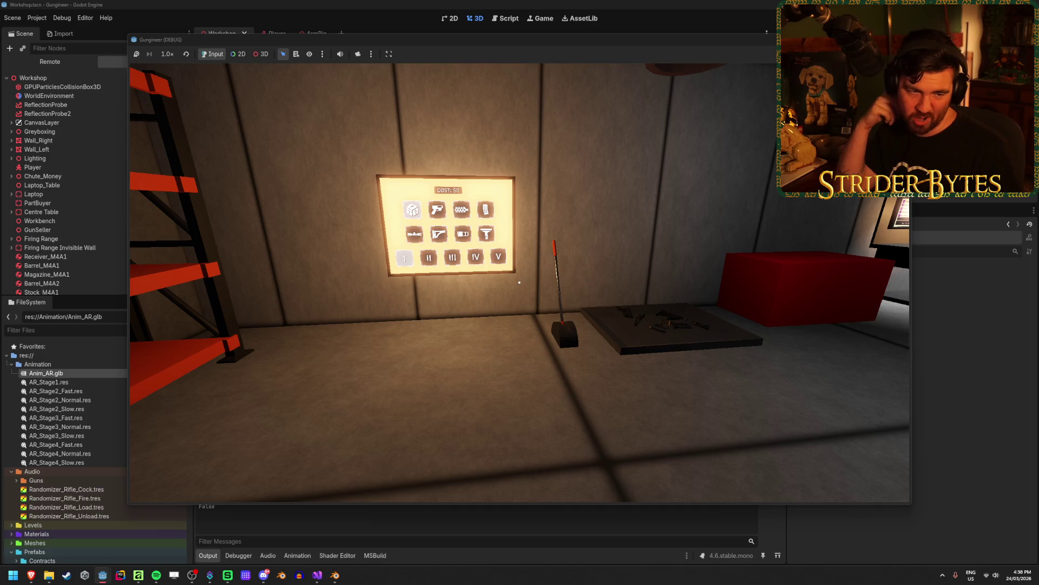
{"action": "key", "text": "s"}
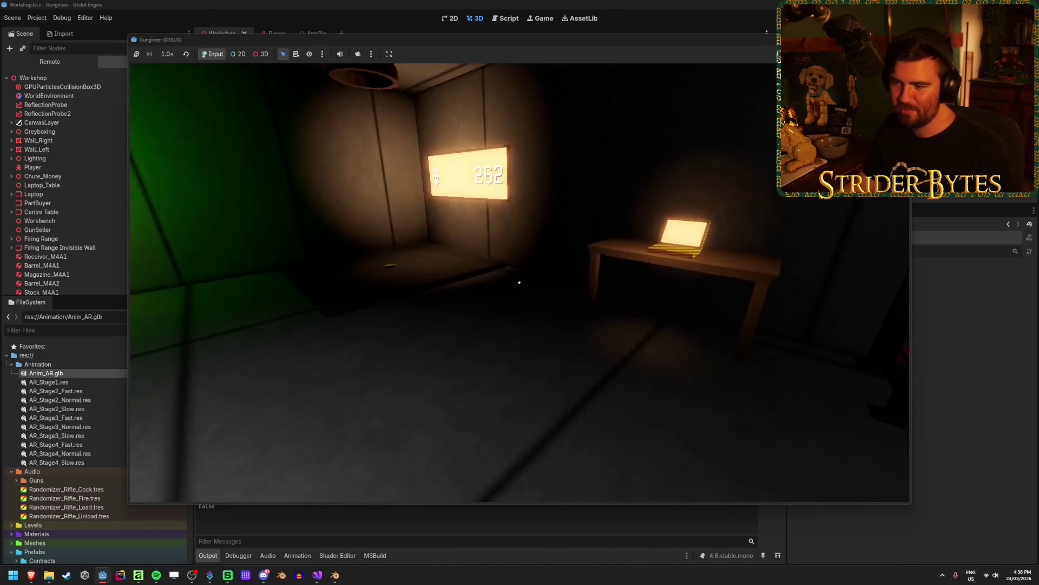
{"action": "key", "text": "w"}
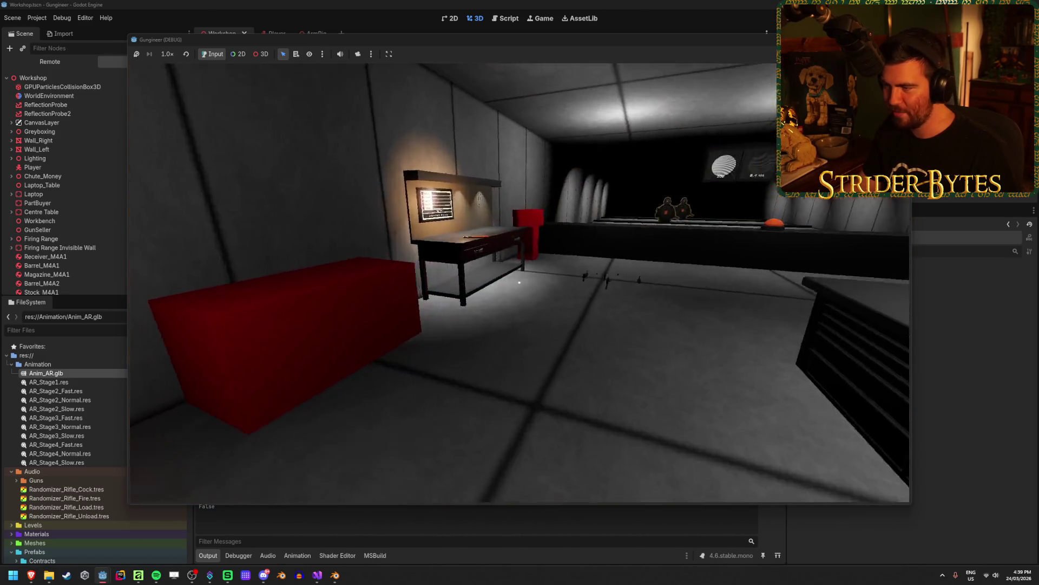
{"action": "key", "text": "w"}
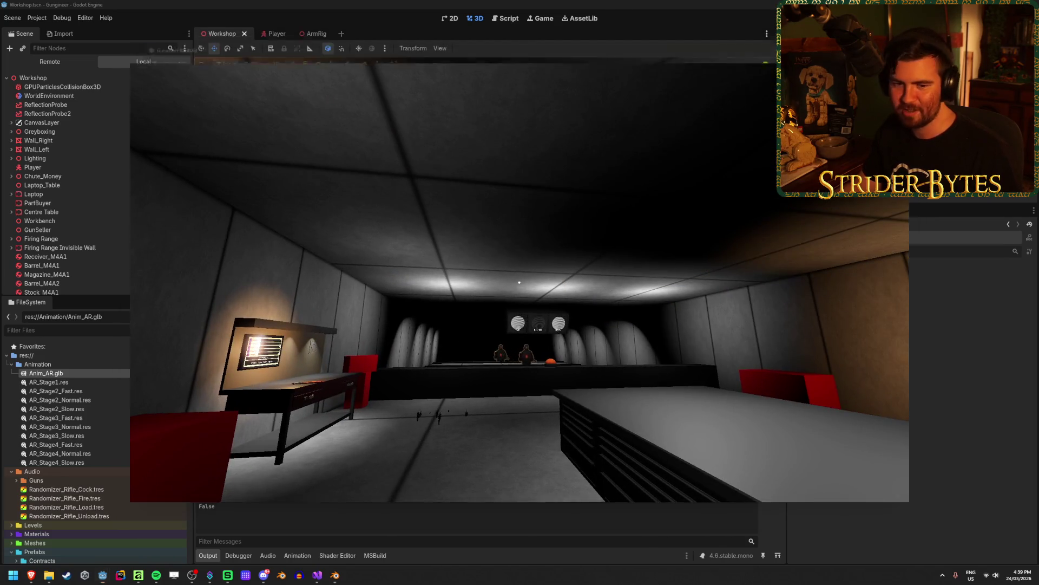
Stop the running game, look around the firing range, and save the Workshop scene.
{"action": "key", "text": "F5"}
{"action": "left_click_drag", "start_coordinate": [397, 342], "coordinate": [471, 340]}
{"action": "mouse_move", "coordinate": [408, 341]}
{"action": "left_mouse_down"}
{"action": "mouse_move", "coordinate": [455, 340]}
{"action": "mouse_move", "coordinate": [389, 341]}
{"action": "mouse_move", "coordinate": [408, 342]}
{"action": "left_mouse_up"}
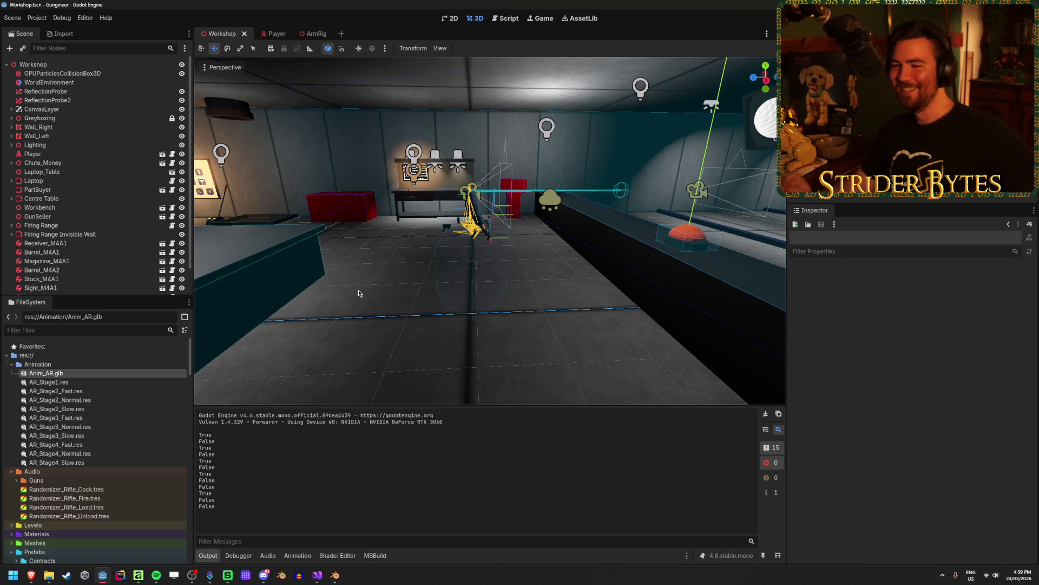
{"action": "mouse_move", "coordinate": [362, 280]}
{"action": "left_mouse_down"}
{"action": "mouse_move", "coordinate": [292, 280]}
{"action": "mouse_move", "coordinate": [315, 276]}
{"action": "left_mouse_up"}
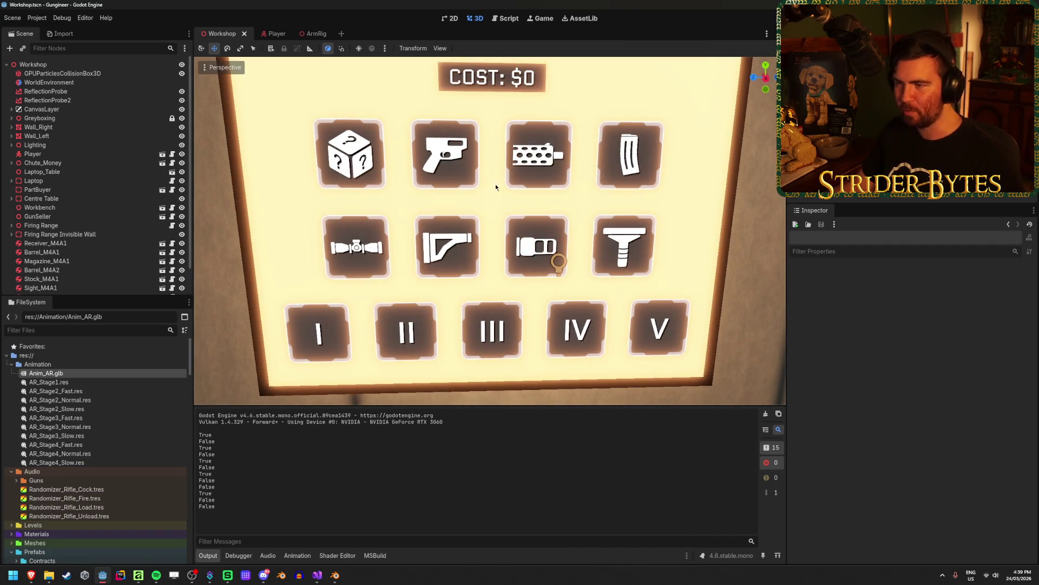
{"action": "mouse_move", "coordinate": [496, 187]}
{"action": "left_mouse_down"}
{"action": "mouse_move", "coordinate": [379, 206]}
{"action": "mouse_move", "coordinate": [271, 271]}
{"action": "mouse_move", "coordinate": [122, 434]}
{"action": "left_mouse_up"}
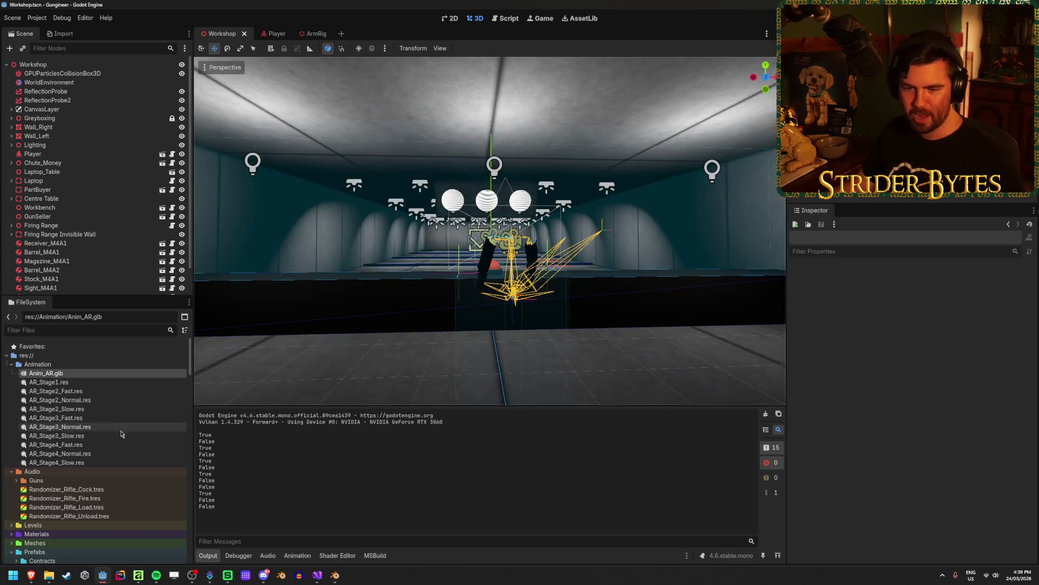
{"action": "scroll", "coordinate": [498, 321], "scroll_direction": "up", "scroll_amount": 5}
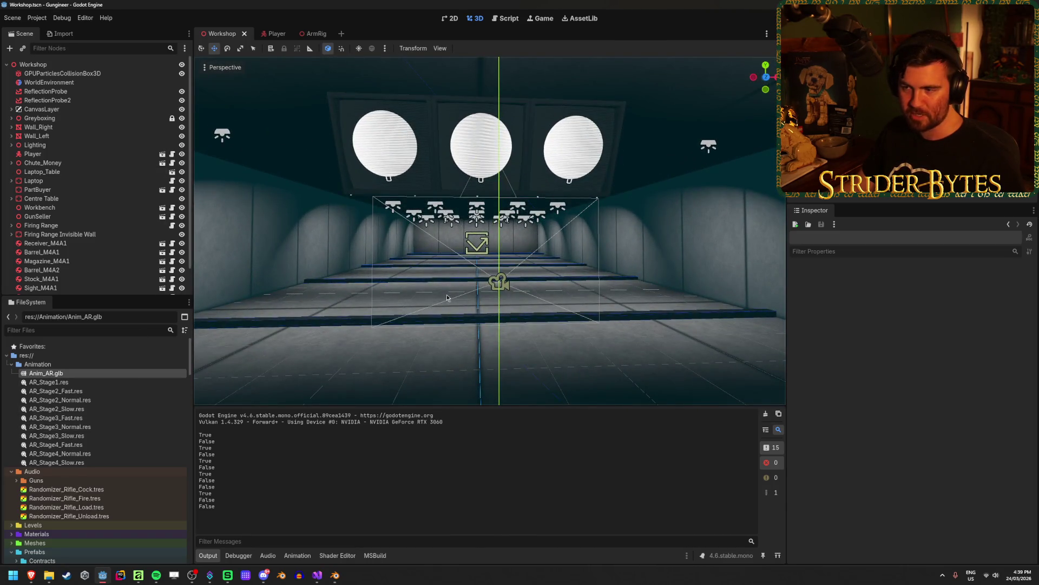
{"action": "mouse_move", "coordinate": [447, 297]}
{"action": "left_mouse_down"}
{"action": "mouse_move", "coordinate": [459, 297]}
{"action": "mouse_move", "coordinate": [378, 314]}
{"action": "mouse_move", "coordinate": [424, 325]}
{"action": "mouse_move", "coordinate": [278, 232]}
{"action": "mouse_move", "coordinate": [374, 216]}
{"action": "mouse_move", "coordinate": [346, 230]}
{"action": "mouse_move", "coordinate": [395, 225]}
{"action": "mouse_move", "coordinate": [439, 350]}
{"action": "left_mouse_up"}
{"action": "key", "text": "ctrl+s"}
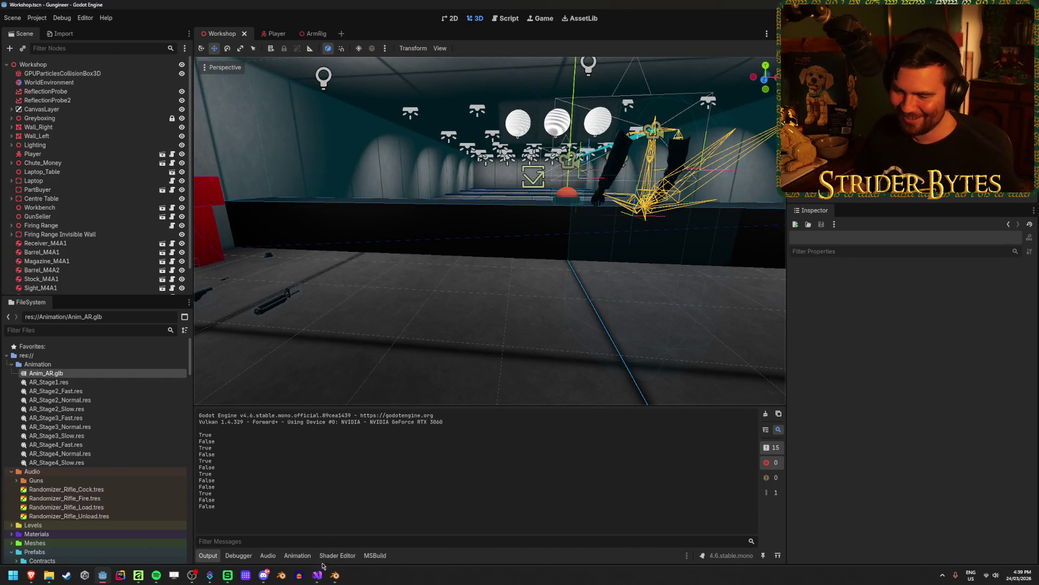
Swing the editor view toward the workbench and bring up GunController.cs in Visual Studio.
{"action": "left_click_drag", "start_coordinate": [412, 296], "coordinate": [412, 271]}
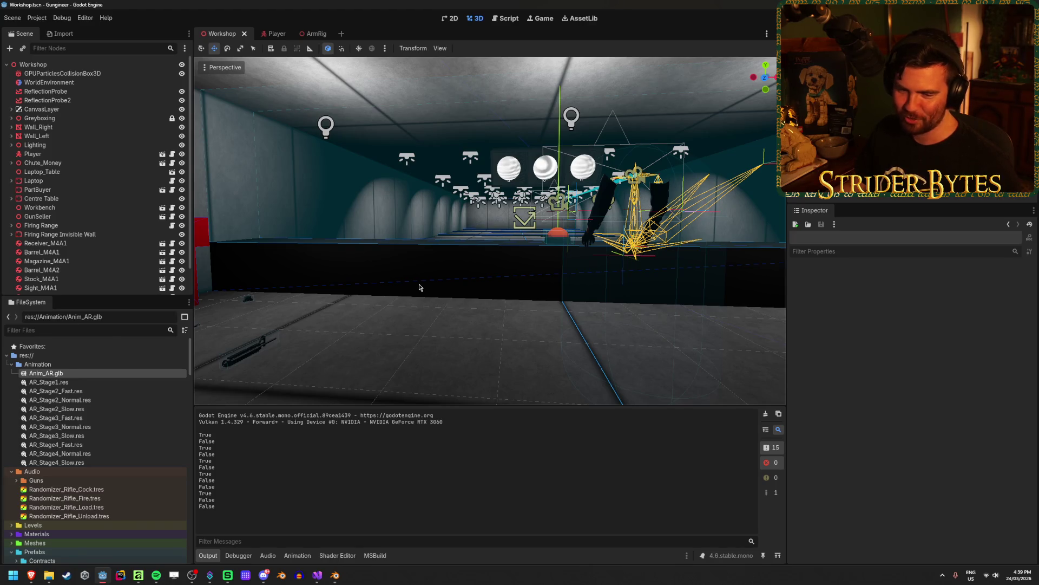
{"action": "left_click_drag", "start_coordinate": [420, 287], "coordinate": [336, 297]}
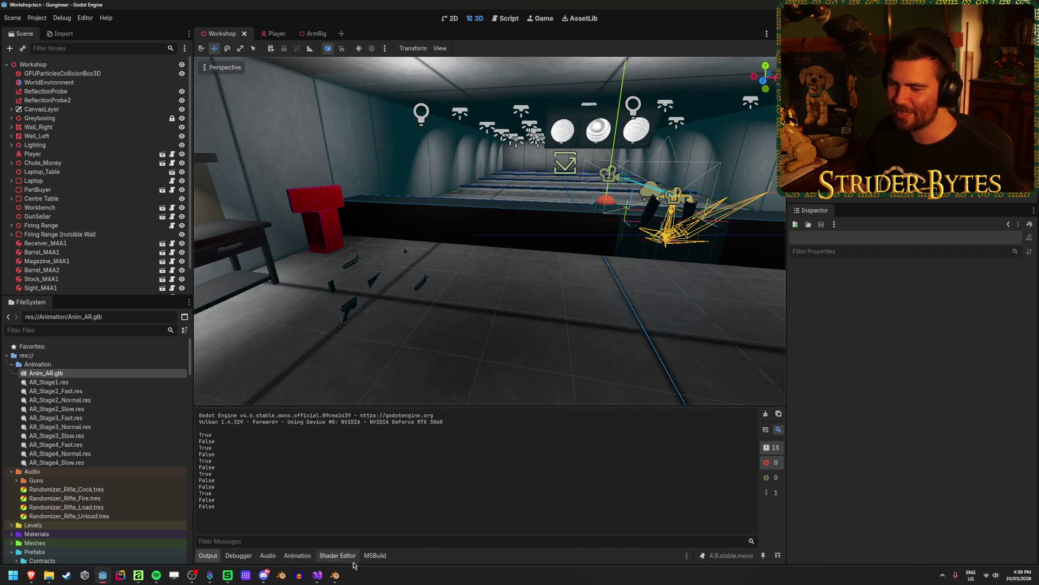
{"action": "left_click", "coordinate": [317, 574]}
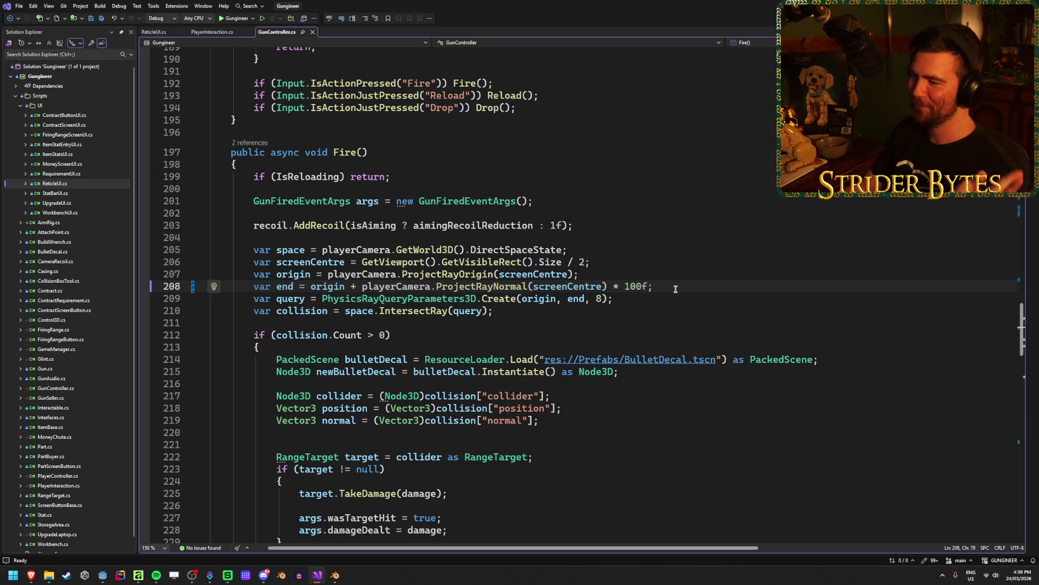
Review the ray origin and 100f length on lines 207–208 without editing, then return to Godot.
{"action": "left_click", "coordinate": [646, 273]}
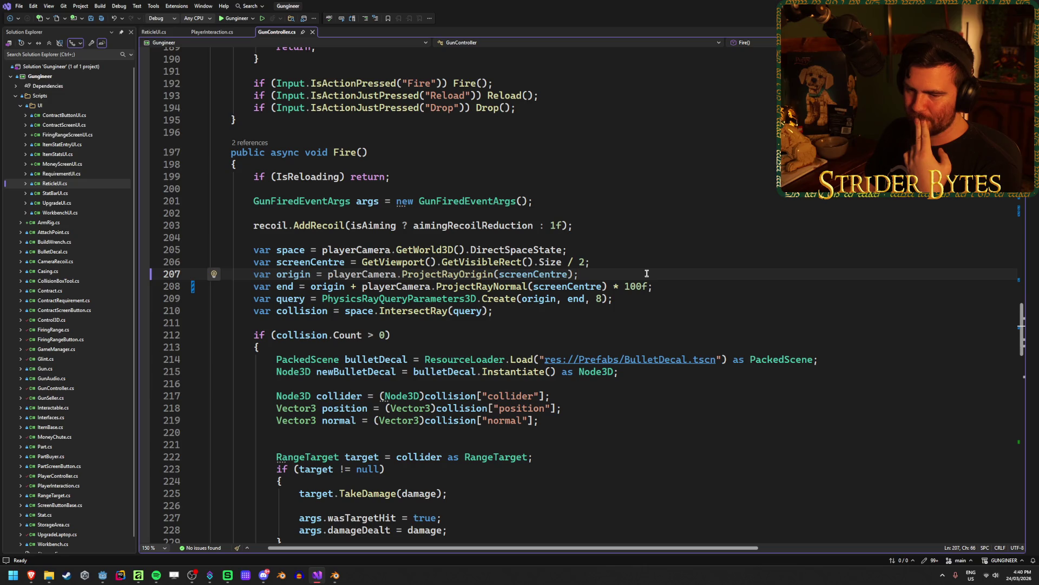
{"action": "left_click", "coordinate": [672, 288]}
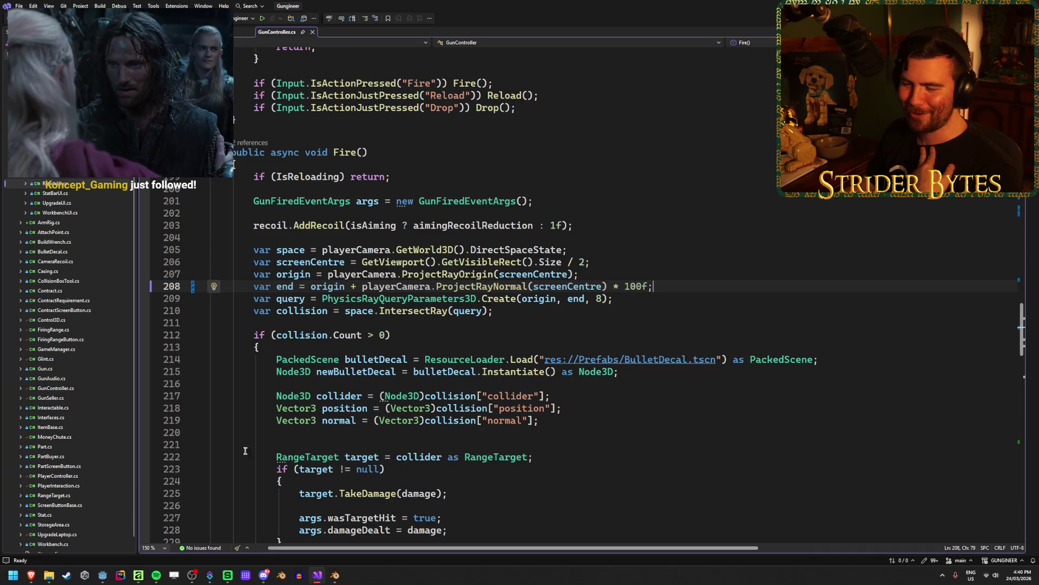
{"action": "left_click", "coordinate": [102, 575]}
{"action": "left_click_drag", "start_coordinate": [652, 362], "coordinate": [697, 276]}
{"action": "left_click_drag", "start_coordinate": [632, 320], "coordinate": [622, 308]}
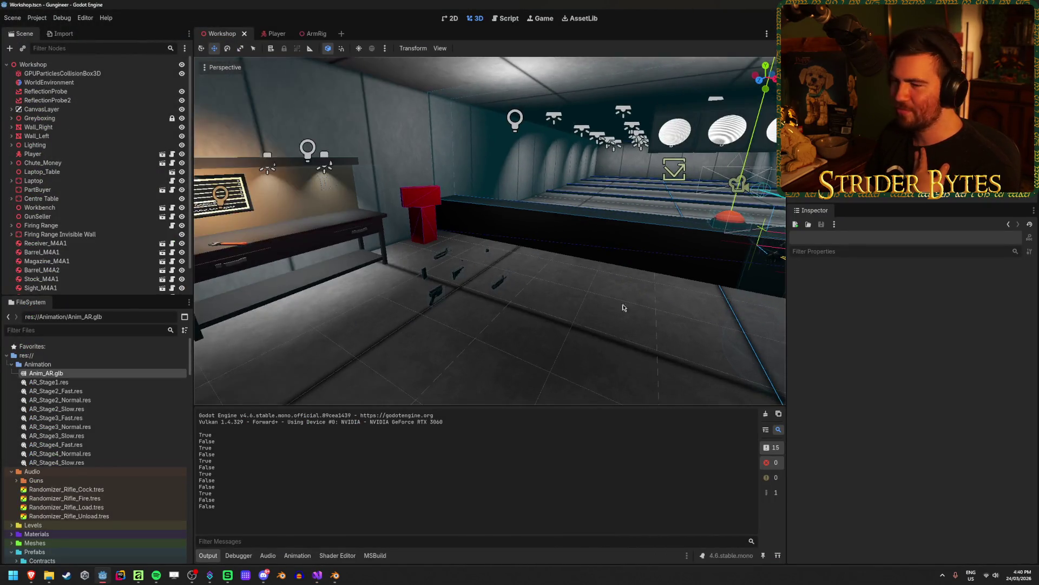
{"action": "mouse_move", "coordinate": [561, 346]}
{"action": "left_mouse_down"}
{"action": "mouse_move", "coordinate": [409, 338]}
{"action": "mouse_move", "coordinate": [514, 352]}
{"action": "mouse_move", "coordinate": [491, 293]}
{"action": "left_mouse_up"}
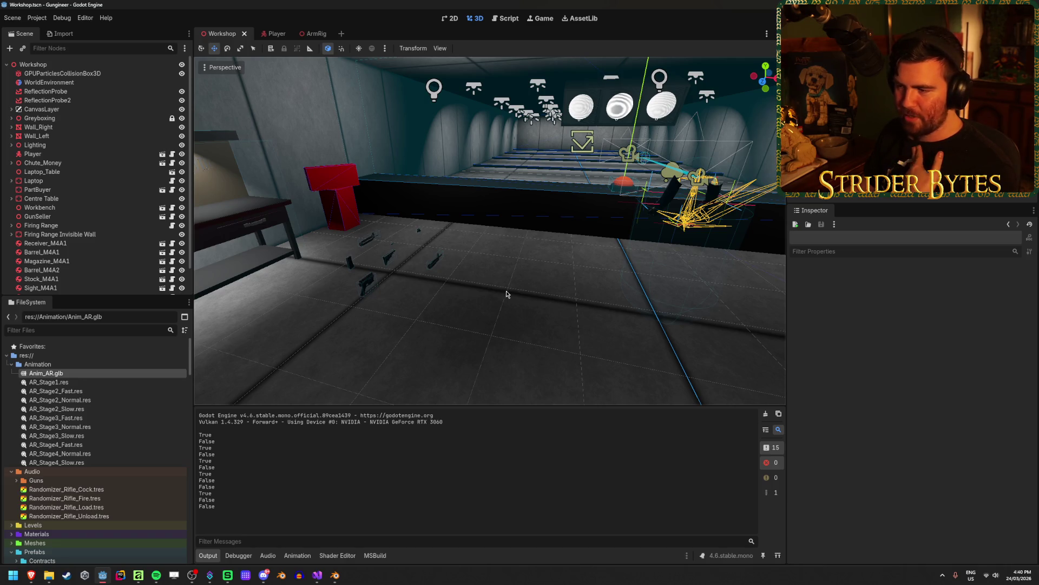
{"action": "left_click_drag", "start_coordinate": [503, 294], "coordinate": [507, 293]}
{"action": "left_click_drag", "start_coordinate": [452, 314], "coordinate": [520, 292]}
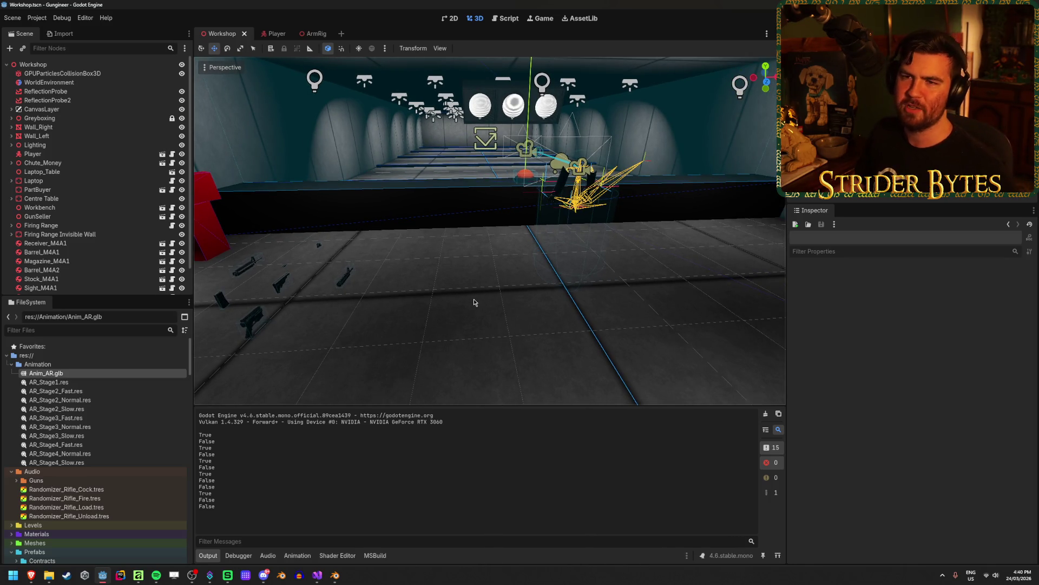
{"action": "left_click_drag", "start_coordinate": [474, 302], "coordinate": [476, 293]}
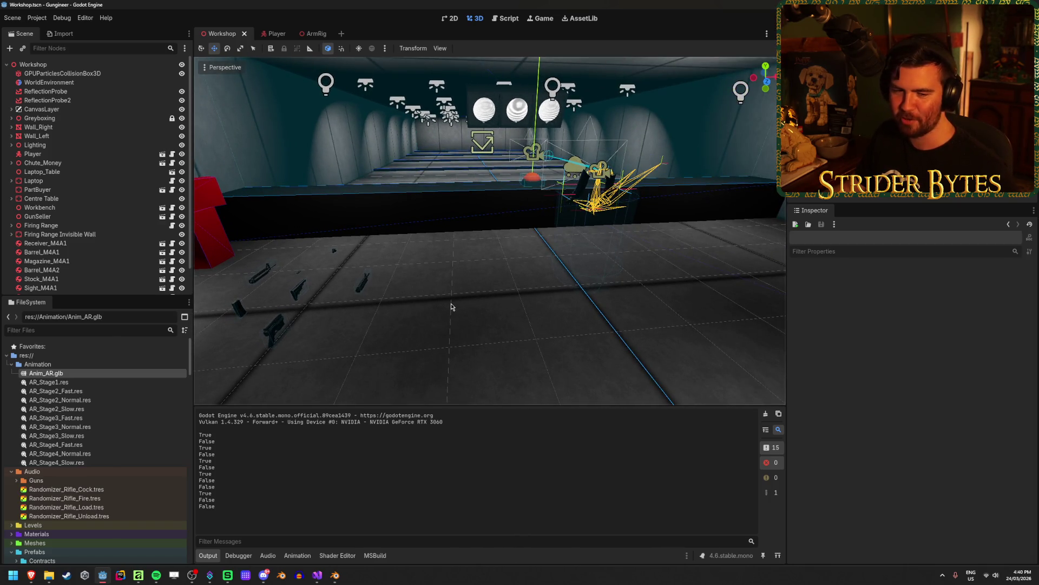
{"action": "left_click_drag", "start_coordinate": [379, 325], "coordinate": [381, 320]}
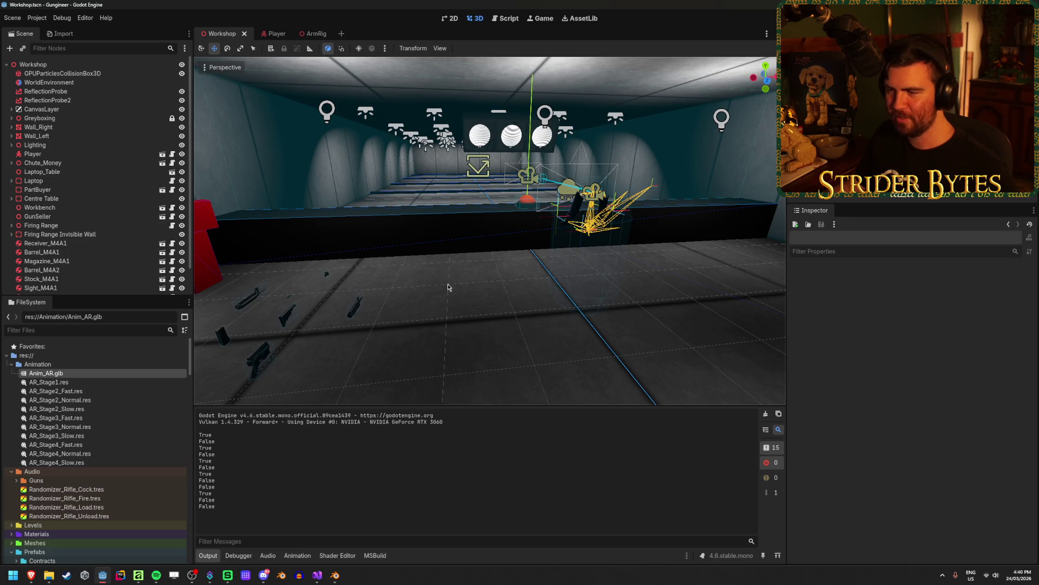
{"action": "left_click_drag", "start_coordinate": [448, 314], "coordinate": [452, 300]}
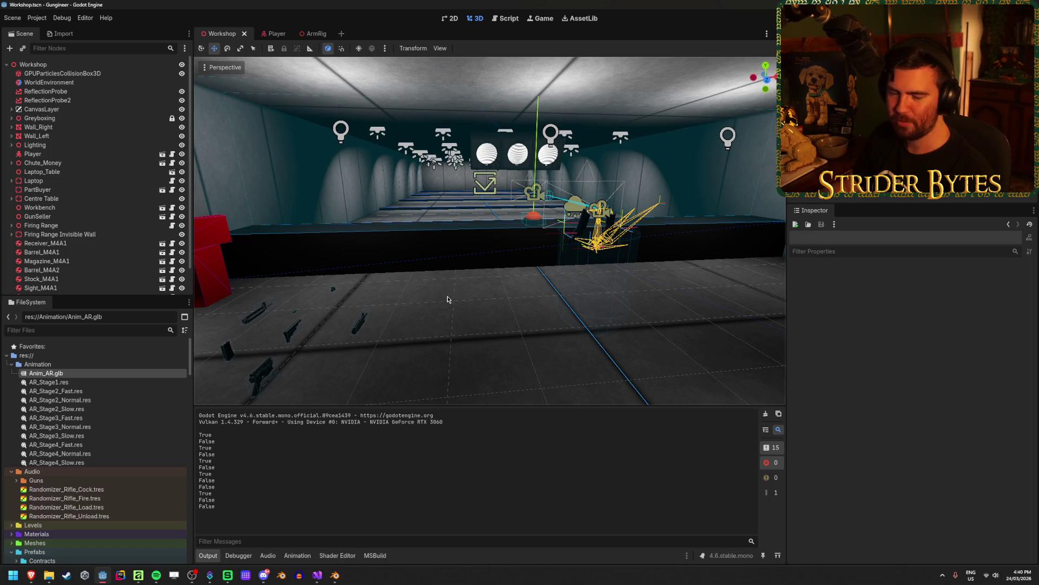
{"action": "right_click", "coordinate": [472, 304]}
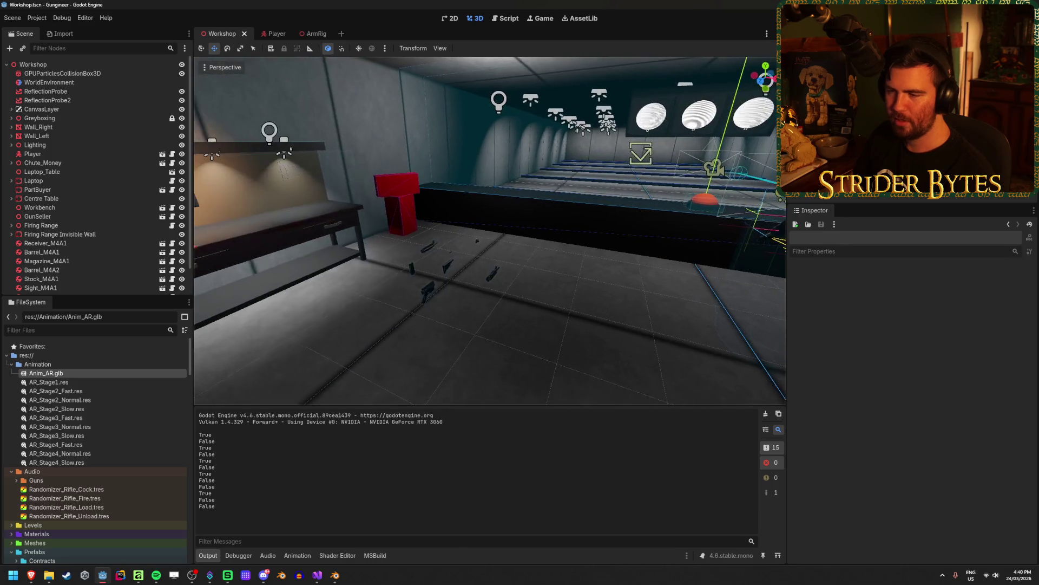
{"action": "right_click", "coordinate": [472, 304]}
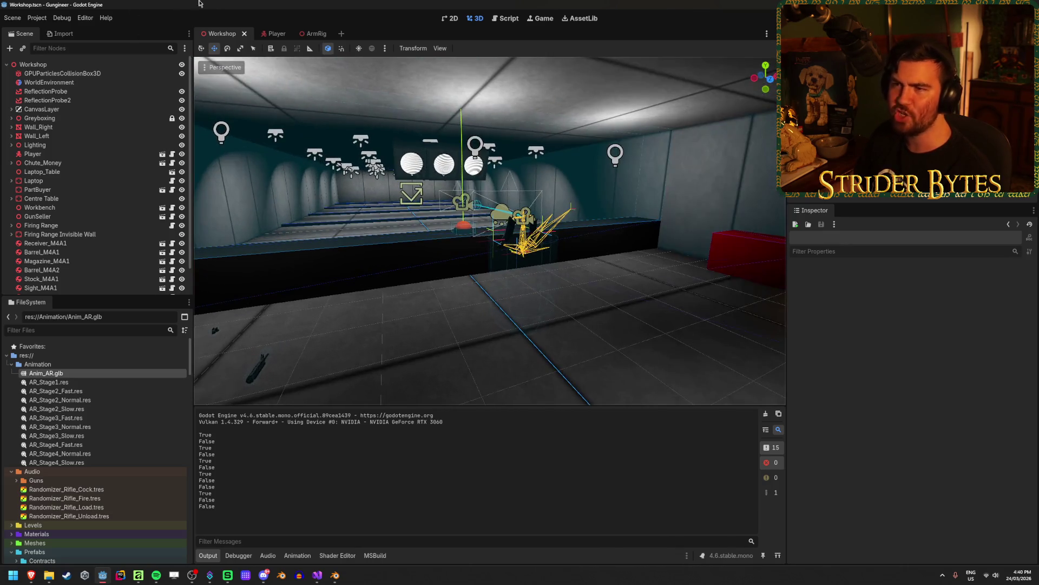
In the ArmRig scene, unhide Receiver_M4A1 and focus the viewport on it.
{"action": "left_click", "coordinate": [306, 35]}
{"action": "left_click", "coordinate": [50, 180]}
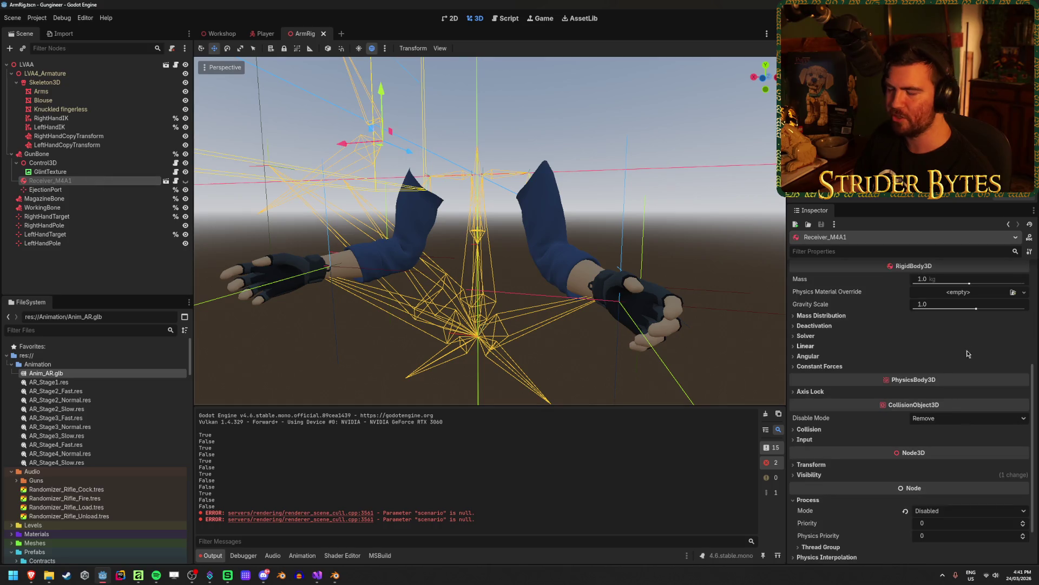
{"action": "scroll", "coordinate": [943, 513], "scroll_direction": "down", "scroll_amount": 5}
{"action": "scroll", "coordinate": [943, 513], "scroll_direction": "up", "scroll_amount": 5}
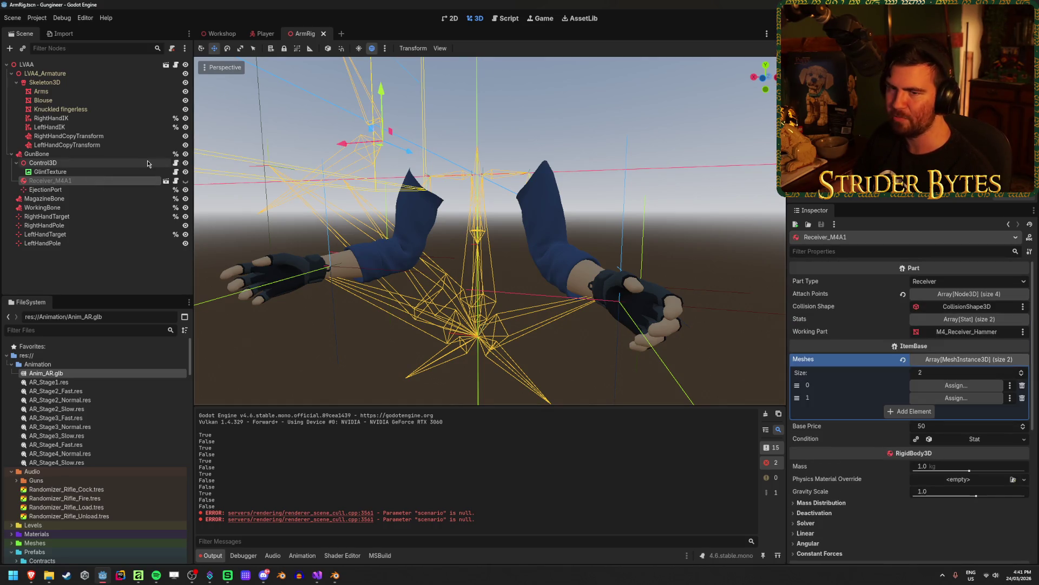
{"action": "left_click", "coordinate": [186, 181]}
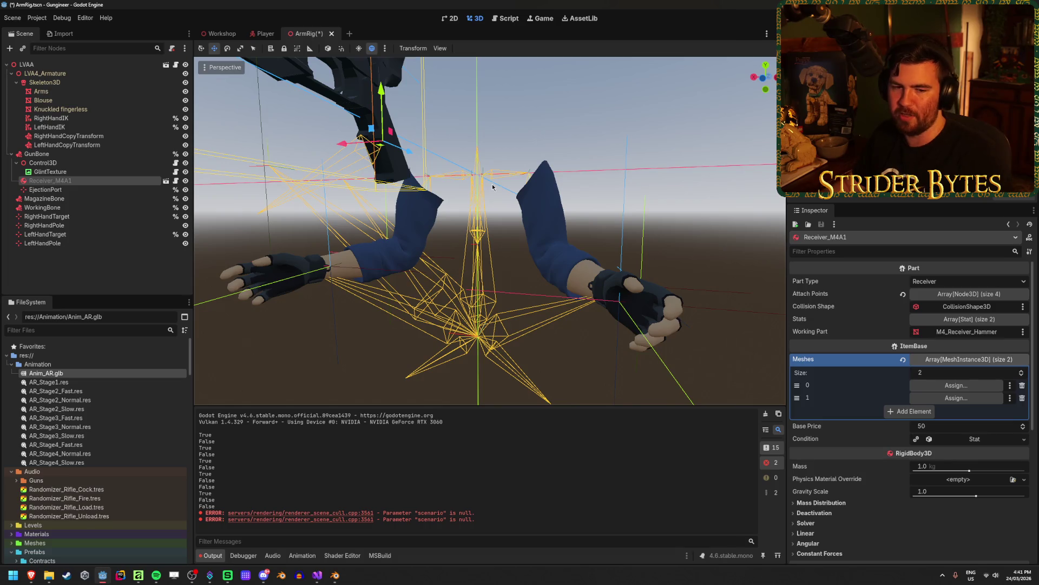
{"action": "key", "text": "f"}
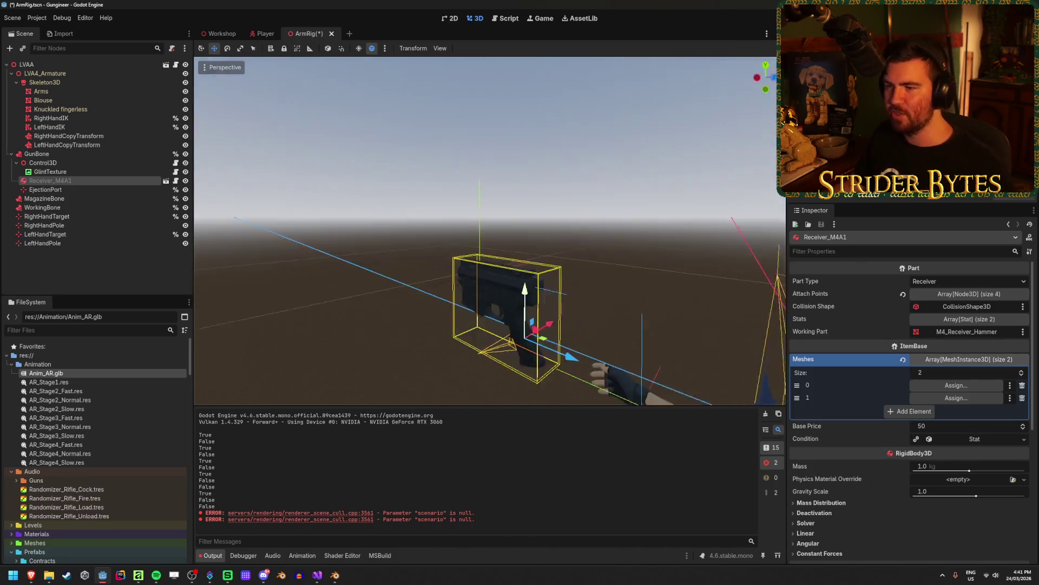
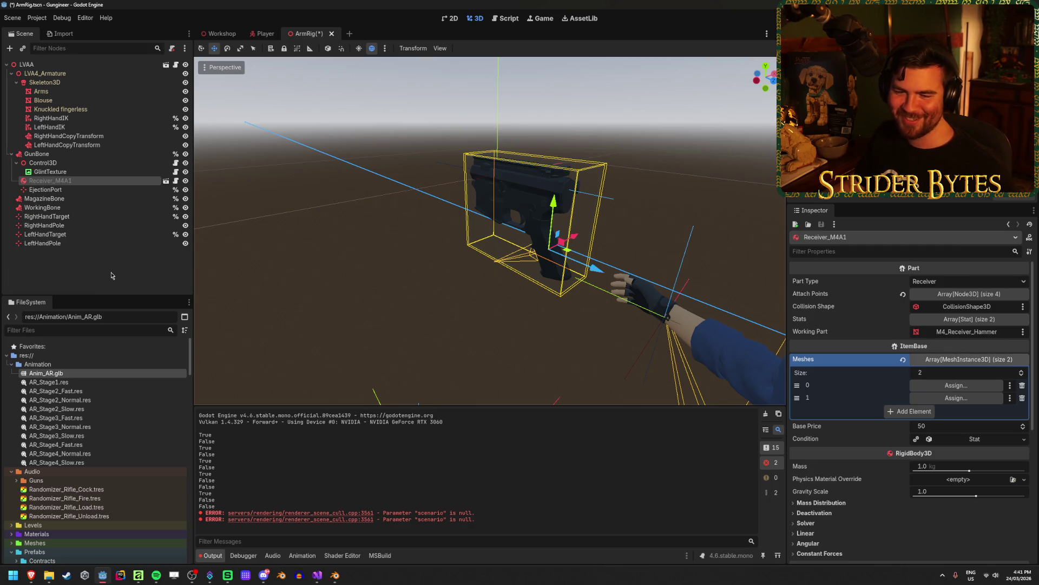
Reselect the existing Receiver_M4A1 node in the Scene tree.
{"action": "left_click", "coordinate": [112, 276]}
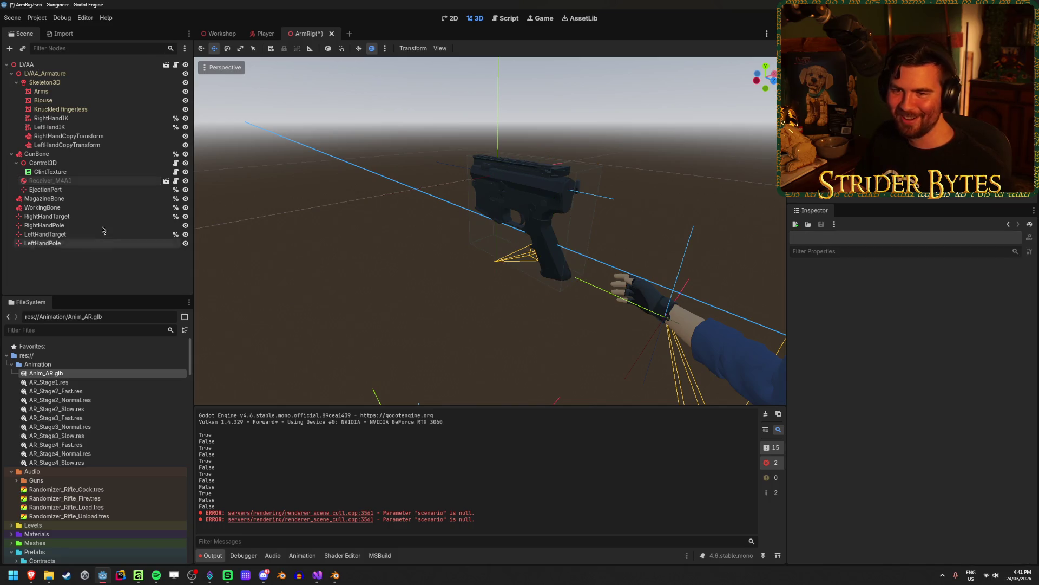
{"action": "left_click", "coordinate": [101, 183]}
{"action": "scroll", "coordinate": [101, 413], "scroll_direction": "down", "scroll_amount": 10}
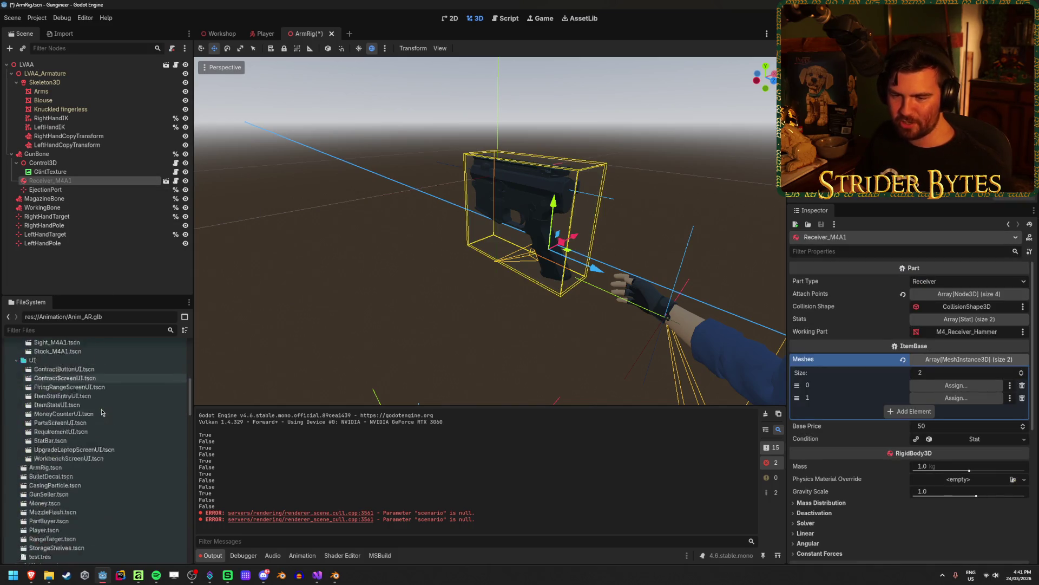
{"action": "scroll", "coordinate": [101, 413], "scroll_direction": "down", "scroll_amount": 5}
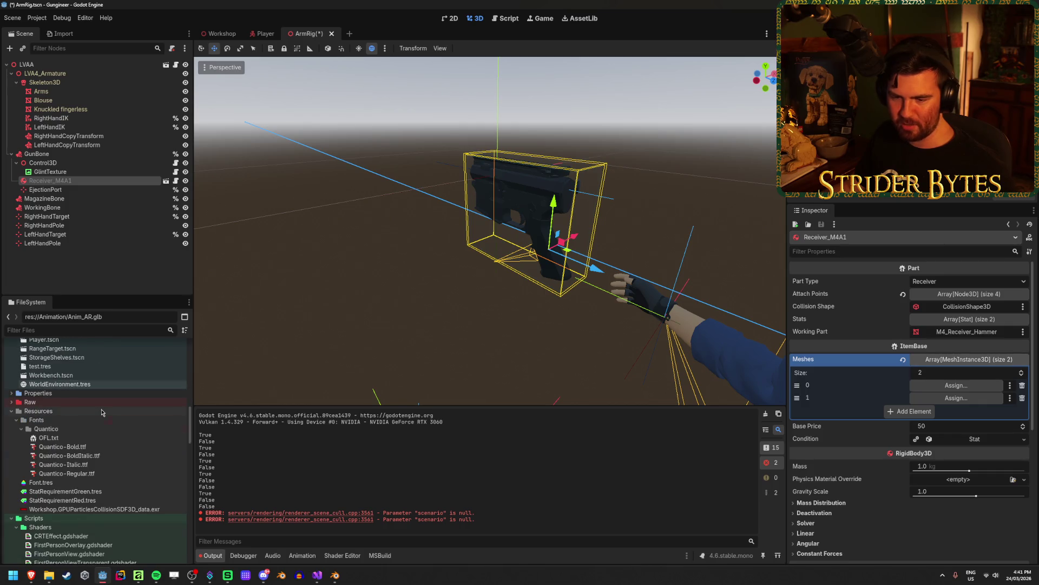
{"action": "scroll", "coordinate": [102, 412], "scroll_direction": "up", "scroll_amount": 15}
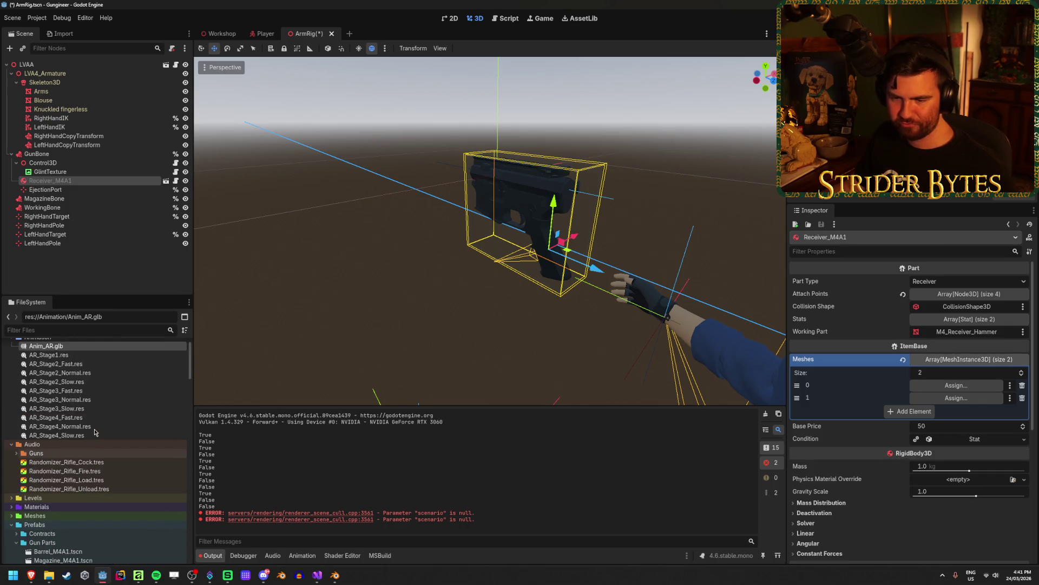
Expand Meshes > Gun Parts in FileSystem and pick Receiver_M4A1.glb.
{"action": "left_click", "coordinate": [12, 516]}
{"action": "scroll", "coordinate": [91, 487], "scroll_direction": "down", "scroll_amount": 4}
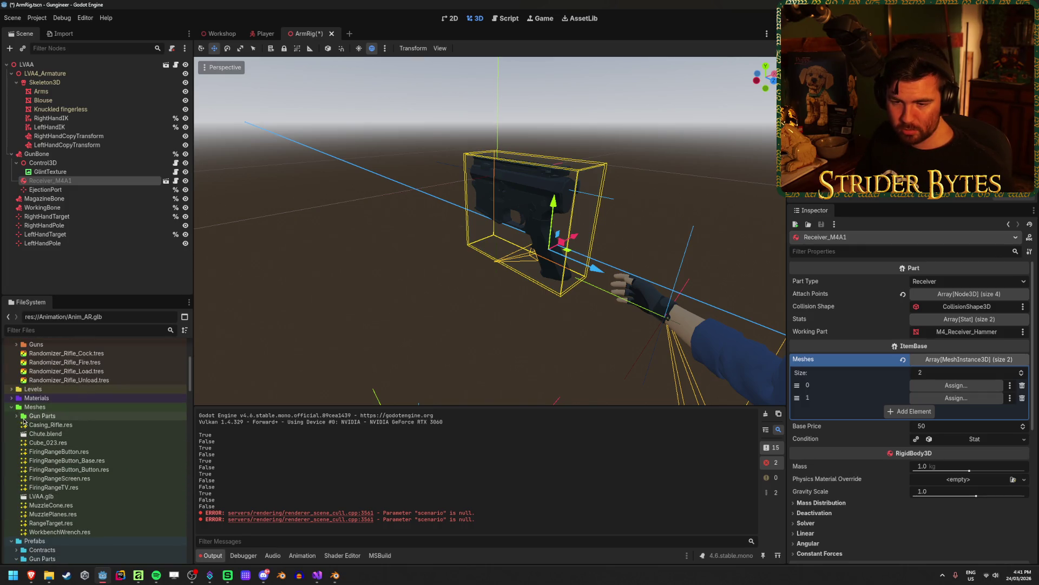
{"action": "left_click", "coordinate": [17, 415]}
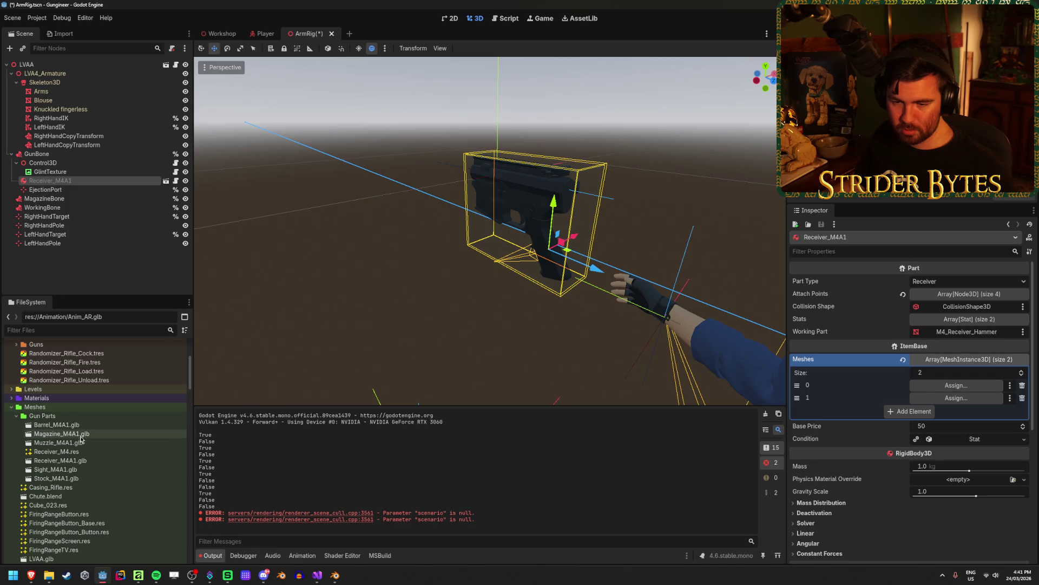
{"action": "left_click", "coordinate": [81, 460]}
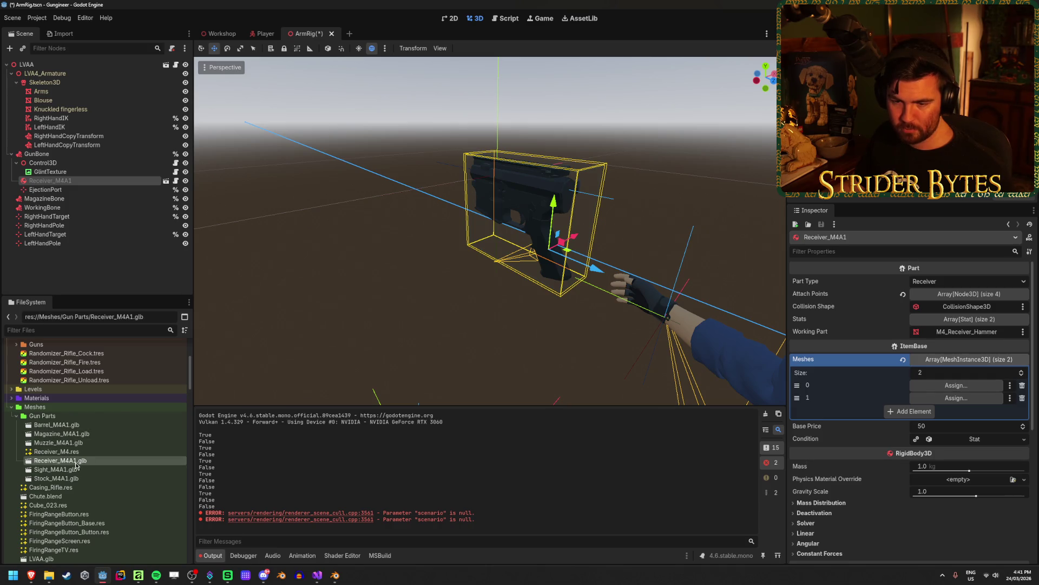
Add Receiver_M4A1.glb under Control3D and compare it against the old receiver's visibility.
{"action": "left_click_drag", "start_coordinate": [76, 464], "coordinate": [35, 178]}
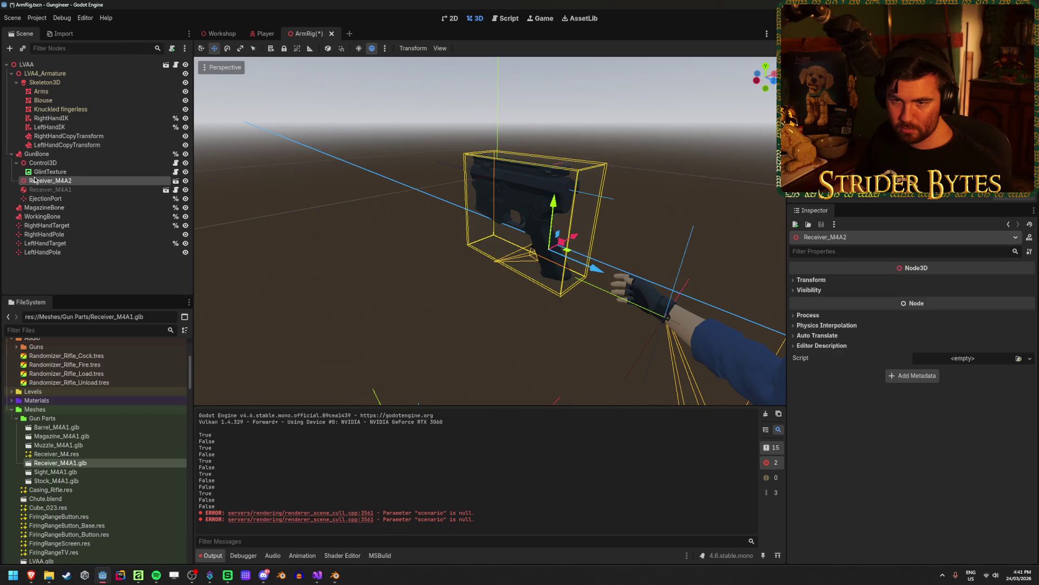
{"action": "left_click", "coordinate": [58, 191]}
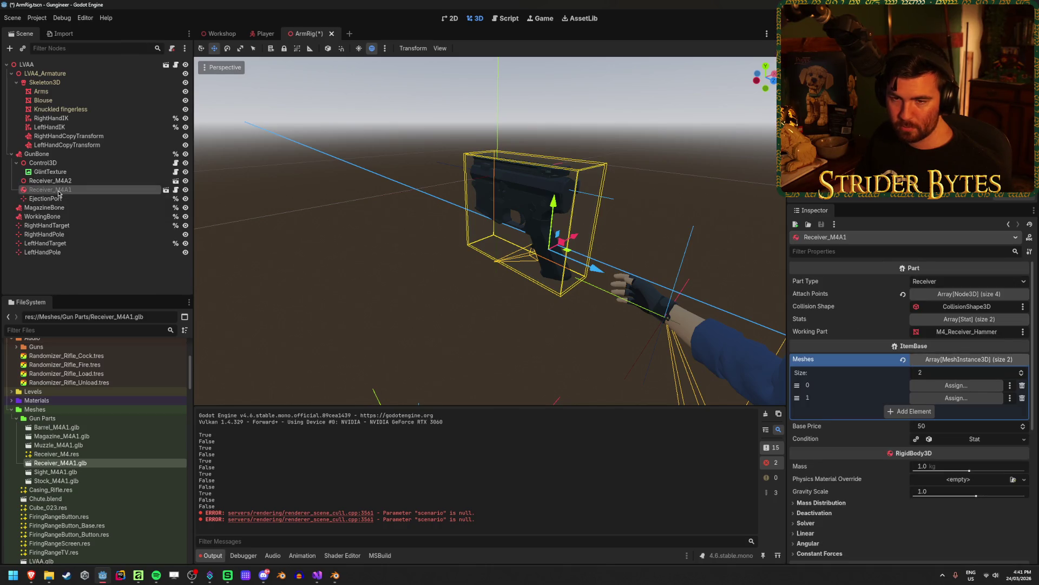
{"action": "left_click", "coordinate": [186, 190]}
{"action": "left_click", "coordinate": [186, 189]}
{"action": "left_click", "coordinate": [186, 190]}
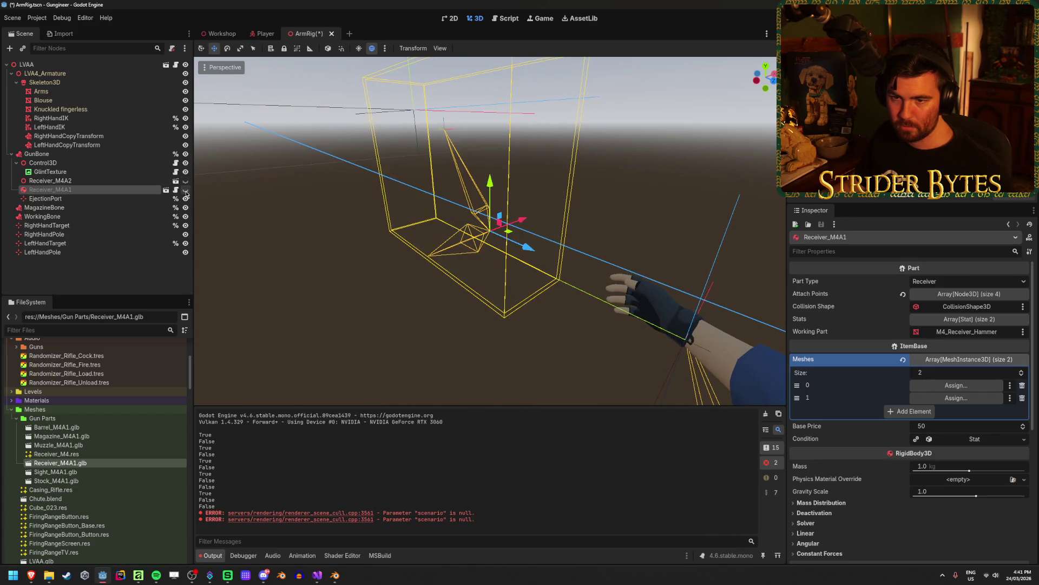
{"action": "left_click", "coordinate": [186, 180]}
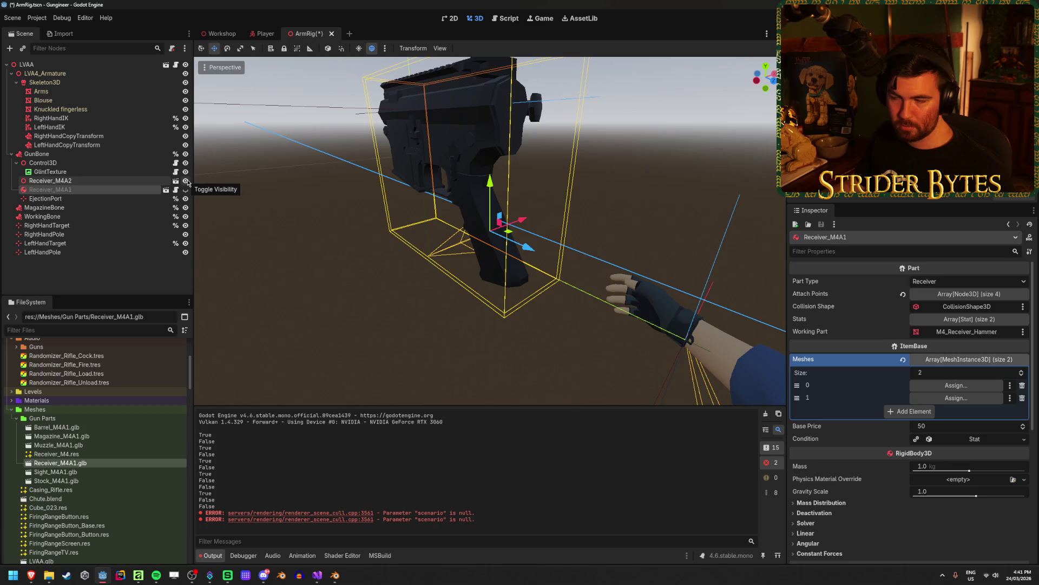
Delete the old Receiver_M4A1 node, confirming the removal.
{"action": "left_click", "coordinate": [91, 182]}
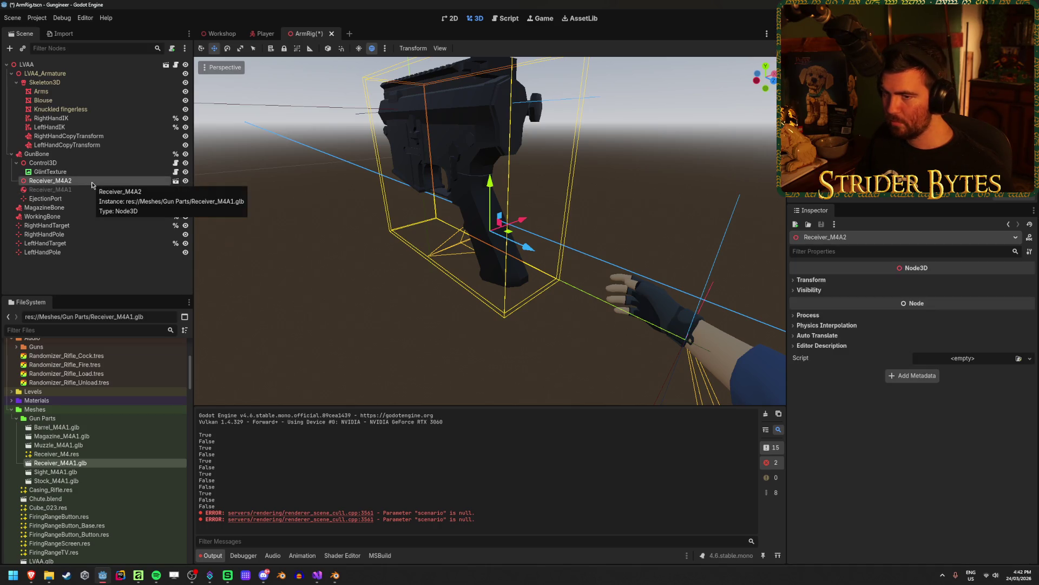
{"action": "left_click", "coordinate": [89, 189]}
{"action": "key", "text": "Delete"}
{"action": "key", "text": "Return"}
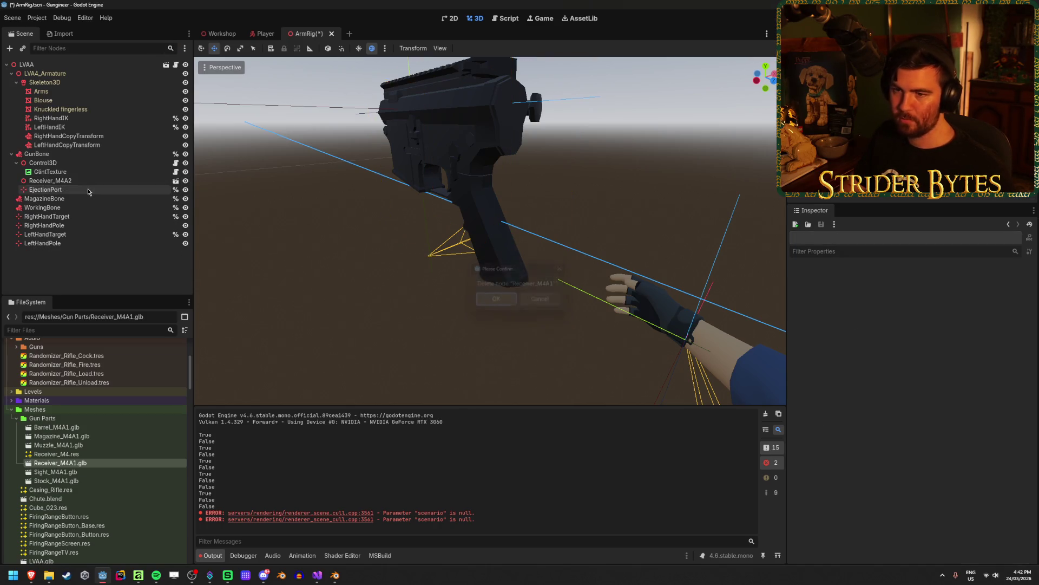
Focus the view on the new Receiver_M4A2 and save the ArmRig scene.
{"action": "left_click", "coordinate": [168, 180]}
{"action": "left_click", "coordinate": [185, 180]}
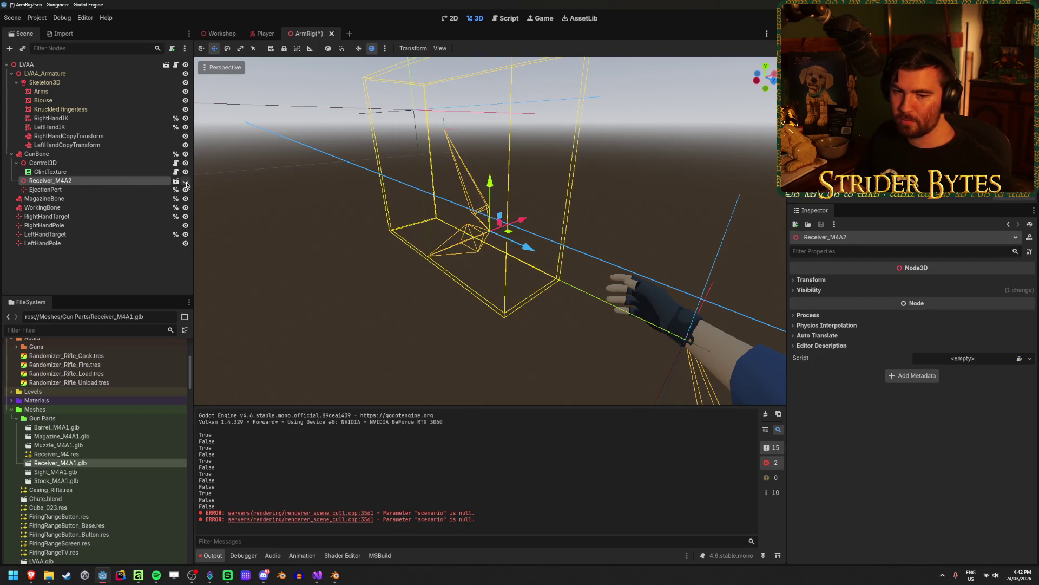
{"action": "left_click", "coordinate": [185, 181]}
{"action": "key", "text": "f"}
{"action": "key", "text": "ctrl+s"}
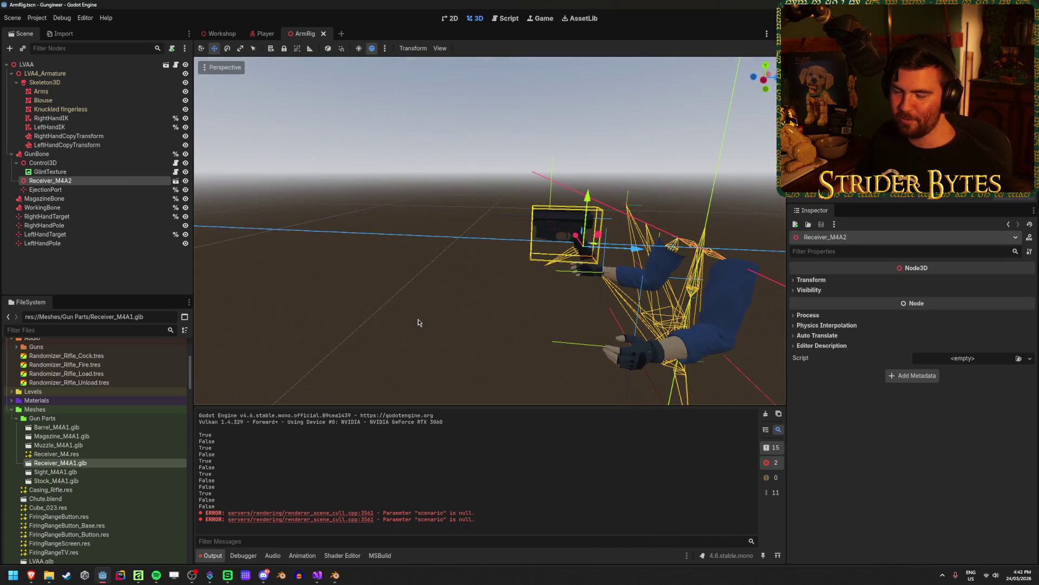
{"action": "key", "text": "f"}
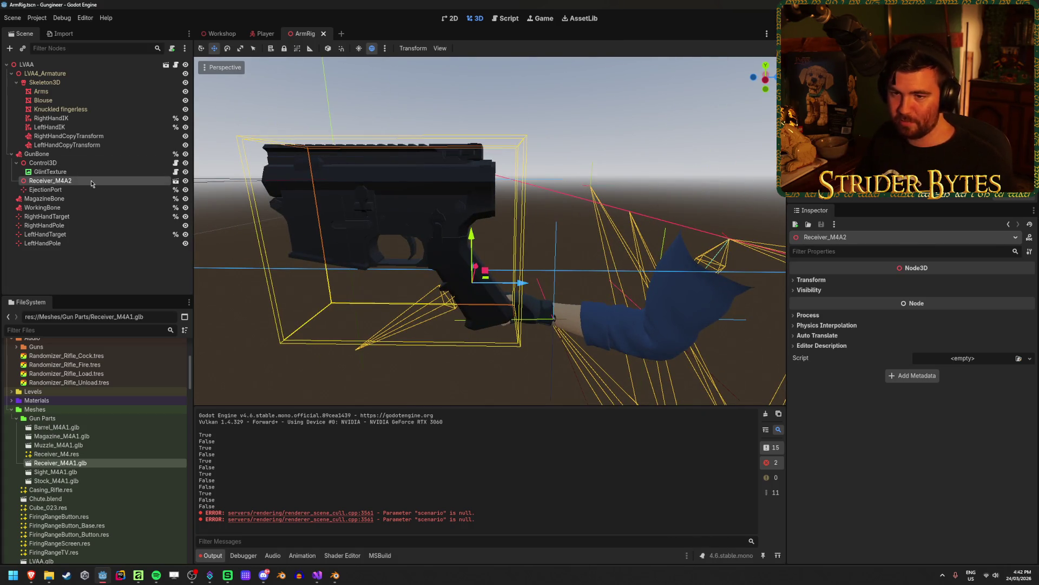
Rename the Receiver_M4A2 node to Receiver_M4A1.
{"action": "double_click", "coordinate": [50, 180]}
{"action": "key", "text": "End"}
{"action": "key", "text": "BackSpace"}
{"action": "type", "text": "1"}
{"action": "key", "text": "Return"}
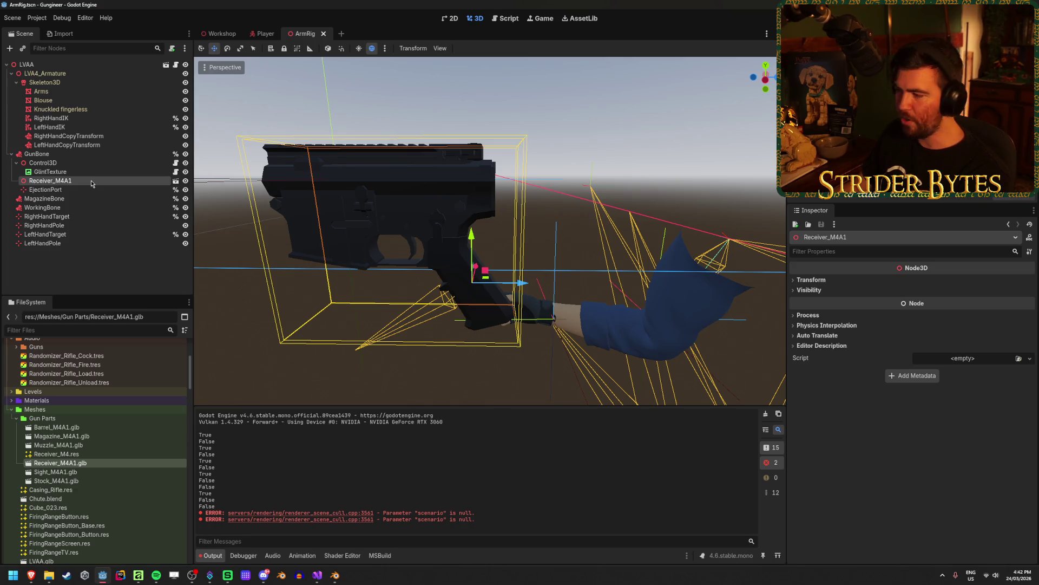
Expand the Transform, Visibility, Process, Physics Interpolation and Auto Translate Inspector sections.
{"action": "left_click", "coordinate": [811, 279]}
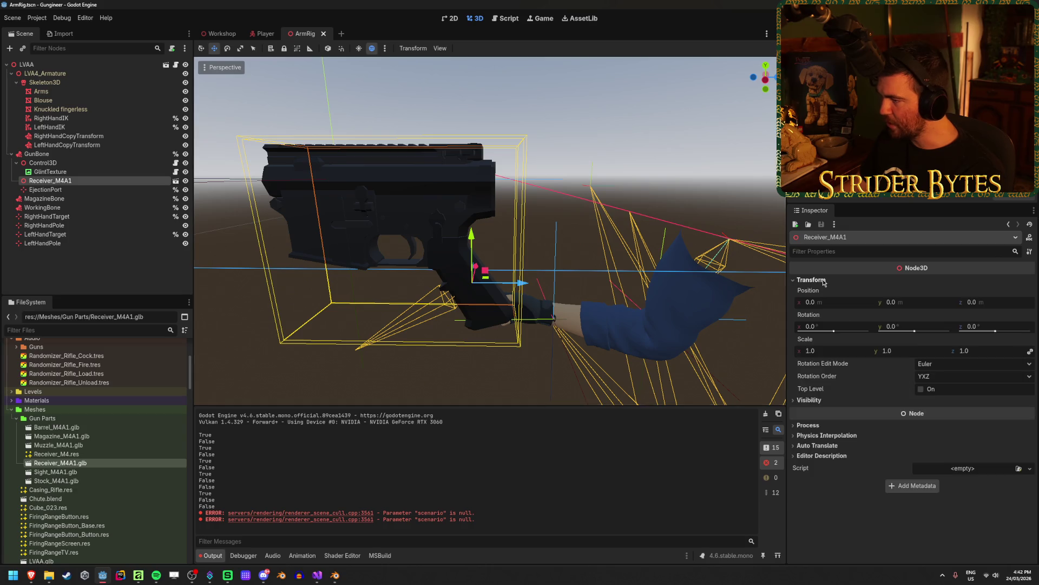
{"action": "left_click", "coordinate": [811, 401]}
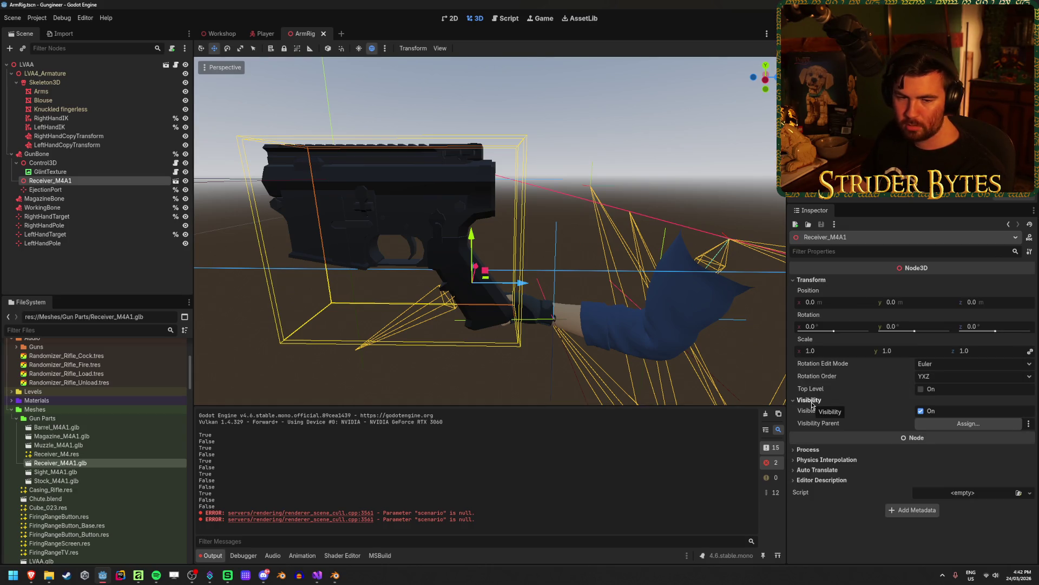
{"action": "left_click", "coordinate": [809, 451]}
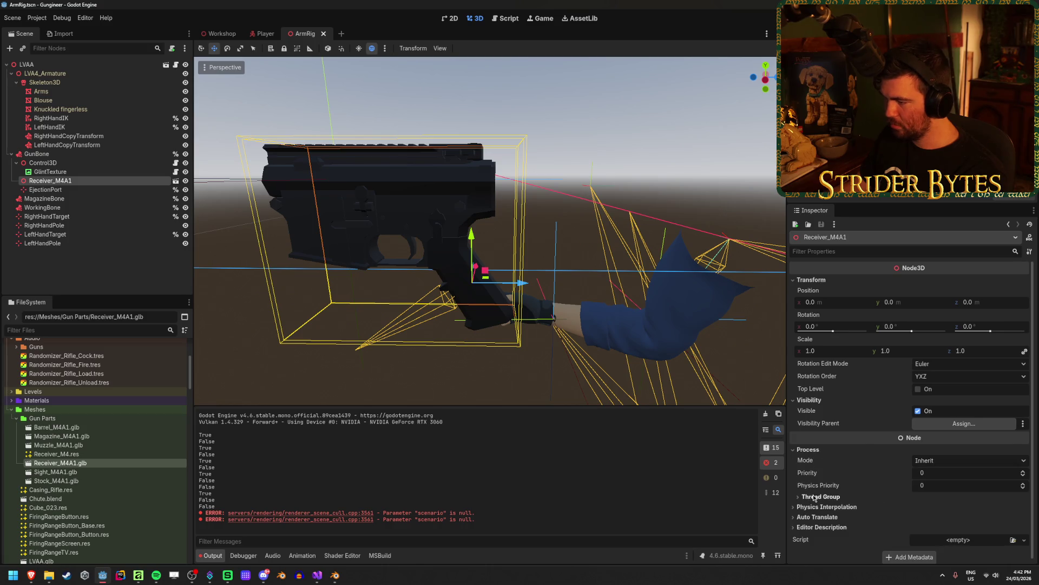
{"action": "left_click", "coordinate": [826, 507]}
{"action": "scroll", "coordinate": [821, 514], "scroll_direction": "down", "scroll_amount": 1}
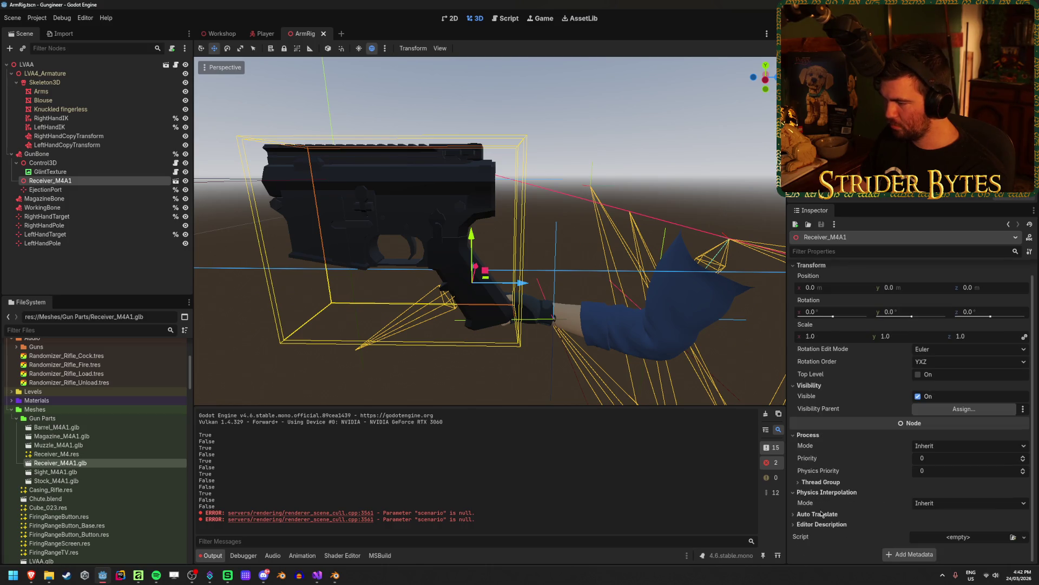
{"action": "left_click", "coordinate": [822, 514]}
{"action": "scroll", "coordinate": [822, 517], "scroll_direction": "down", "scroll_amount": 1}
{"action": "left_click", "coordinate": [827, 481]}
{"action": "left_click", "coordinate": [828, 487]}
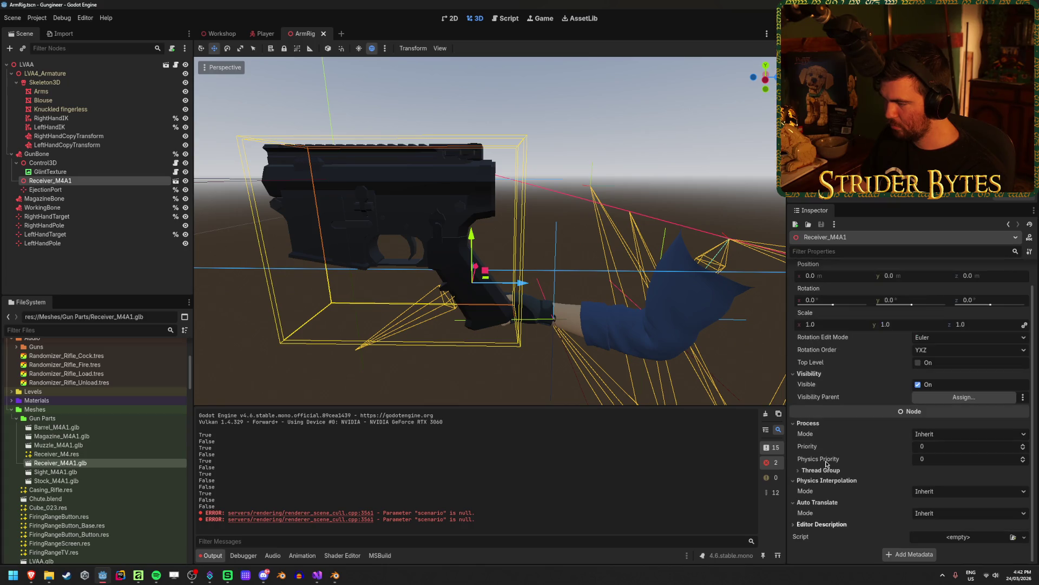
{"action": "left_click", "coordinate": [827, 481]}
{"action": "left_click", "coordinate": [827, 481]}
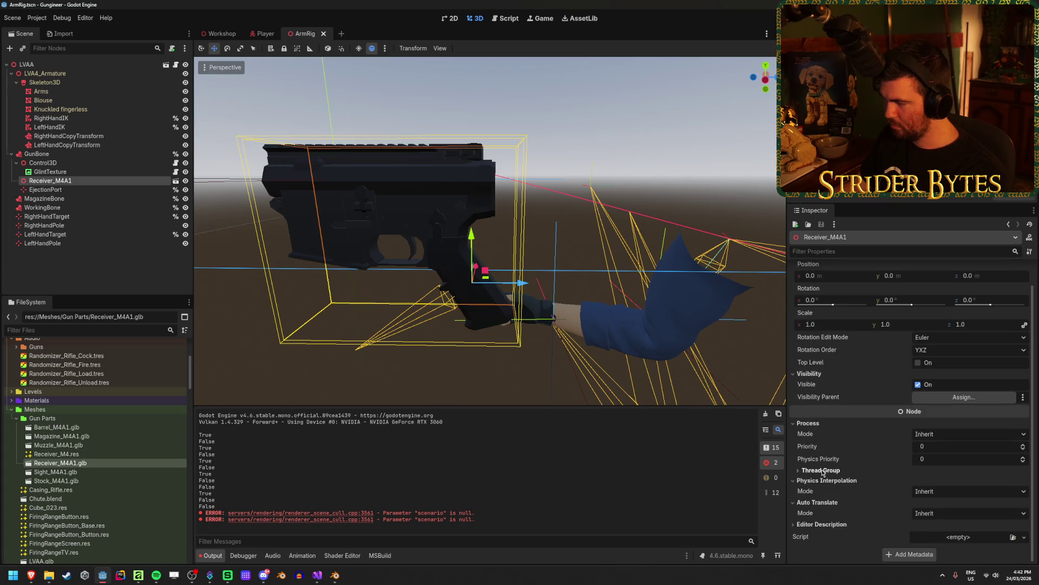
{"action": "scroll", "coordinate": [827, 390], "scroll_direction": "up", "scroll_amount": 1}
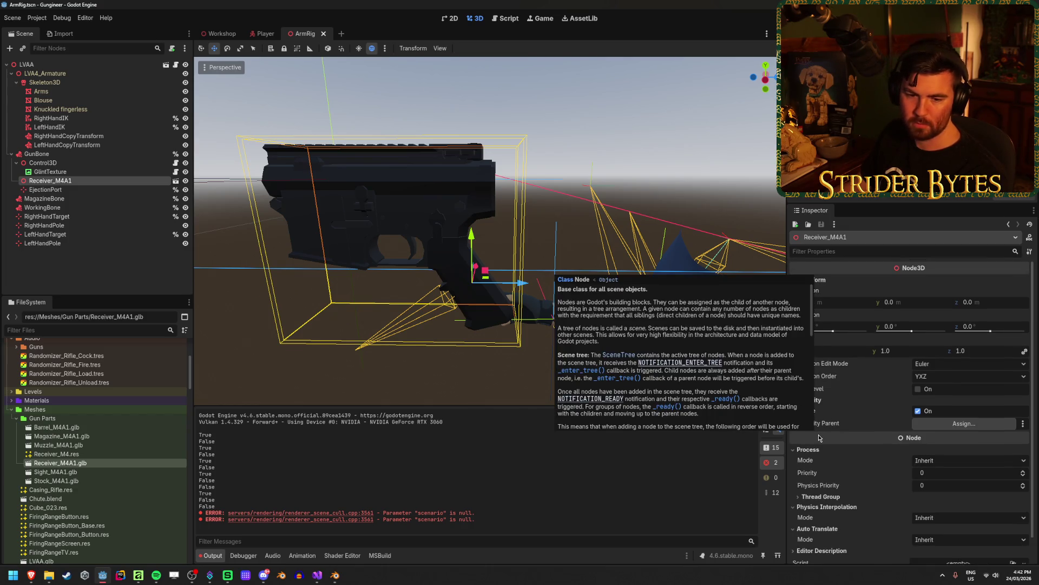
{"action": "scroll", "coordinate": [819, 438], "scroll_direction": "down", "scroll_amount": 1}
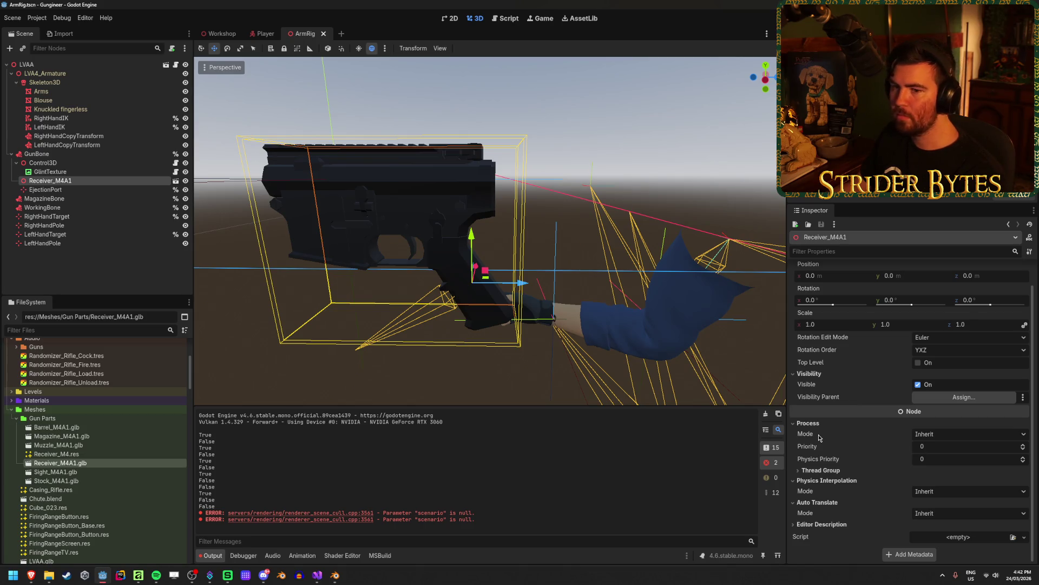
Open and dismiss the Receiver_M4A1 node's context menu twice.
{"action": "right_click", "coordinate": [104, 184]}
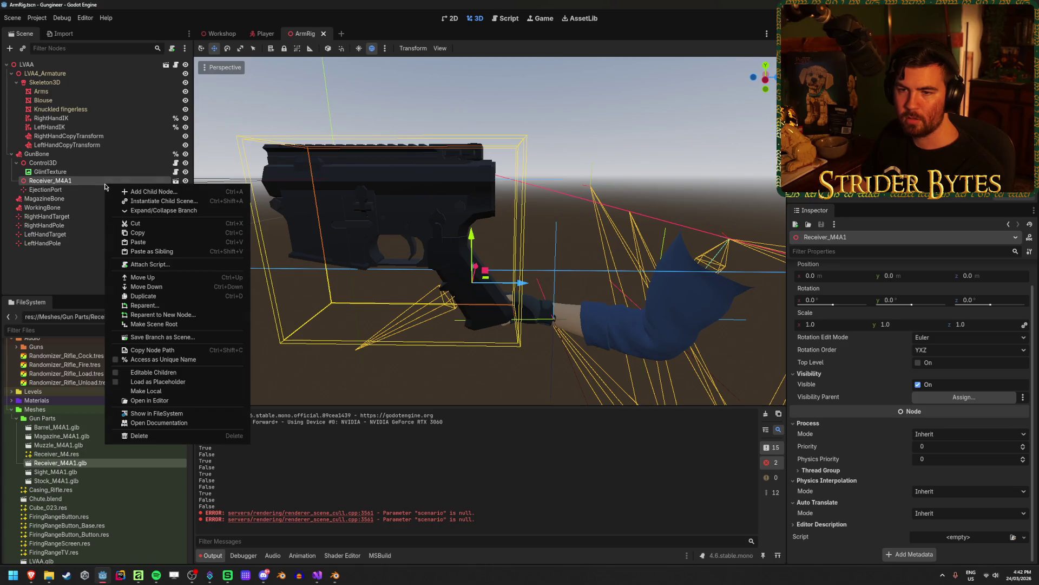
{"action": "left_click", "coordinate": [172, 382]}
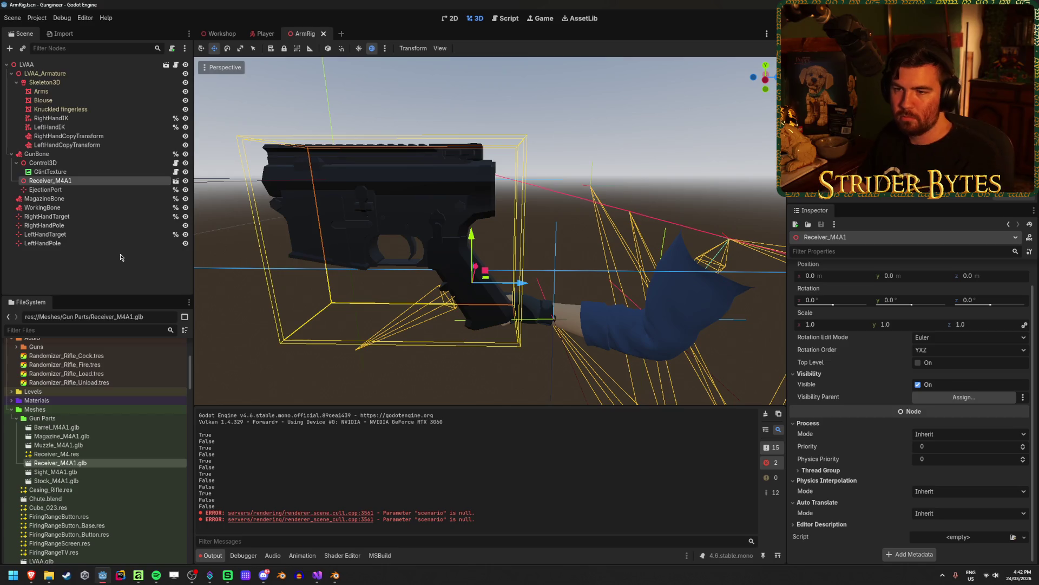
{"action": "left_click", "coordinate": [90, 173]}
{"action": "right_click", "coordinate": [90, 181]}
{"action": "left_click", "coordinate": [48, 270]}
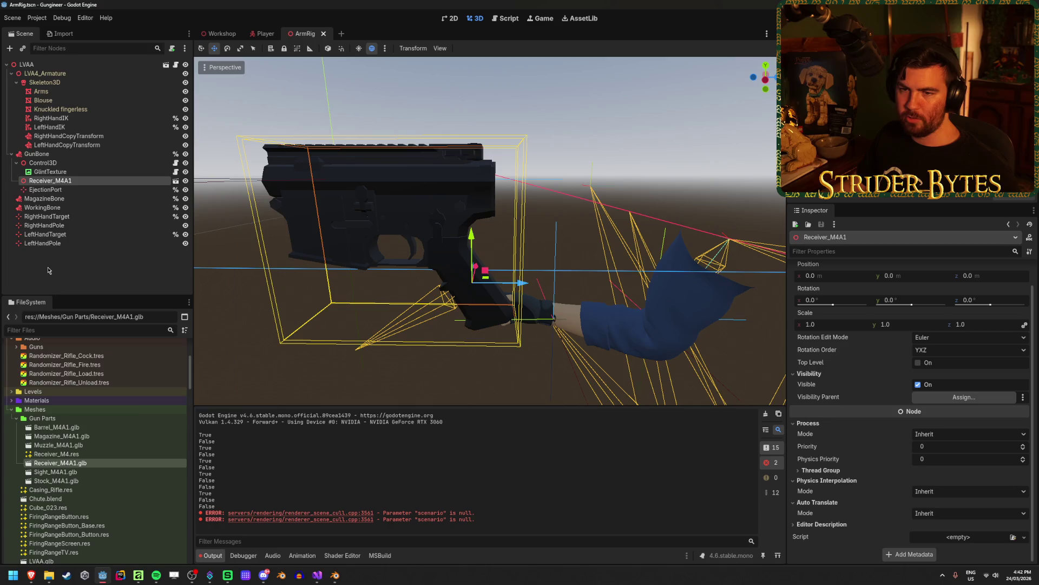
Run the game, walk to the workbench, pick up and fire the rifle, then stop.
{"action": "key", "text": "F5"}
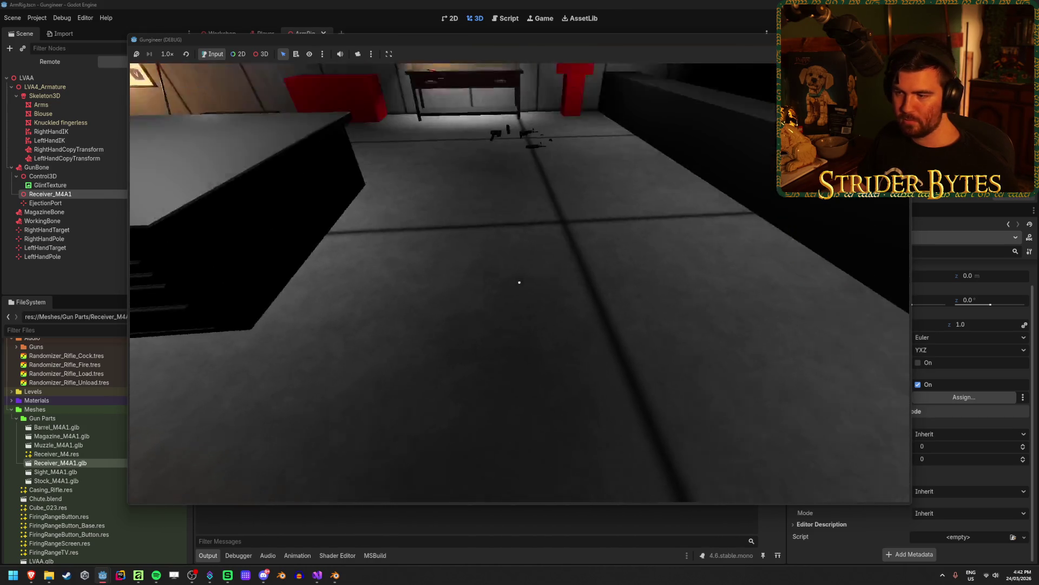
{"action": "key", "text": "w"}
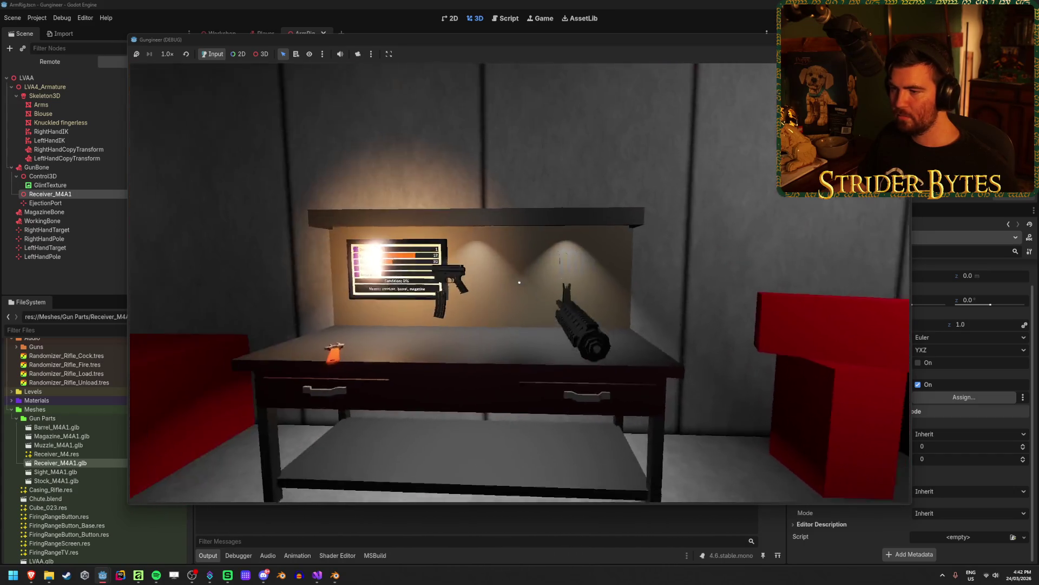
{"action": "key", "text": "e"}
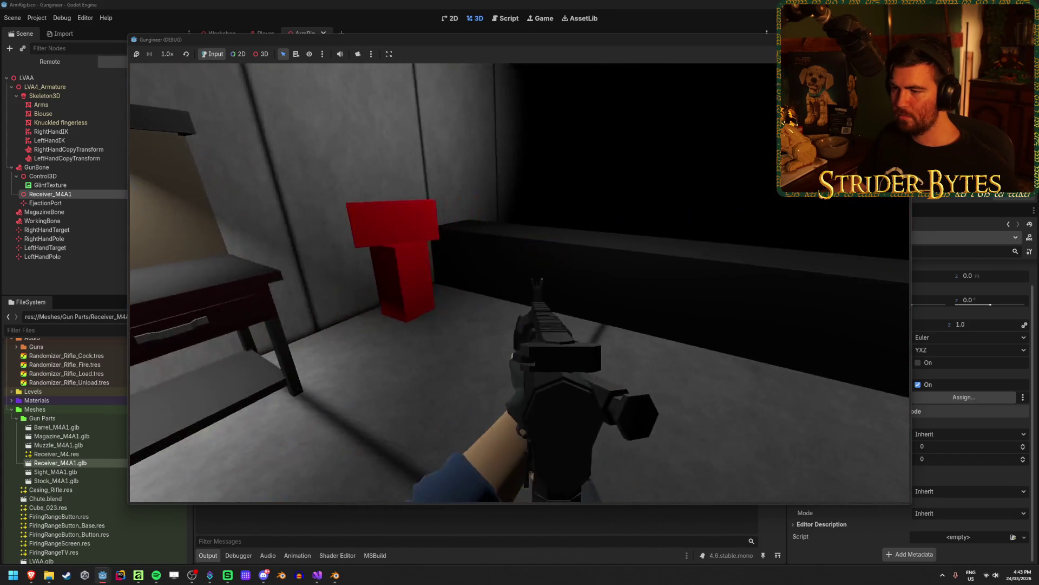
{"action": "left_click", "coordinate": [519, 282]}
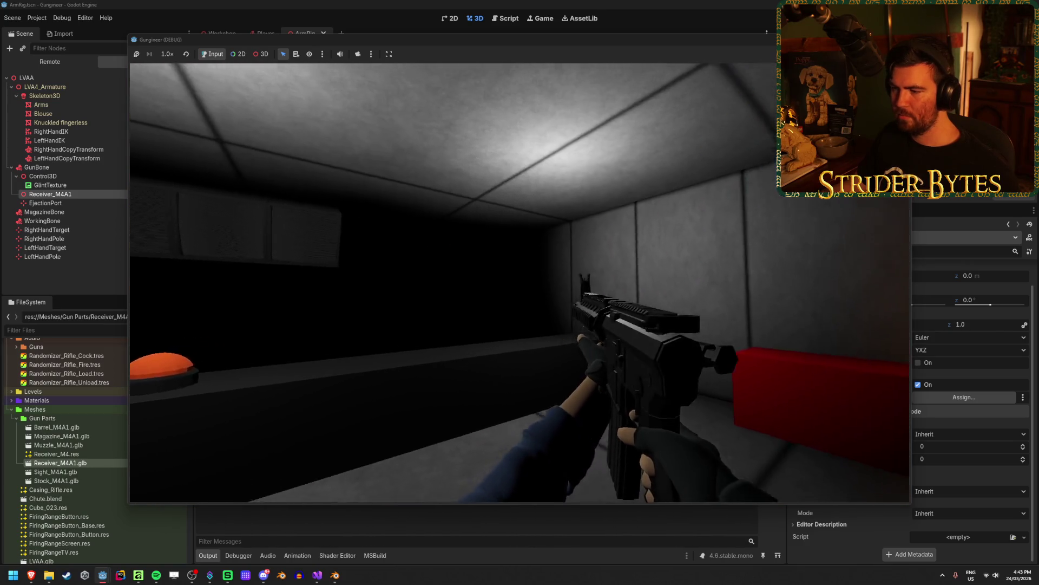
{"action": "key", "text": "F8"}
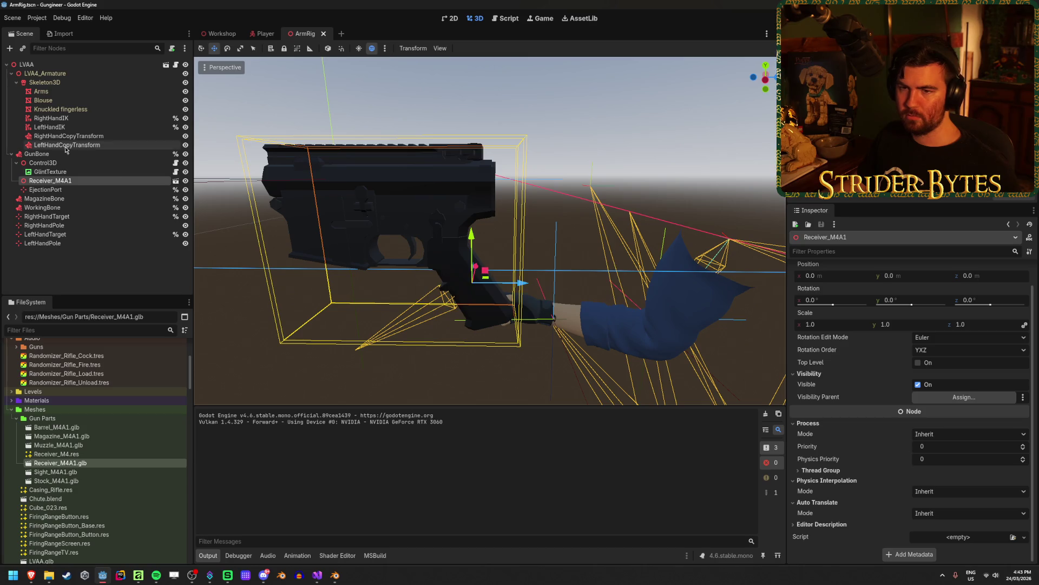
Select the Receiver_M4A1 node, opening and closing its context menu.
{"action": "left_click", "coordinate": [38, 154]}
{"action": "left_click", "coordinate": [65, 182]}
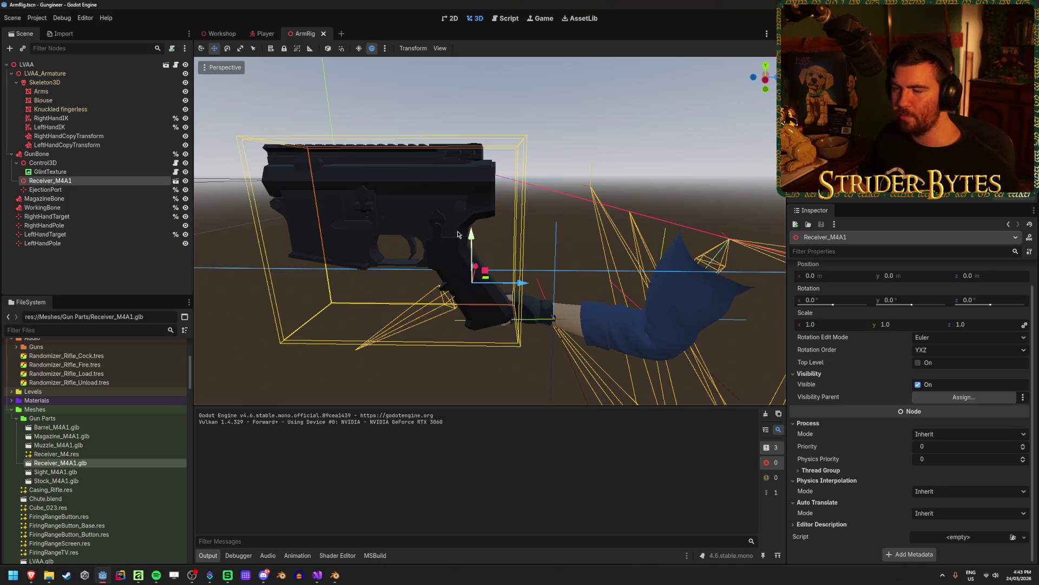
{"action": "right_click", "coordinate": [121, 183]}
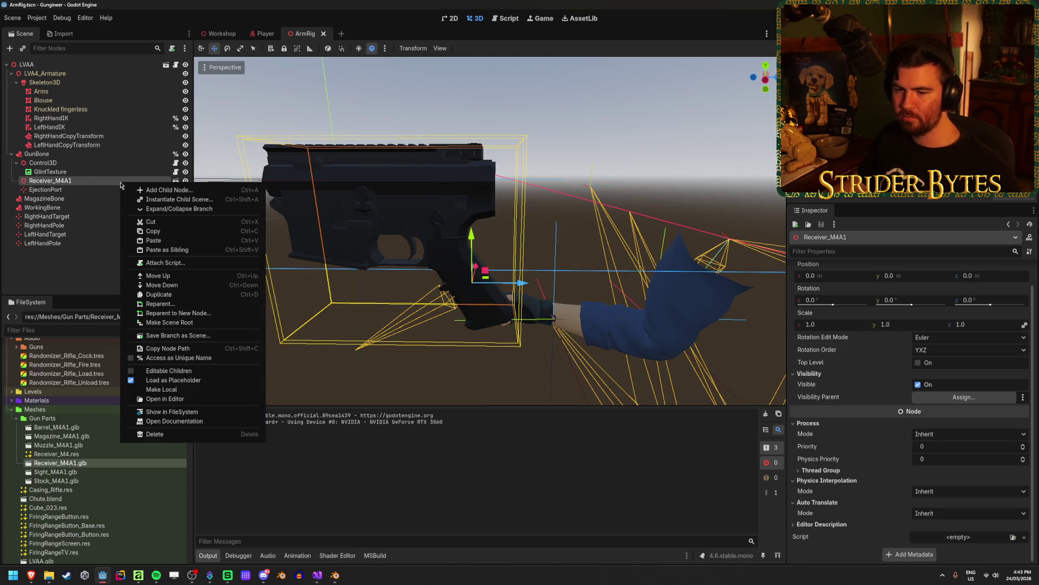
{"action": "left_click", "coordinate": [162, 380]}
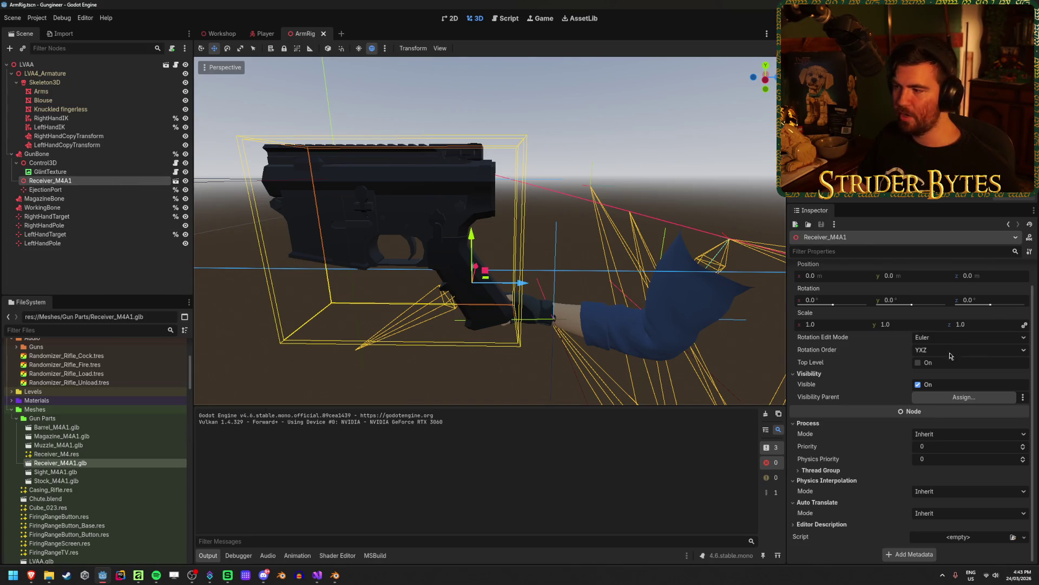
Set Receiver_M4A1 Rotation Y to 180, save ArmRig, and build and run the game.
{"action": "left_click", "coordinate": [901, 298]}
{"action": "type", "text": "0"}
{"action": "key", "text": "Return"}
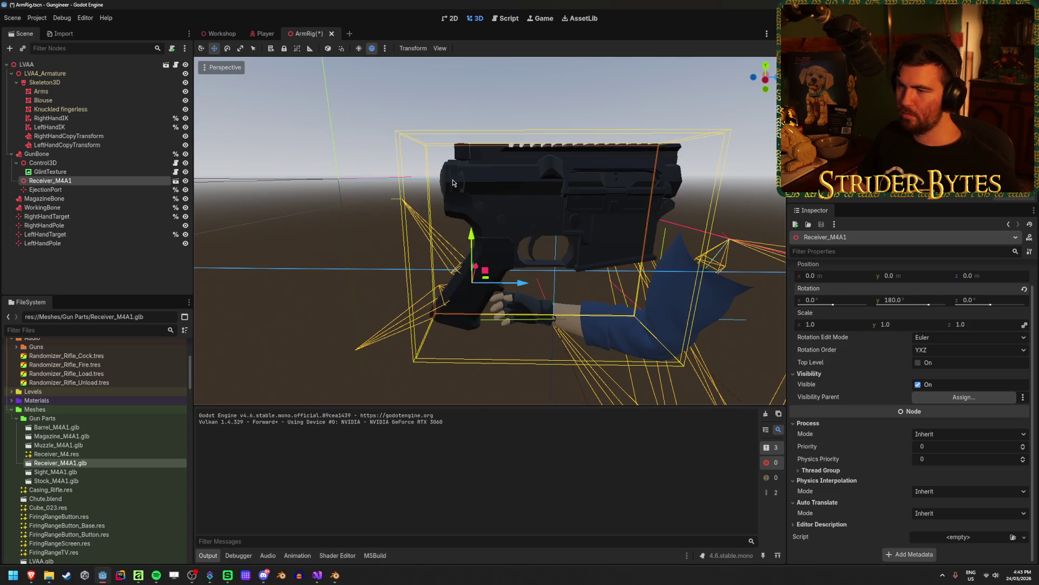
{"action": "key", "text": "ctrl+s"}
{"action": "right_click", "coordinate": [106, 181]}
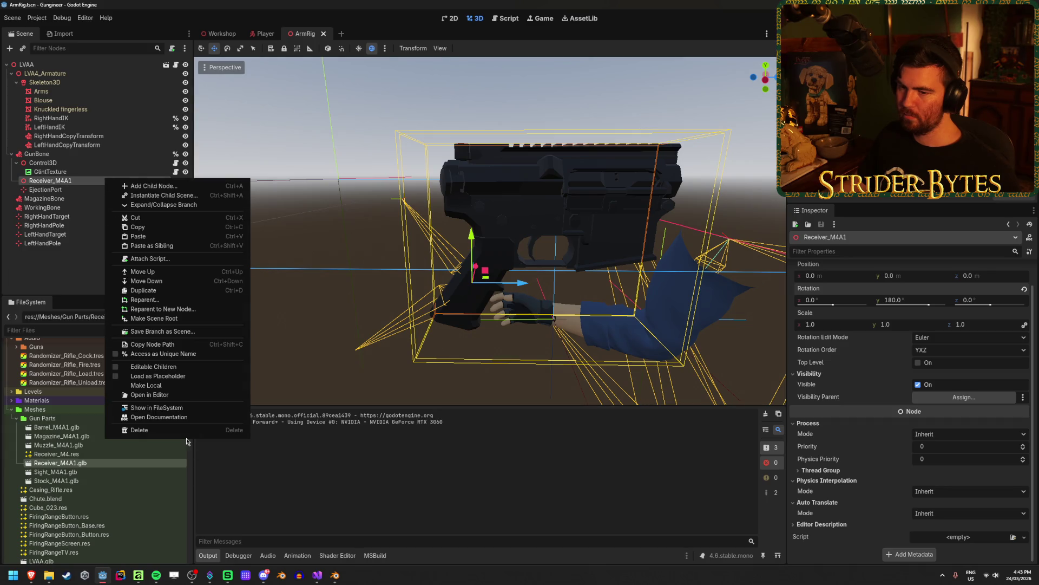
{"action": "left_click", "coordinate": [146, 385]}
{"action": "key", "text": "ctrl+s"}
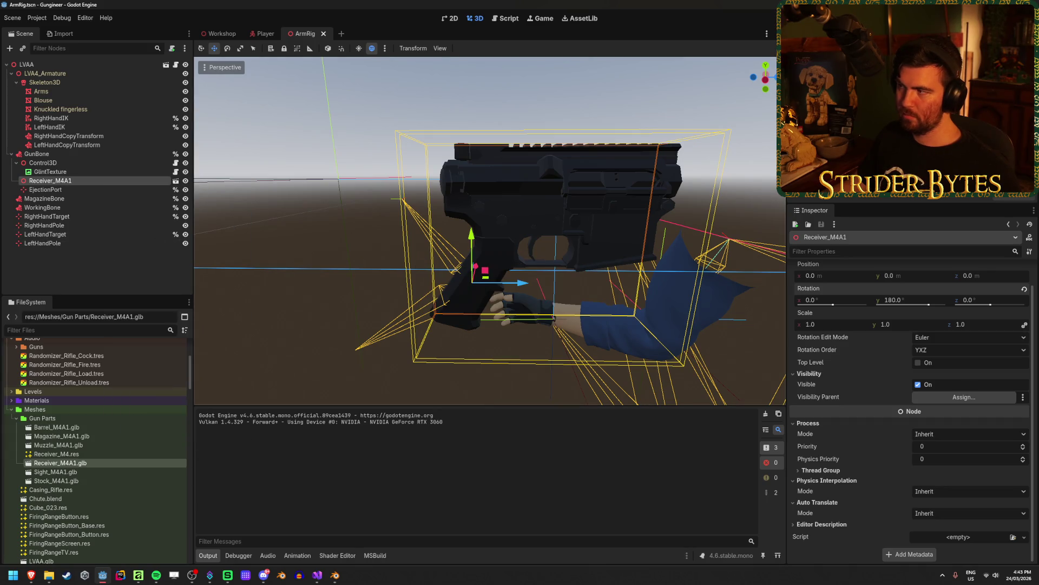
{"action": "key", "text": "F5"}
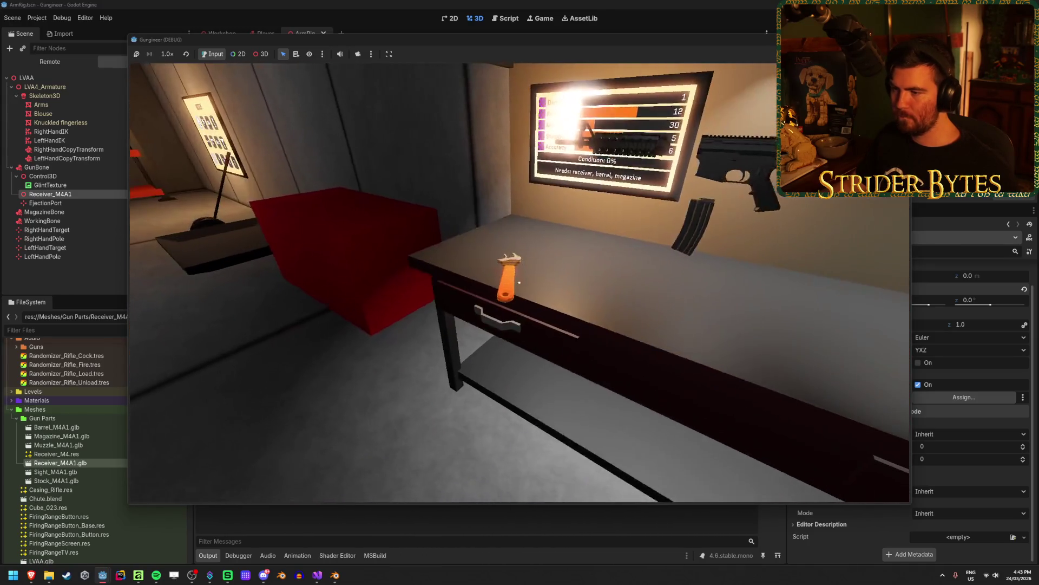
Pick up the rifle in game, then stop the run.
{"action": "key", "text": "e"}
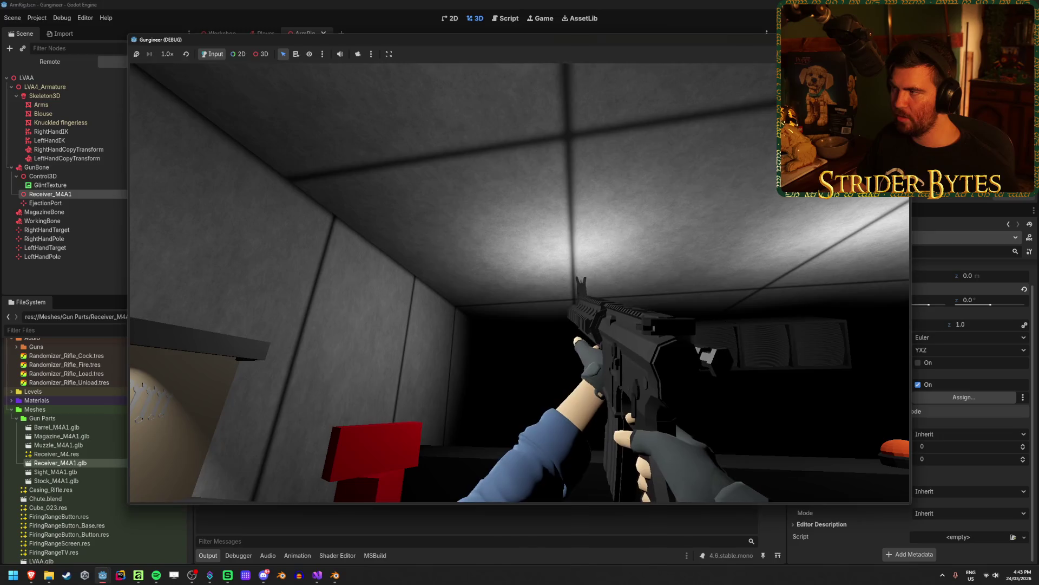
{"action": "key", "text": "F8"}
{"action": "right_click", "coordinate": [79, 186]}
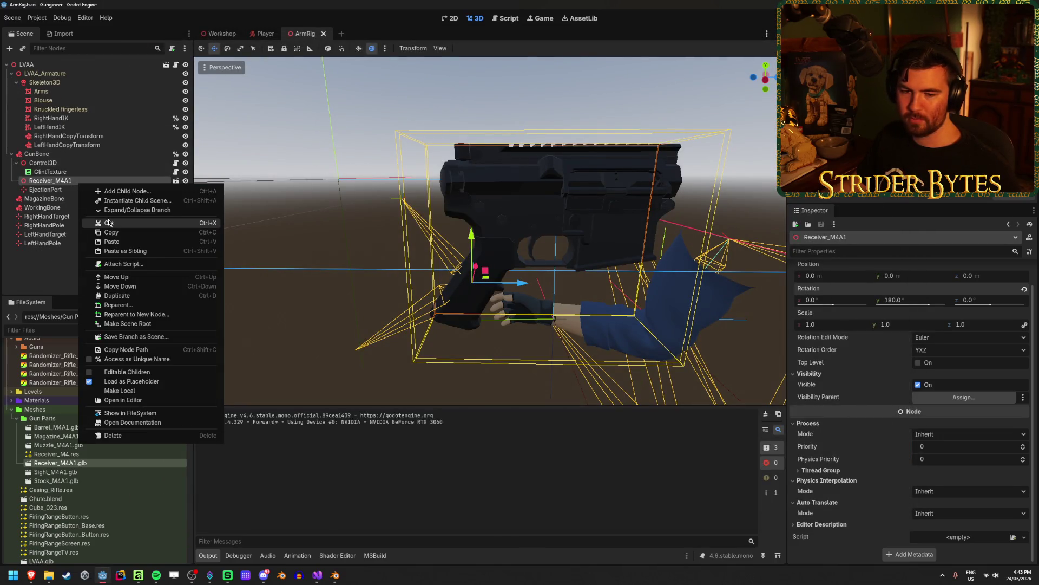
{"action": "key", "text": "Escape"}
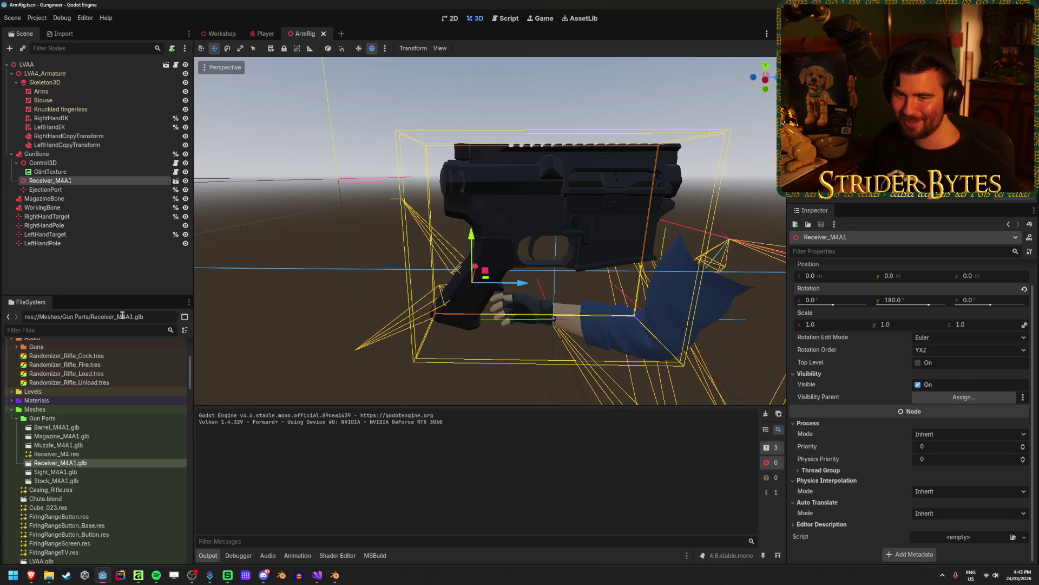
Relaunch the game, pick up the rifle again, and stop the run.
{"action": "key", "text": "F5"}
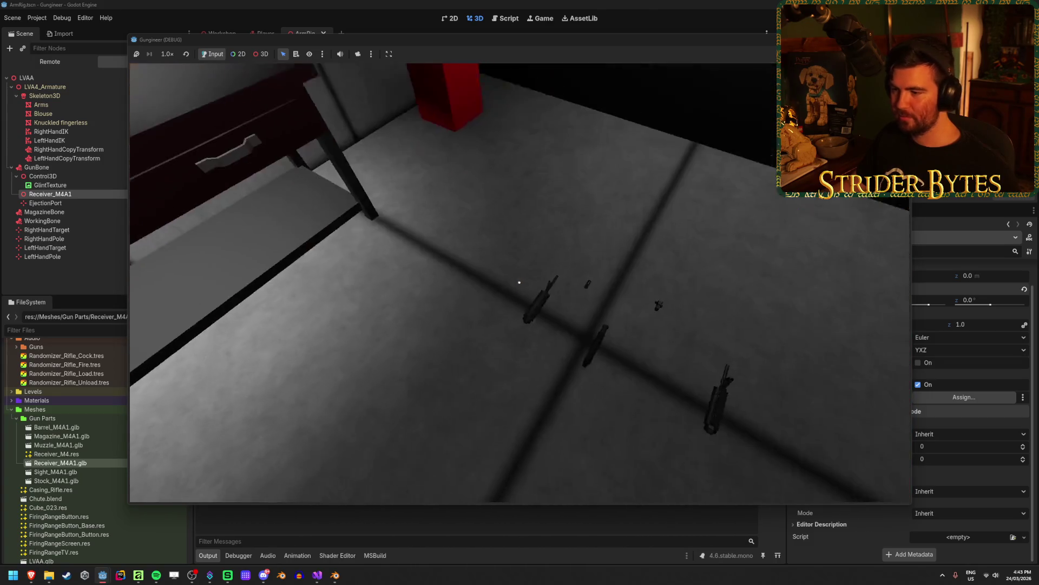
{"action": "key", "text": "1"}
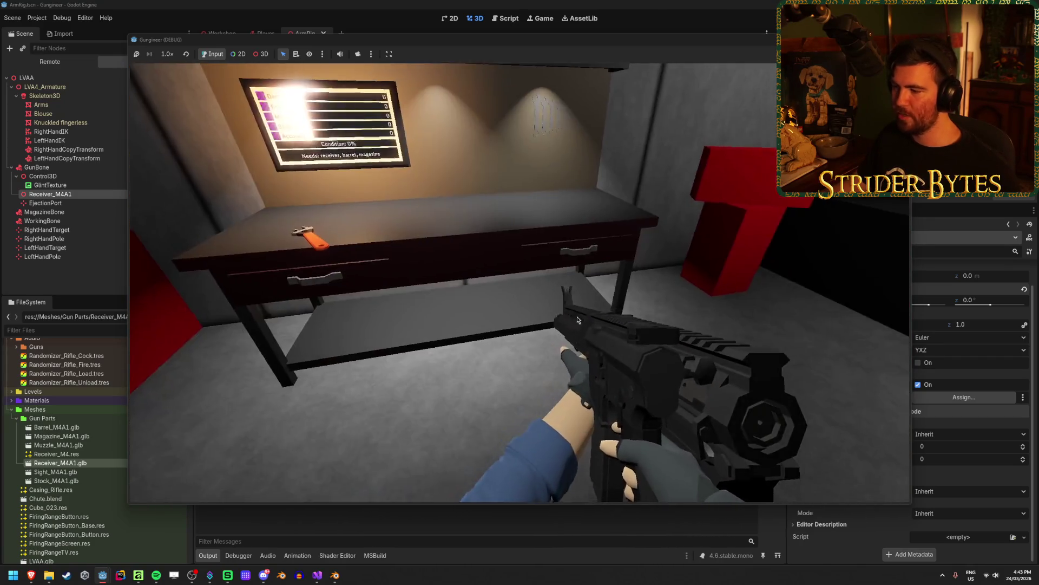
{"action": "key", "text": "F8"}
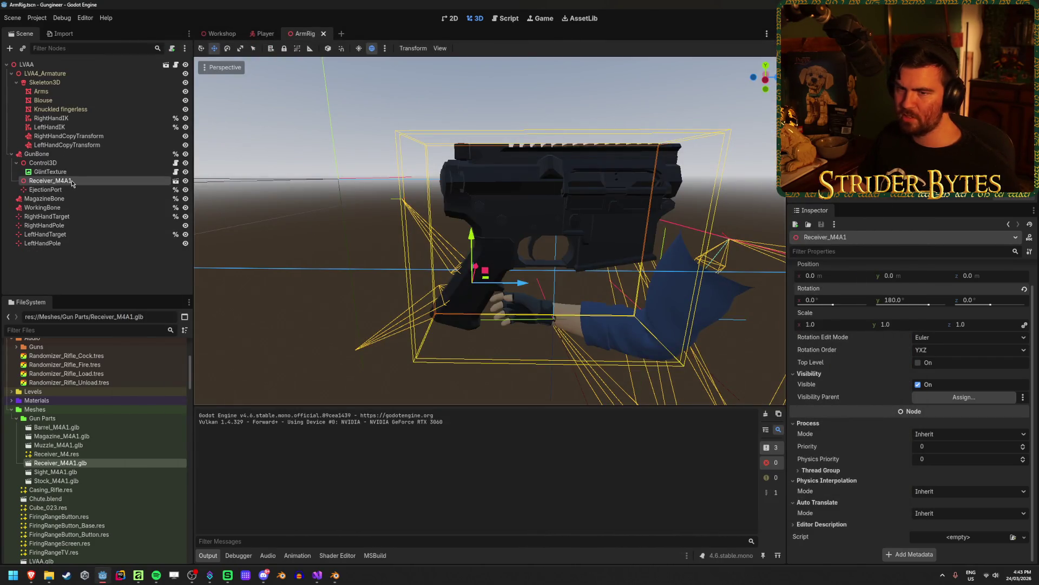
{"action": "right_click", "coordinate": [72, 182]}
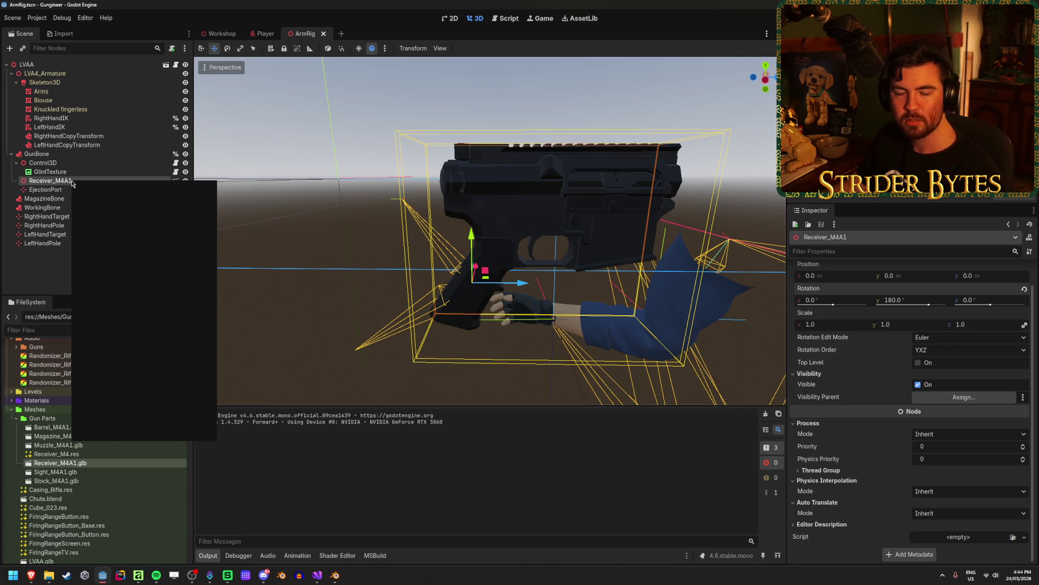
Reselect Receiver_M4A1, save ArmRig, and frame the receiver in the viewport with F.
{"action": "left_click", "coordinate": [138, 382]}
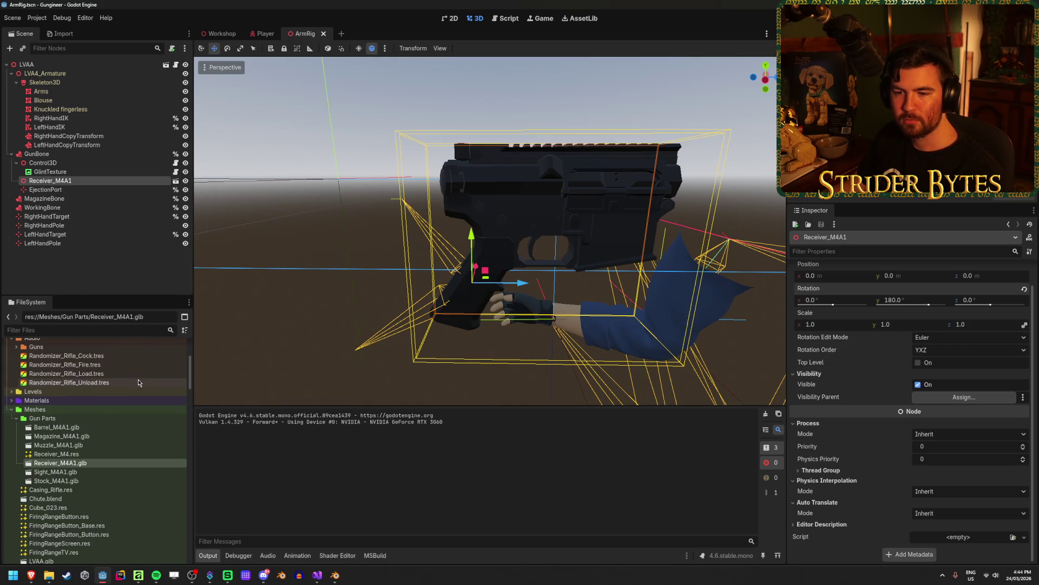
{"action": "left_click", "coordinate": [95, 278]}
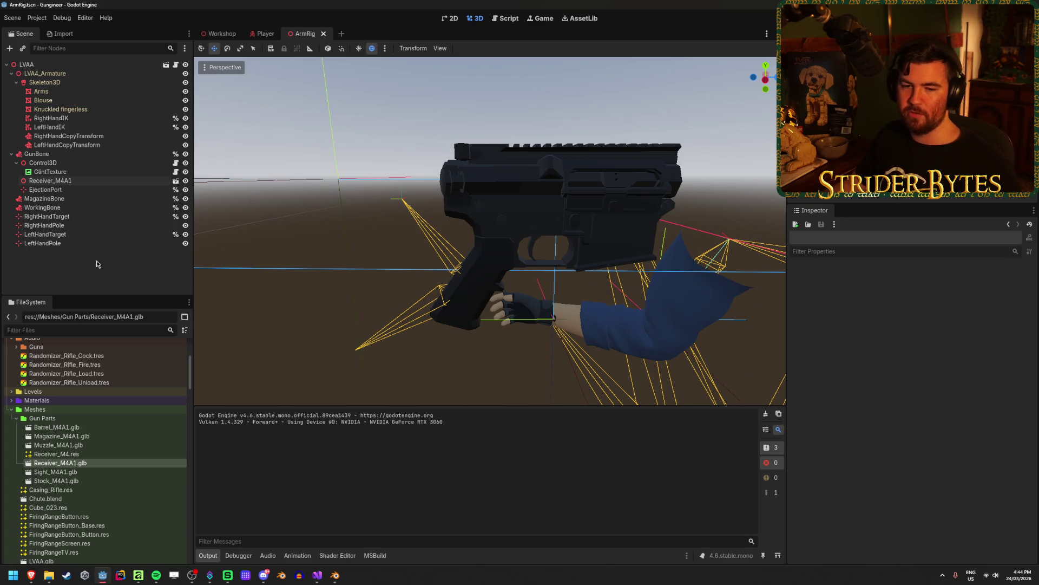
{"action": "left_click", "coordinate": [50, 172]}
{"action": "left_click", "coordinate": [50, 180]}
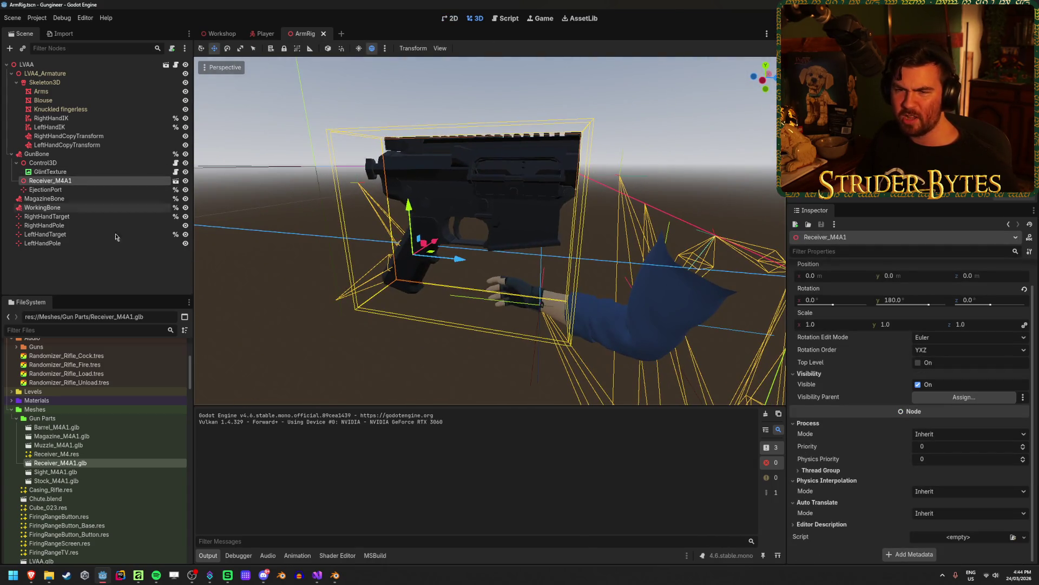
{"action": "key", "text": "ctrl+s"}
{"action": "key", "text": "f"}
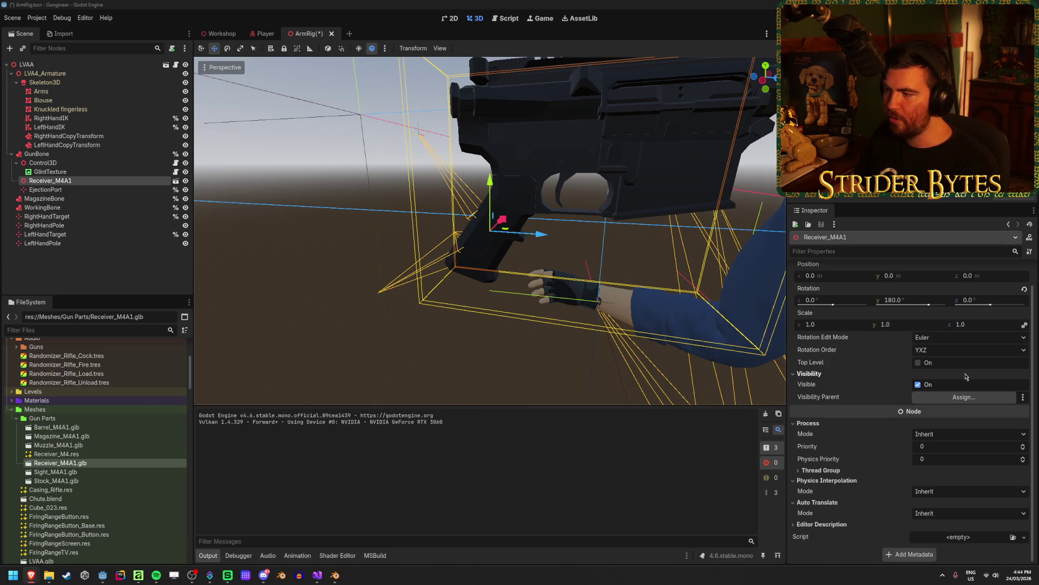
Reset Receiver_M4A1 Rotation Y to 0 and toggle its visibility to check it.
{"action": "left_click", "coordinate": [903, 301]}
{"action": "type", "text": "0"}
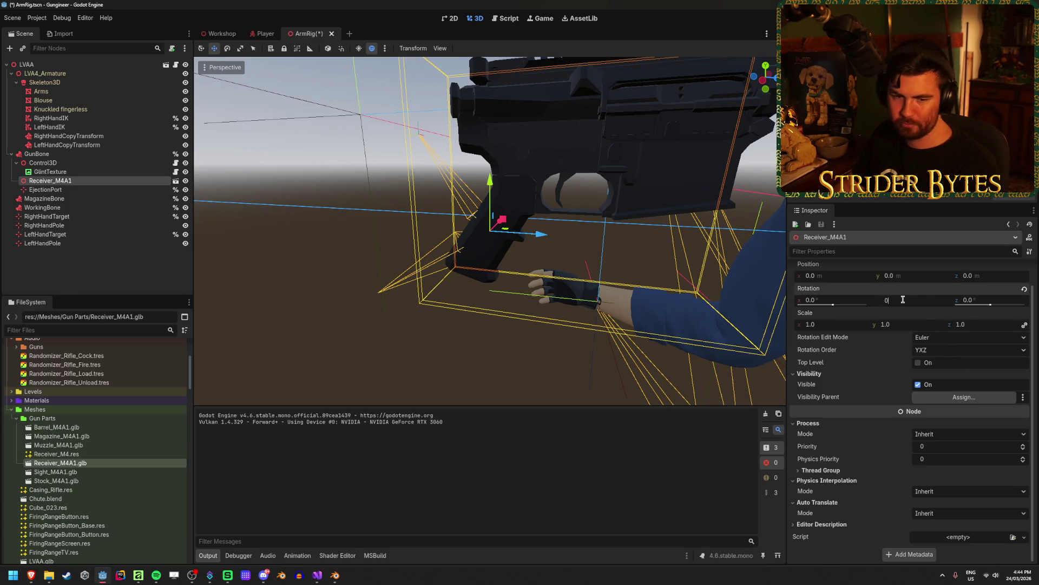
{"action": "key", "text": "Return"}
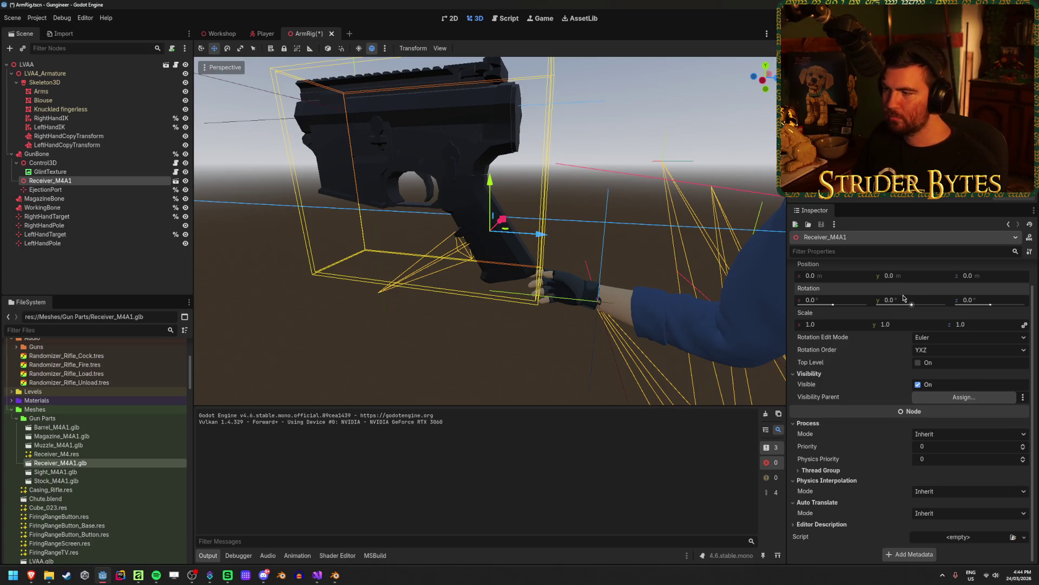
{"action": "left_click", "coordinate": [99, 258]}
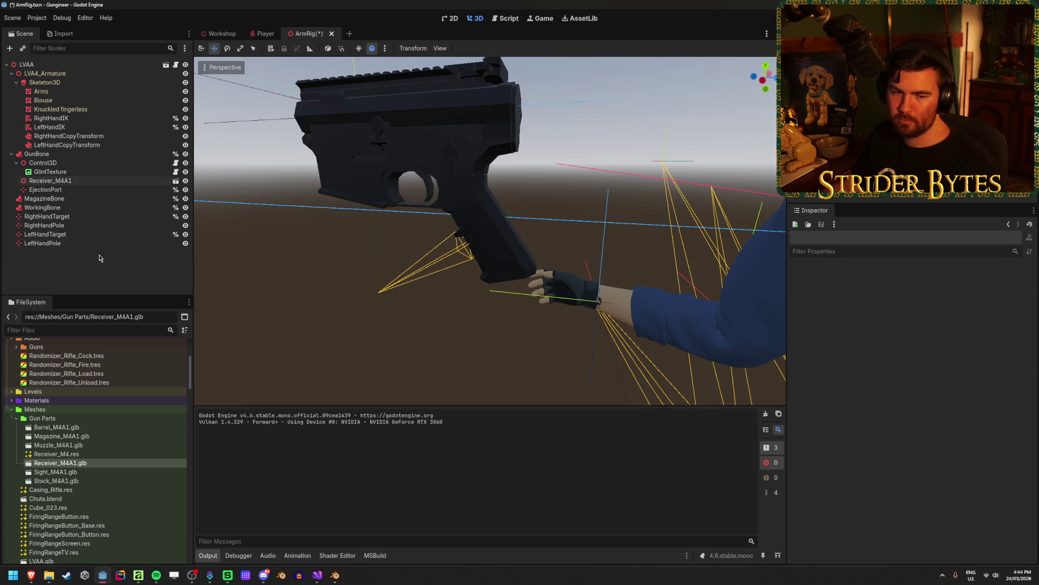
{"action": "left_click", "coordinate": [66, 182]}
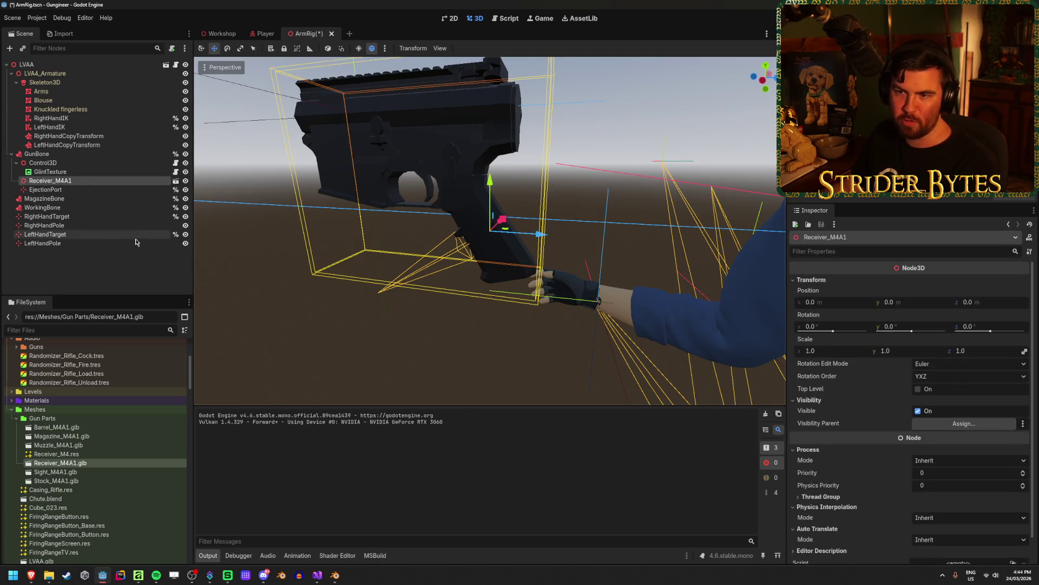
{"action": "left_click", "coordinate": [92, 259]}
{"action": "left_click", "coordinate": [92, 182]}
{"action": "scroll", "coordinate": [401, 307], "scroll_direction": "down", "scroll_amount": 5}
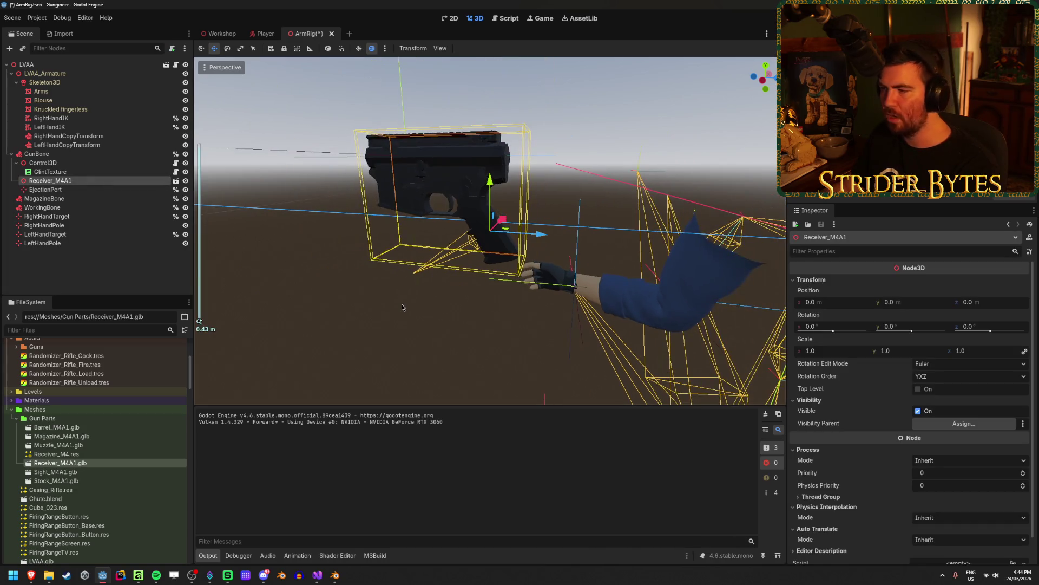
{"action": "left_click", "coordinate": [186, 180]}
{"action": "left_click", "coordinate": [185, 180]}
Select Control3D, orbit around the gun, save ArmRig, and build and run the game.
{"action": "left_click", "coordinate": [43, 162]}
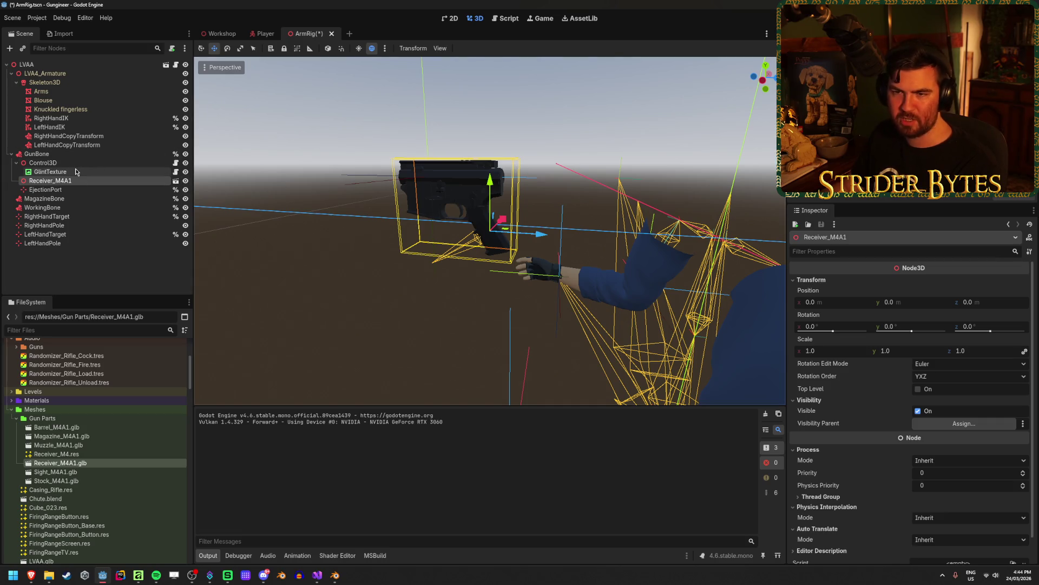
{"action": "left_click", "coordinate": [475, 18]}
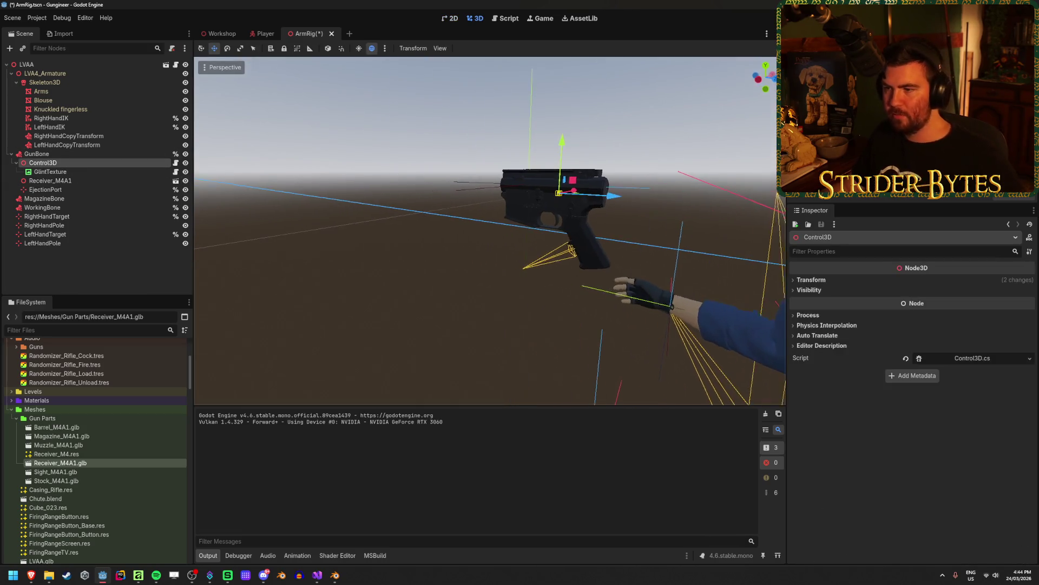
{"action": "mouse_move", "coordinate": [486, 181]}
{"action": "left_mouse_down"}
{"action": "mouse_move", "coordinate": [590, 175]}
{"action": "mouse_move", "coordinate": [531, 253]}
{"action": "mouse_move", "coordinate": [586, 196]}
{"action": "left_mouse_up"}
{"action": "scroll", "coordinate": [531, 253], "scroll_direction": "up", "scroll_amount": 2}
{"action": "key", "text": "ctrl+s"}
{"action": "scroll", "coordinate": [586, 196], "scroll_direction": "up", "scroll_amount": 1}
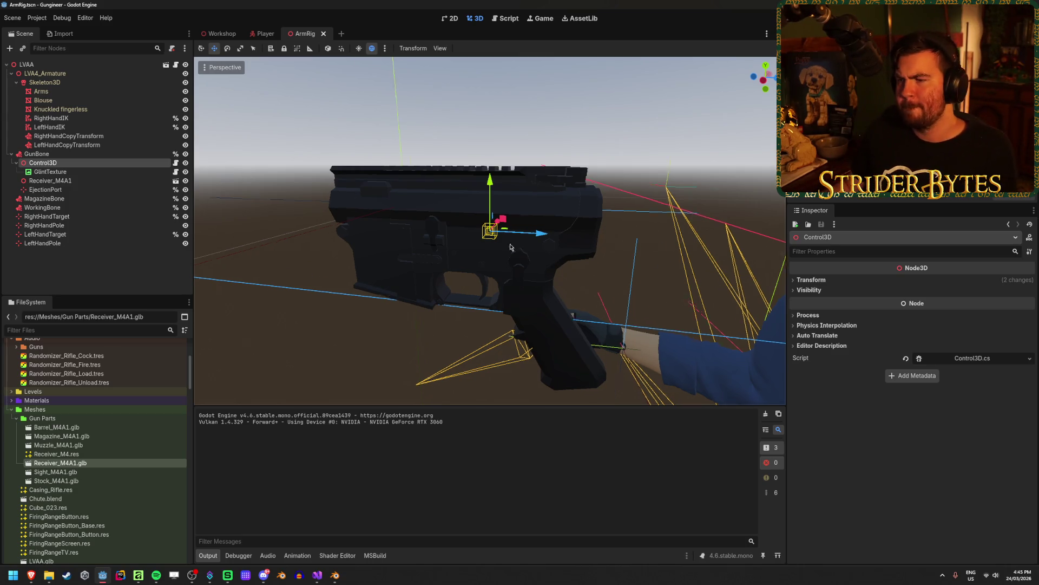
{"action": "mouse_move", "coordinate": [547, 236]}
{"action": "left_mouse_down"}
{"action": "mouse_move", "coordinate": [431, 263]}
{"action": "mouse_move", "coordinate": [537, 230]}
{"action": "mouse_move", "coordinate": [448, 235]}
{"action": "left_mouse_up"}
{"action": "scroll", "coordinate": [537, 230], "scroll_direction": "down", "scroll_amount": 3}
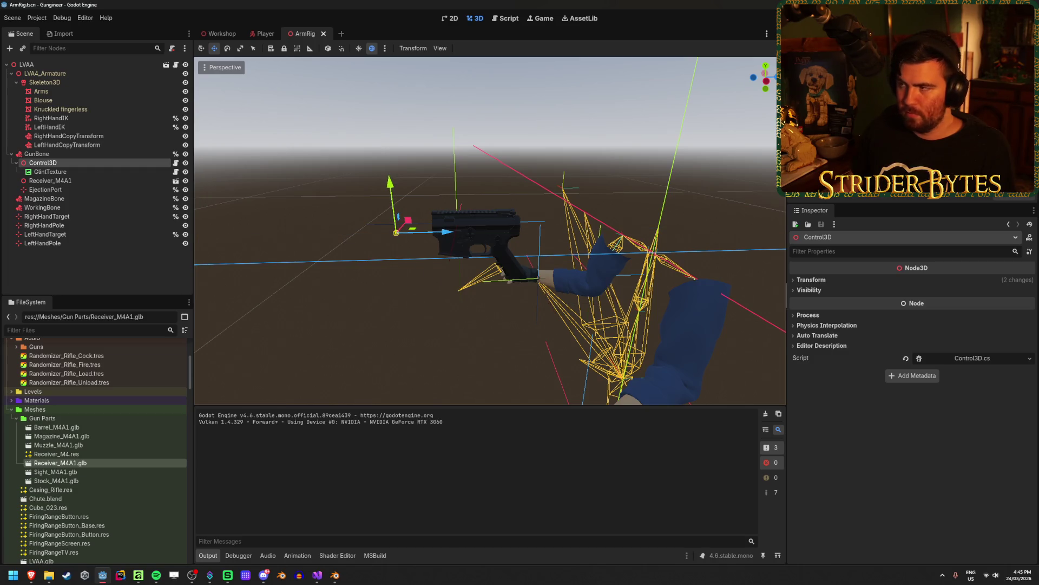
{"action": "key", "text": "F5"}
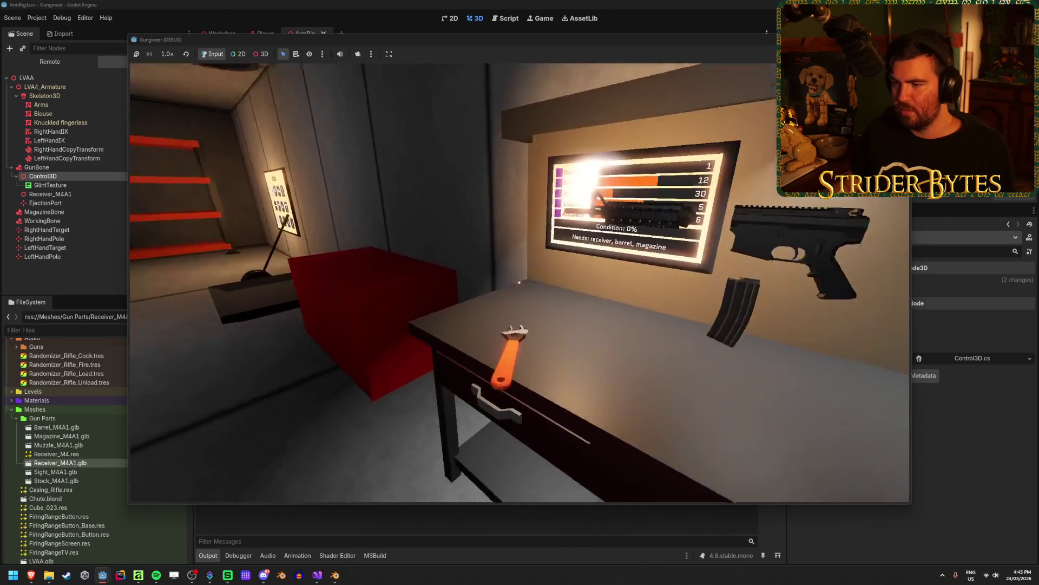
Pick up the gun with E in the game, then stop it with F8.
{"action": "key", "text": "e"}
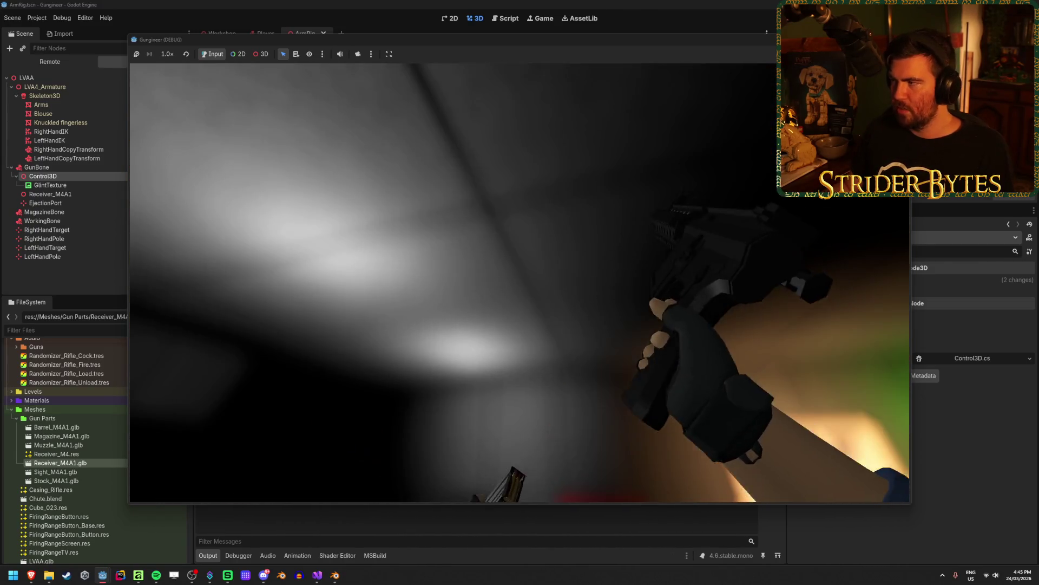
{"action": "key", "text": "F8"}
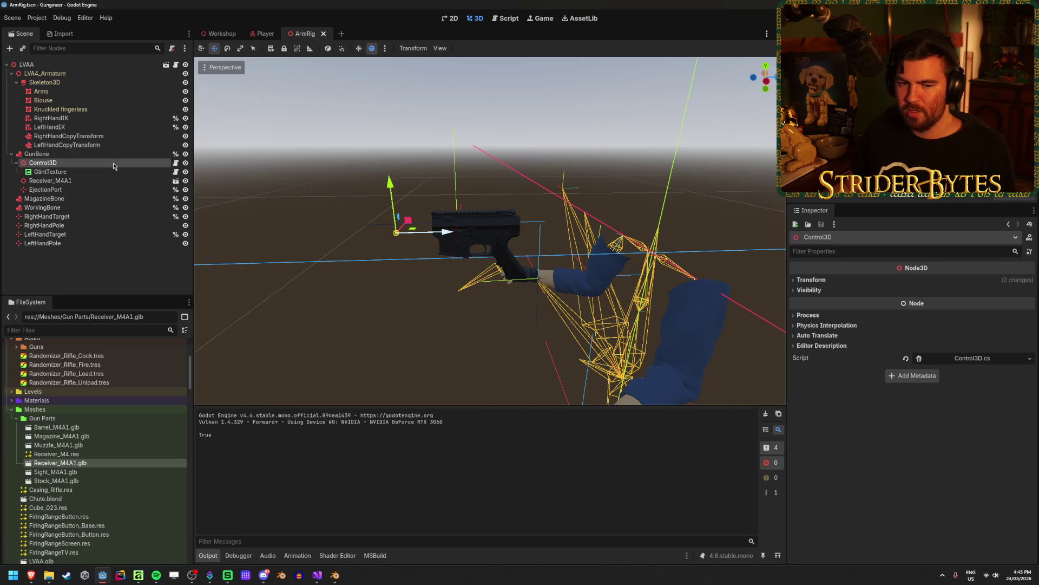
Move Control3D along X toward the right hand and back to the gun, toggling the preview environment.
{"action": "left_click", "coordinate": [105, 172]}
{"action": "left_click", "coordinate": [95, 161]}
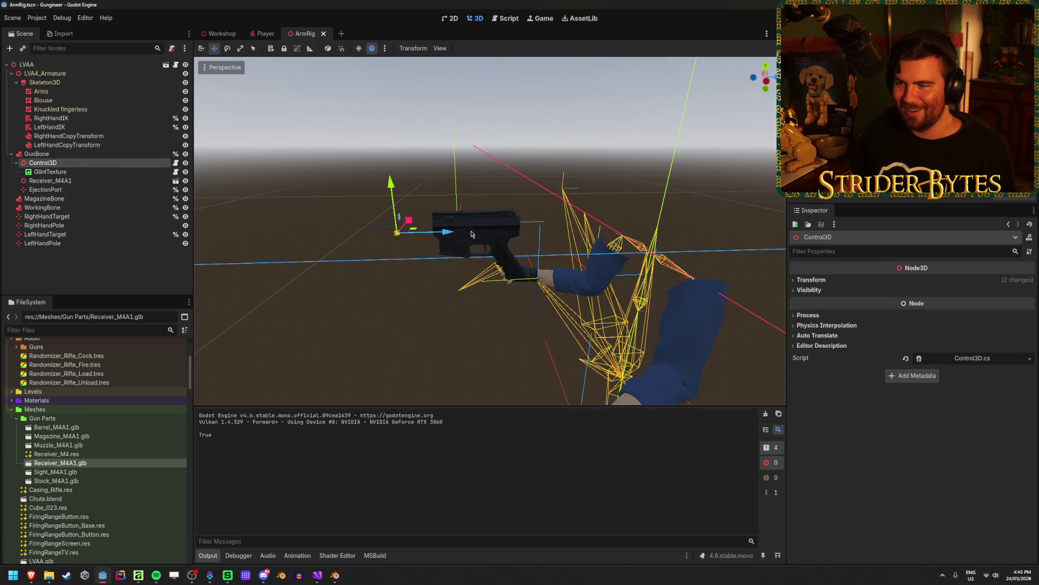
{"action": "key", "text": "g"}
{"action": "key", "text": "x"}
{"action": "left_click", "coordinate": [523, 241]}
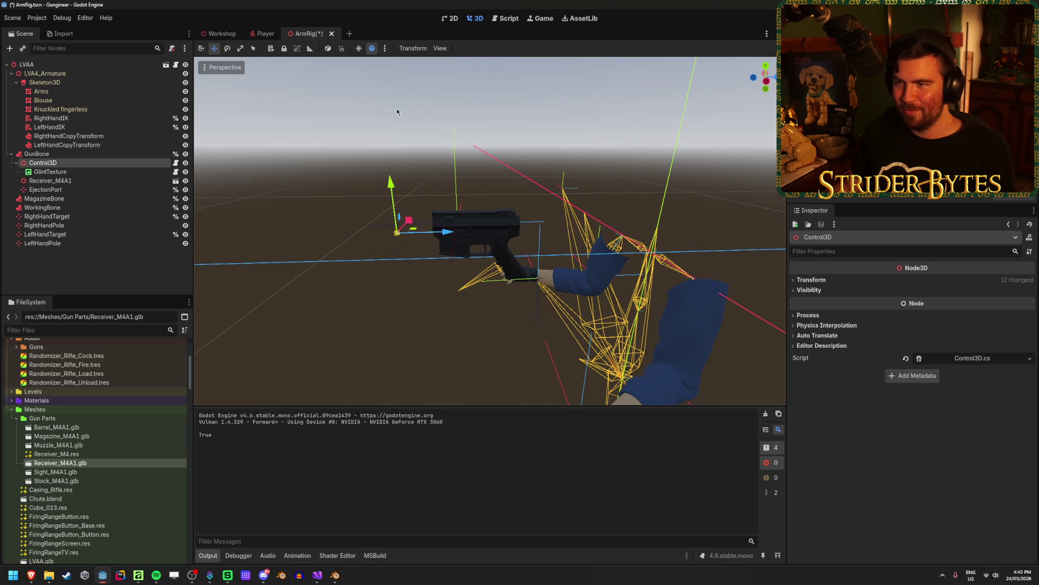
{"action": "left_click_drag", "start_coordinate": [446, 231], "coordinate": [503, 236]}
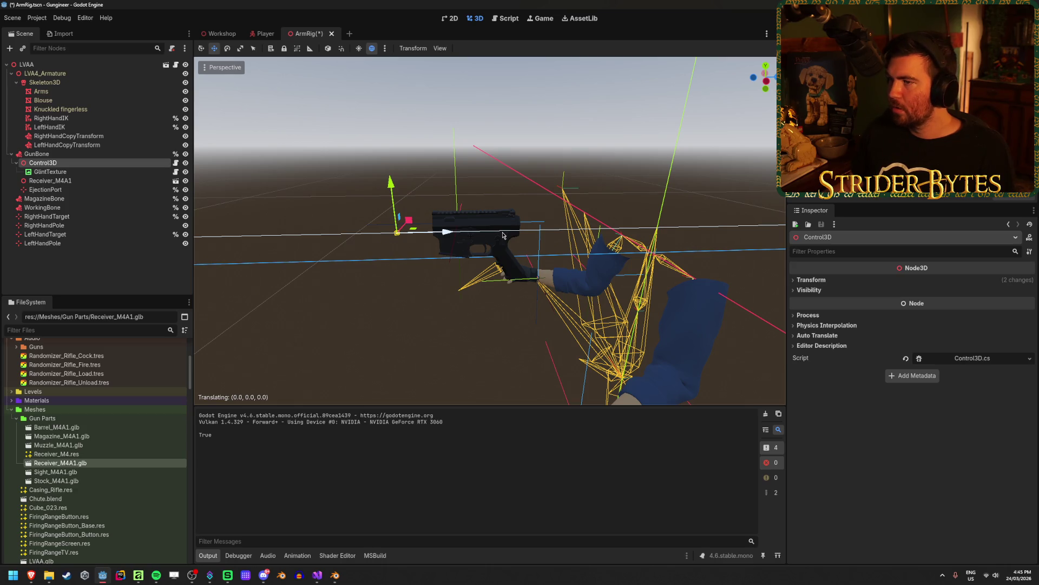
{"action": "mouse_move", "coordinate": [503, 236]}
{"action": "left_mouse_down"}
{"action": "mouse_move", "coordinate": [677, 233]}
{"action": "mouse_move", "coordinate": [649, 233]}
{"action": "left_mouse_up"}
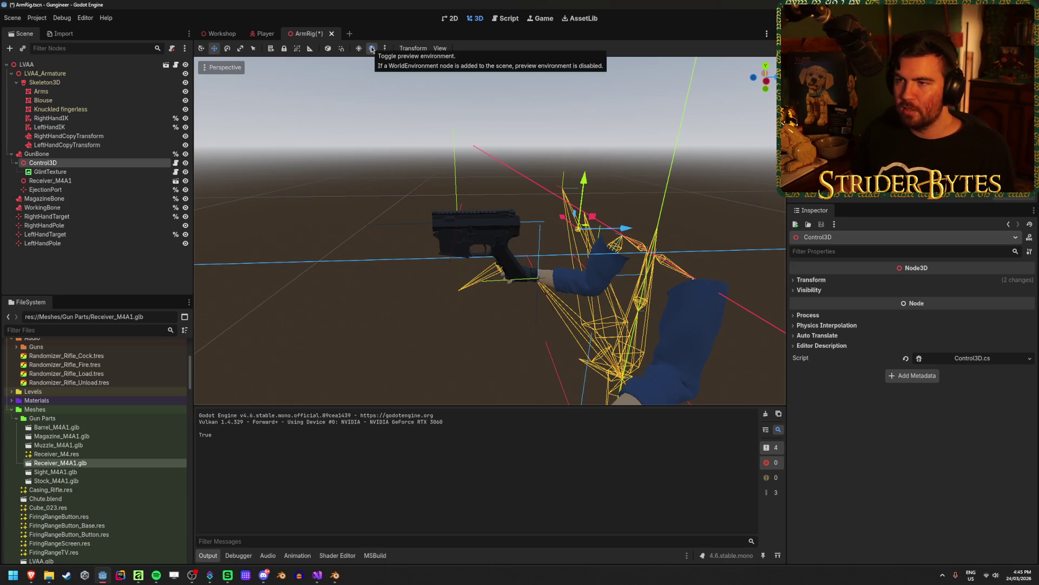
{"action": "left_click", "coordinate": [372, 49]}
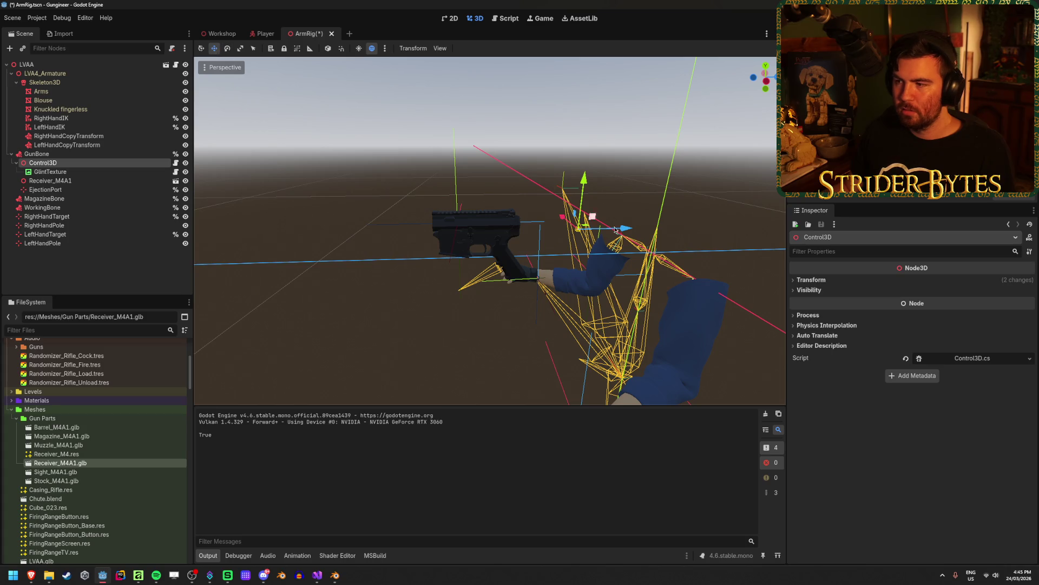
{"action": "left_click_drag", "start_coordinate": [627, 230], "coordinate": [504, 232]}
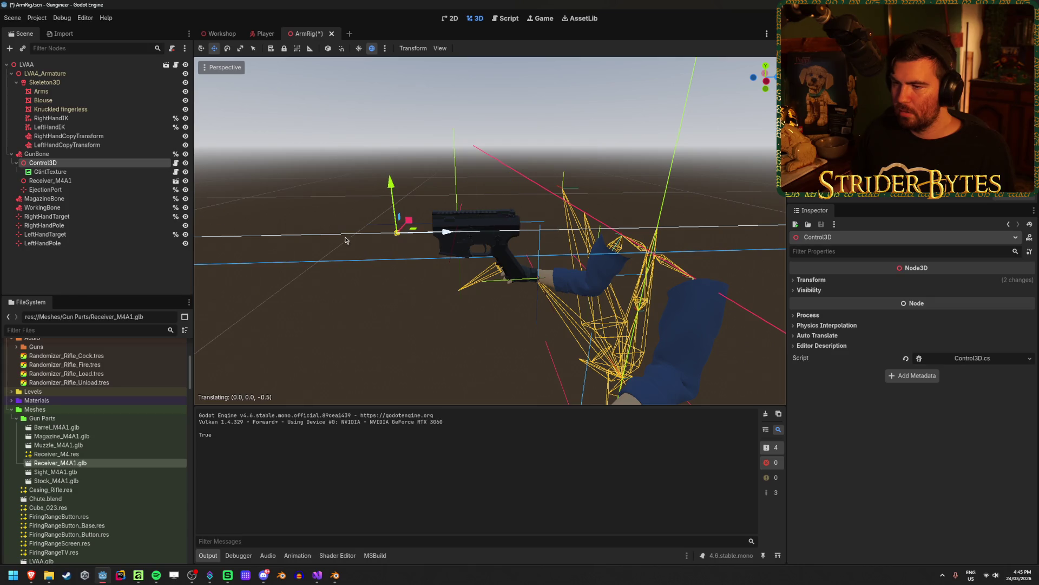
{"action": "mouse_move", "coordinate": [345, 240]}
{"action": "left_mouse_down"}
{"action": "mouse_move", "coordinate": [546, 238]}
{"action": "mouse_move", "coordinate": [496, 249]}
{"action": "left_mouse_up"}
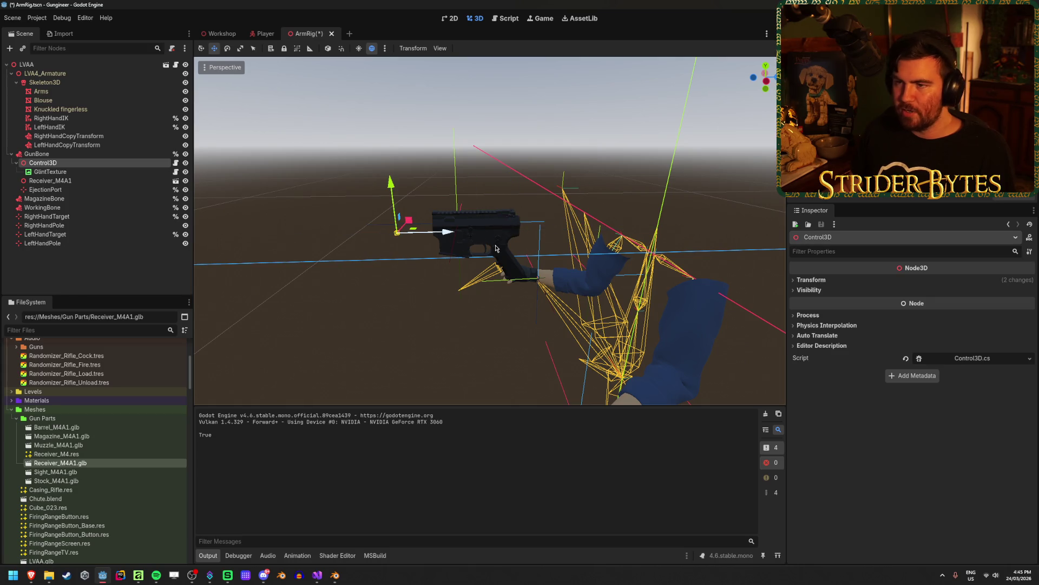
With snapping on, nudge Control3D along X and Y, save ArmRig, and switch to Workshop.
{"action": "left_click", "coordinate": [342, 49]}
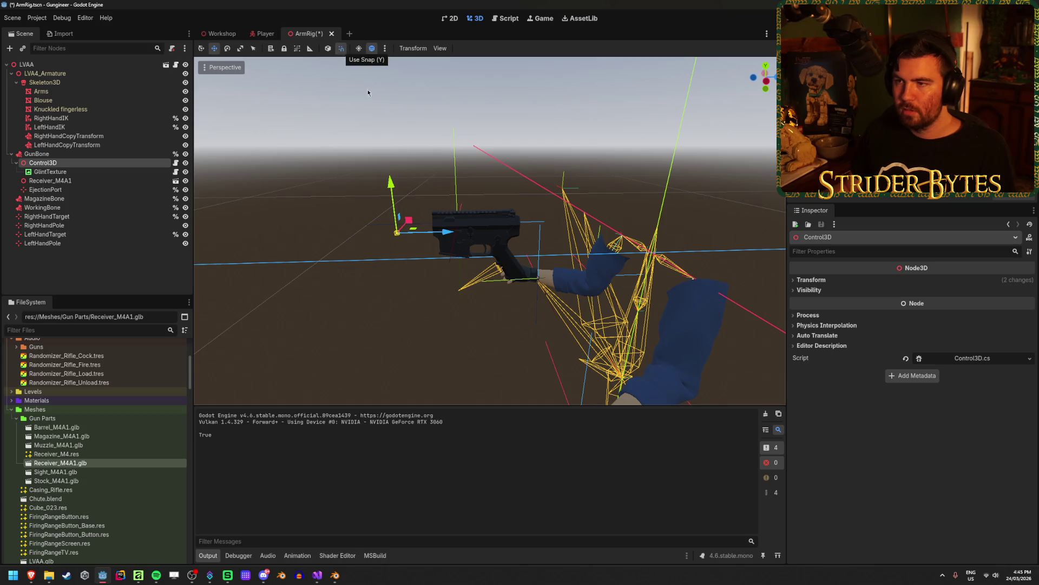
{"action": "left_click_drag", "start_coordinate": [433, 232], "coordinate": [545, 246]}
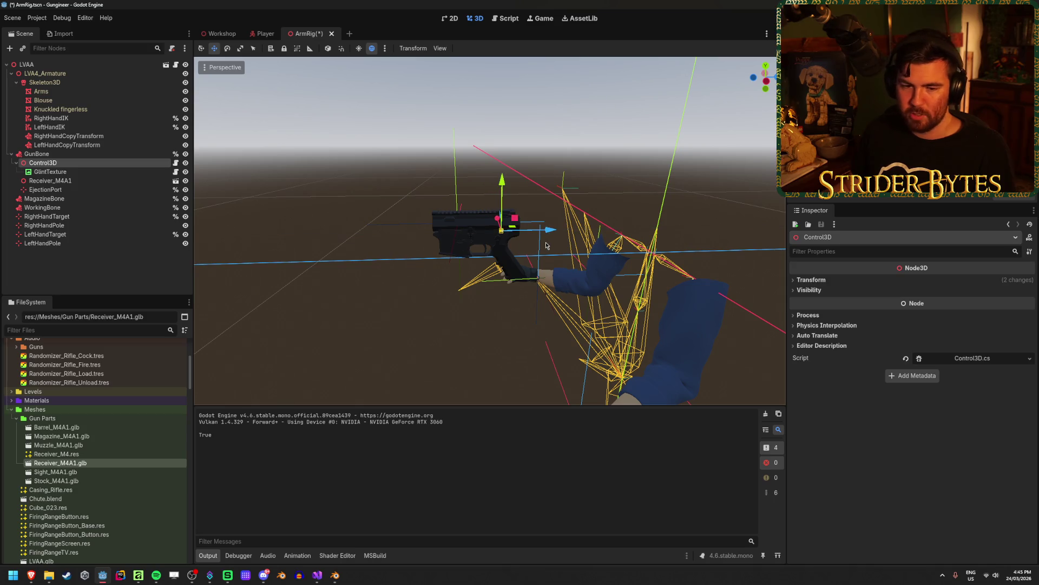
{"action": "key", "text": "ctrl+s"}
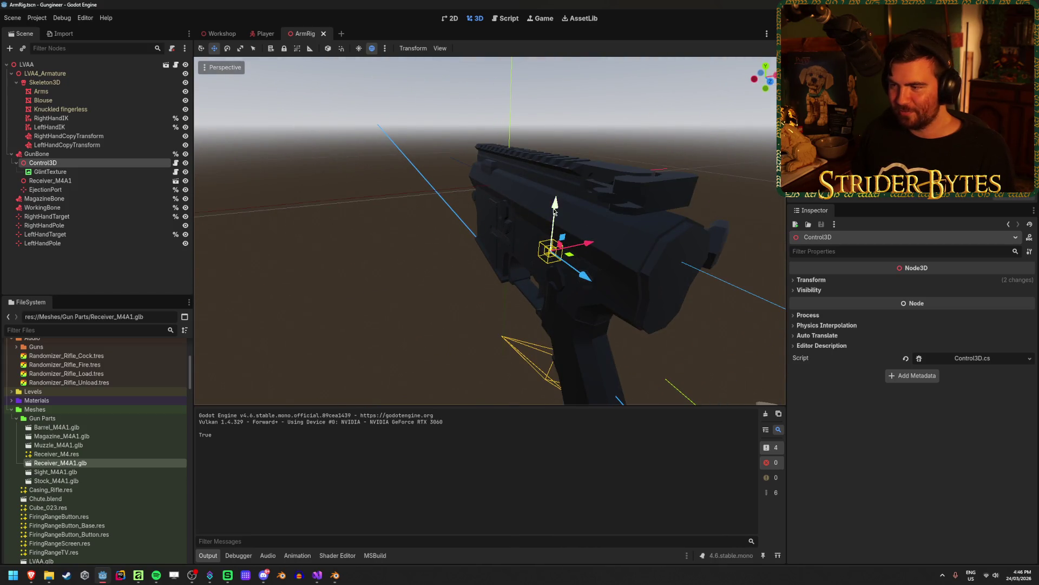
{"action": "left_click_drag", "start_coordinate": [554, 211], "coordinate": [559, 168]}
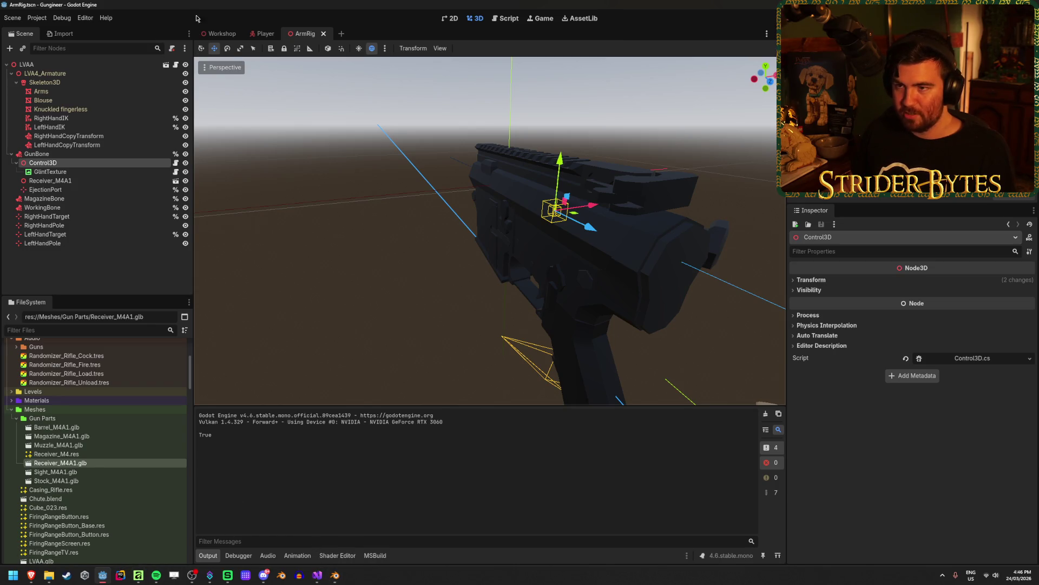
{"action": "left_click", "coordinate": [219, 34]}
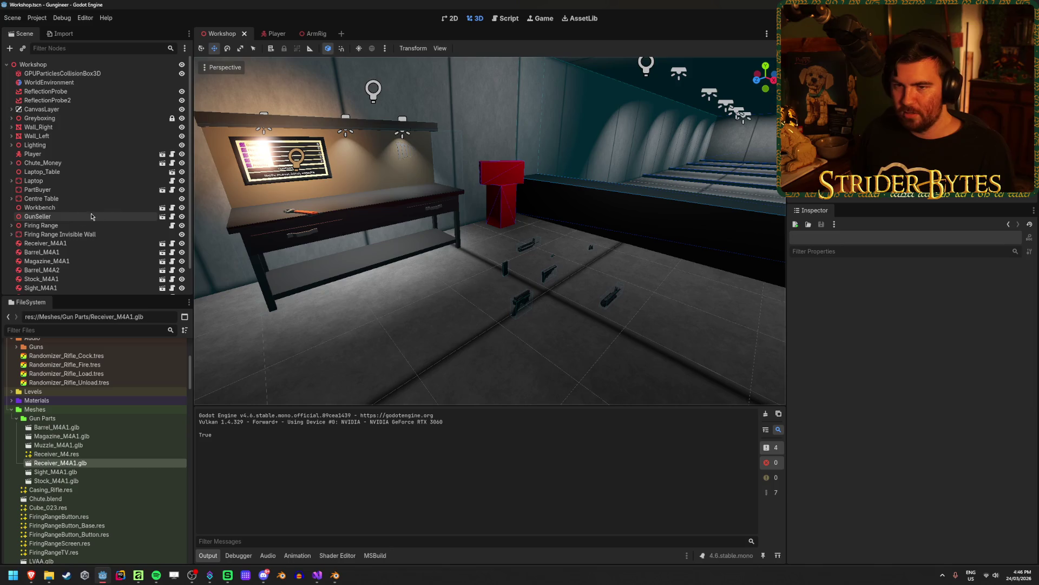
Lift Receiver_M4A1 off the floor and place it raised above the workbench shelf.
{"action": "scroll", "coordinate": [91, 217], "scroll_direction": "down", "scroll_amount": 2}
{"action": "left_click", "coordinate": [100, 215]}
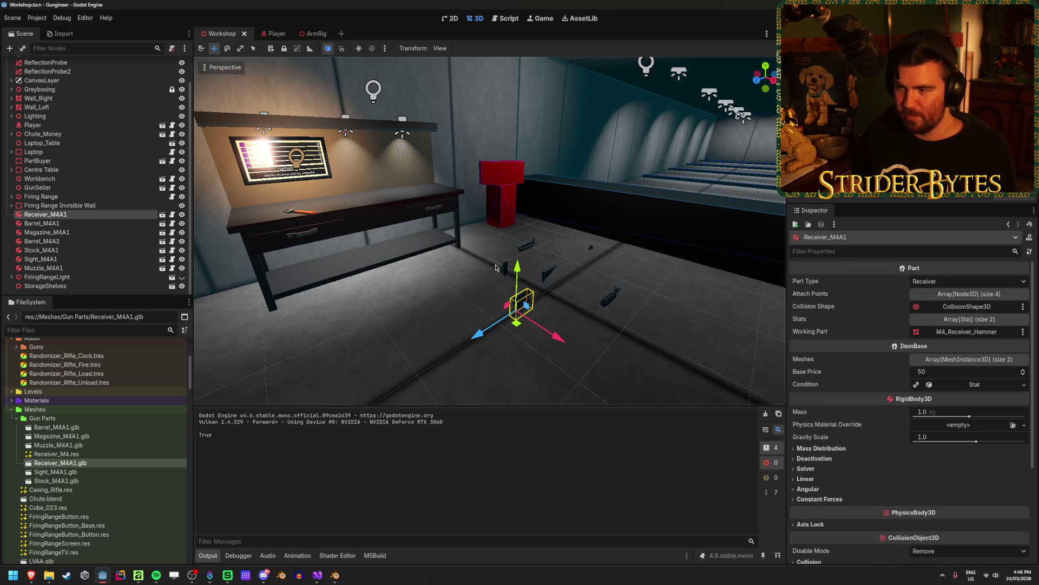
{"action": "left_click_drag", "start_coordinate": [516, 287], "coordinate": [522, 76]}
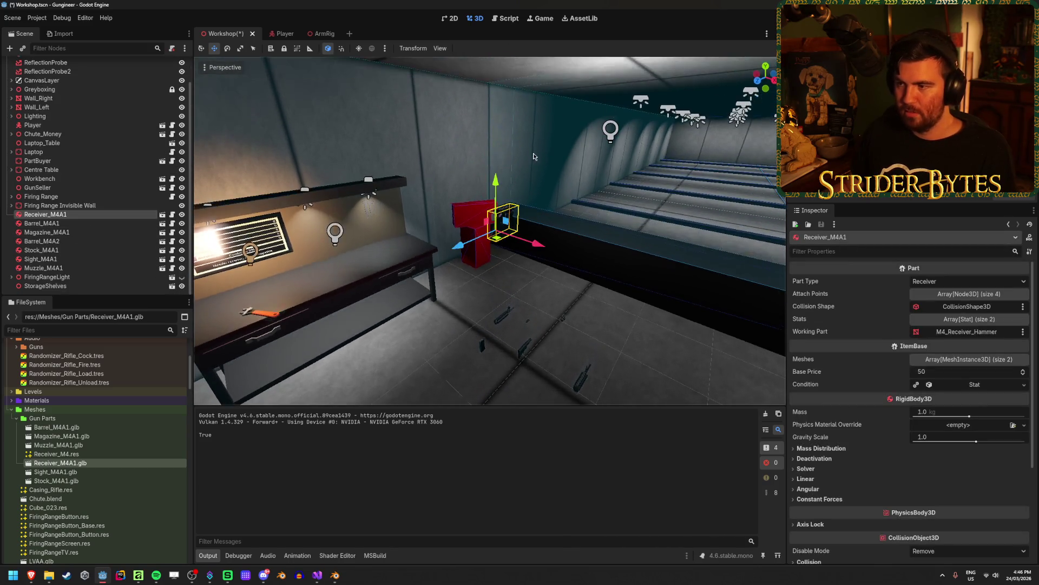
{"action": "left_click_drag", "start_coordinate": [517, 249], "coordinate": [351, 196]}
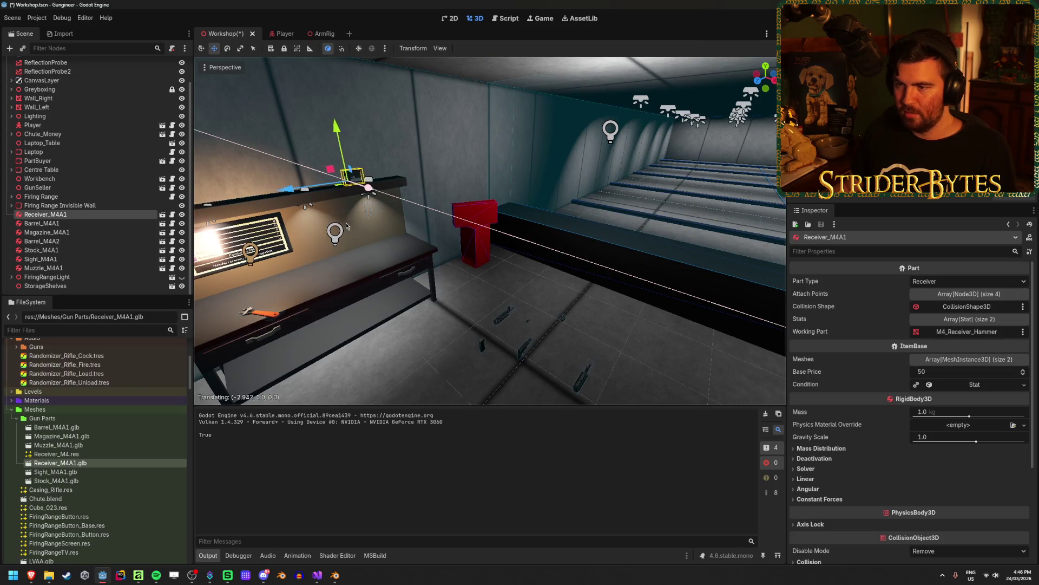
{"action": "left_click_drag", "start_coordinate": [420, 200], "coordinate": [420, 200]}
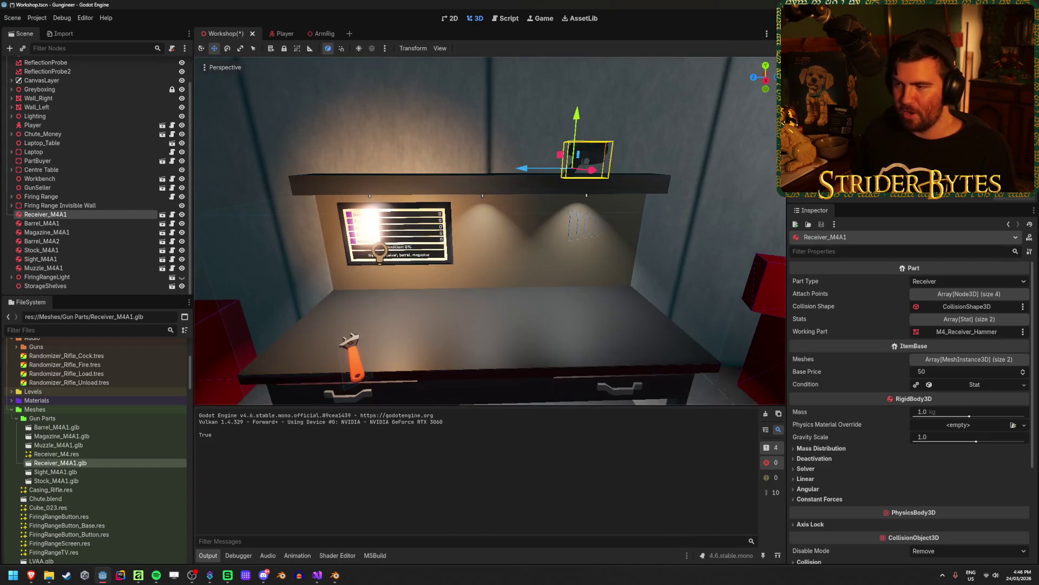
{"action": "left_click_drag", "start_coordinate": [526, 171], "coordinate": [314, 171]}
{"action": "left_click_drag", "start_coordinate": [355, 116], "coordinate": [355, 76]}
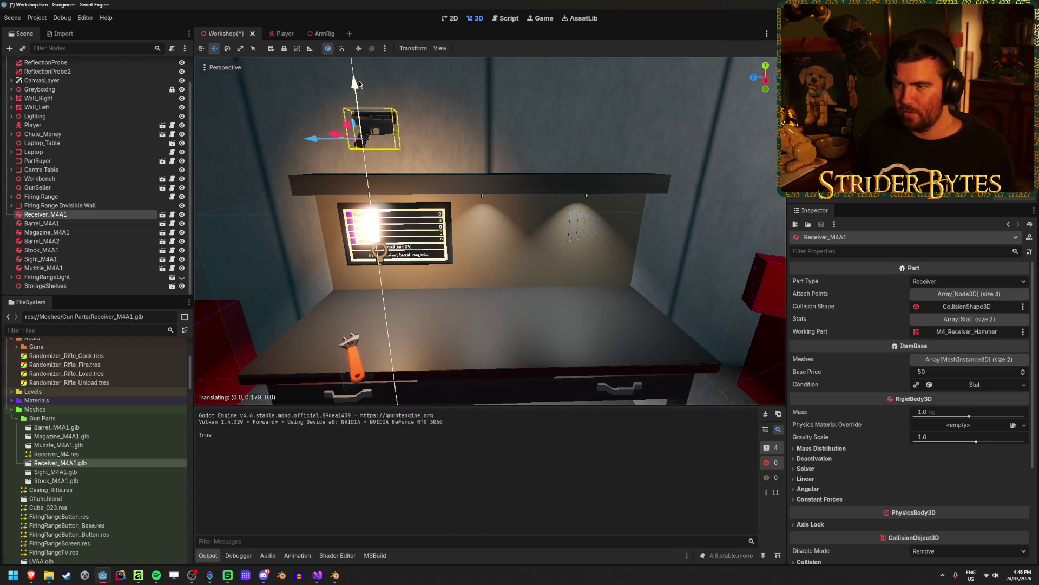
{"action": "left_click_drag", "start_coordinate": [420, 199], "coordinate": [420, 200]}
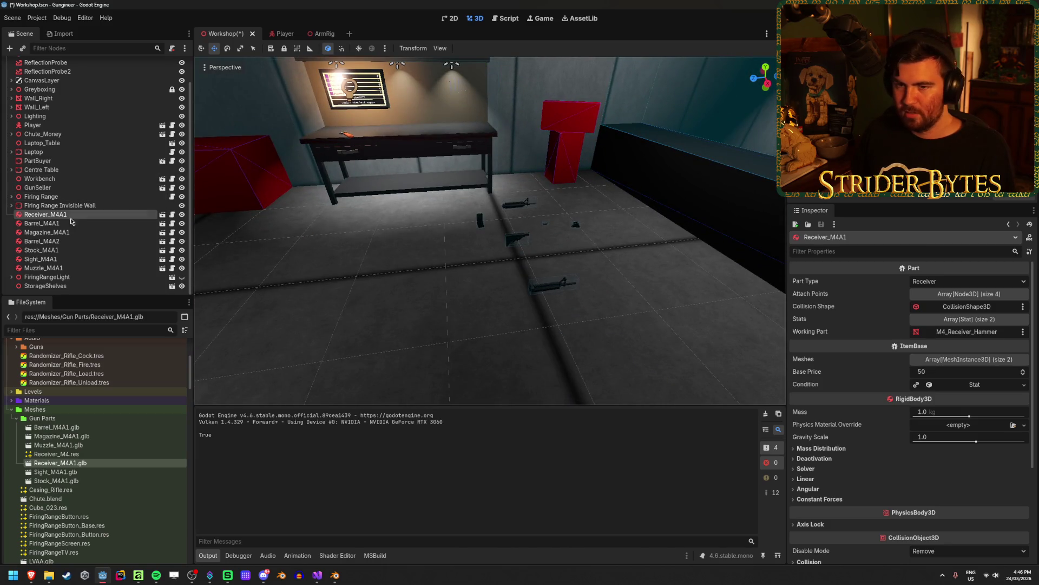
Move Barrel_M4A1 above the shelf and slide it along X into position.
{"action": "left_click", "coordinate": [519, 203]}
{"action": "mouse_move", "coordinate": [518, 203]}
{"action": "left_mouse_down"}
{"action": "mouse_move", "coordinate": [504, 295]}
{"action": "mouse_move", "coordinate": [496, 20]}
{"action": "left_mouse_up"}
{"action": "left_click_drag", "start_coordinate": [472, 108], "coordinate": [320, 108]}
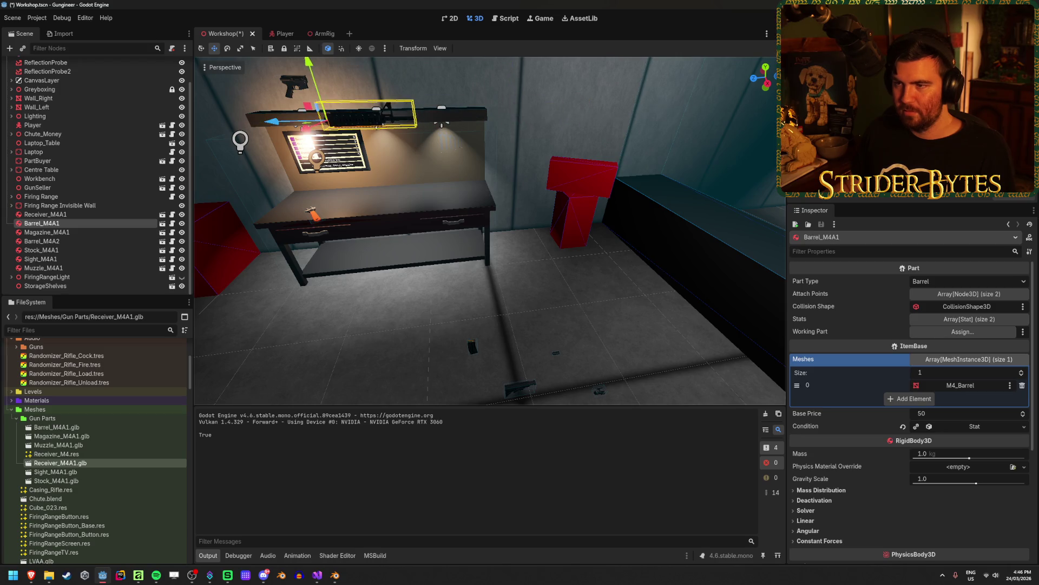
{"action": "left_click_drag", "start_coordinate": [358, 182], "coordinate": [698, 179]}
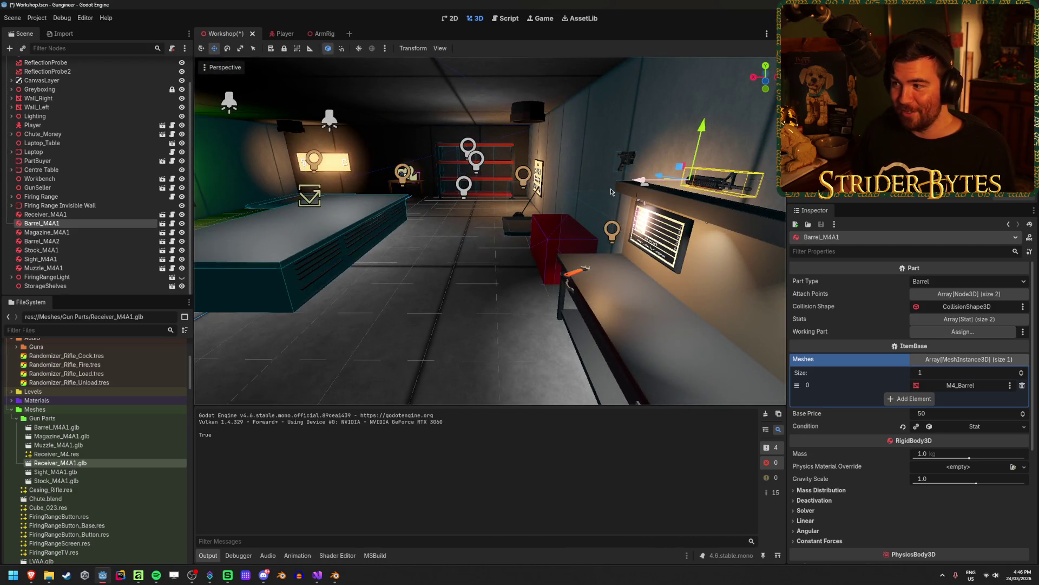
{"action": "mouse_move", "coordinate": [428, 219]}
{"action": "left_mouse_down"}
{"action": "mouse_move", "coordinate": [476, 168]}
{"action": "mouse_move", "coordinate": [442, 105]}
{"action": "mouse_move", "coordinate": [411, 179]}
{"action": "left_mouse_up"}
Move Magazine_M4A1 up onto the wall above the workbench and save the Workshop scene.
{"action": "double_click", "coordinate": [86, 232]}
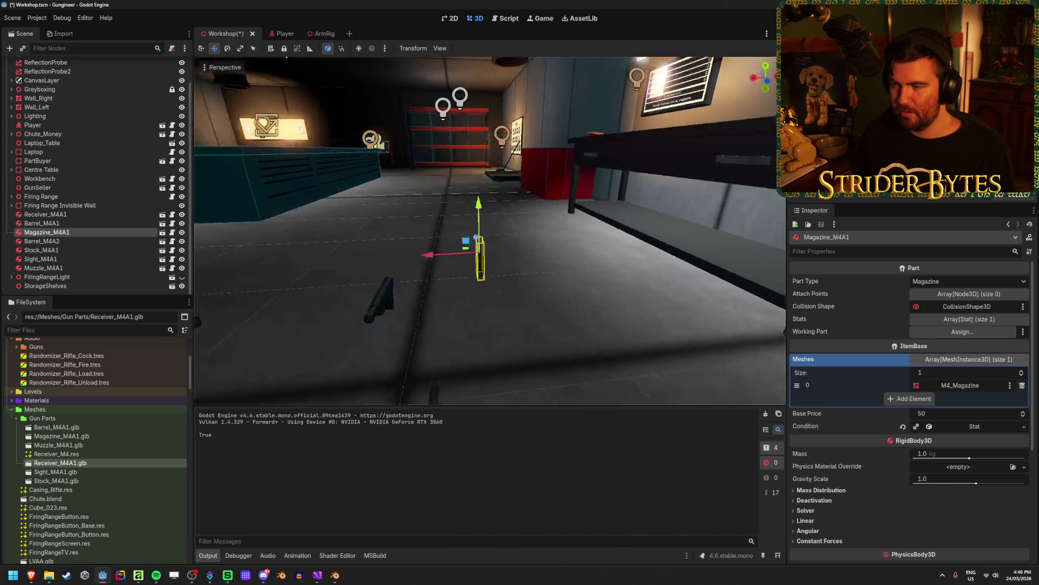
{"action": "mouse_move", "coordinate": [457, 316]}
{"action": "left_mouse_down"}
{"action": "mouse_move", "coordinate": [430, 95]}
{"action": "mouse_move", "coordinate": [683, 127]}
{"action": "mouse_move", "coordinate": [476, 207]}
{"action": "mouse_move", "coordinate": [427, 211]}
{"action": "mouse_move", "coordinate": [464, 159]}
{"action": "left_mouse_up"}
{"action": "key", "text": "f"}
{"action": "scroll", "coordinate": [422, 216], "scroll_direction": "down", "scroll_amount": 2}
{"action": "key", "text": "ctrl+s"}
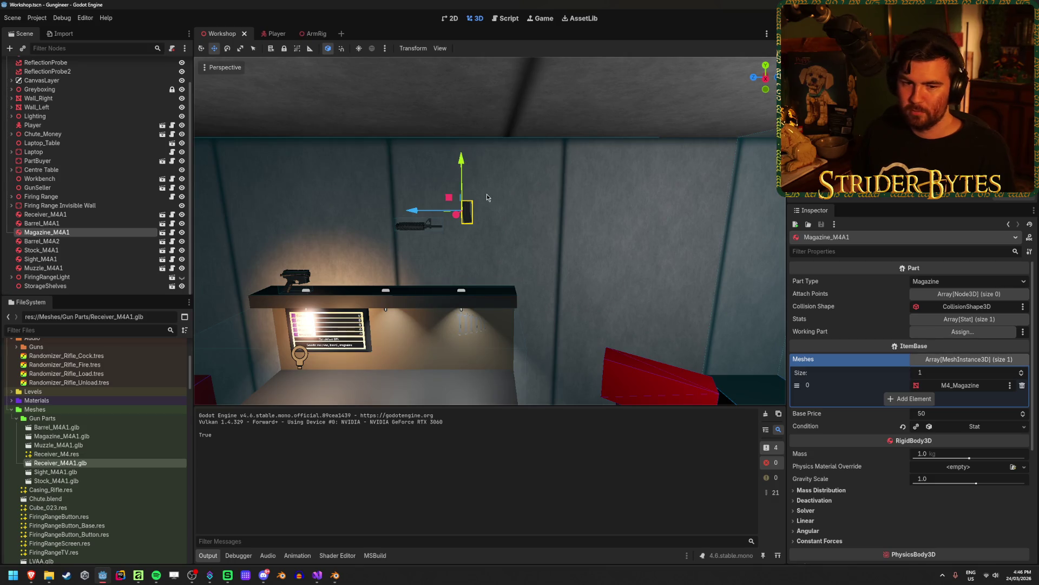
Bring the view back toward the shelf and run the project to build the game.
{"action": "key", "text": "s"}
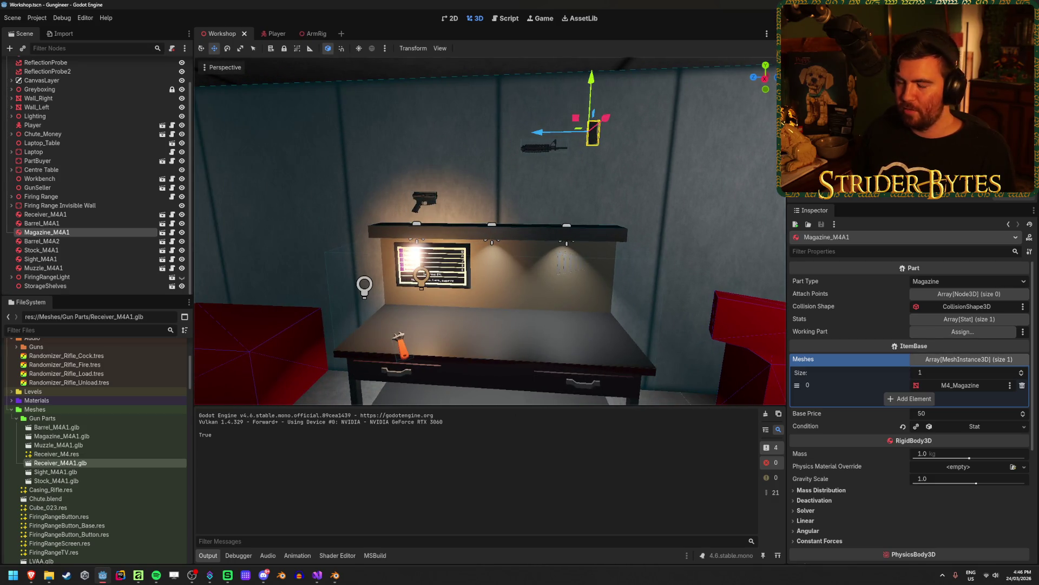
{"action": "key", "text": "w"}
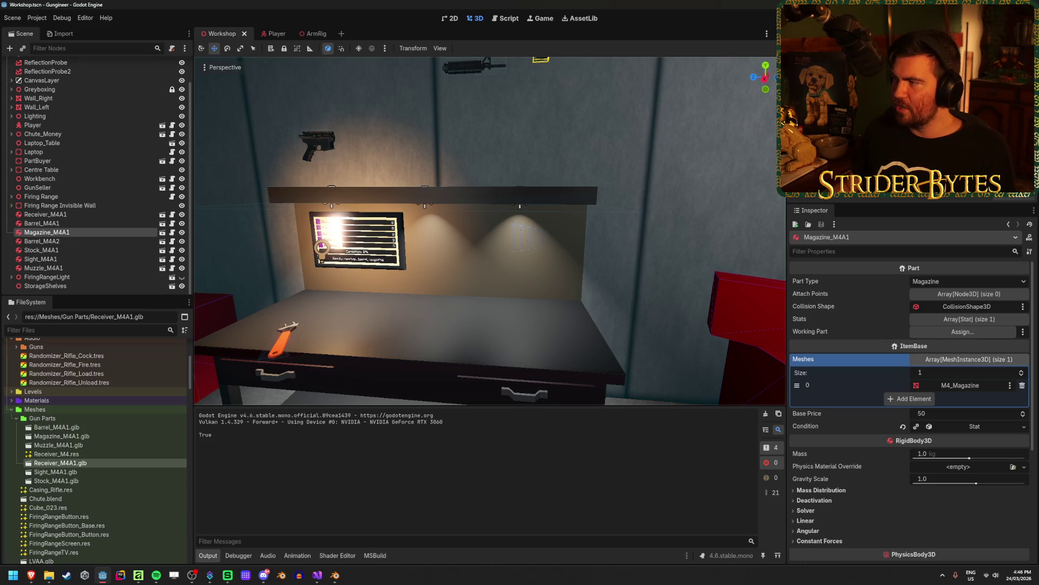
{"action": "key", "text": "F5"}
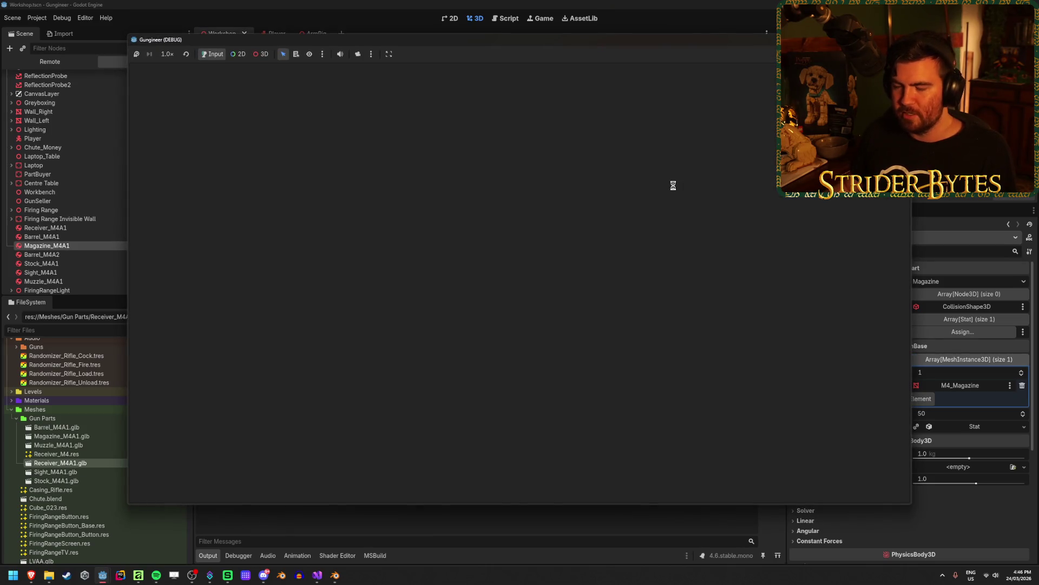
Walk toward the workbench in the running game, pause, and stop the test run with F8.
{"action": "key", "text": "w"}
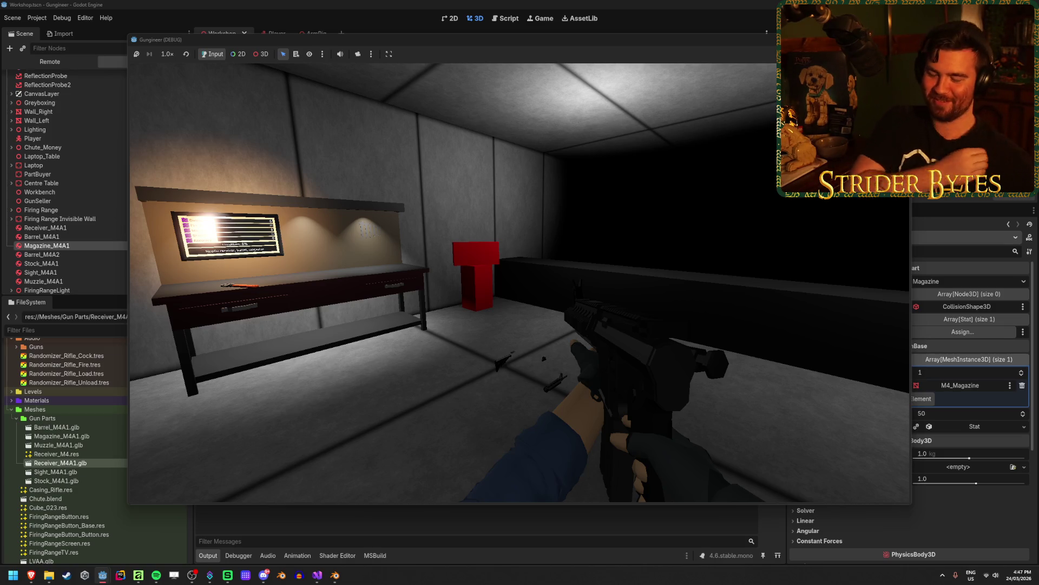
{"action": "key", "text": "Escape"}
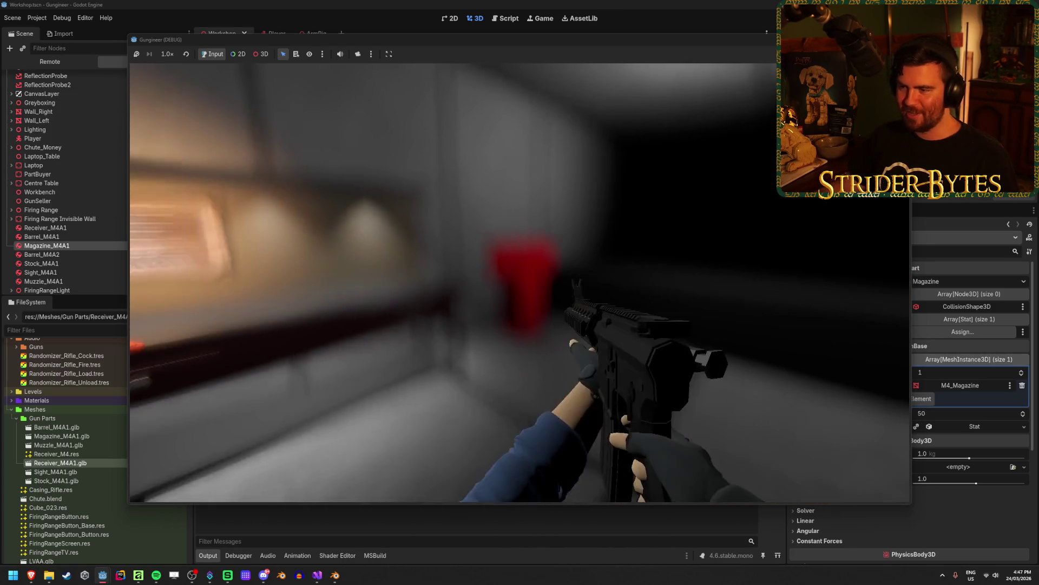
{"action": "key", "text": "F8"}
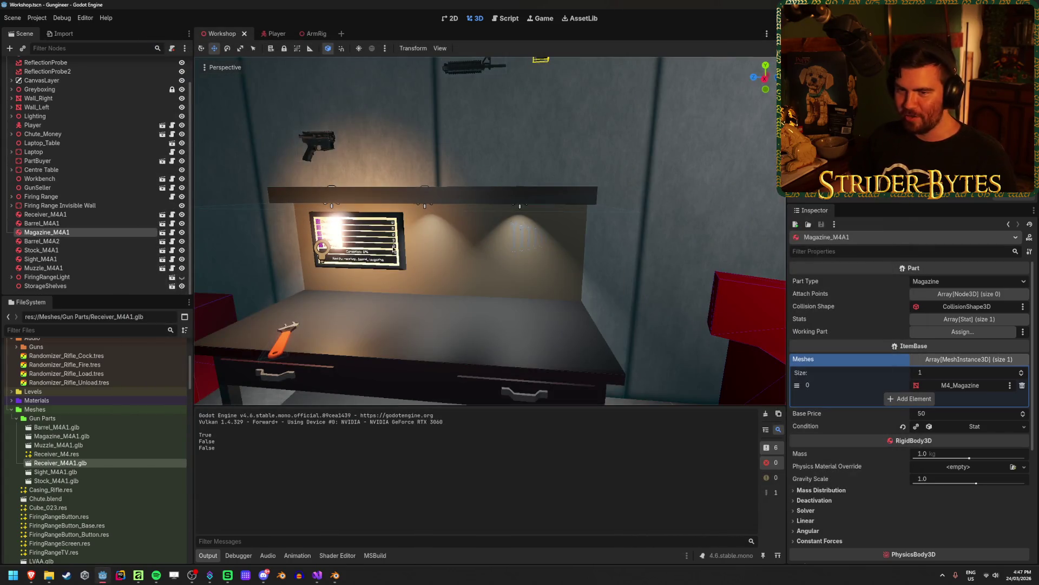
In the Player scene, toggle CasingParticle's visibility on and off, save, select it, and run the game.
{"action": "left_click", "coordinate": [274, 36]}
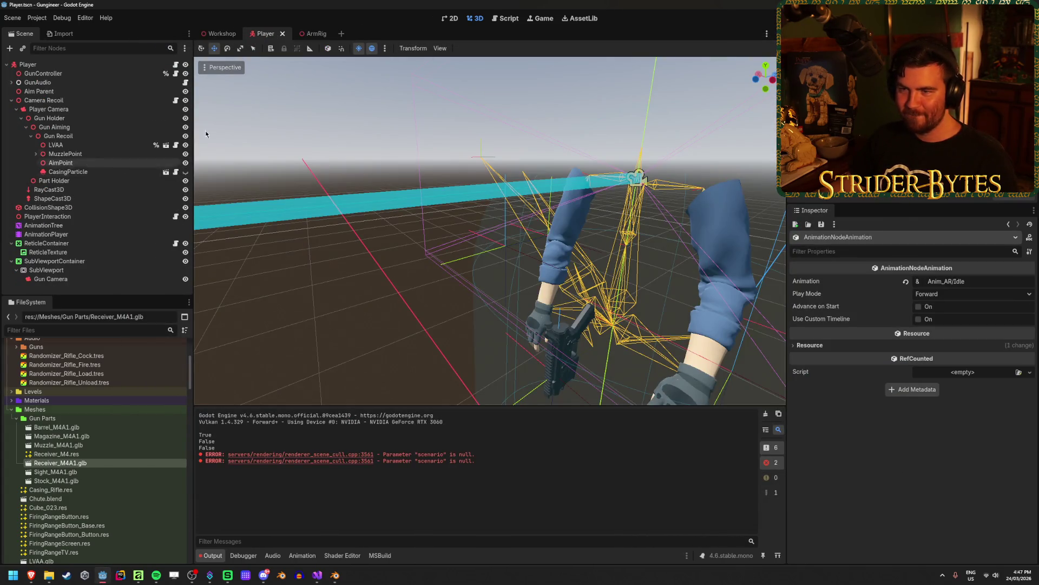
{"action": "left_click", "coordinate": [185, 172]}
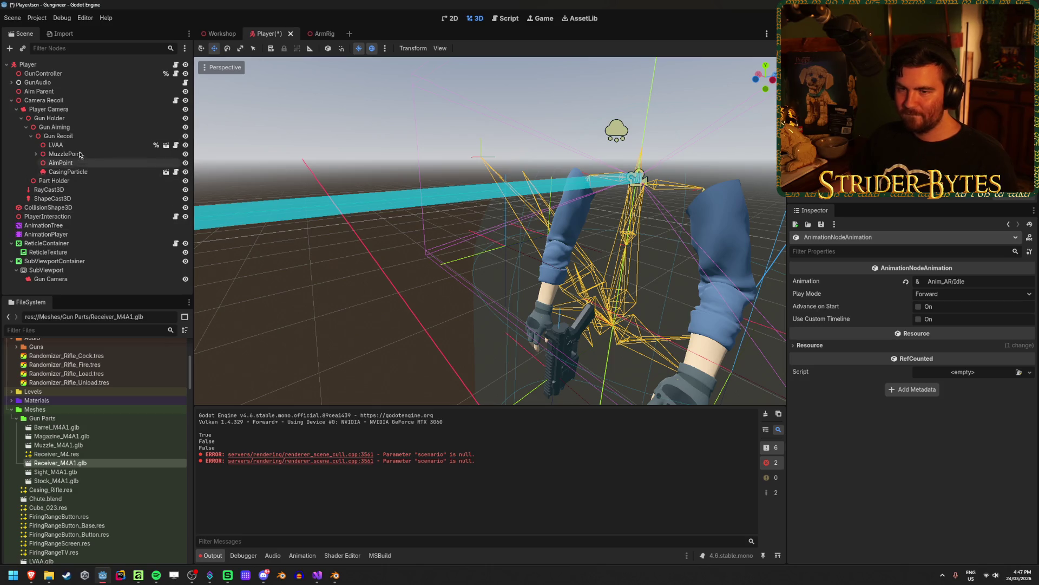
{"action": "left_click", "coordinate": [184, 173]}
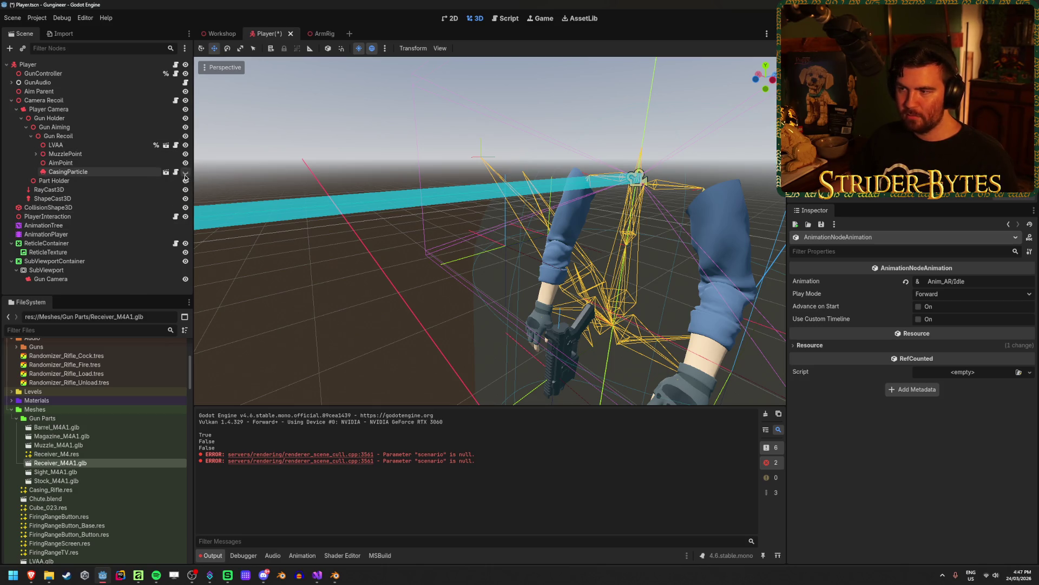
{"action": "key", "text": "ctrl+s"}
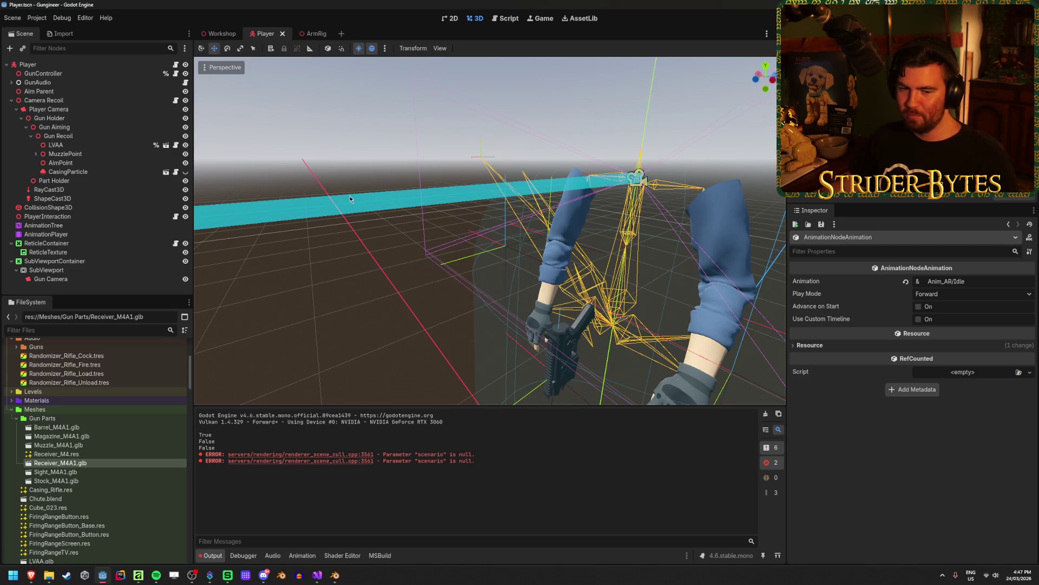
{"action": "left_click", "coordinate": [146, 171]}
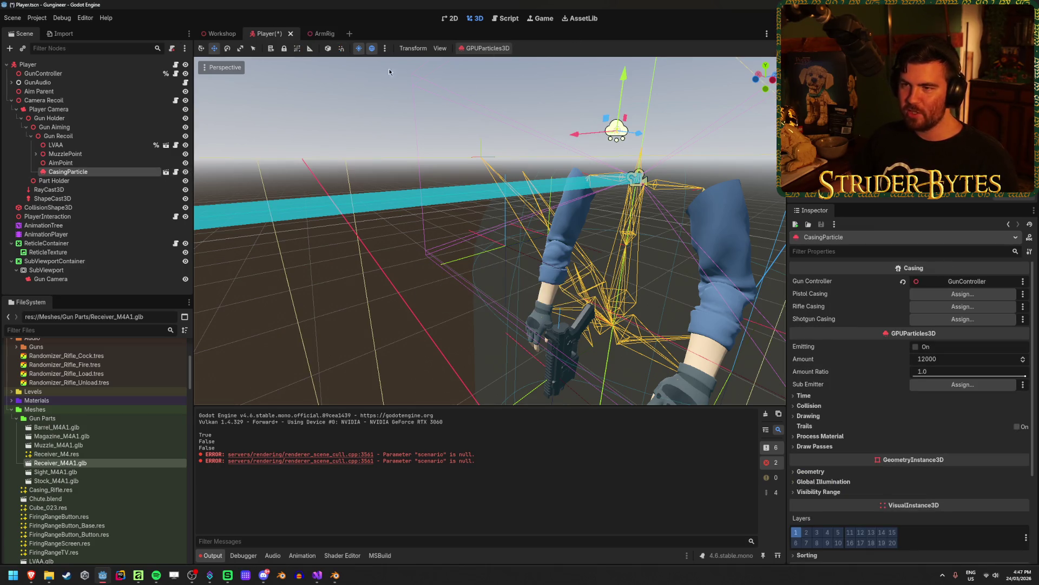
{"action": "key", "text": "F5"}
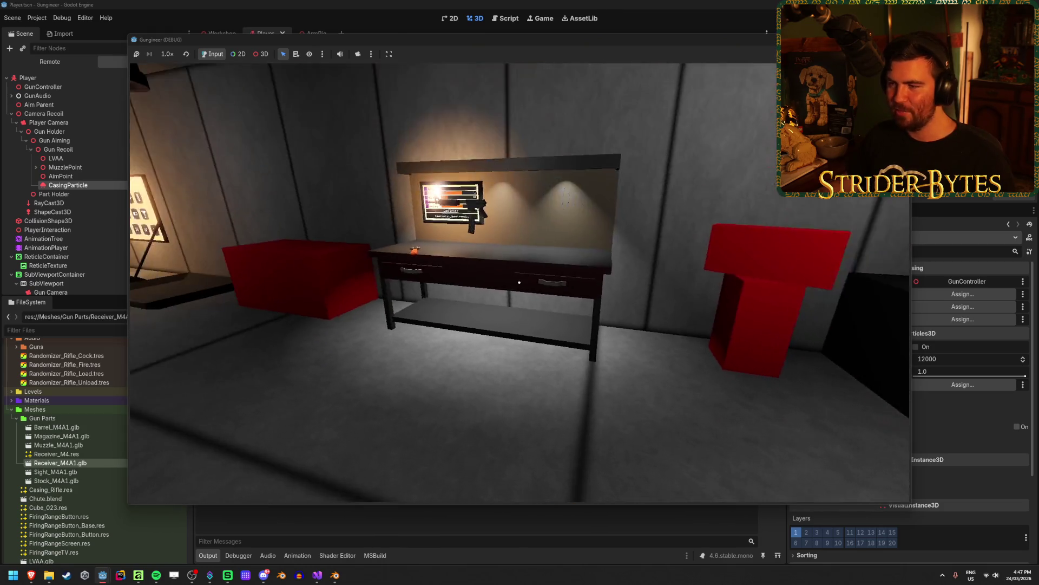
Pick up the rifle from the wall and fire several rounds to watch casings eject.
{"action": "key", "text": "e"}
{"action": "left_click", "coordinate": [519, 282]}
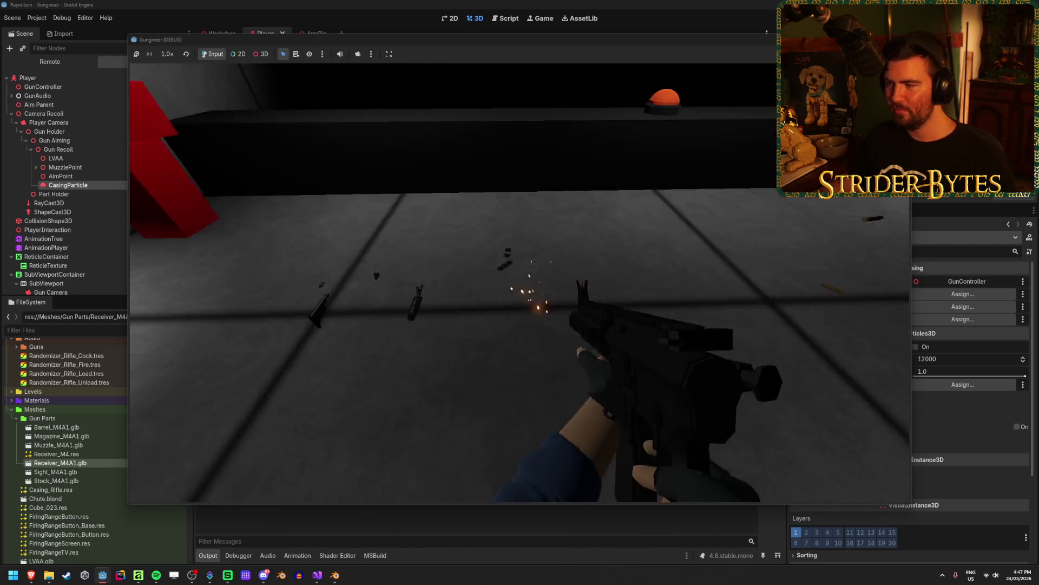
{"action": "key", "text": "w"}
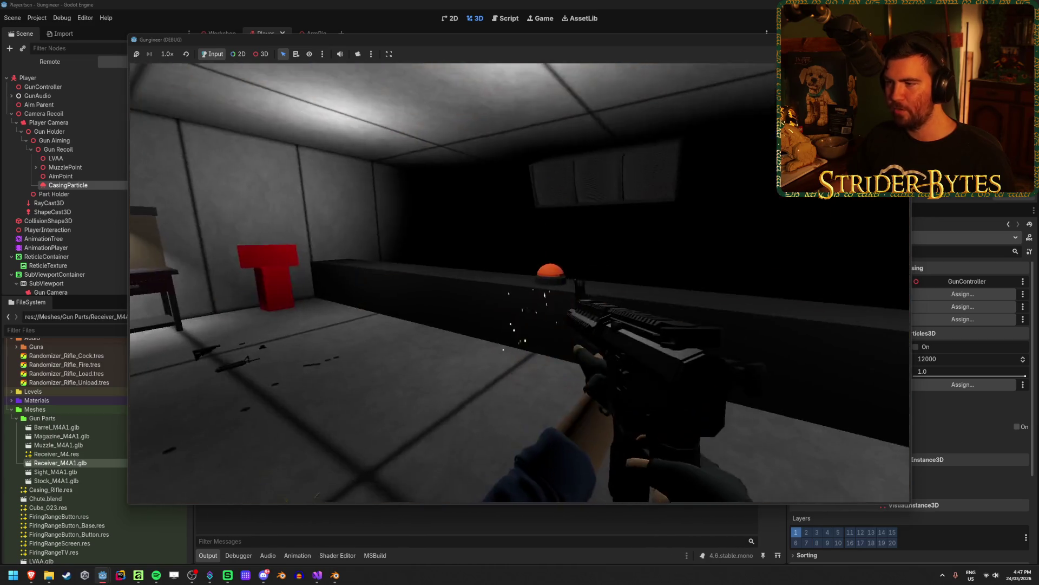
{"action": "left_click", "coordinate": [520, 283]}
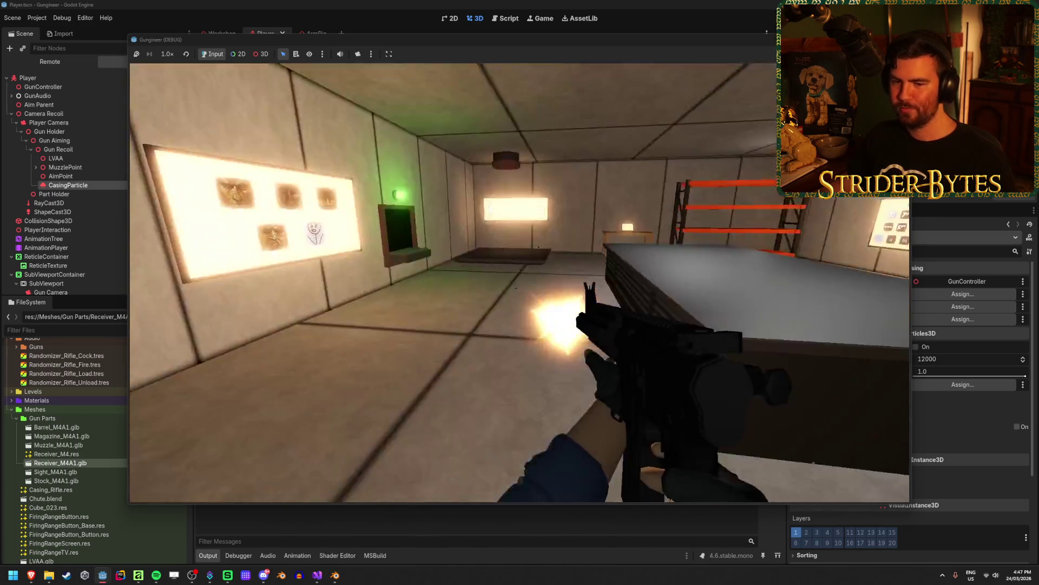
{"action": "left_click", "coordinate": [520, 283]}
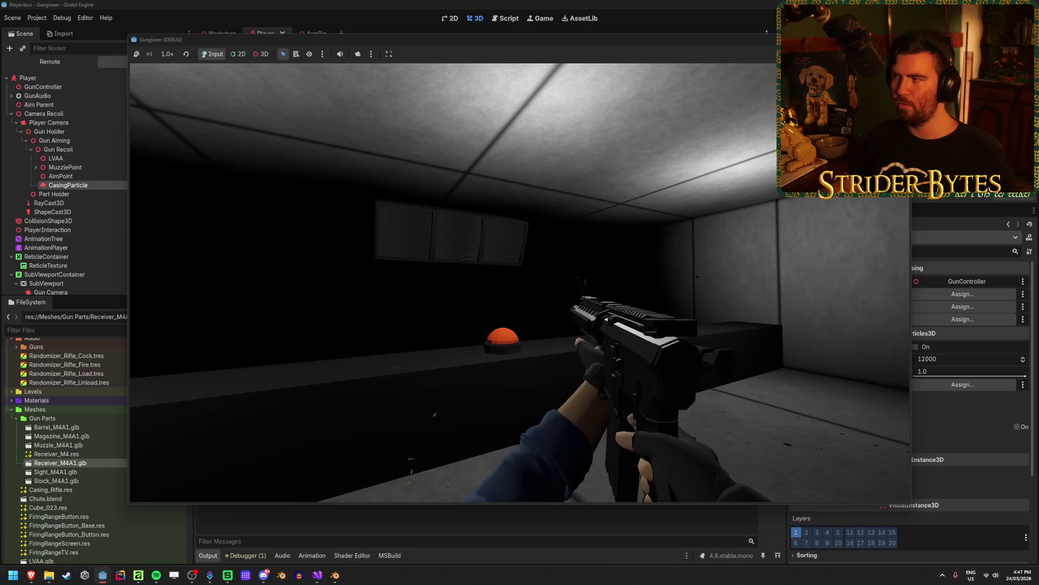
Stop the game and bring Visual Studio with GunController.cs to the front.
{"action": "key", "text": "Escape"}
{"action": "key", "text": "ctrl+s"}
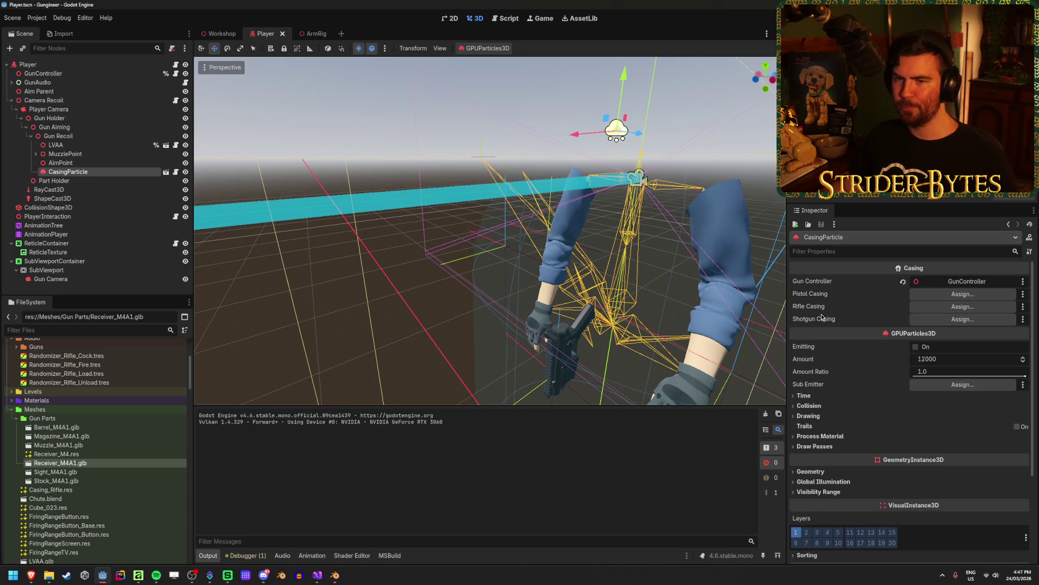
{"action": "scroll", "coordinate": [873, 359], "scroll_direction": "down", "scroll_amount": 3}
{"action": "left_click", "coordinate": [317, 575]}
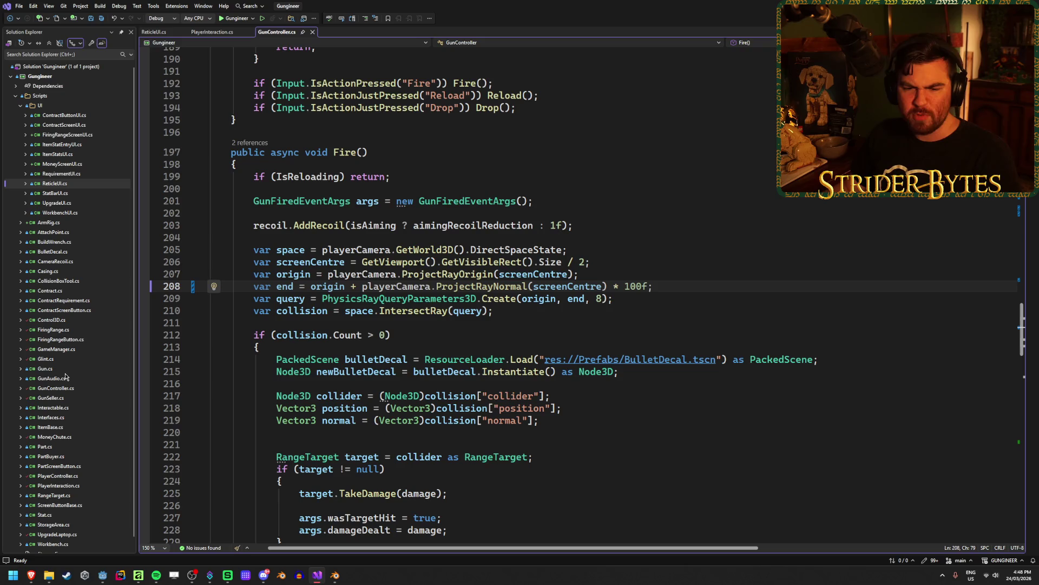
In Casing.cs, comment out the timer assignment on line 13 with // and save.
{"action": "double_click", "coordinate": [54, 270]}
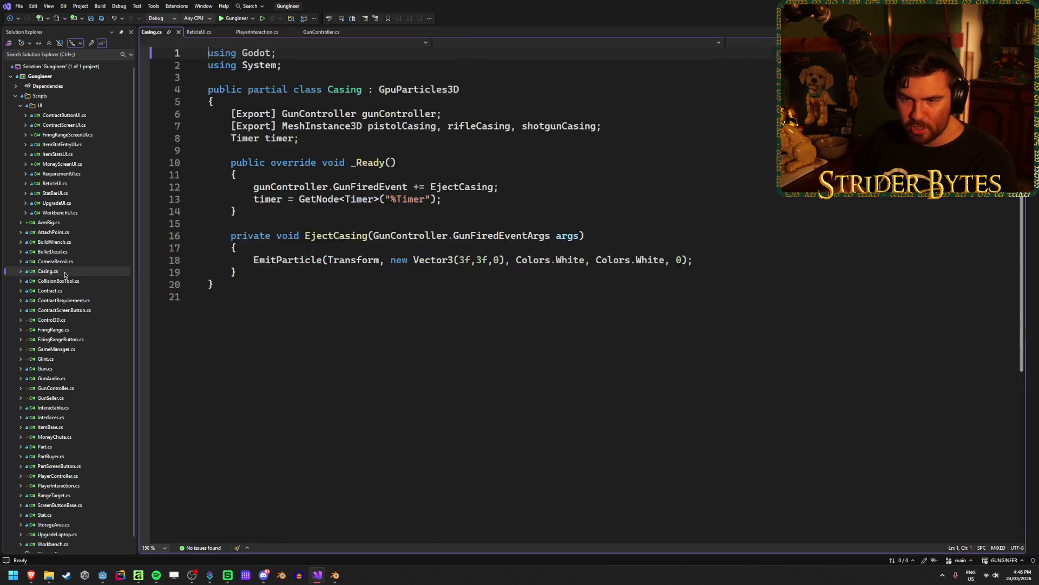
{"action": "left_click", "coordinate": [467, 211]}
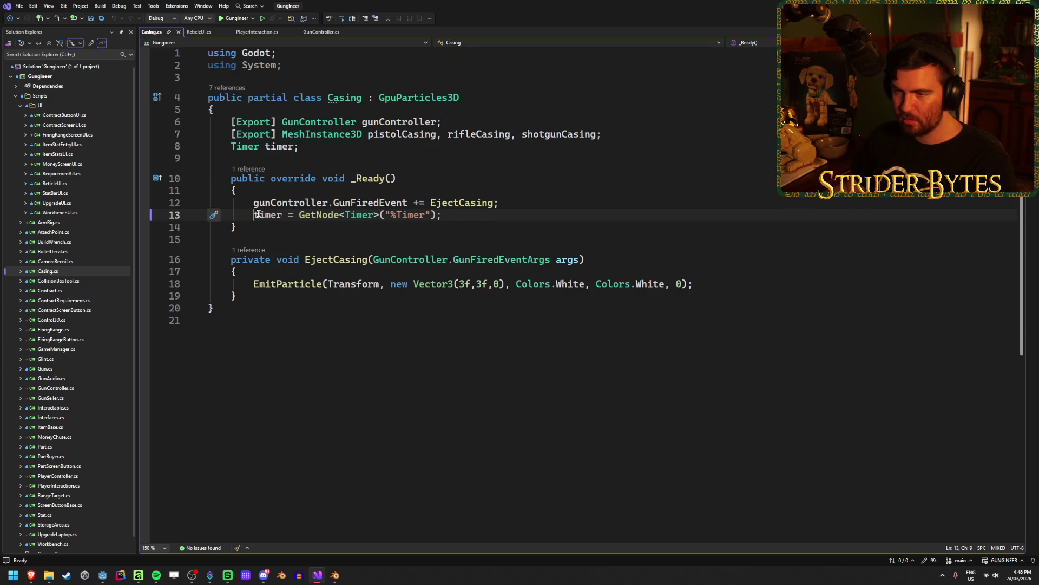
{"action": "type", "text": "//"}
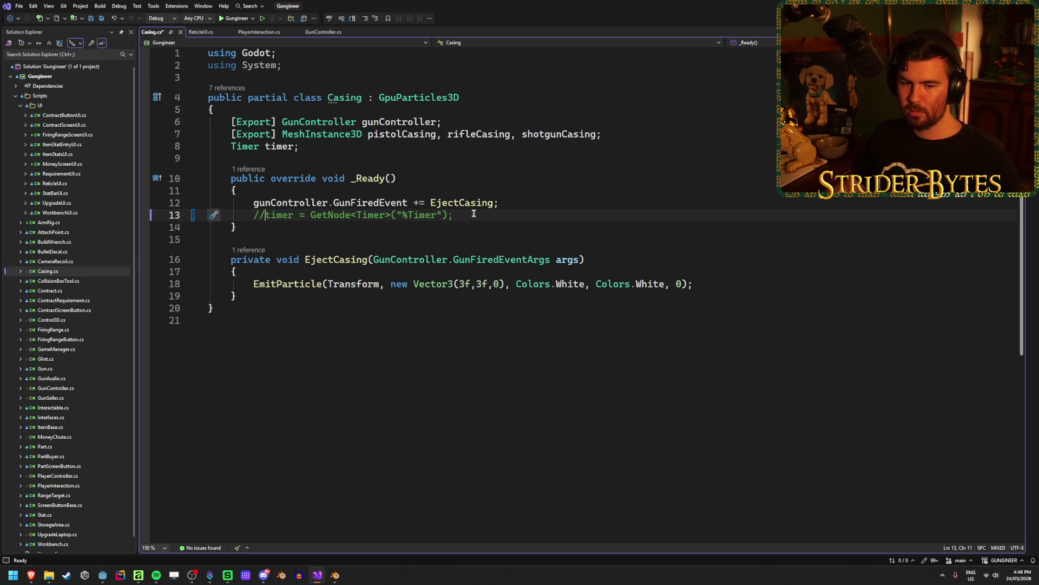
{"action": "key", "text": "ctrl+s"}
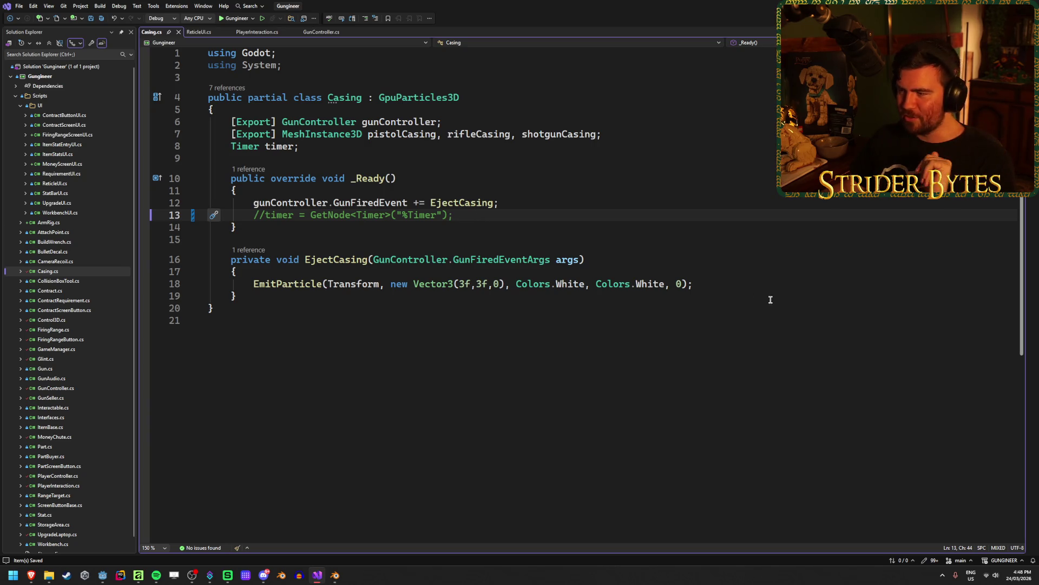
Inspect the EmitParticle call on line 18 and its parameters, then return to Godot.
{"action": "left_click", "coordinate": [759, 284]}
{"action": "left_click", "coordinate": [277, 283]}
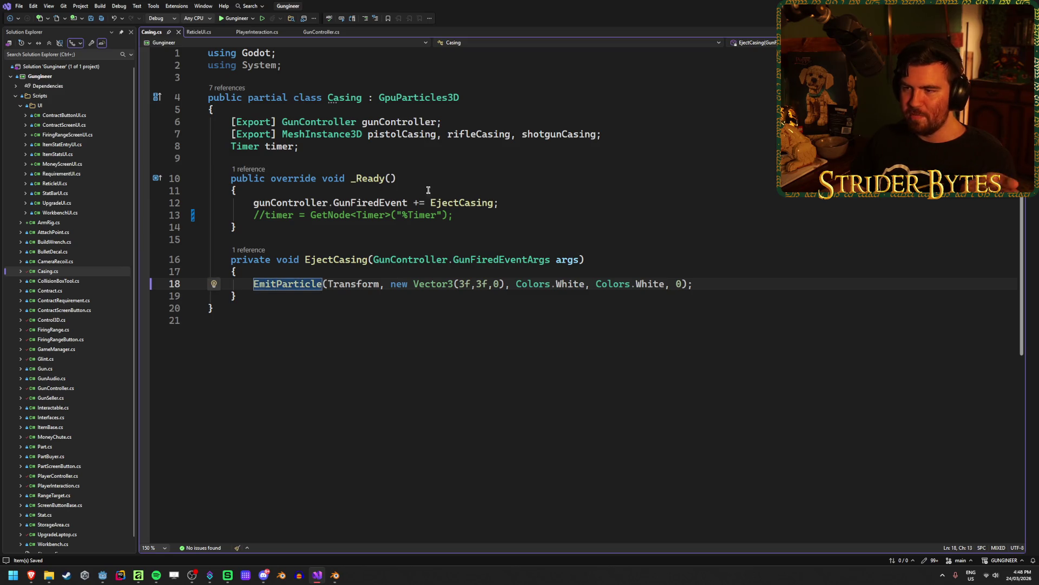
{"action": "left_click", "coordinate": [468, 202]}
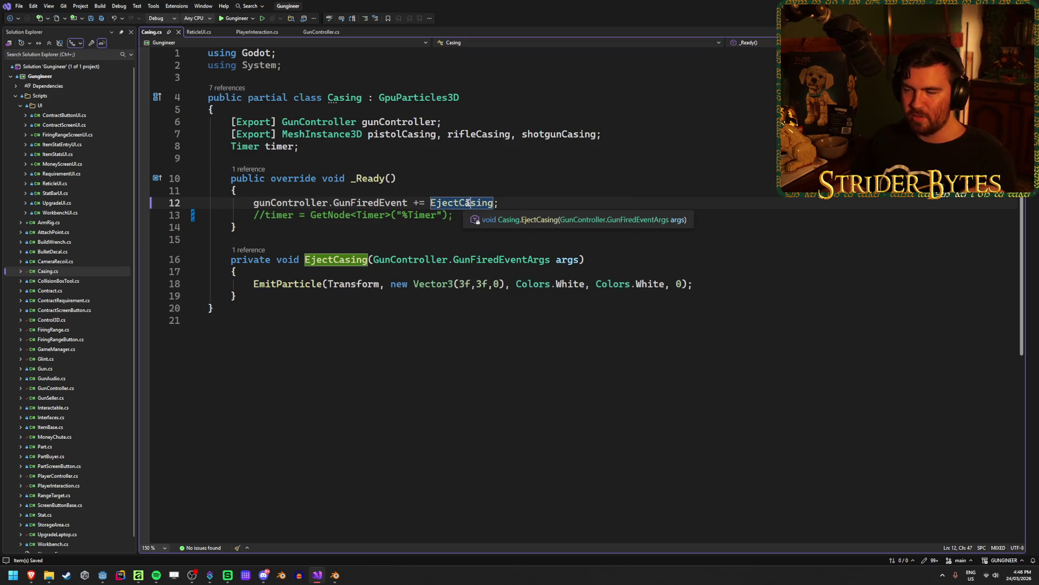
{"action": "left_click", "coordinate": [303, 283]}
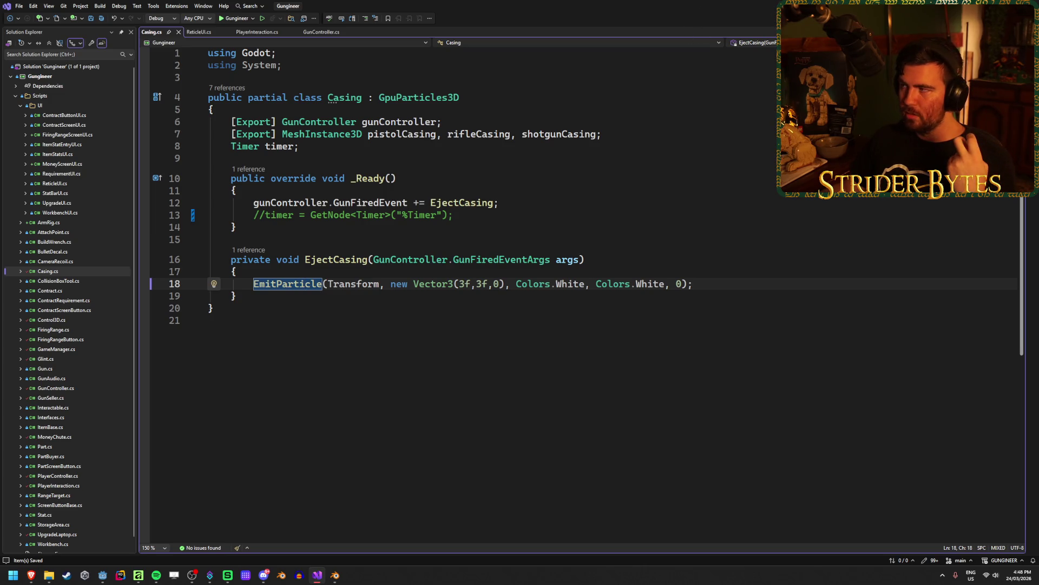
{"action": "key", "text": "alt+Tab"}
{"action": "key", "text": "ctrl+F2"}
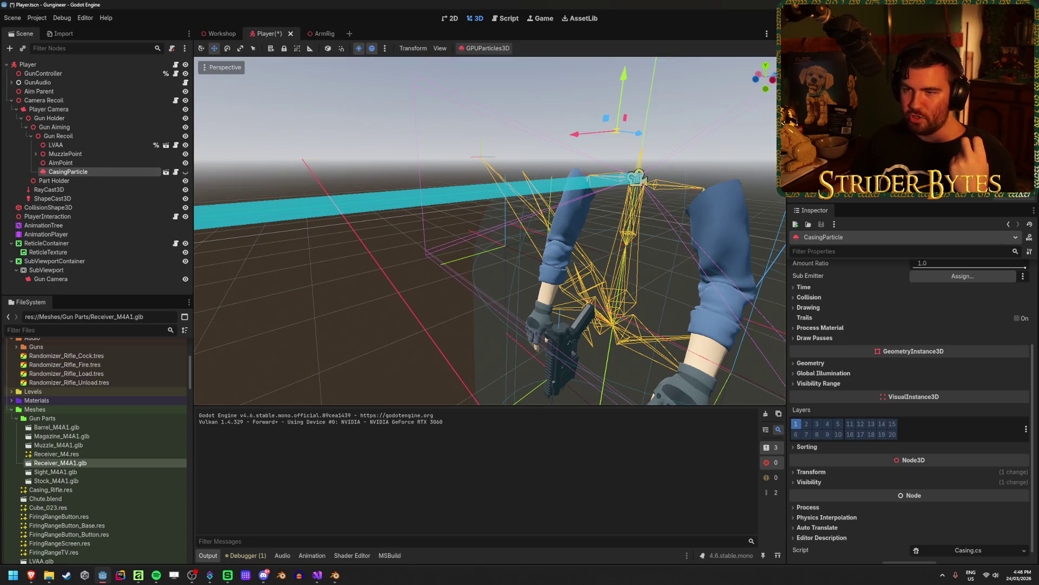
Run the game, fire the rifle while turning right, and stop the run with F8.
{"action": "key", "text": "F5"}
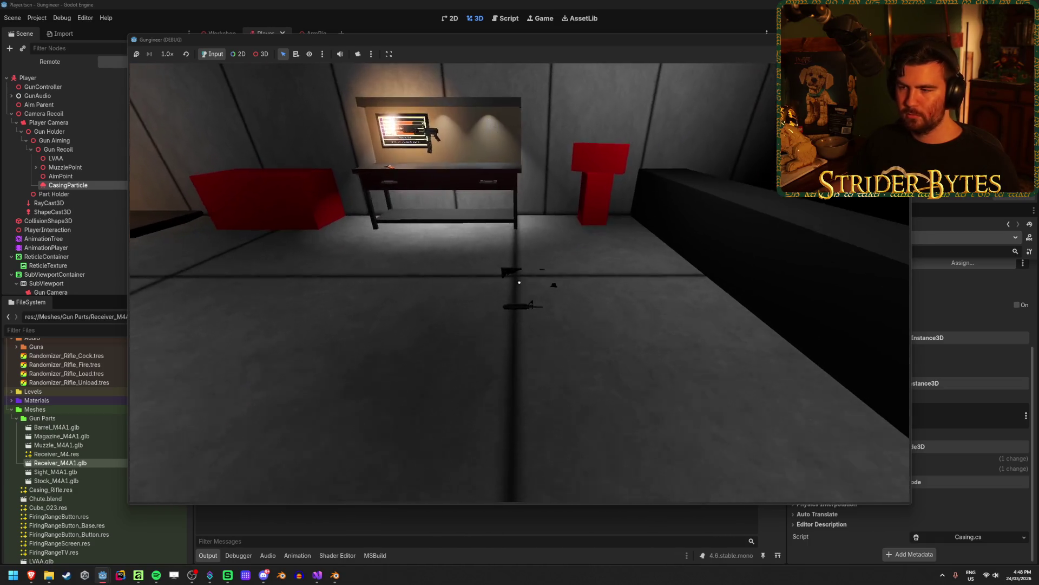
{"action": "left_click", "coordinate": [519, 282]}
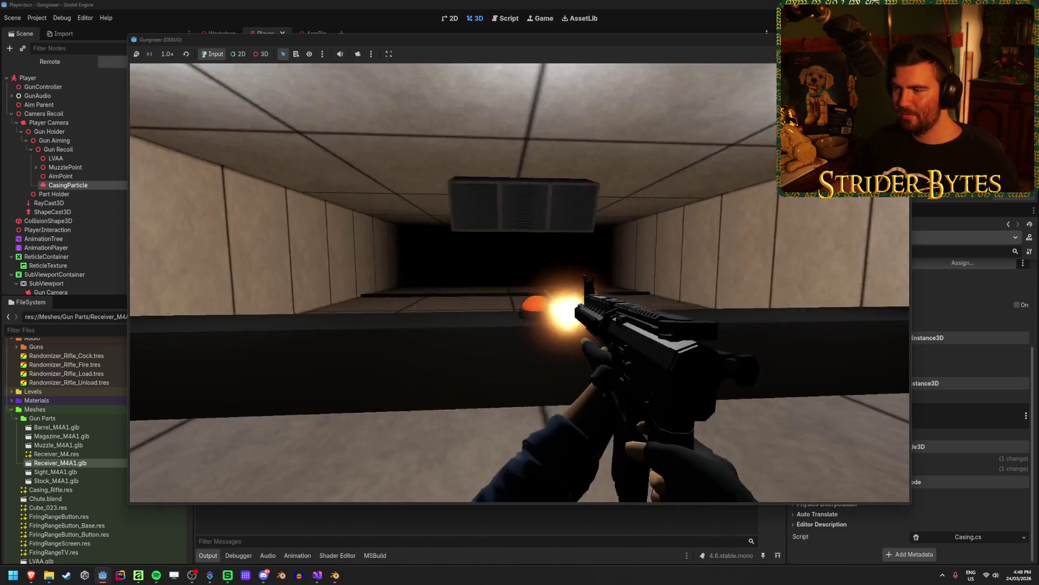
{"action": "left_click_drag", "start_coordinate": [520, 282], "coordinate": [520, 281]}
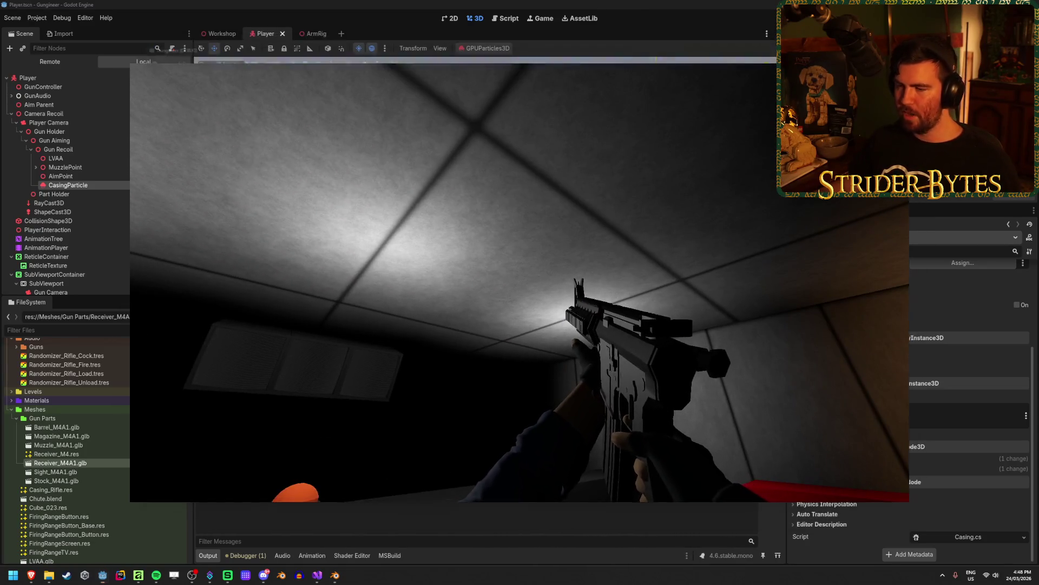
{"action": "key", "text": "F8"}
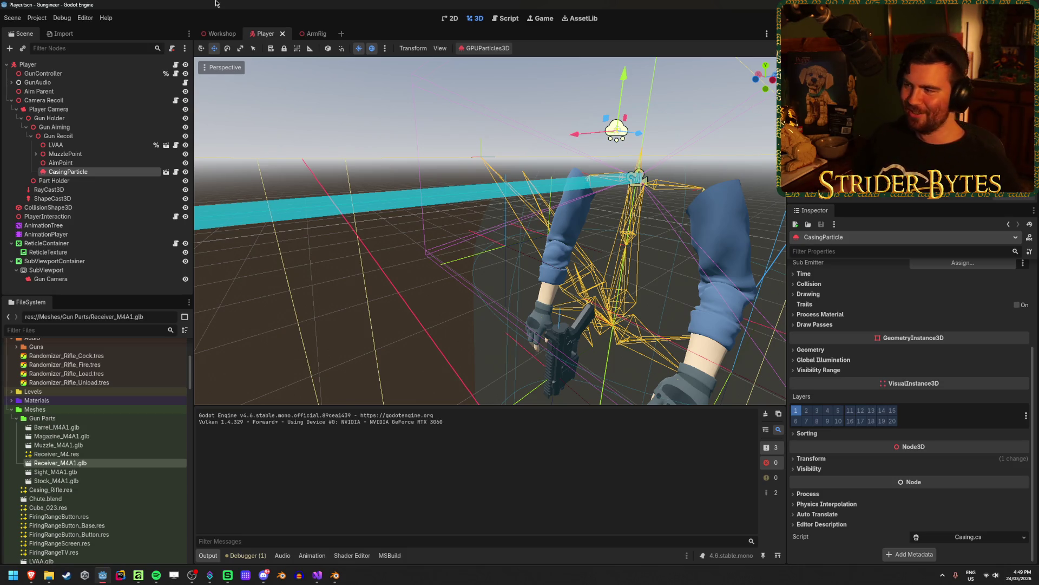
Turn on Emitting for the CasingParticle node and launch the game.
{"action": "scroll", "coordinate": [894, 384], "scroll_direction": "up", "scroll_amount": 5}
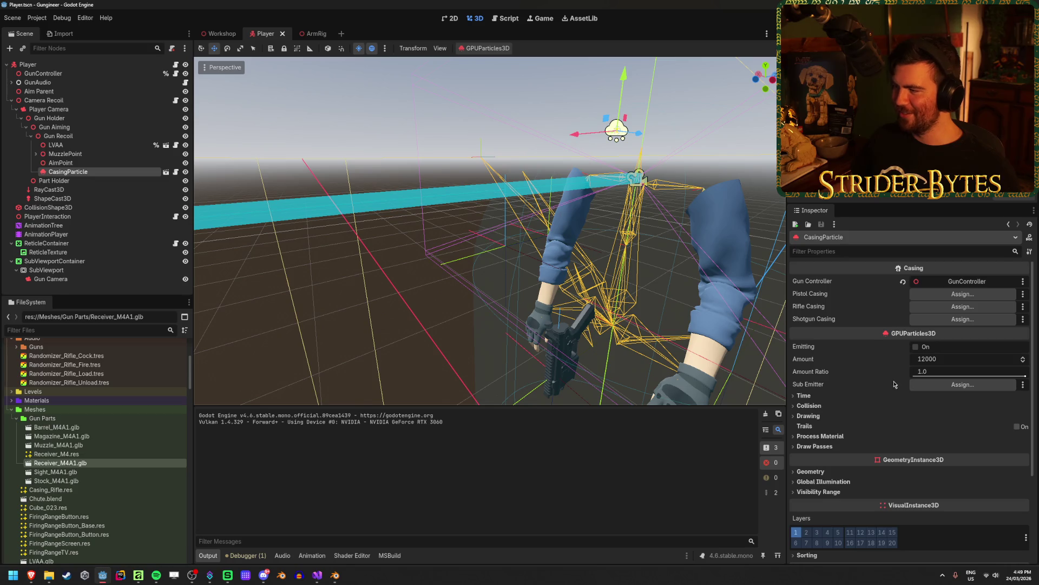
{"action": "left_click", "coordinate": [916, 346]}
{"action": "key", "text": "F5"}
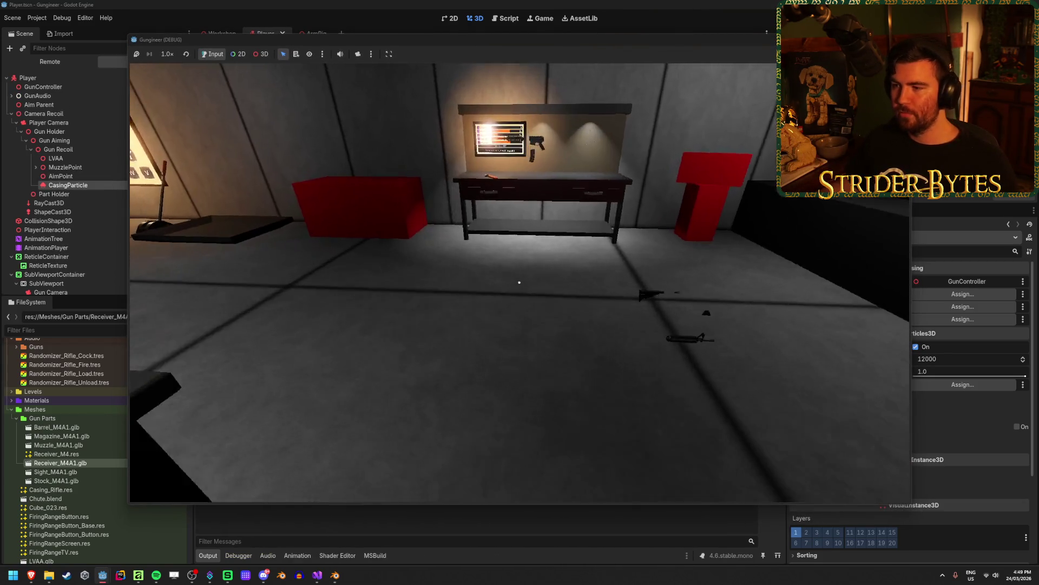
Walk up to the workbench, fire several bursts to watch casings fly, then stop the game.
{"action": "key", "text": "w"}
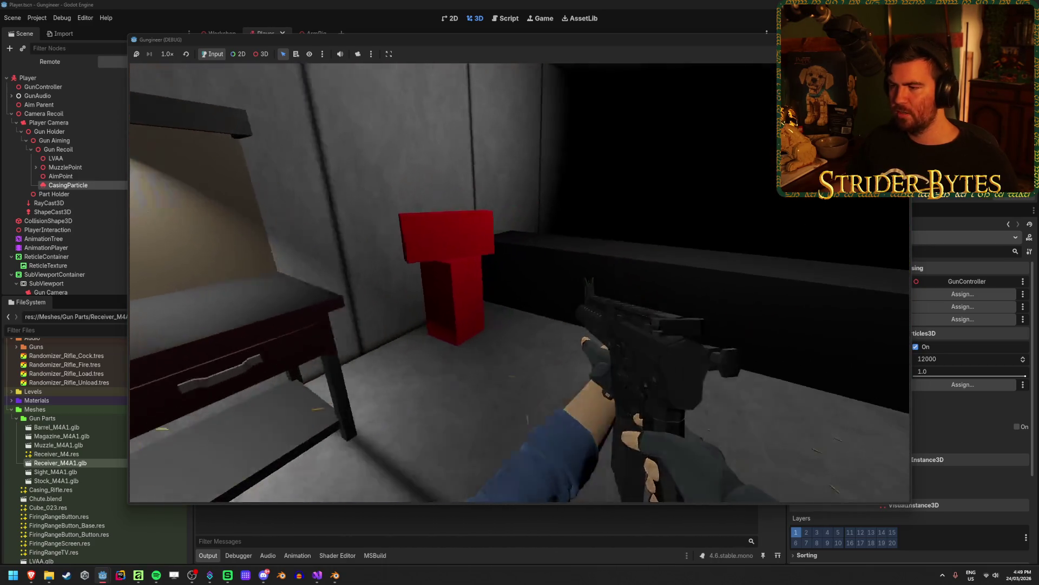
{"action": "left_click", "coordinate": [519, 282]}
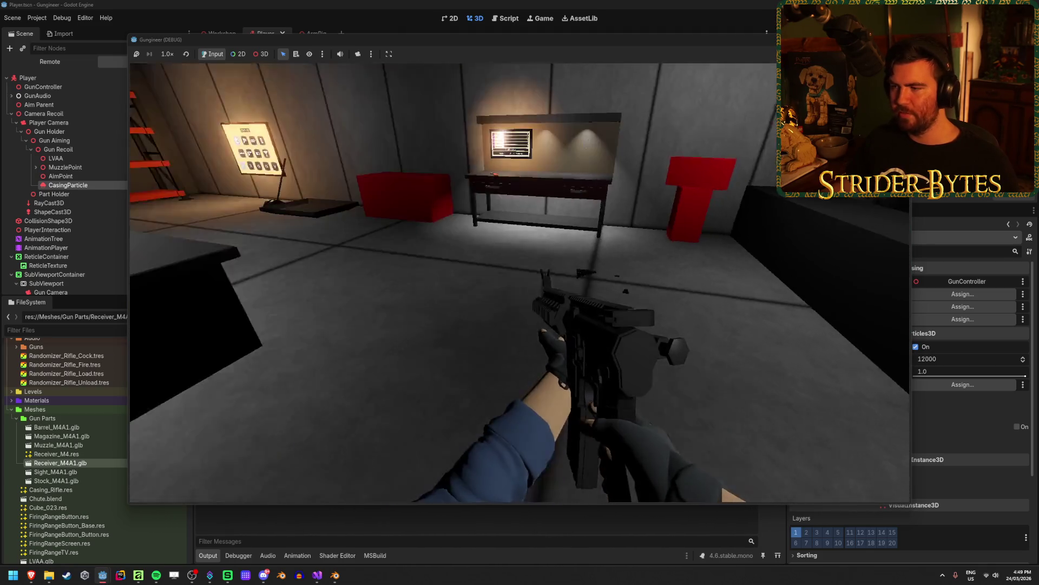
{"action": "left_click", "coordinate": [519, 282]}
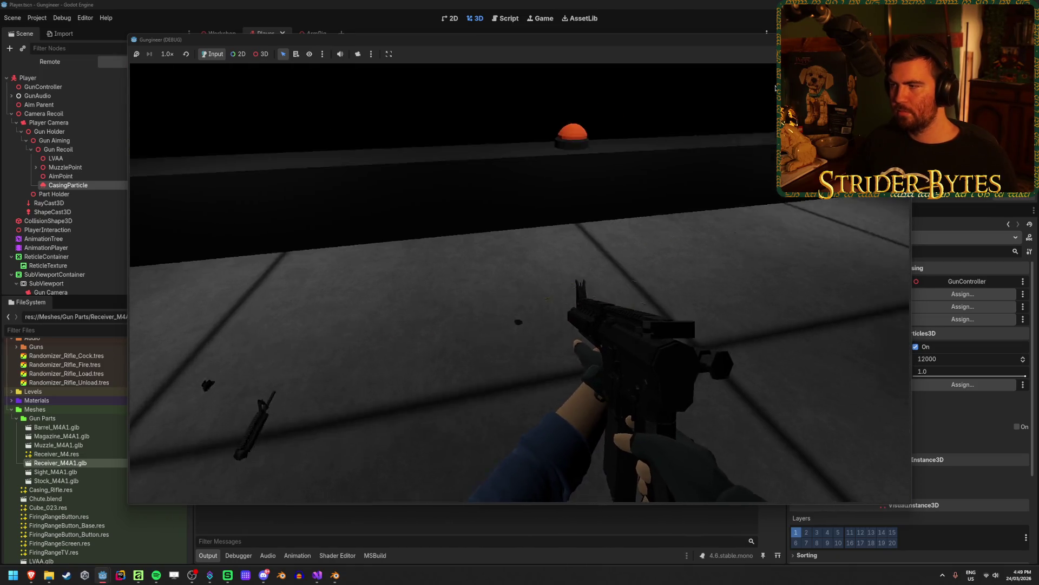
{"action": "left_click", "coordinate": [519, 282]}
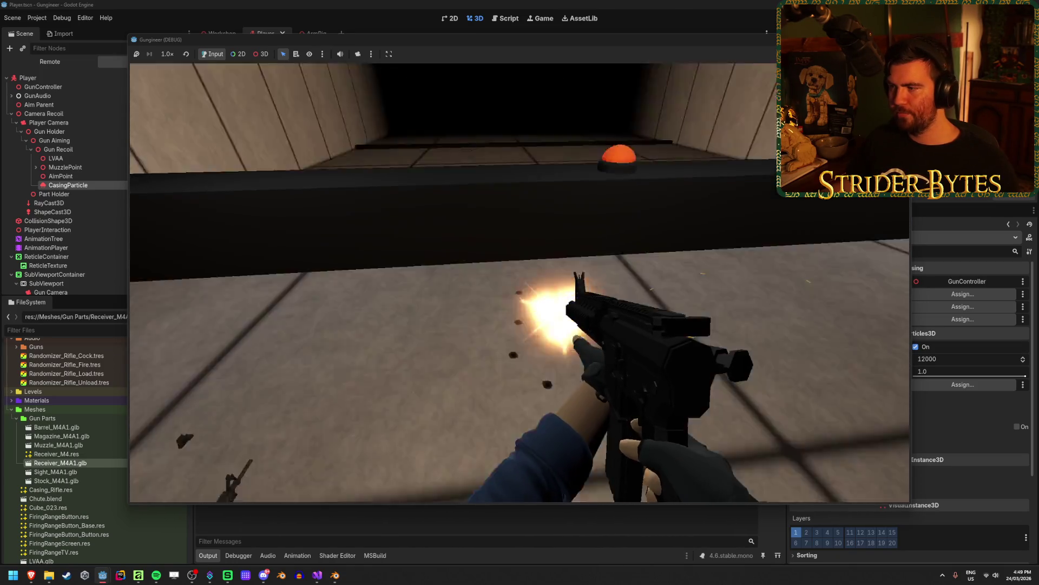
{"action": "left_click", "coordinate": [520, 282]}
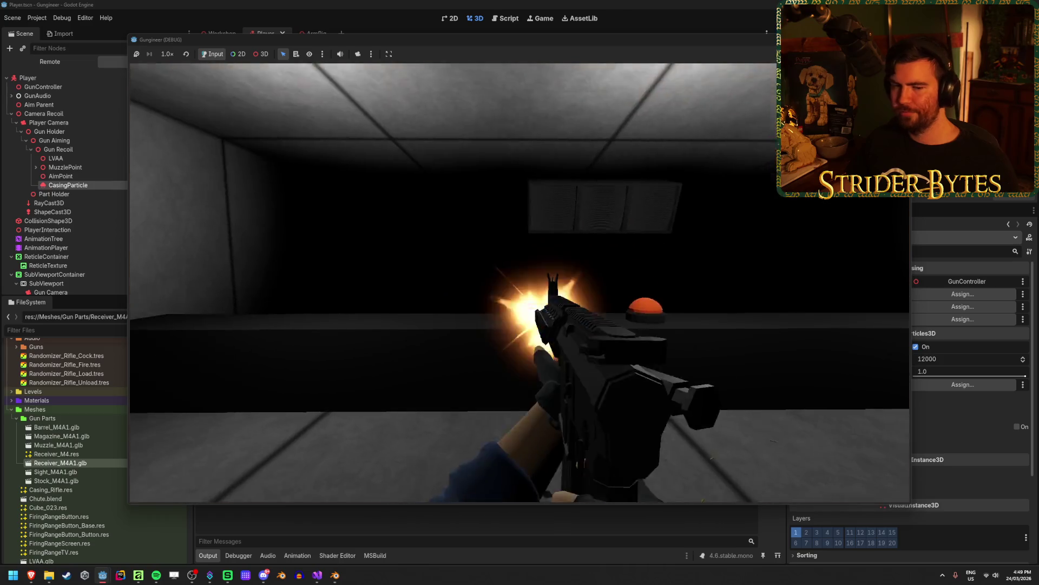
{"action": "key", "text": "F8"}
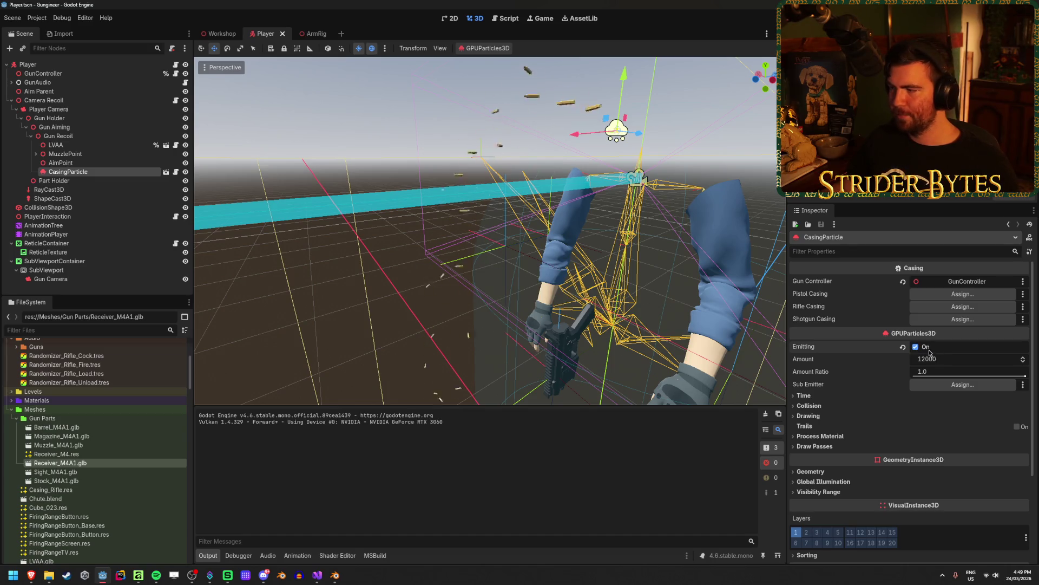
Expand the ParticleProcessMaterial properties under Process Material in the Inspector.
{"action": "left_click", "coordinate": [820, 436]}
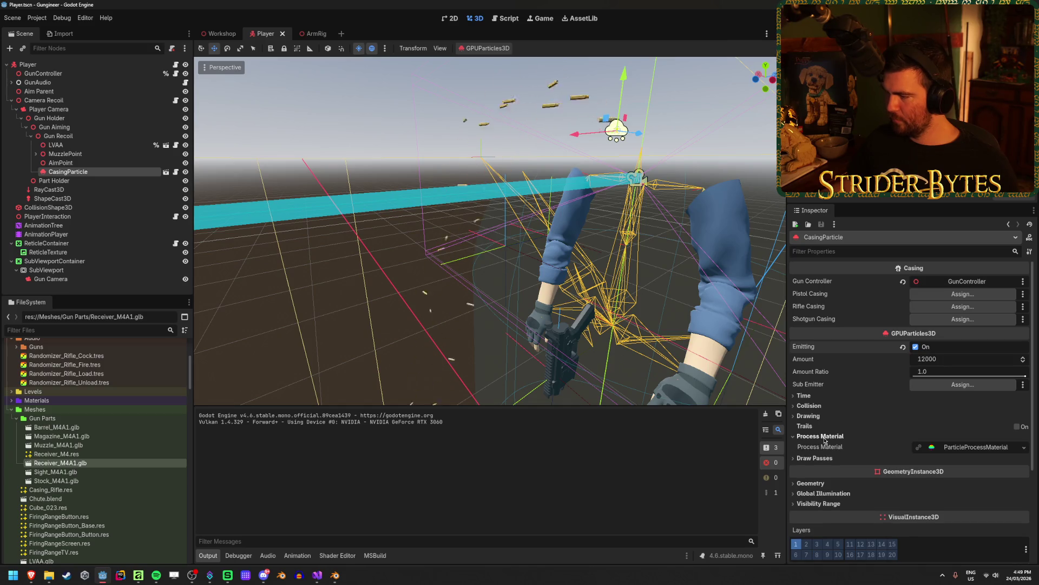
{"action": "left_click", "coordinate": [985, 447]}
{"action": "scroll", "coordinate": [924, 422], "scroll_direction": "down", "scroll_amount": 5}
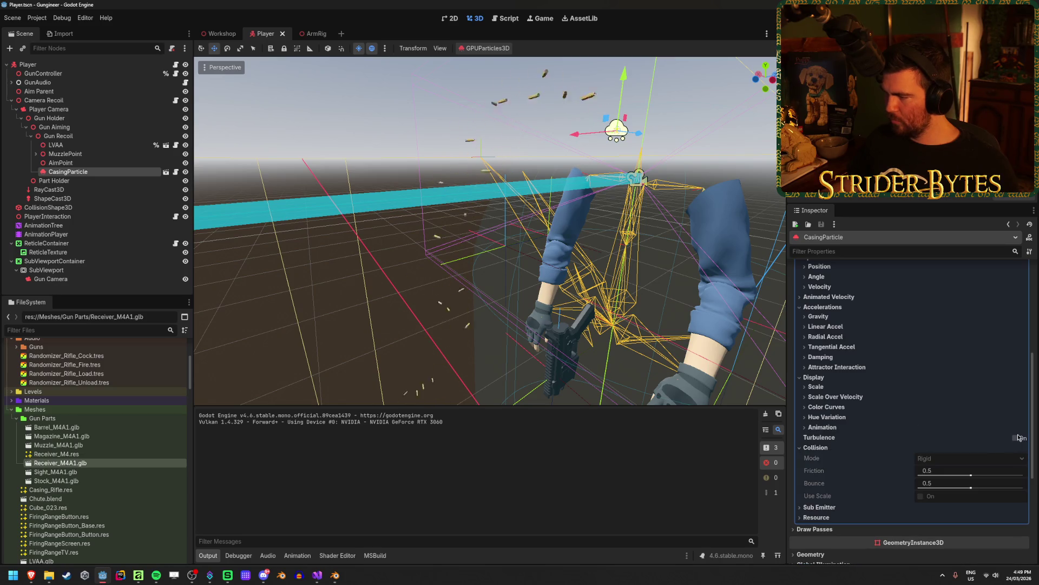
Open the CasingParticle scene, set its particle Collision Mode to Disabled, and save.
{"action": "left_click", "coordinate": [175, 172]}
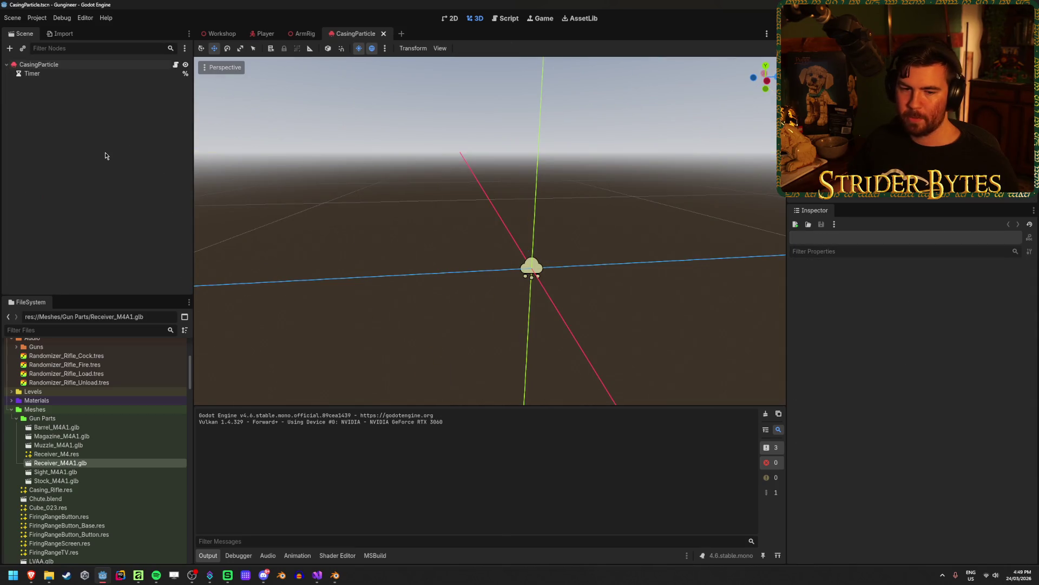
{"action": "left_click", "coordinate": [103, 65]}
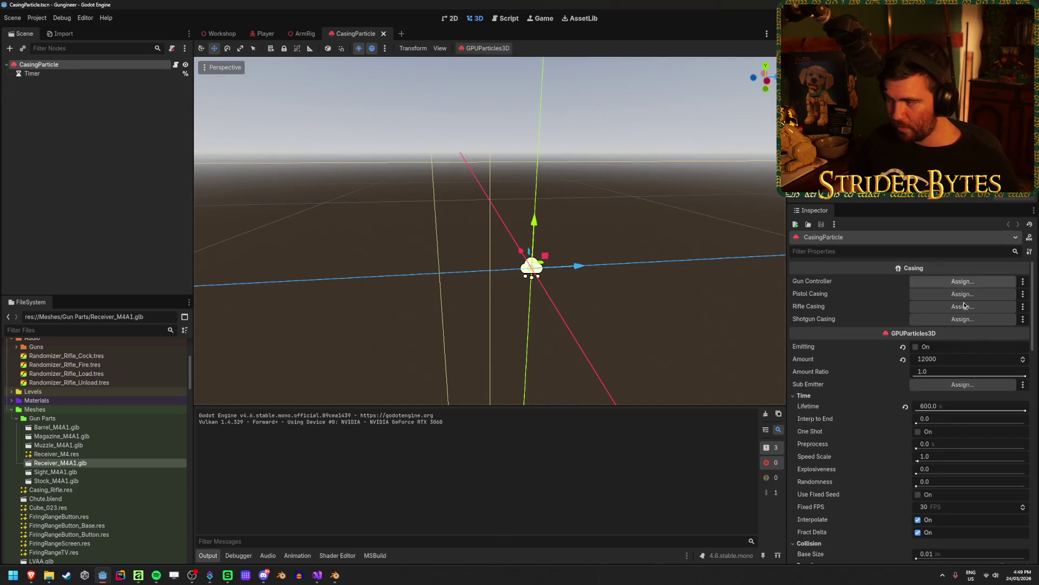
{"action": "scroll", "coordinate": [883, 302], "scroll_direction": "down", "scroll_amount": 2}
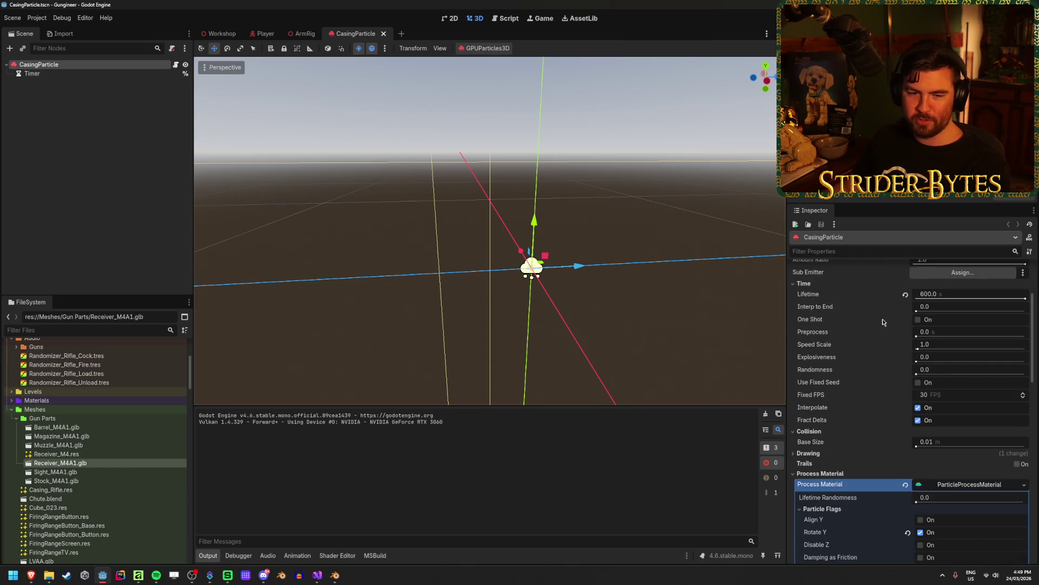
{"action": "scroll", "coordinate": [862, 420], "scroll_direction": "down", "scroll_amount": 3}
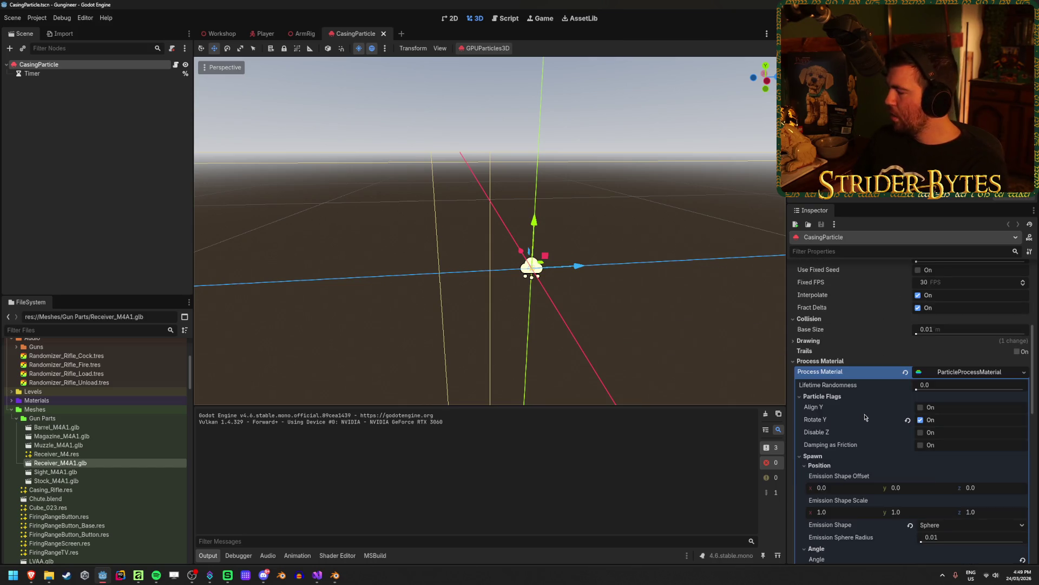
{"action": "scroll", "coordinate": [861, 299], "scroll_direction": "down", "scroll_amount": 7}
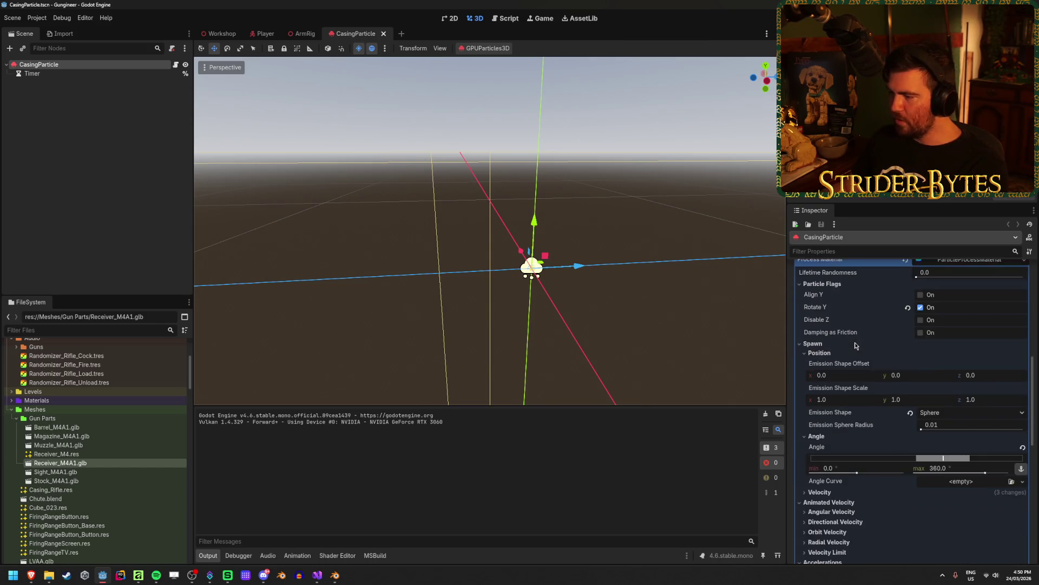
{"action": "scroll", "coordinate": [855, 382], "scroll_direction": "down", "scroll_amount": 3}
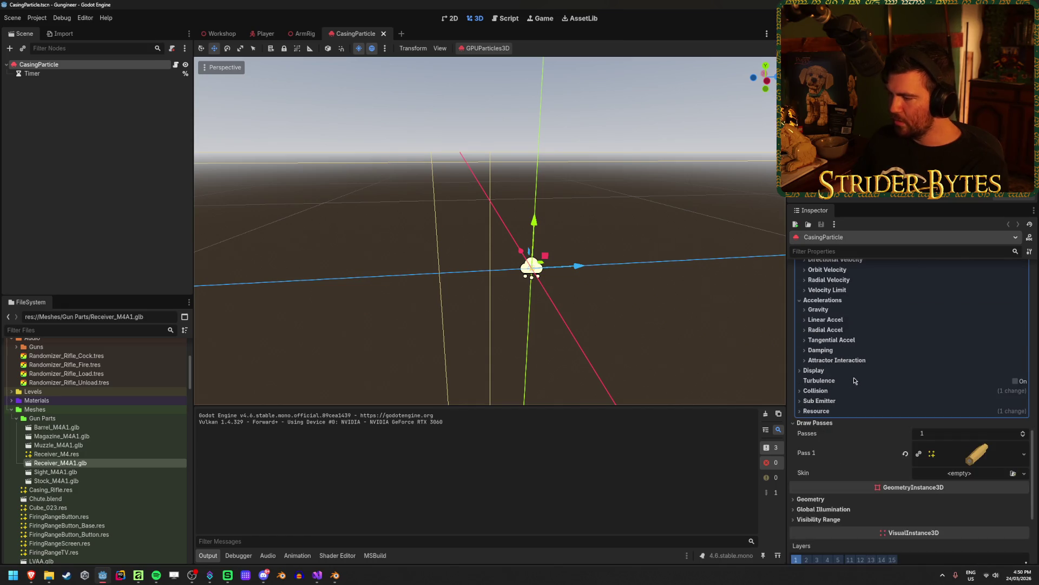
{"action": "left_click", "coordinate": [816, 391]}
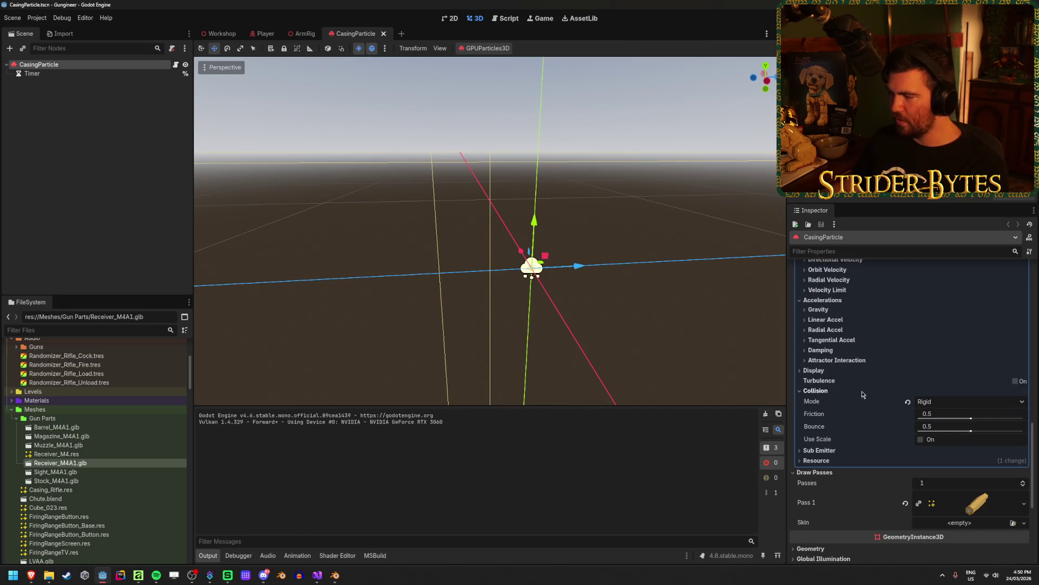
{"action": "left_click", "coordinate": [934, 403]}
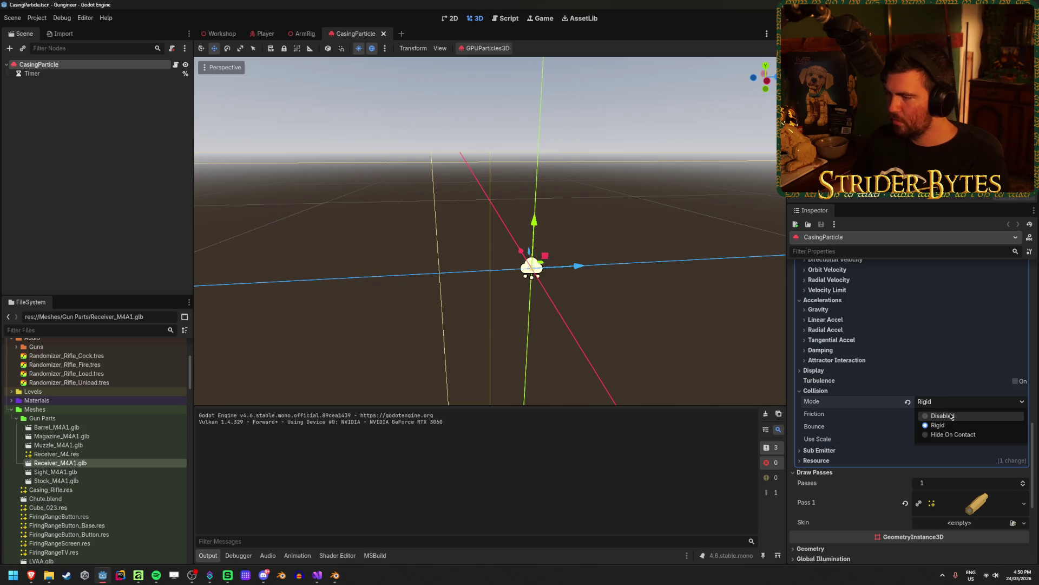
{"action": "left_click", "coordinate": [952, 416]}
{"action": "key", "text": "ctrl+s"}
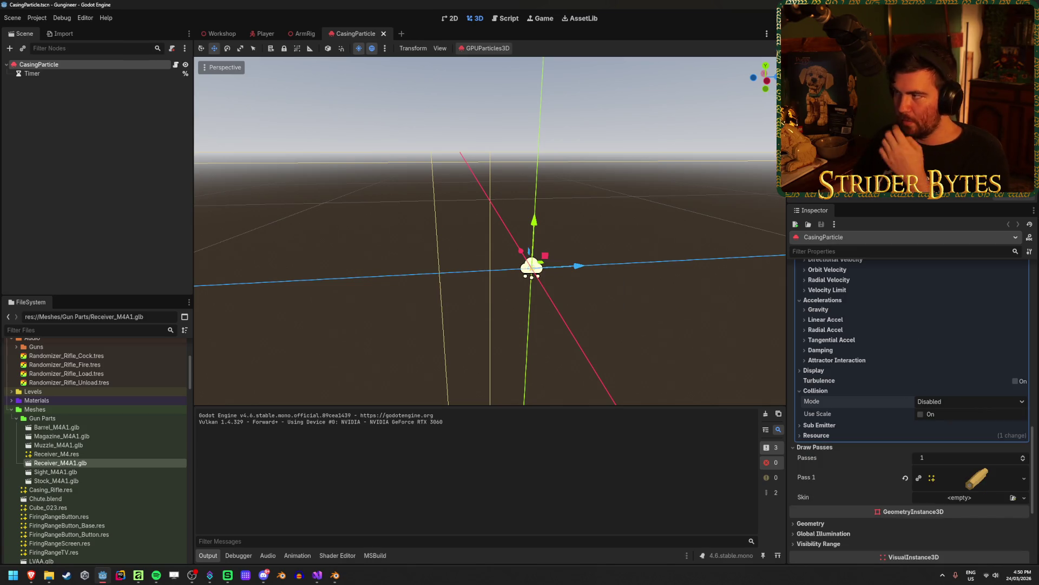
Playtest the casings without collision, then switch Collision Mode back to Rigid.
{"action": "key", "text": "F5"}
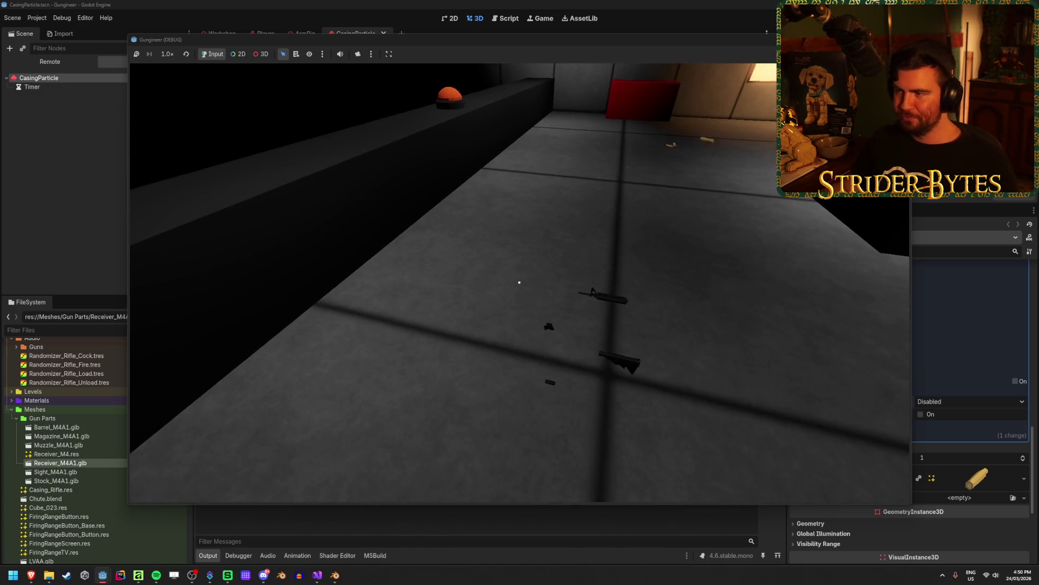
{"action": "key", "text": "w"}
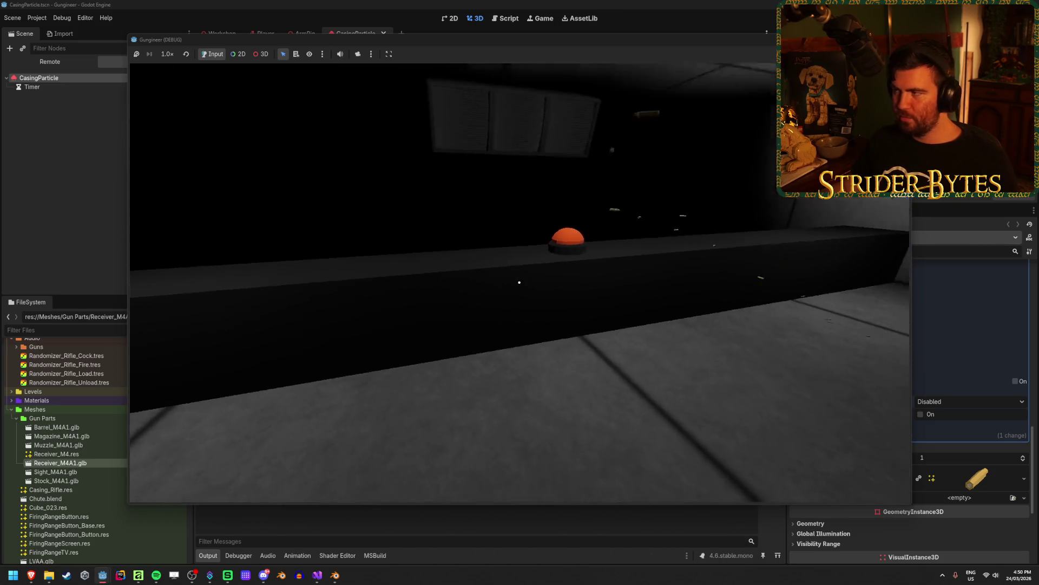
{"action": "key", "text": "Escape"}
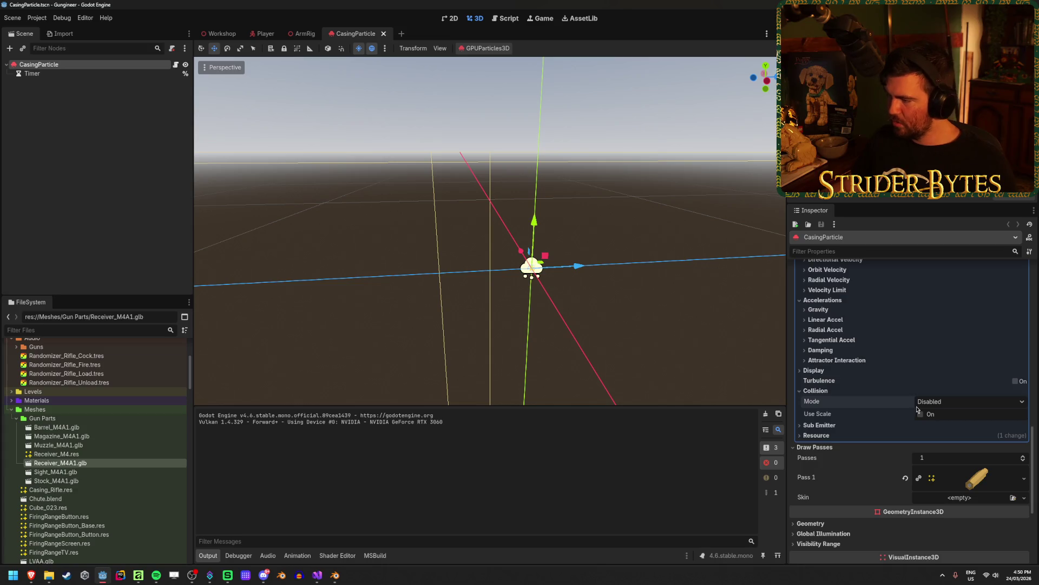
{"action": "left_click", "coordinate": [920, 403]}
{"action": "left_click", "coordinate": [928, 417]}
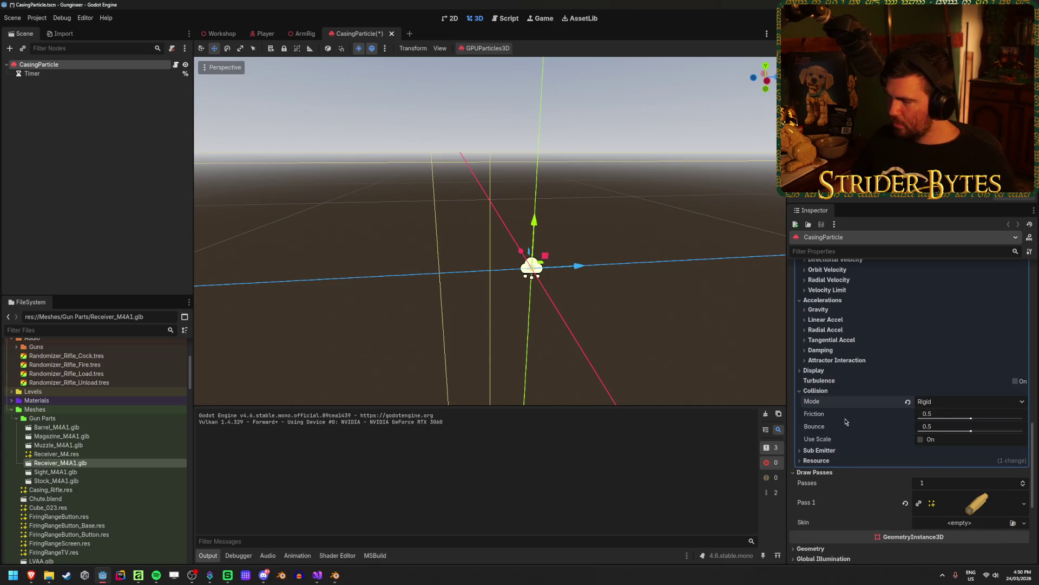
Scroll the GPUParticles3D documentation page to review its EmitFlags enumeration.
{"action": "scroll", "coordinate": [847, 422], "scroll_direction": "up", "scroll_amount": 3}
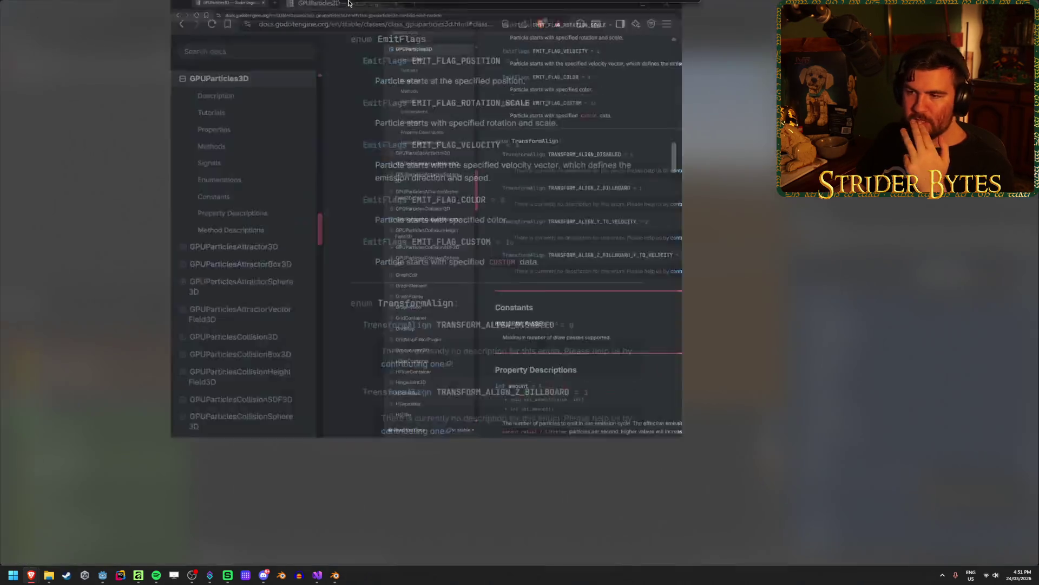
Browse the docs to the Particle systems (3D) tutorial's 'Creating a 3D particle system' page.
{"action": "scroll", "coordinate": [669, 296], "scroll_direction": "down", "scroll_amount": 10}
{"action": "scroll", "coordinate": [686, 297], "scroll_direction": "up", "scroll_amount": 20}
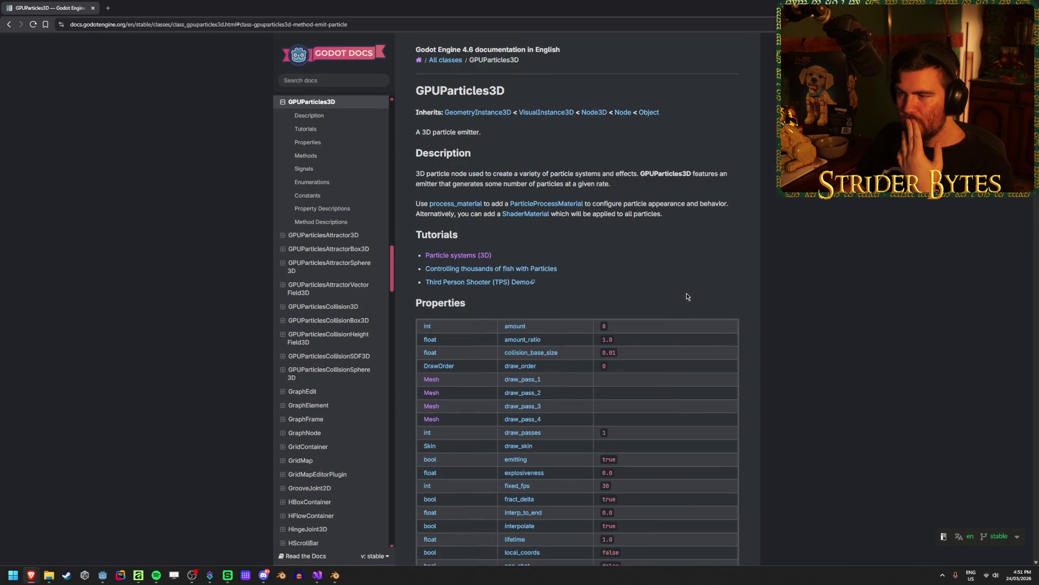
{"action": "scroll", "coordinate": [686, 297], "scroll_direction": "down", "scroll_amount": 10}
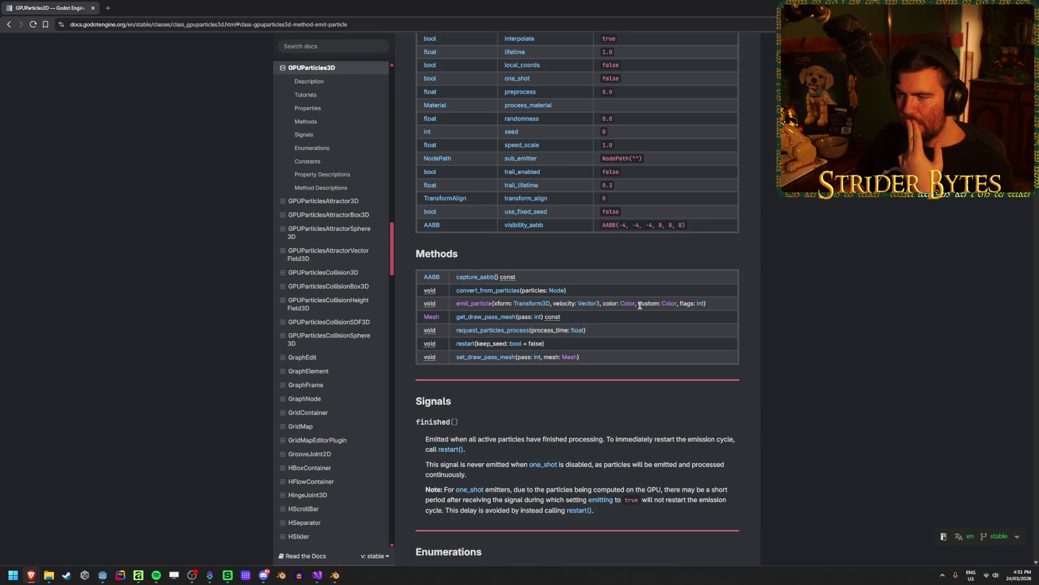
{"action": "scroll", "coordinate": [639, 299], "scroll_direction": "up", "scroll_amount": 5}
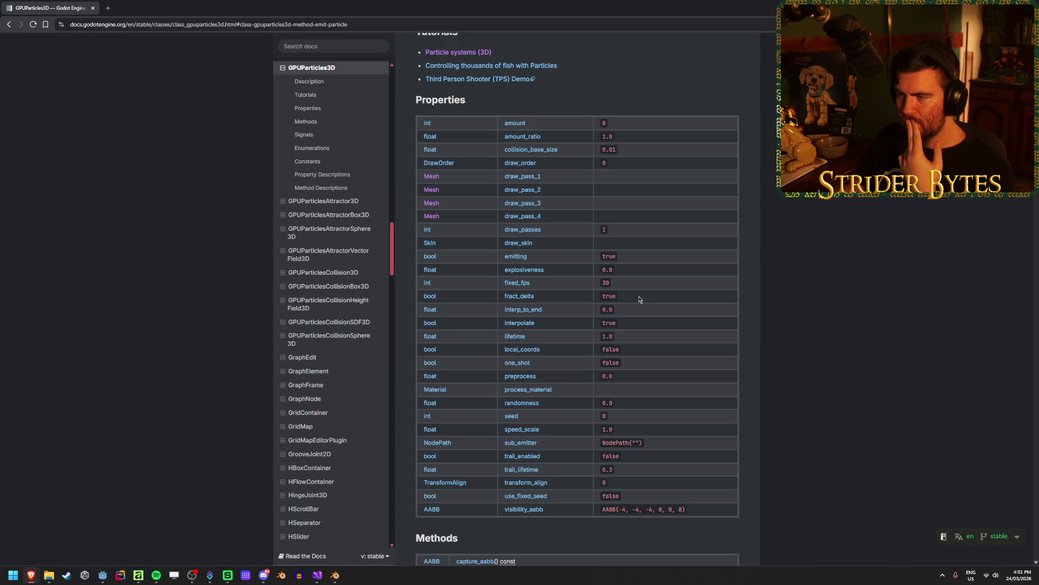
{"action": "scroll", "coordinate": [560, 287], "scroll_direction": "up", "scroll_amount": 3}
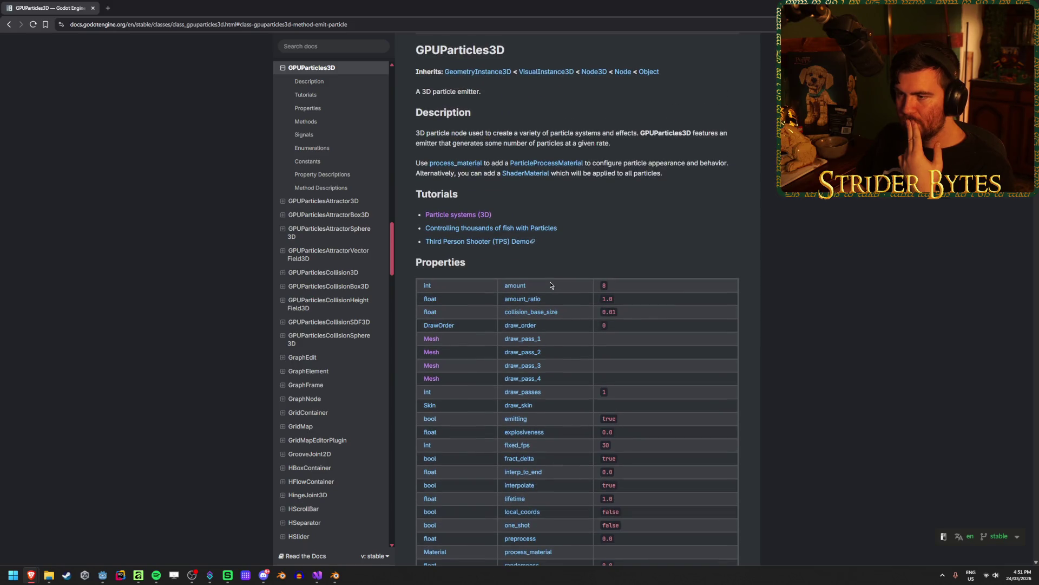
{"action": "left_click", "coordinate": [470, 215]}
{"action": "scroll", "coordinate": [566, 376], "scroll_direction": "down", "scroll_amount": 15}
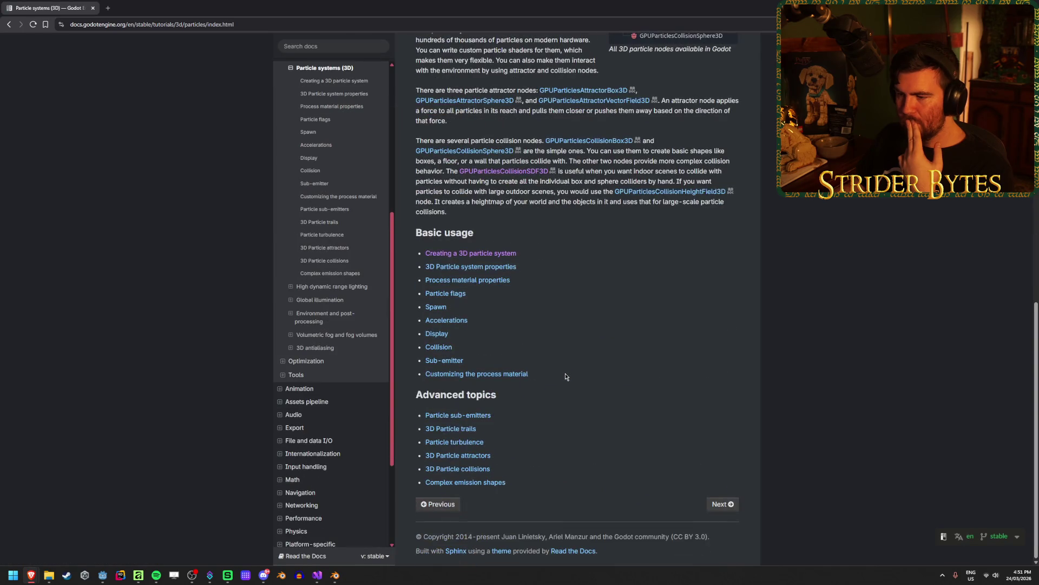
{"action": "left_click", "coordinate": [506, 254]}
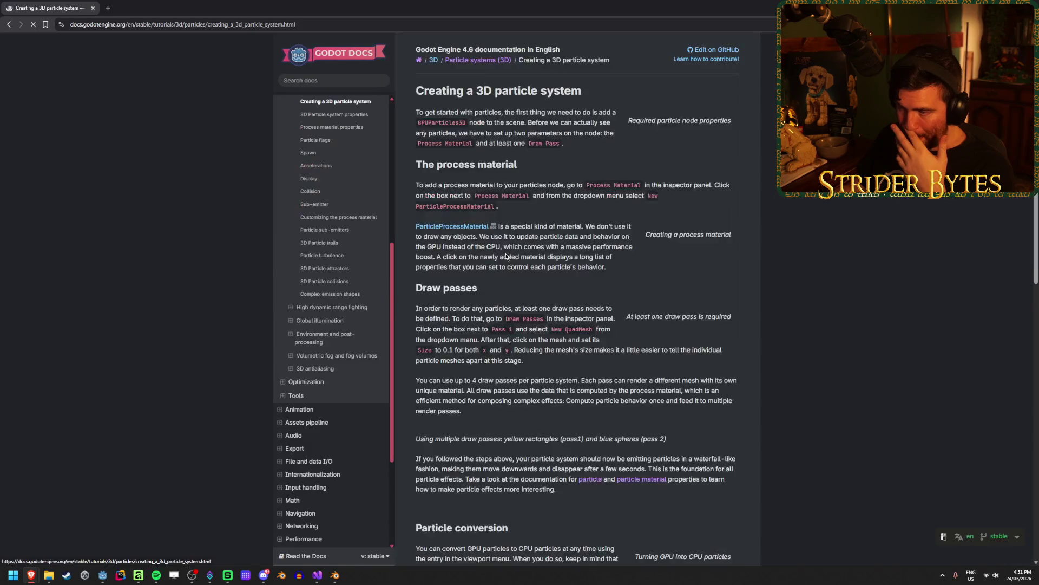
Open the process material properties page at its Collision entry.
{"action": "scroll", "coordinate": [541, 249], "scroll_direction": "down", "scroll_amount": 10}
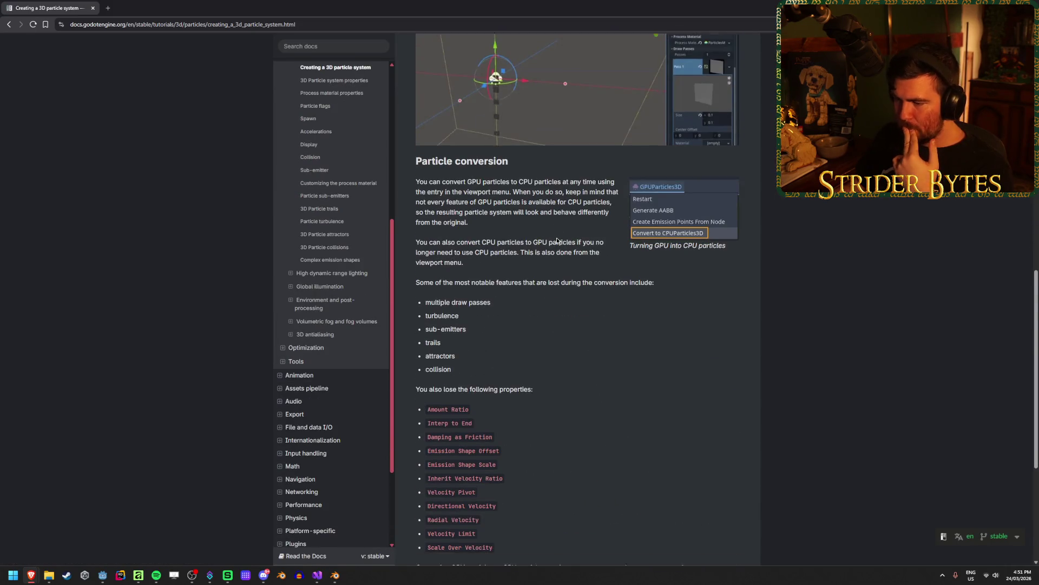
{"action": "scroll", "coordinate": [556, 239], "scroll_direction": "down", "scroll_amount": 5}
{"action": "scroll", "coordinate": [556, 240], "scroll_direction": "up", "scroll_amount": 10}
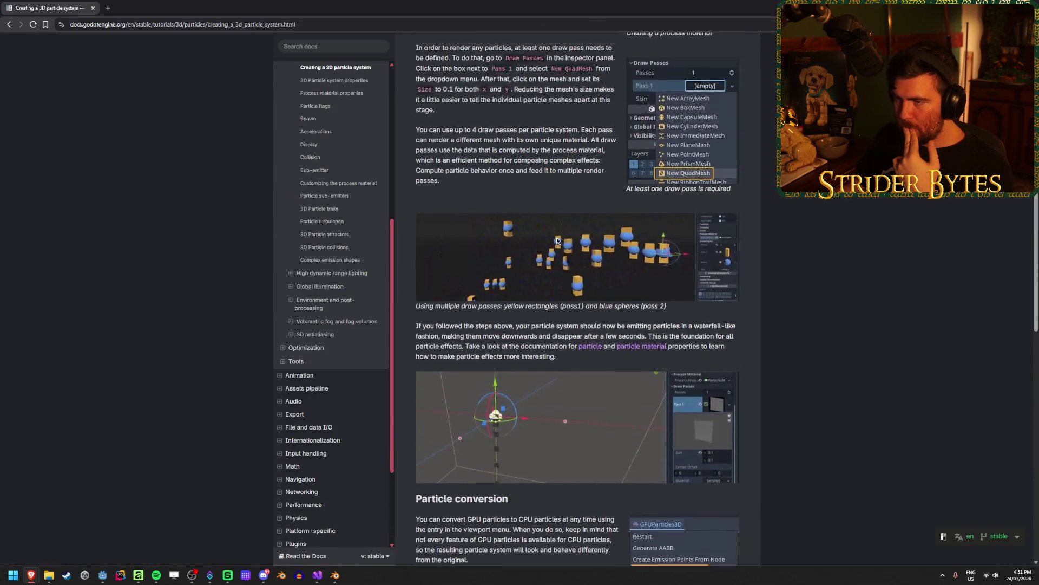
{"action": "left_click", "coordinate": [347, 211]}
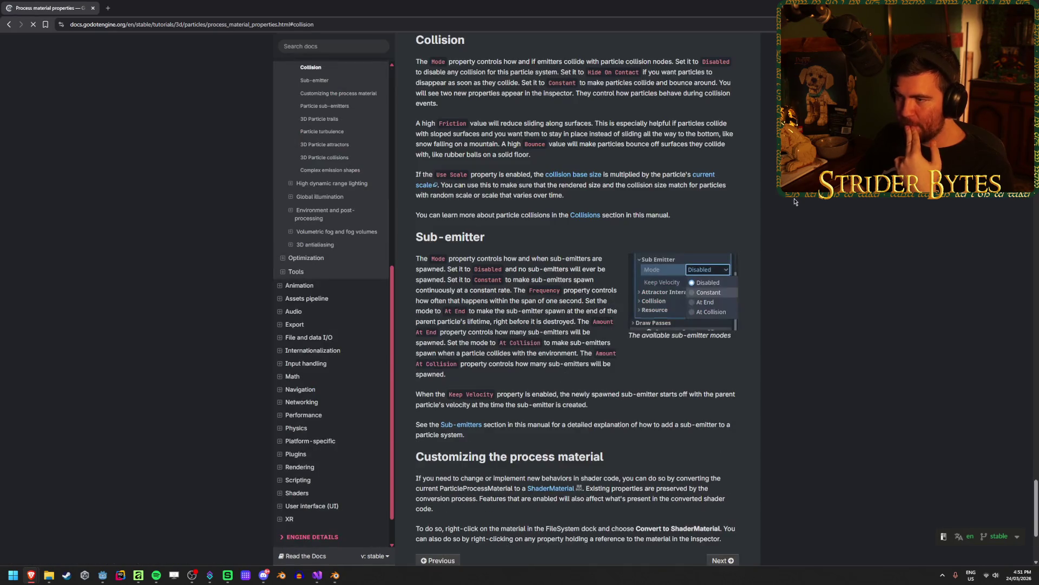
Locate the Collision section and follow its link to the 3D Particle collisions page.
{"action": "scroll", "coordinate": [824, 213], "scroll_direction": "down", "scroll_amount": 4}
{"action": "scroll", "coordinate": [823, 213], "scroll_direction": "up", "scroll_amount": 5}
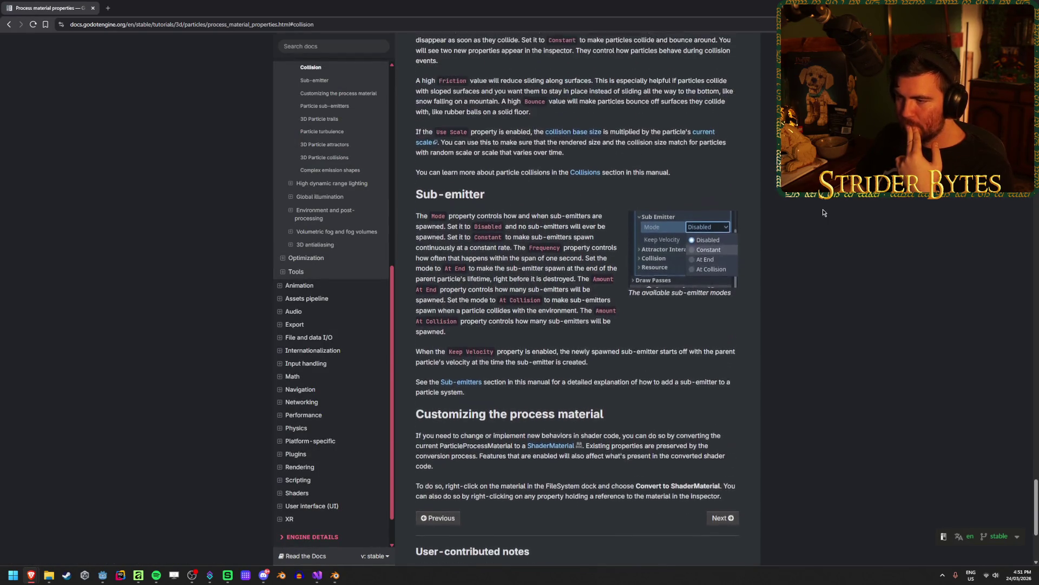
{"action": "scroll", "coordinate": [823, 213], "scroll_direction": "down", "scroll_amount": 2}
{"action": "scroll", "coordinate": [823, 212], "scroll_direction": "up", "scroll_amount": 5}
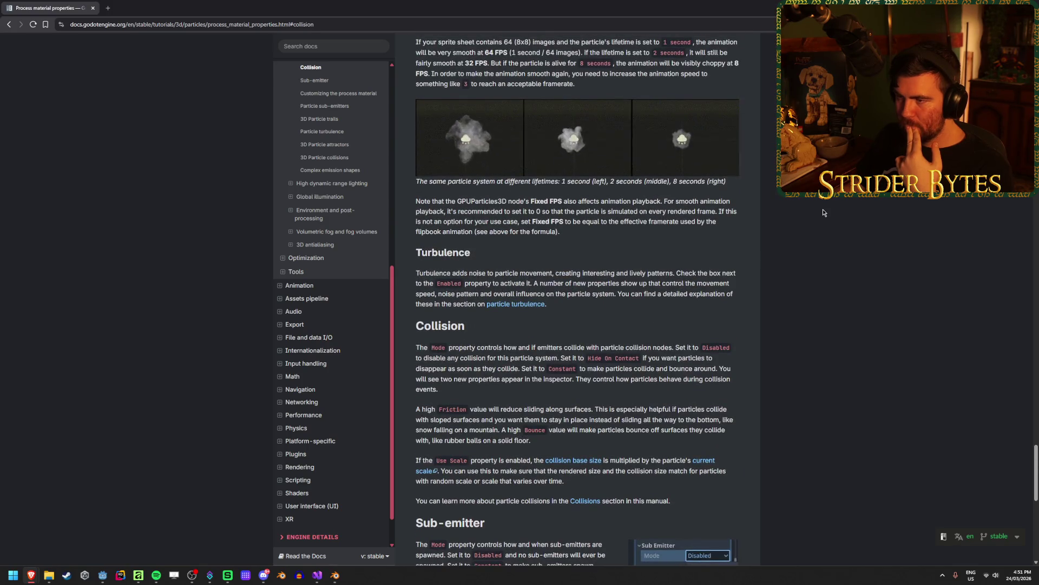
{"action": "scroll", "coordinate": [824, 213], "scroll_direction": "up", "scroll_amount": 10}
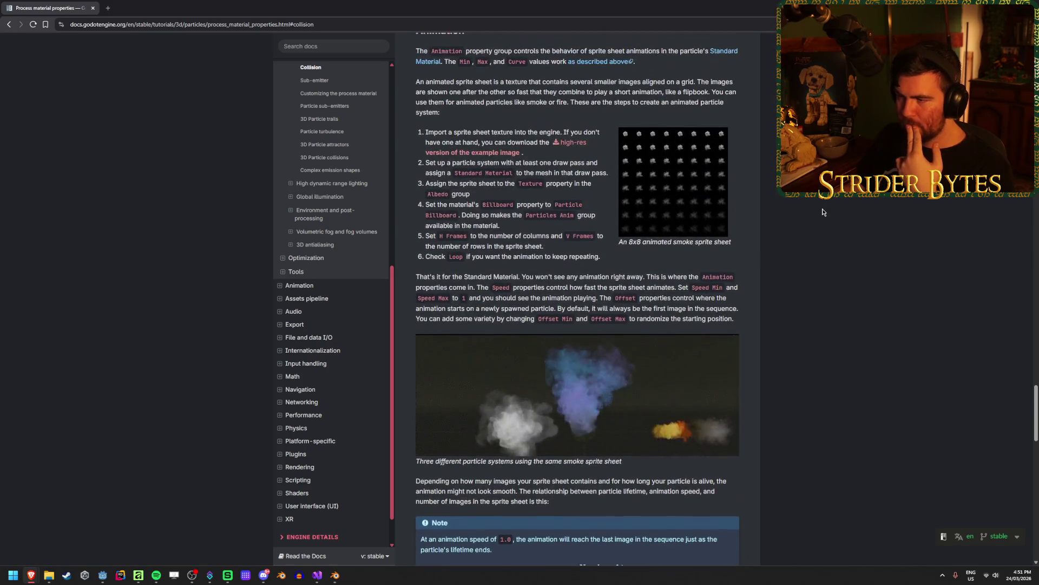
{"action": "scroll", "coordinate": [823, 213], "scroll_direction": "up", "scroll_amount": 4}
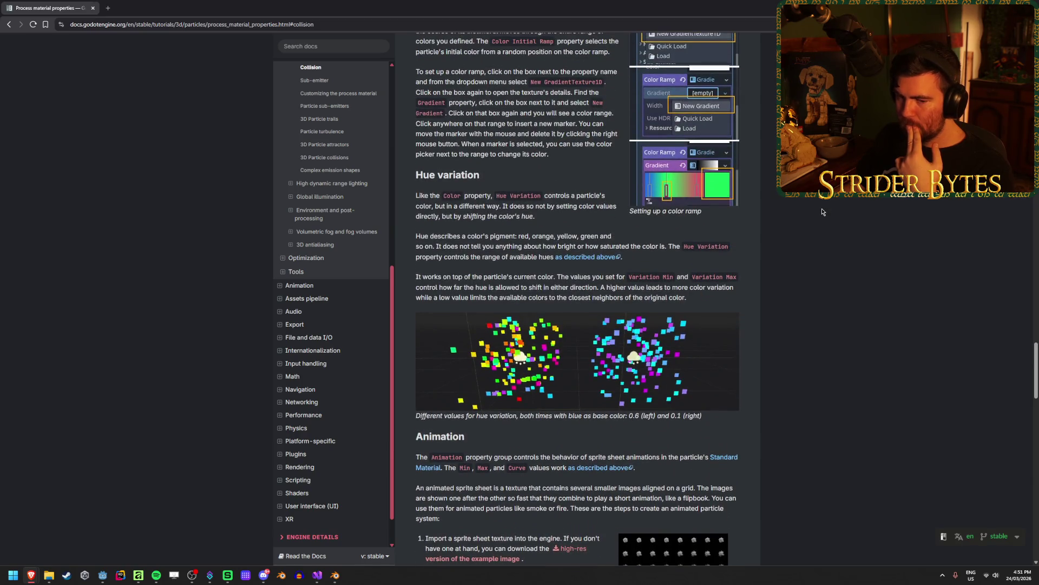
{"action": "scroll", "coordinate": [820, 211], "scroll_direction": "up", "scroll_amount": 3}
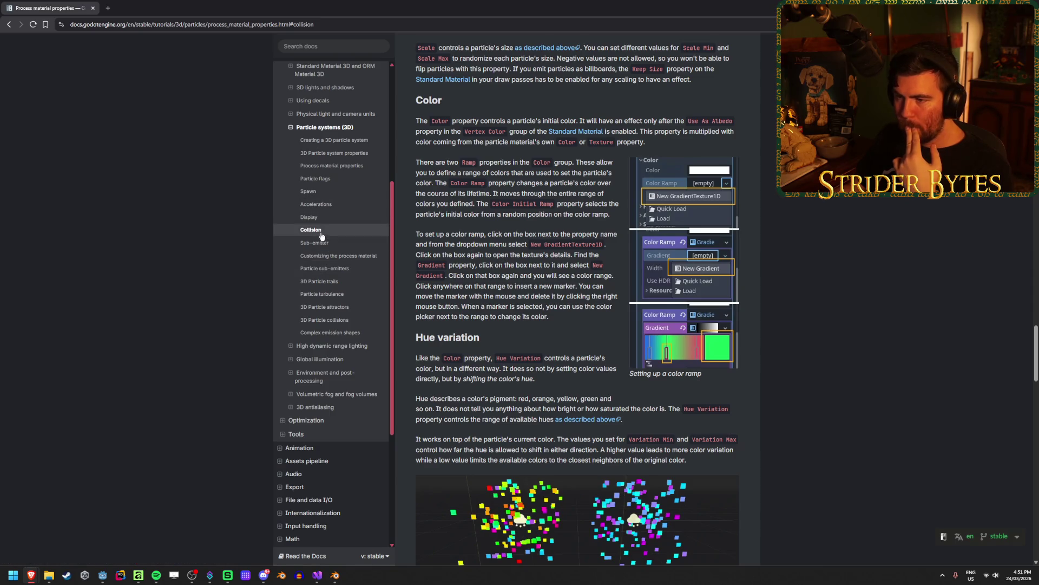
{"action": "left_click", "coordinate": [310, 230]}
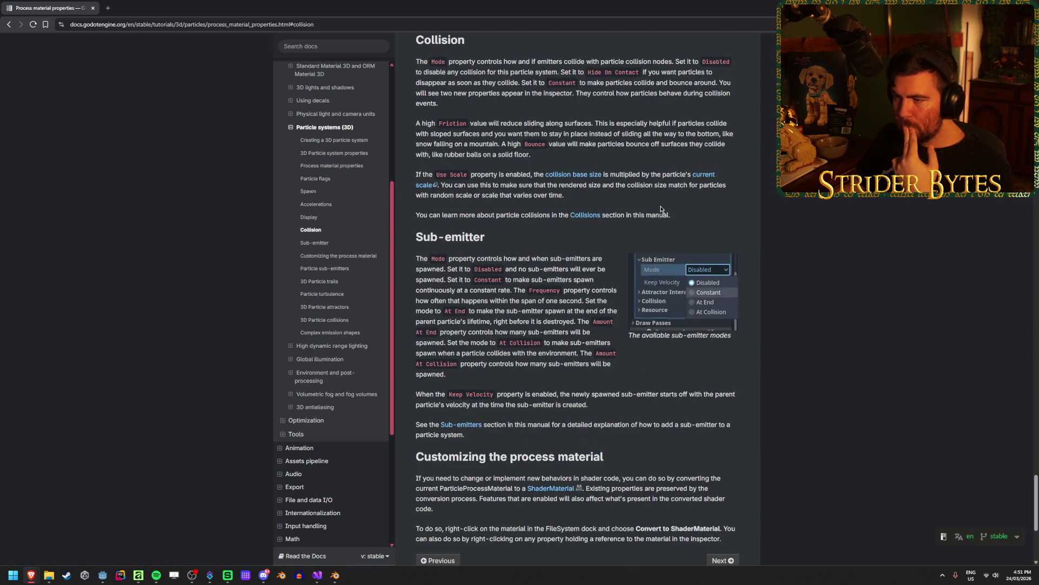
{"action": "left_click", "coordinate": [584, 216]}
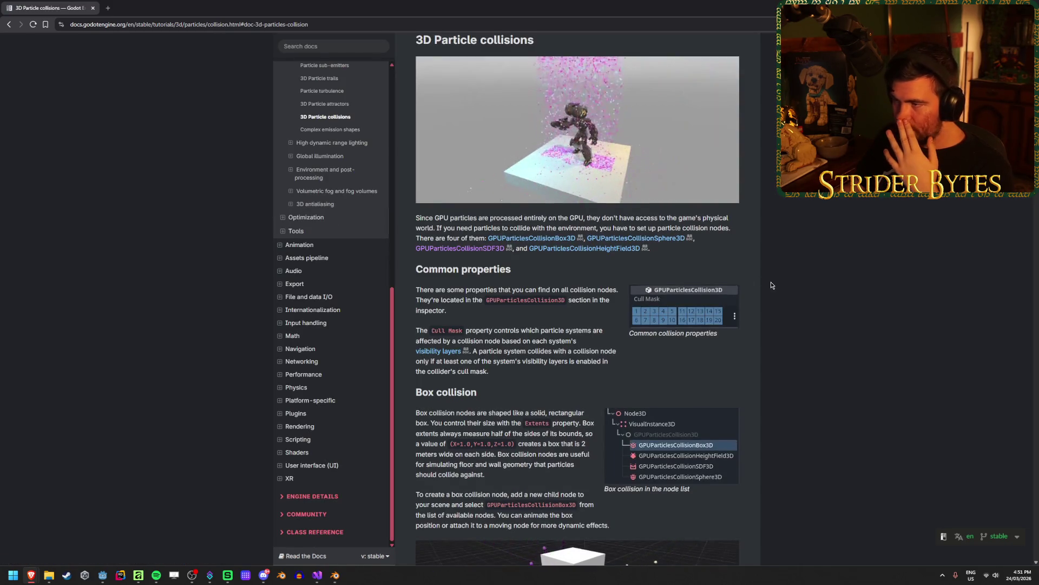
Read through the 3D Particle collisions page, down to its Troubleshooting advice on Fixed FPS.
{"action": "scroll", "coordinate": [766, 284], "scroll_direction": "up", "scroll_amount": 1}
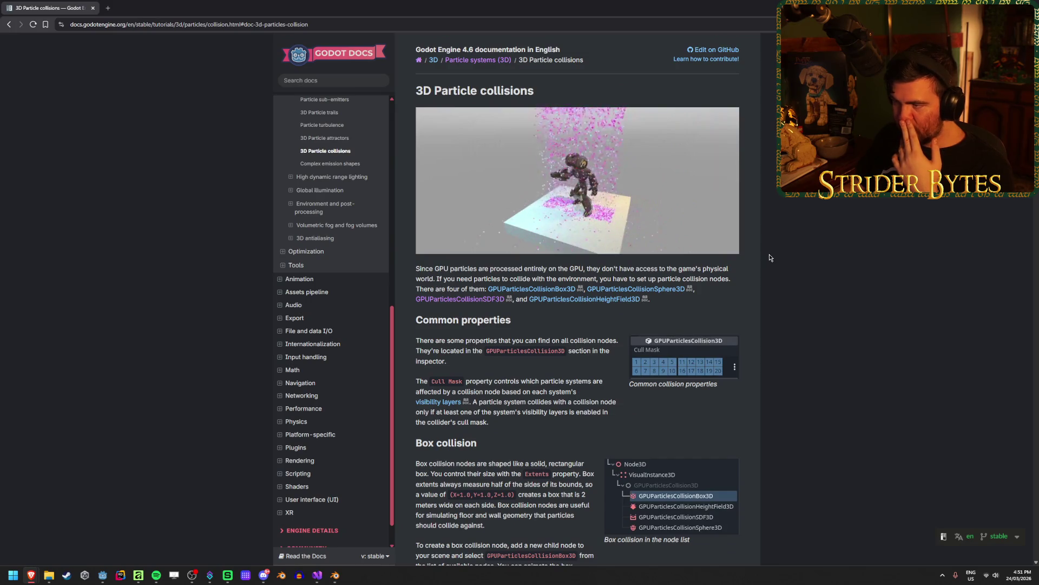
{"action": "scroll", "coordinate": [835, 322], "scroll_direction": "down", "scroll_amount": 11}
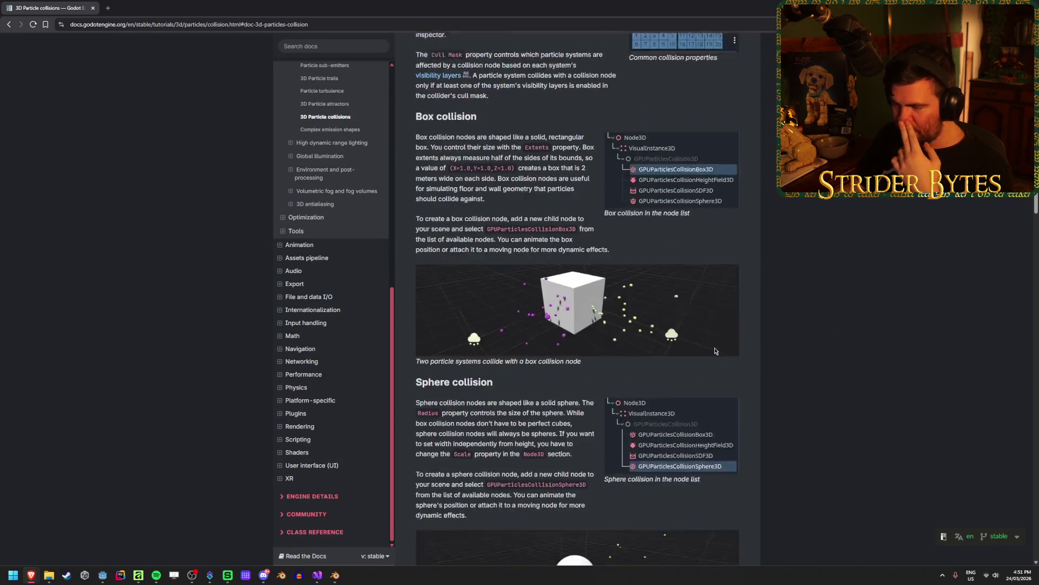
{"action": "scroll", "coordinate": [836, 321], "scroll_direction": "down", "scroll_amount": 4}
{"action": "scroll", "coordinate": [812, 320], "scroll_direction": "down", "scroll_amount": 15}
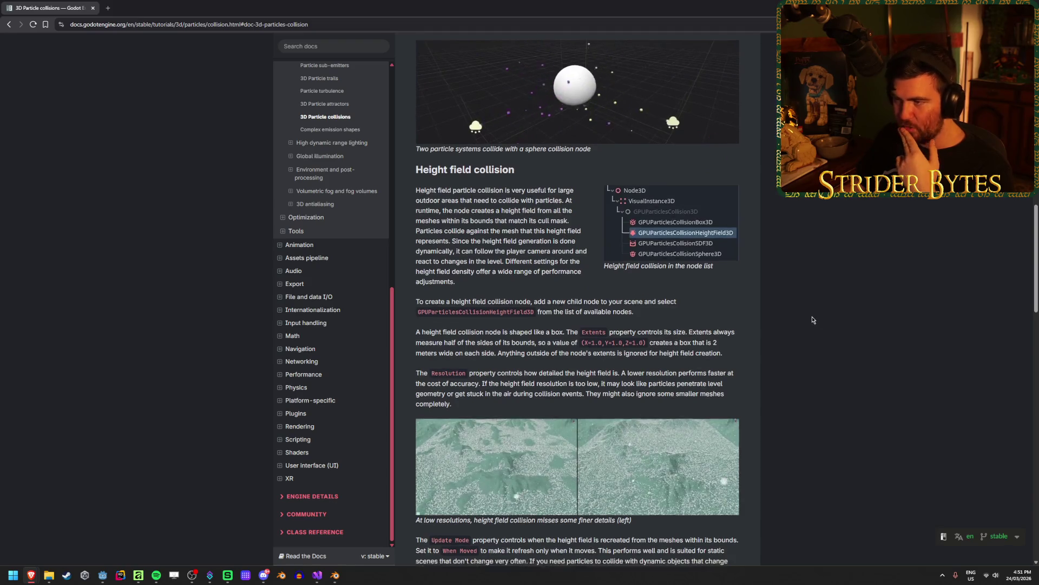
{"action": "scroll", "coordinate": [803, 319], "scroll_direction": "down", "scroll_amount": 7}
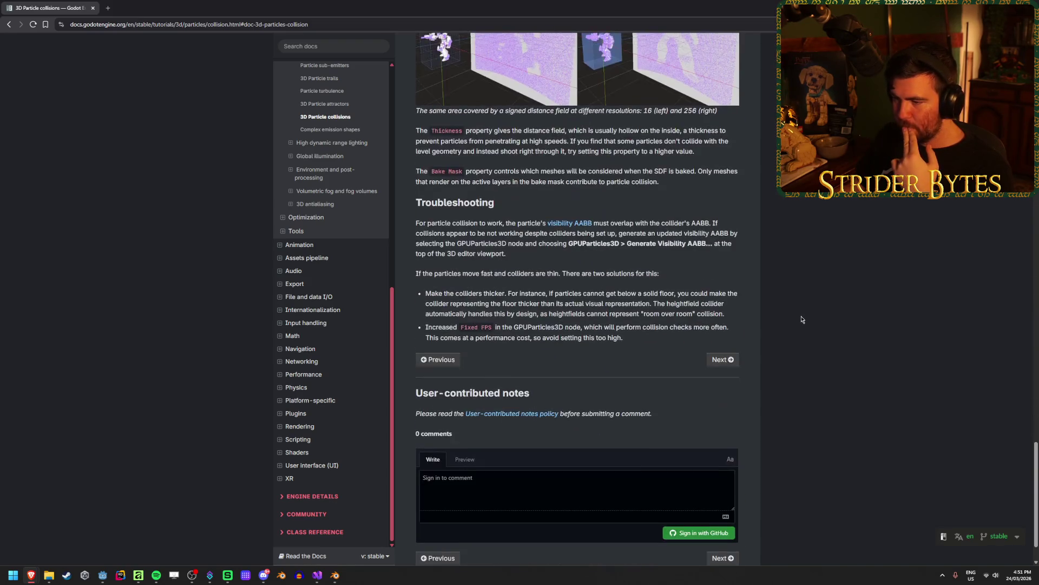
{"action": "left_click", "coordinate": [536, 301]}
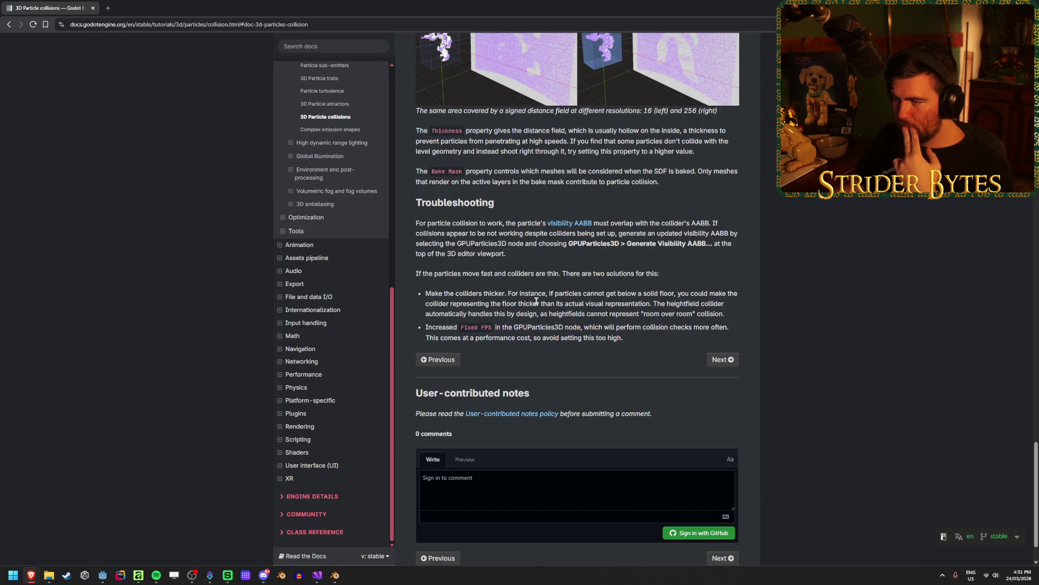
{"action": "scroll", "coordinate": [678, 270], "scroll_direction": "up", "scroll_amount": 2}
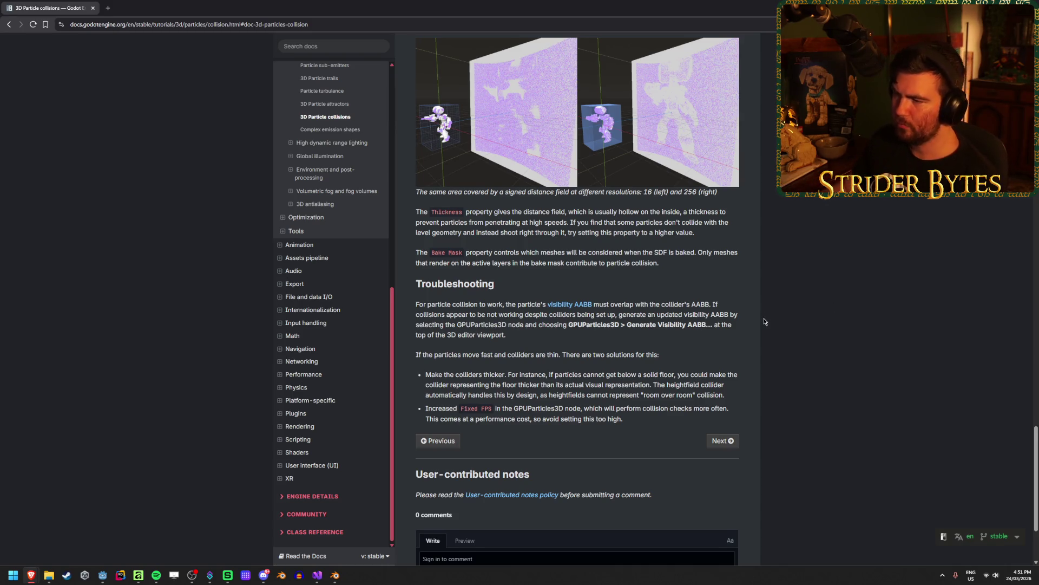
{"action": "scroll", "coordinate": [764, 322], "scroll_direction": "up", "scroll_amount": 15}
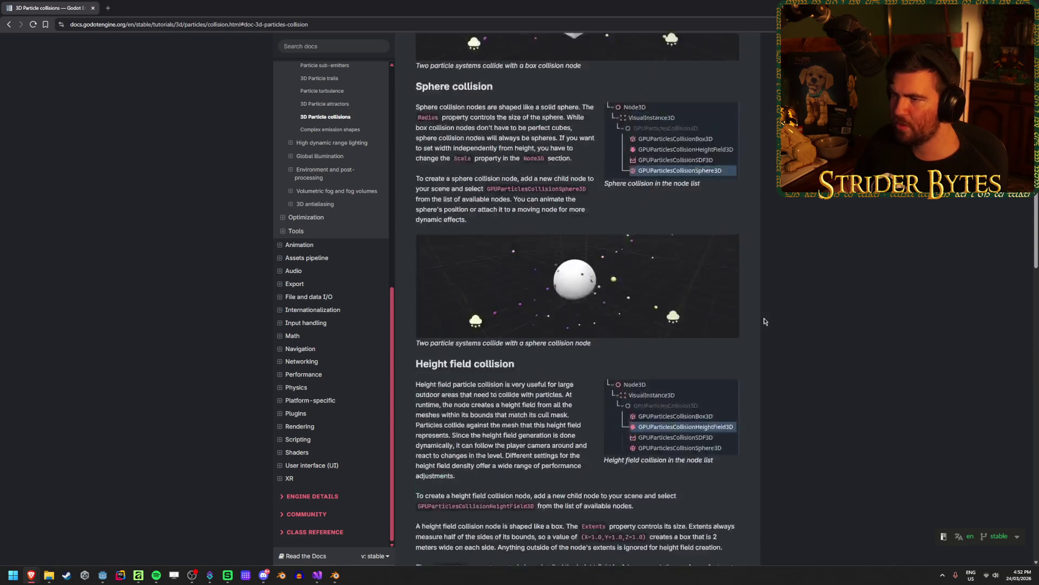
{"action": "scroll", "coordinate": [765, 321], "scroll_direction": "up", "scroll_amount": 7}
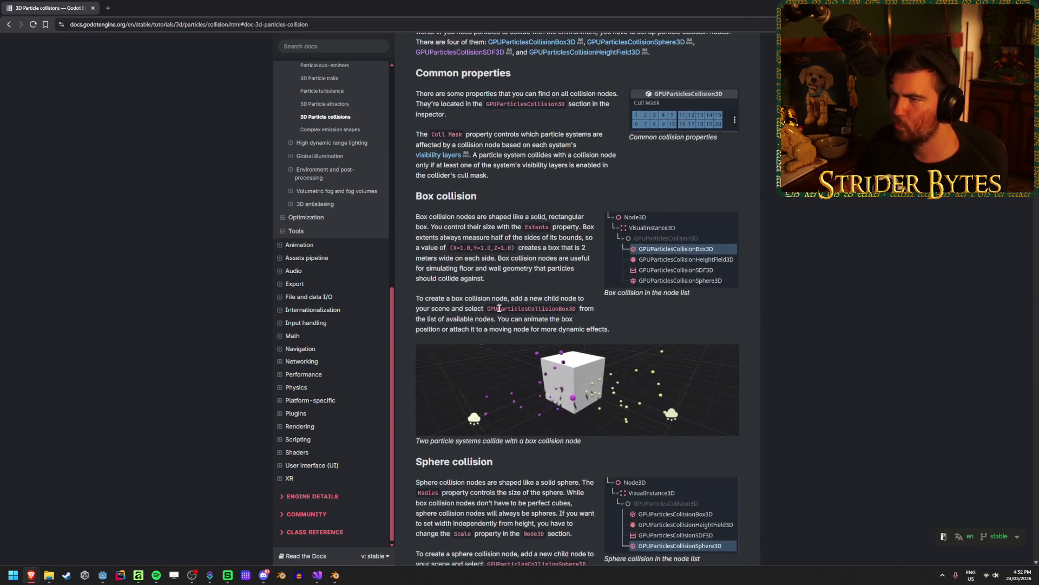
{"action": "scroll", "coordinate": [499, 308], "scroll_direction": "up", "scroll_amount": 2}
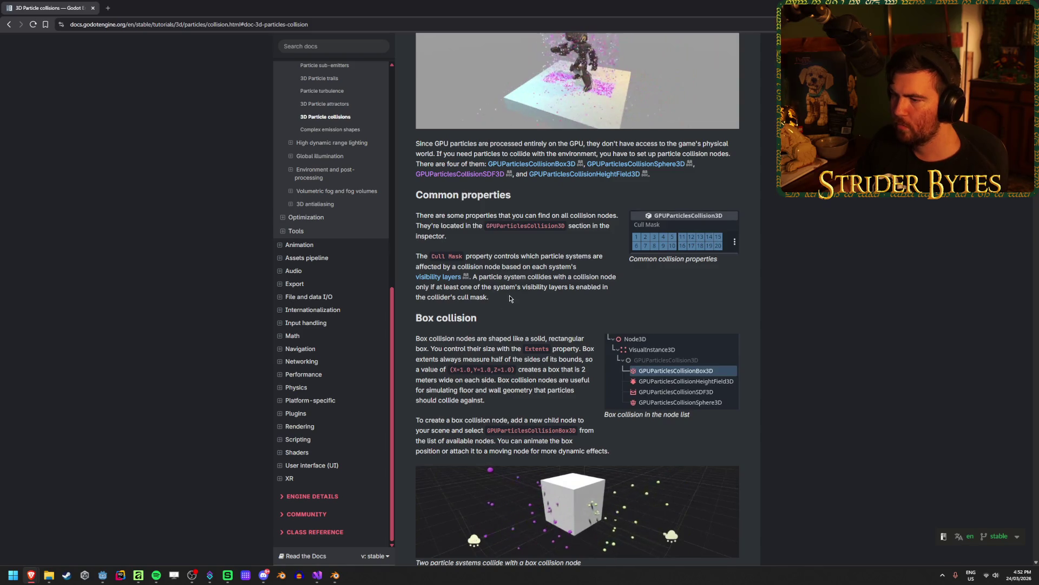
{"action": "scroll", "coordinate": [509, 298], "scroll_direction": "up", "scroll_amount": 2}
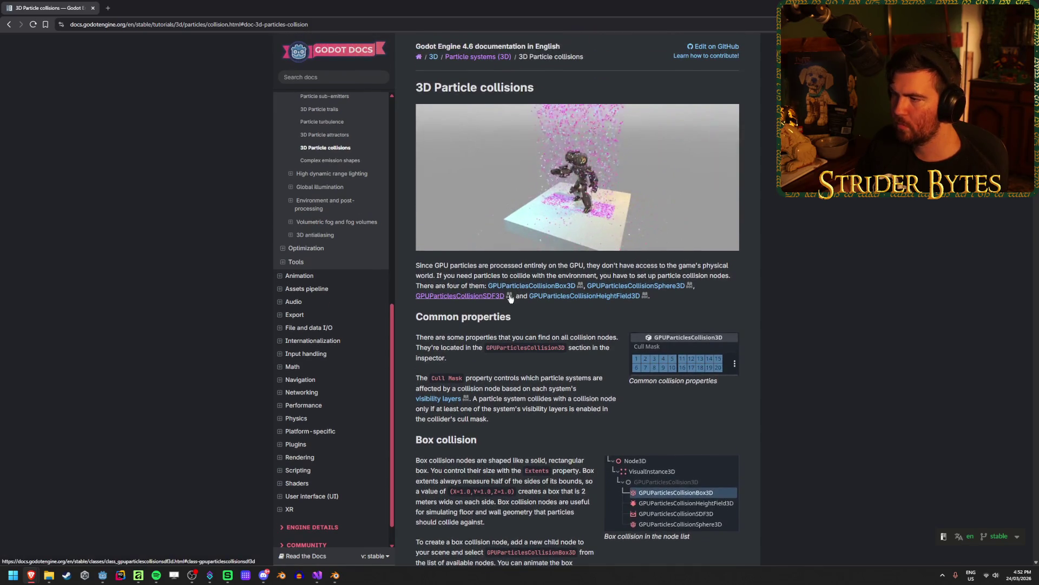
{"action": "scroll", "coordinate": [510, 298], "scroll_direction": "down", "scroll_amount": 5}
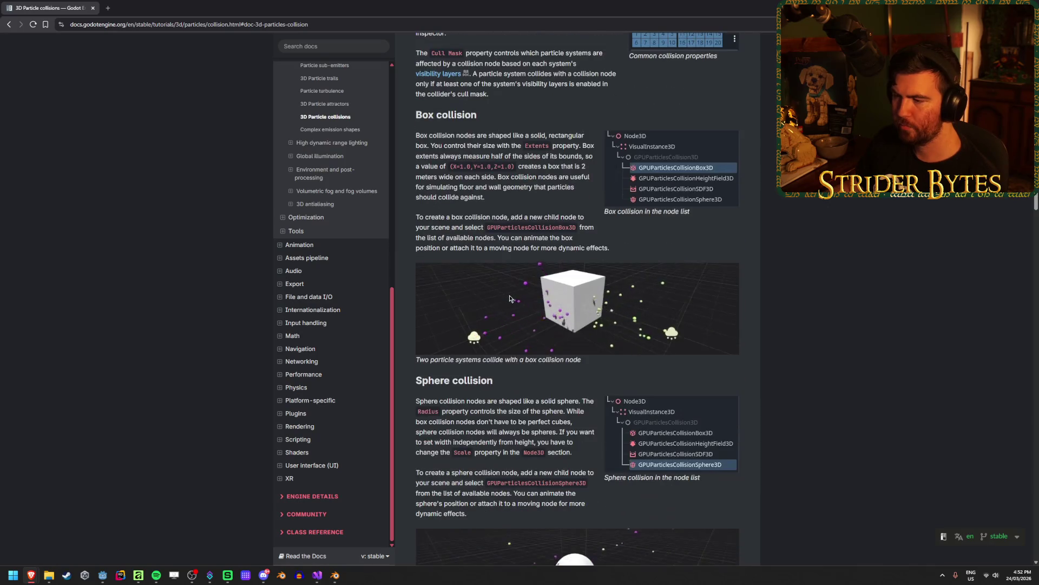
{"action": "scroll", "coordinate": [510, 298], "scroll_direction": "down", "scroll_amount": 3}
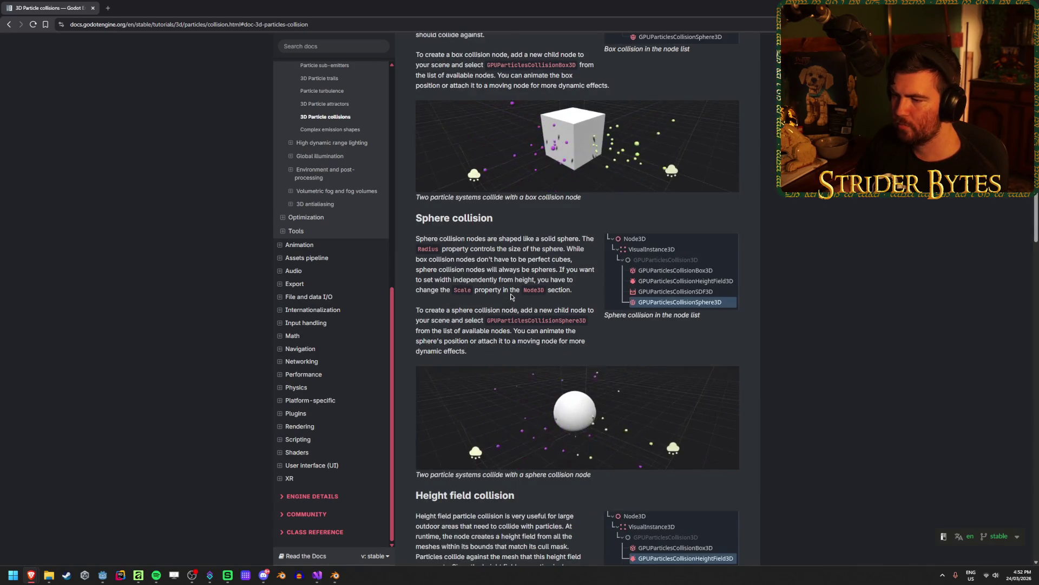
{"action": "scroll", "coordinate": [511, 296], "scroll_direction": "down", "scroll_amount": 2}
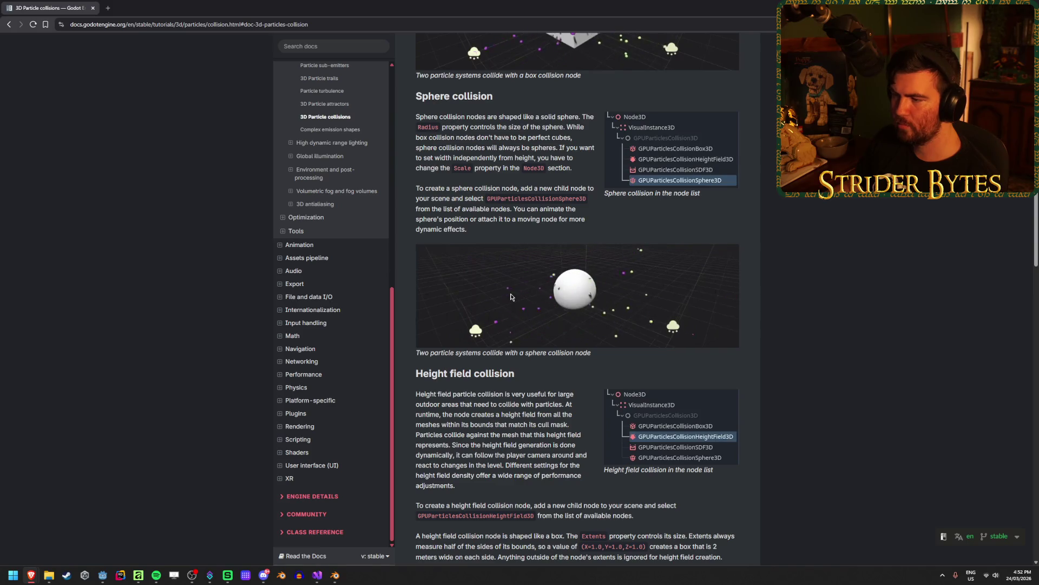
{"action": "scroll", "coordinate": [511, 296], "scroll_direction": "down", "scroll_amount": 5}
{"action": "scroll", "coordinate": [511, 295], "scroll_direction": "down", "scroll_amount": 6}
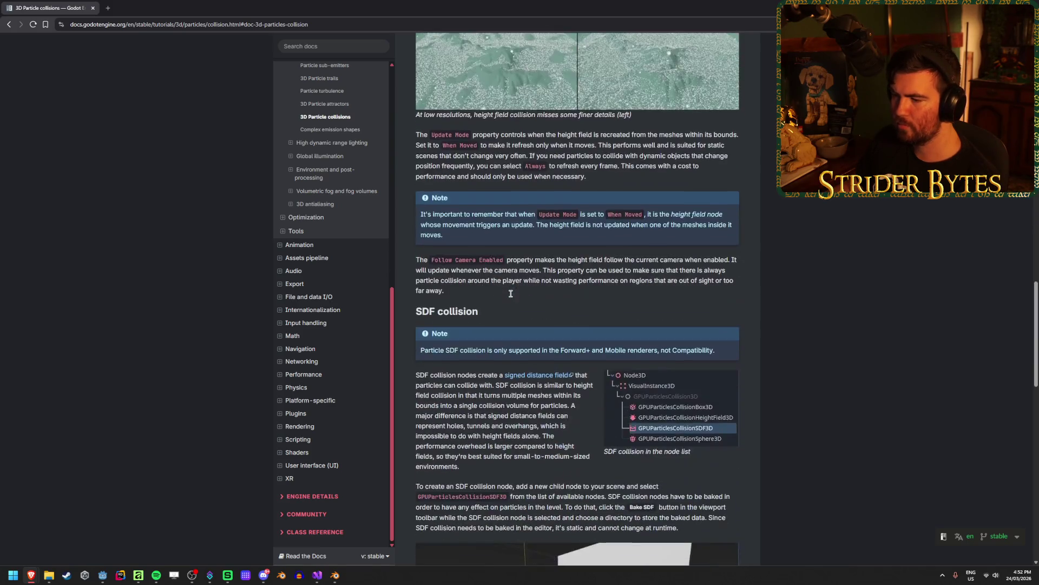
{"action": "scroll", "coordinate": [511, 295], "scroll_direction": "down", "scroll_amount": 9}
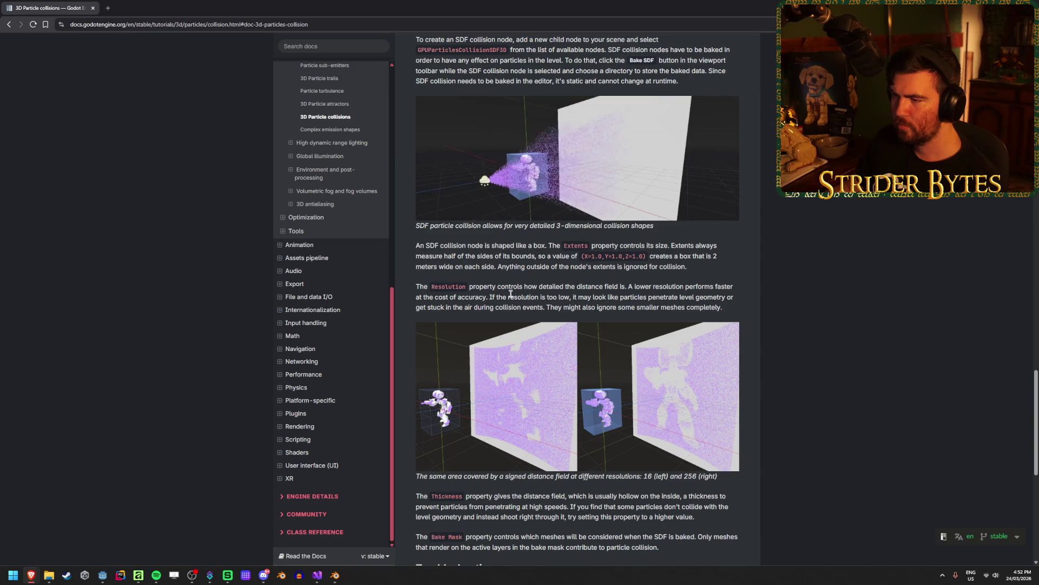
{"action": "scroll", "coordinate": [511, 295], "scroll_direction": "down", "scroll_amount": 4}
{"action": "scroll", "coordinate": [511, 293], "scroll_direction": "down", "scroll_amount": 2}
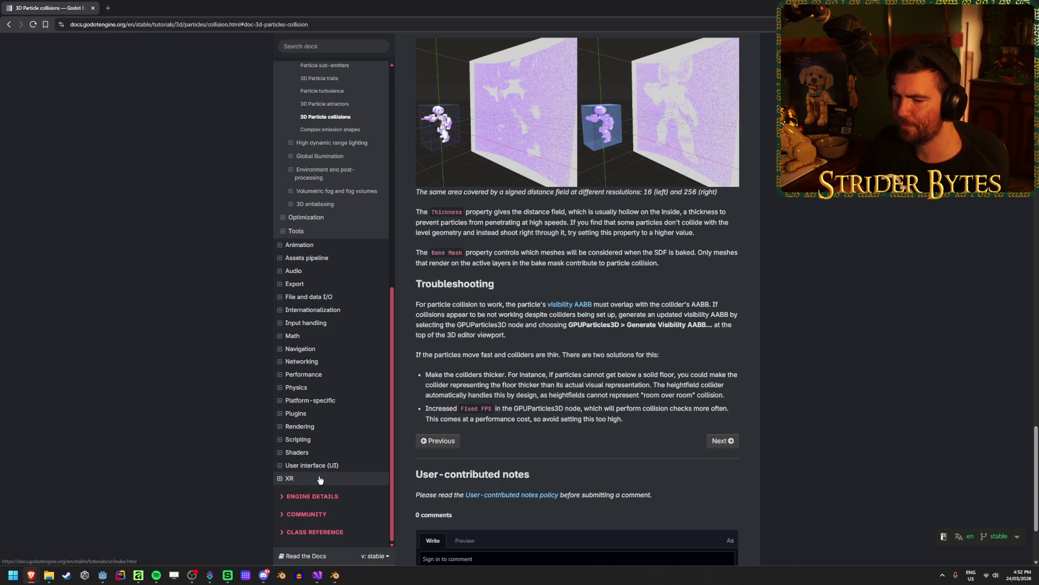
Back in the editor, set the CasingParticle's Fixed FPS to 2, save, and test-run the game.
{"action": "key", "text": "alt+Tab"}
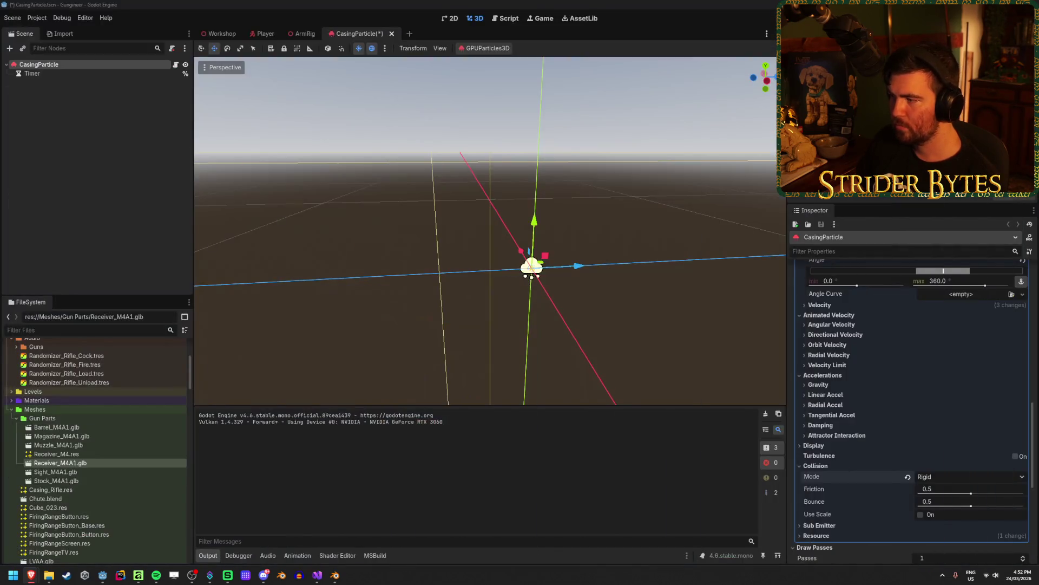
{"action": "scroll", "coordinate": [877, 390], "scroll_direction": "down", "scroll_amount": 3}
{"action": "scroll", "coordinate": [873, 405], "scroll_direction": "up", "scroll_amount": 8}
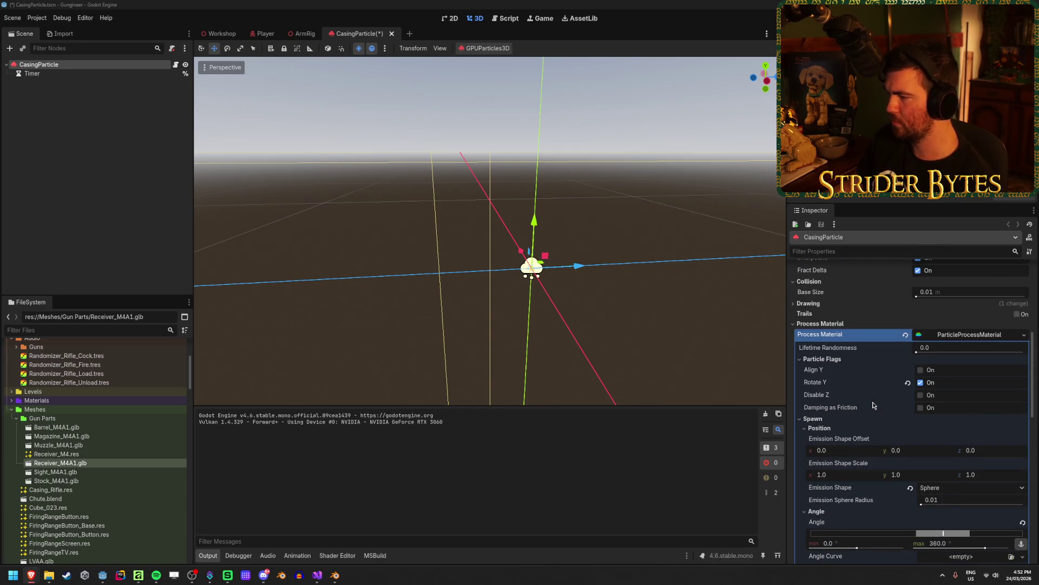
{"action": "left_click", "coordinate": [820, 323]}
{"action": "scroll", "coordinate": [832, 389], "scroll_direction": "up", "scroll_amount": 3}
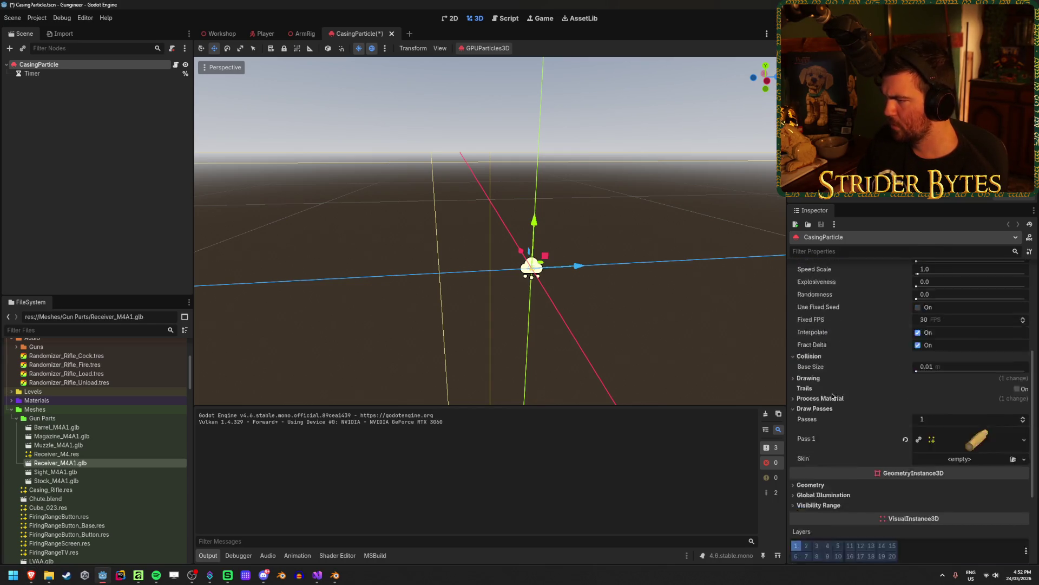
{"action": "scroll", "coordinate": [833, 397], "scroll_direction": "up", "scroll_amount": 3}
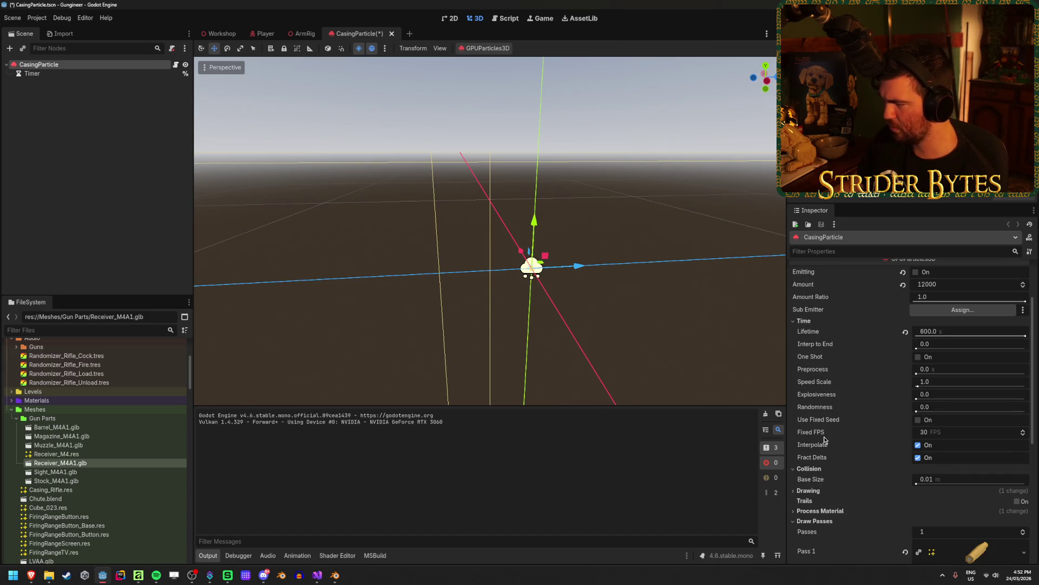
{"action": "mouse_move", "coordinate": [825, 436]}
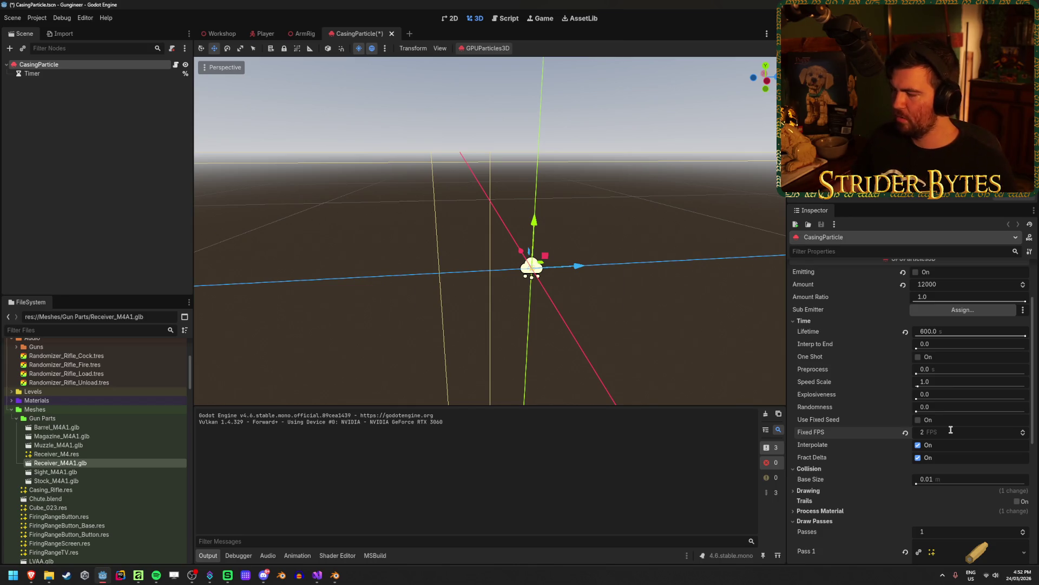
{"action": "key", "text": "ctrl+s"}
{"action": "key", "text": "F5"}
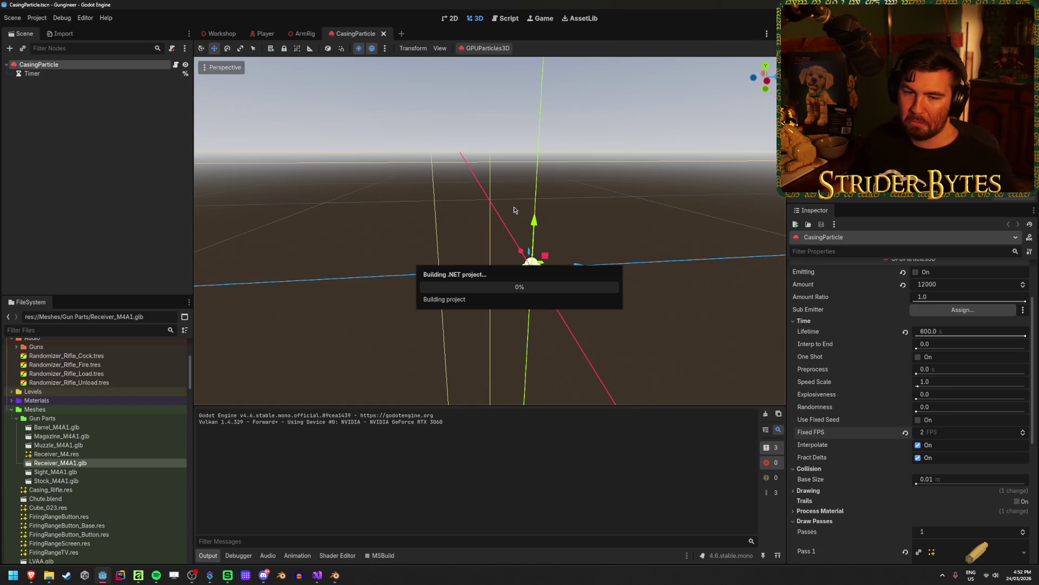
Inspect the Collision settings of the ParticleProcessMaterial.
{"action": "scroll", "coordinate": [822, 329], "scroll_direction": "down", "scroll_amount": 3}
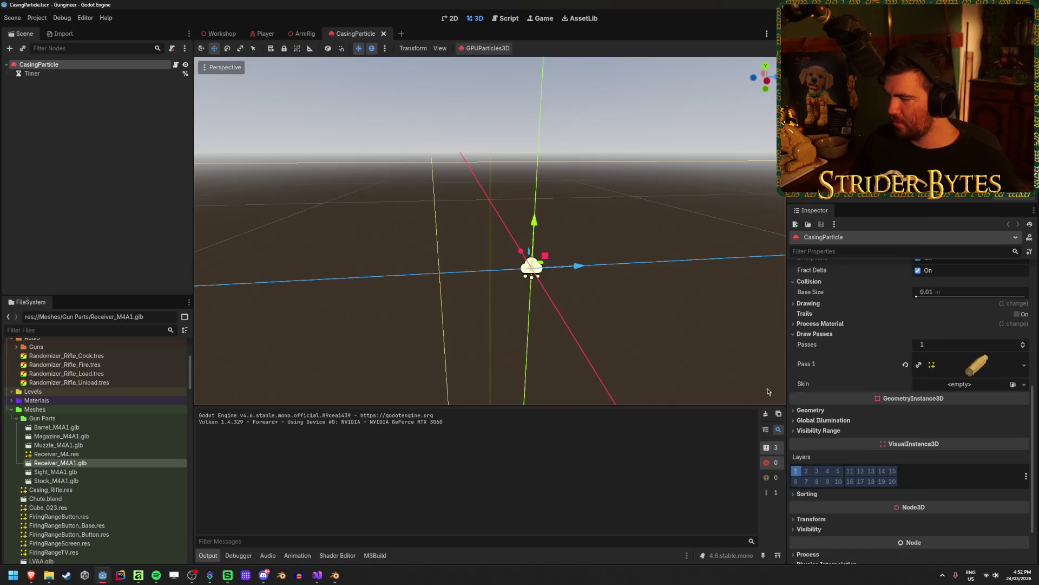
{"action": "left_click", "coordinate": [821, 323]}
{"action": "left_click", "coordinate": [963, 324]}
{"action": "scroll", "coordinate": [941, 411], "scroll_direction": "up", "scroll_amount": 2}
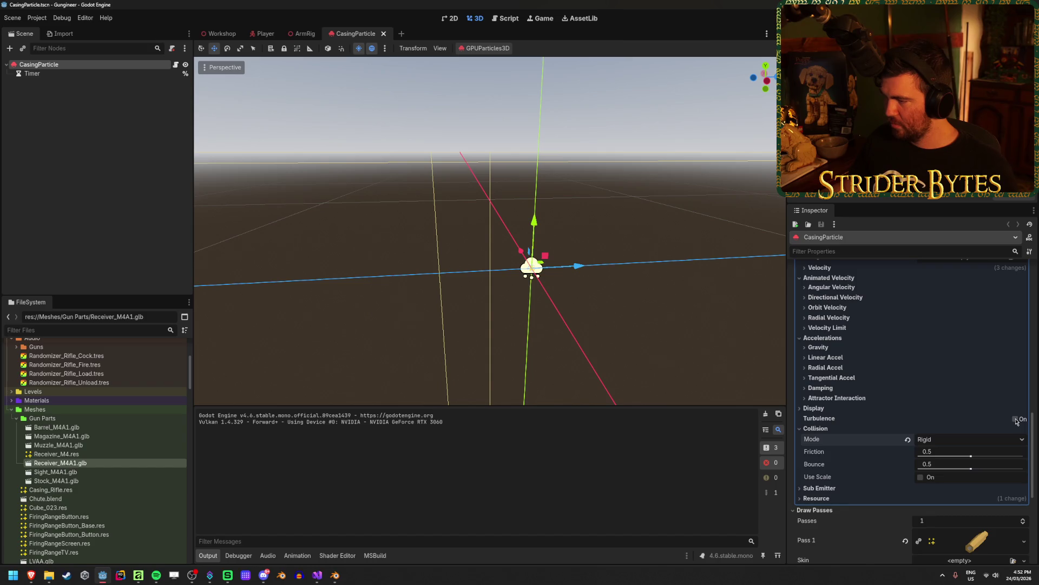
{"action": "left_click", "coordinate": [821, 427]}
{"action": "left_click", "coordinate": [822, 429]}
Restore Fixed FPS to 30, save the CasingParticle scene, and run it again with F6.
{"action": "scroll", "coordinate": [892, 401], "scroll_direction": "up", "scroll_amount": 10}
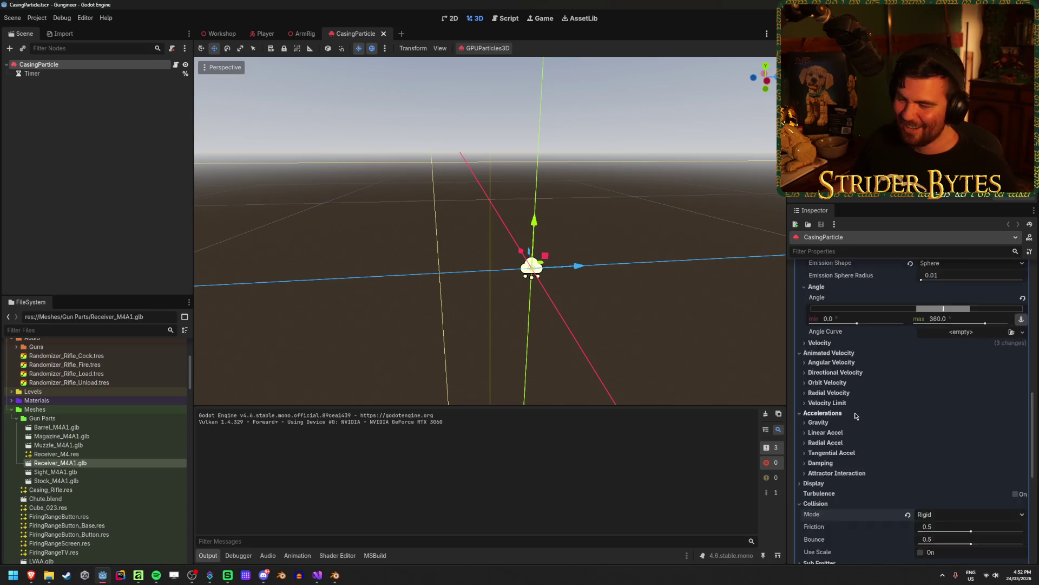
{"action": "scroll", "coordinate": [893, 400], "scroll_direction": "up", "scroll_amount": 3}
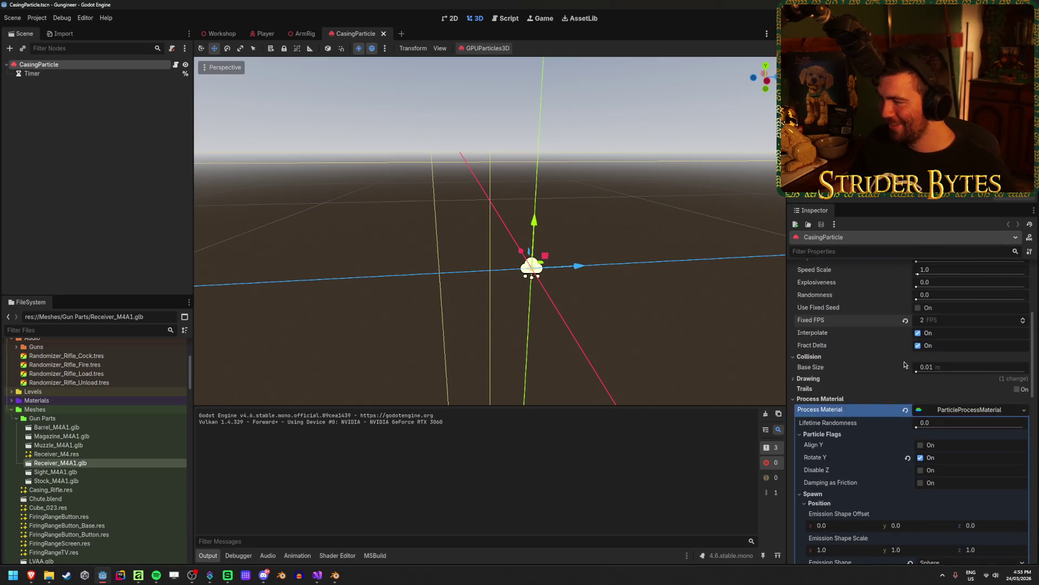
{"action": "key", "text": "ctrl+s"}
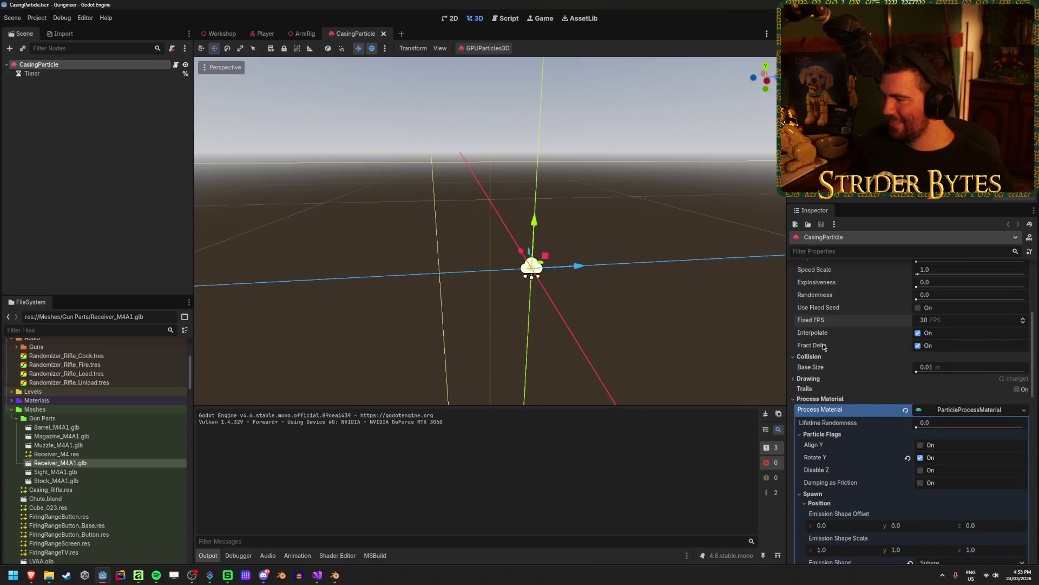
{"action": "scroll", "coordinate": [823, 335], "scroll_direction": "up", "scroll_amount": 4}
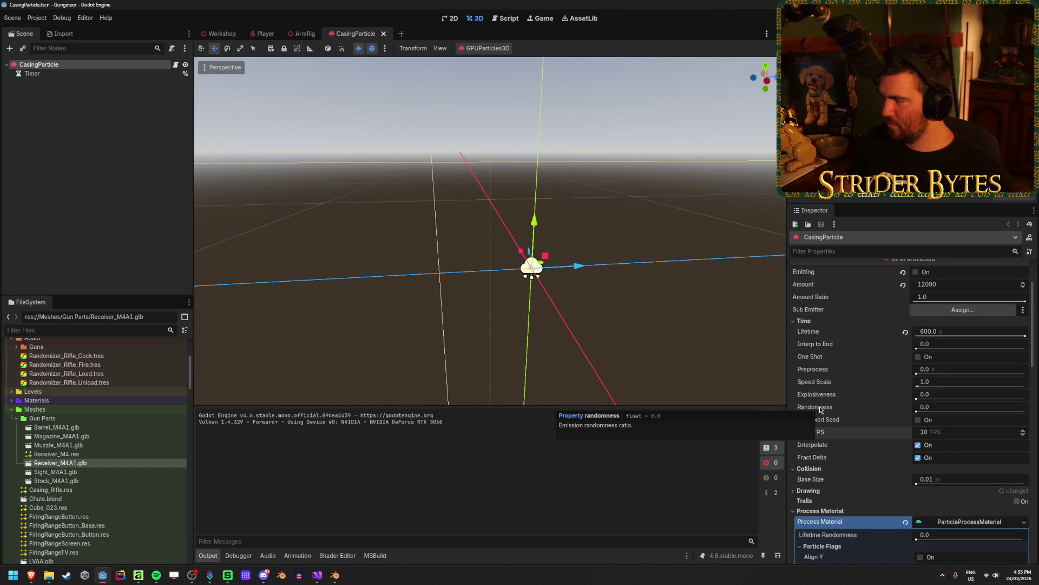
{"action": "scroll", "coordinate": [820, 409], "scroll_direction": "up", "scroll_amount": 3}
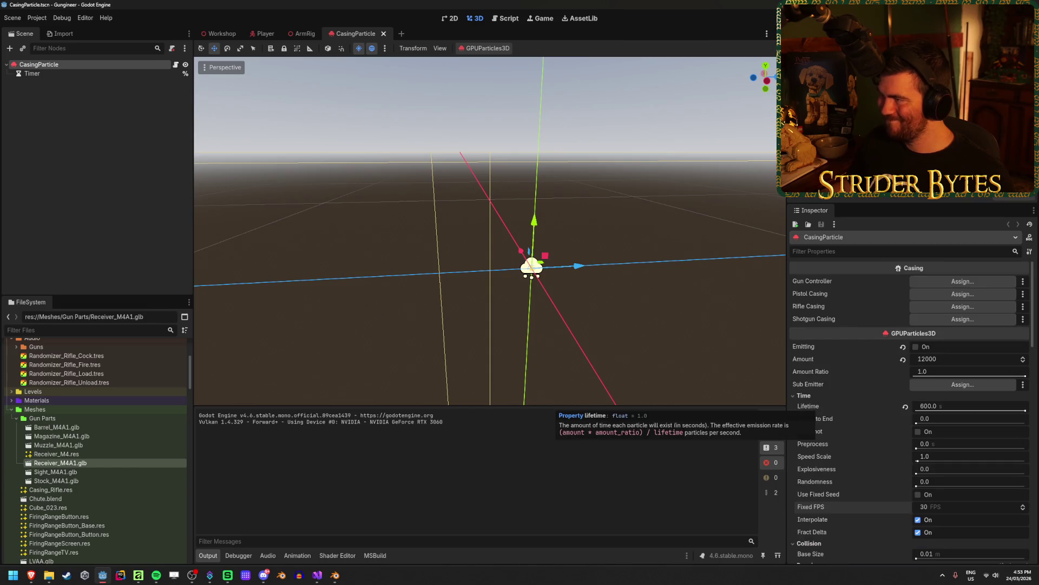
{"action": "key", "text": "F6"}
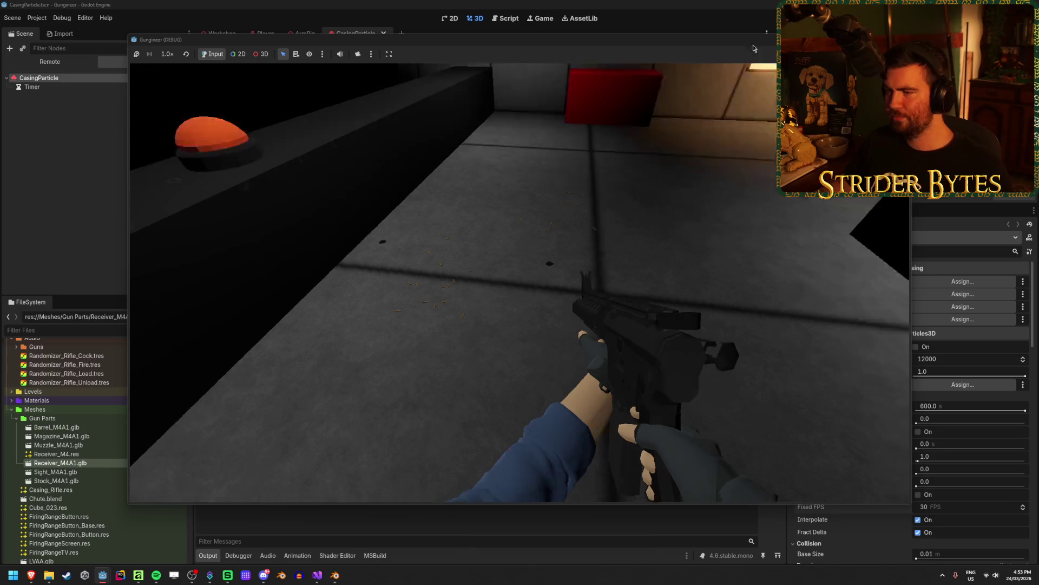
Stop the game, close the CasingParticle scene, save the Workshop scene, and go to Visual Studio.
{"action": "key", "text": "F8"}
{"action": "left_click", "coordinate": [383, 34]}
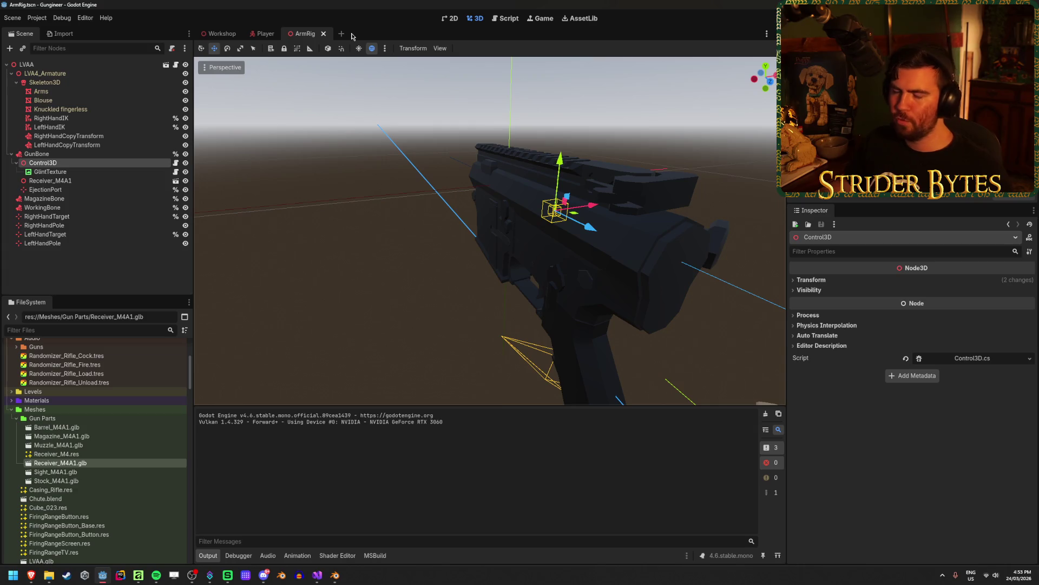
{"action": "left_click", "coordinate": [221, 33]}
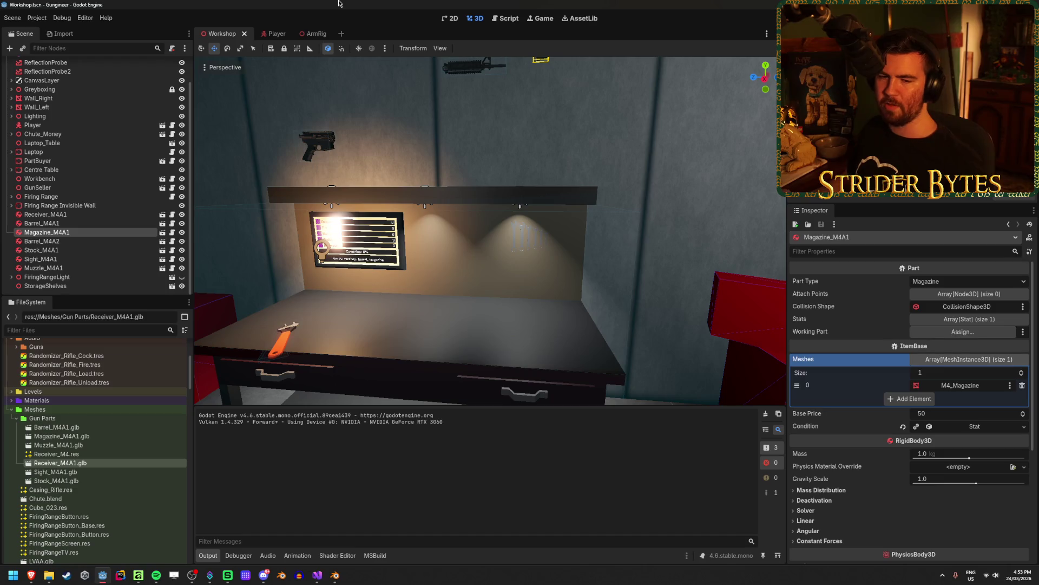
{"action": "key", "text": "ctrl+s"}
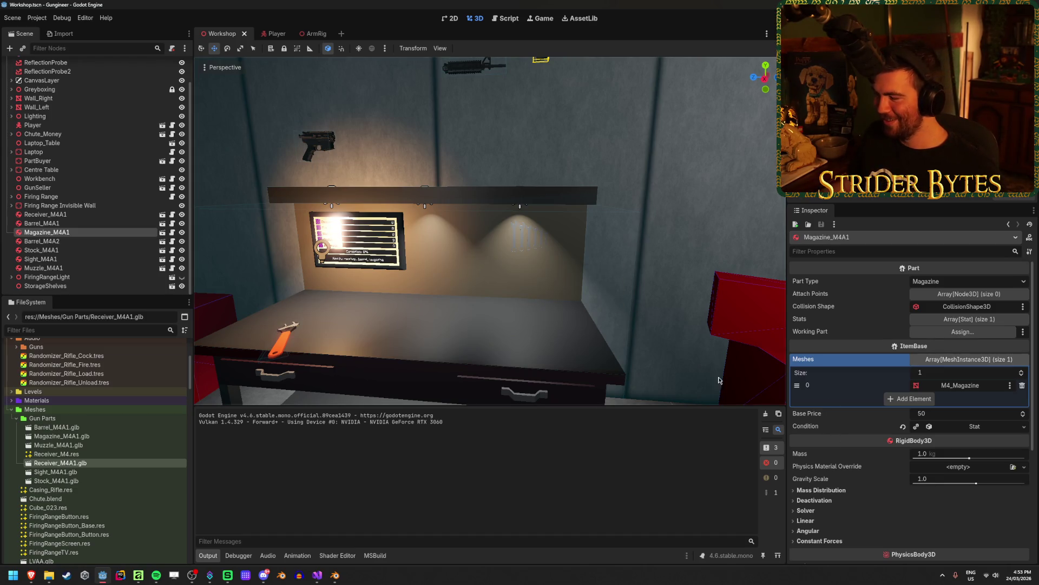
{"action": "key", "text": "ctrl+s"}
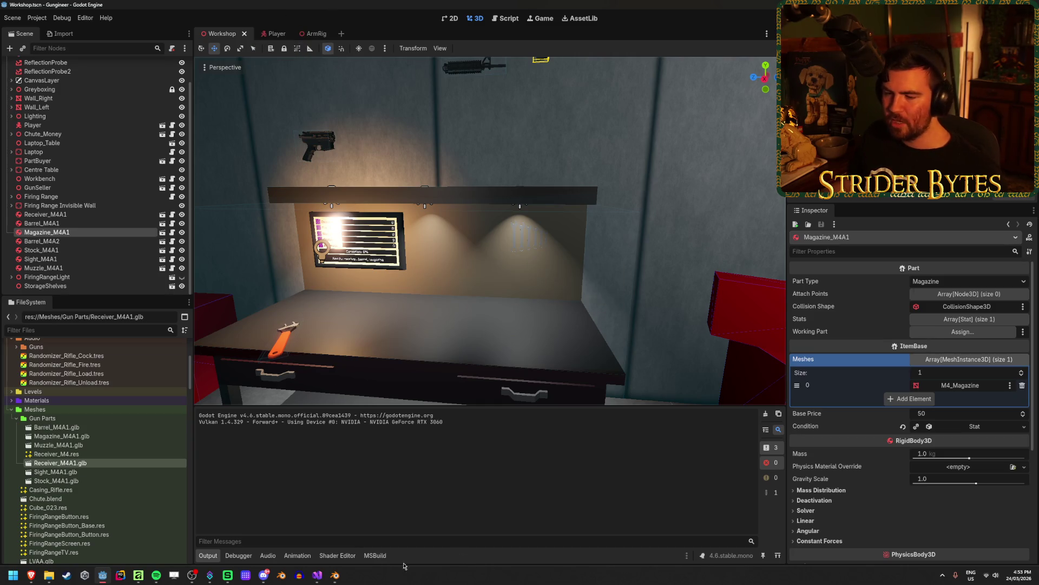
{"action": "left_click", "coordinate": [317, 575]}
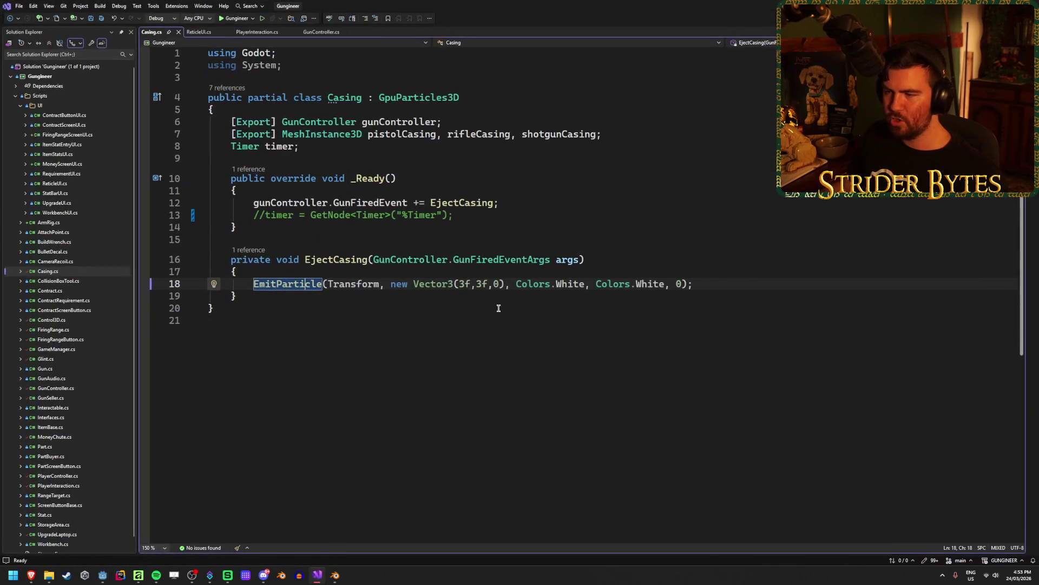
Close Casing.cs and review the screenCentre and origin lines 207–212 of Fire() in GunController.cs.
{"action": "left_click", "coordinate": [178, 32]}
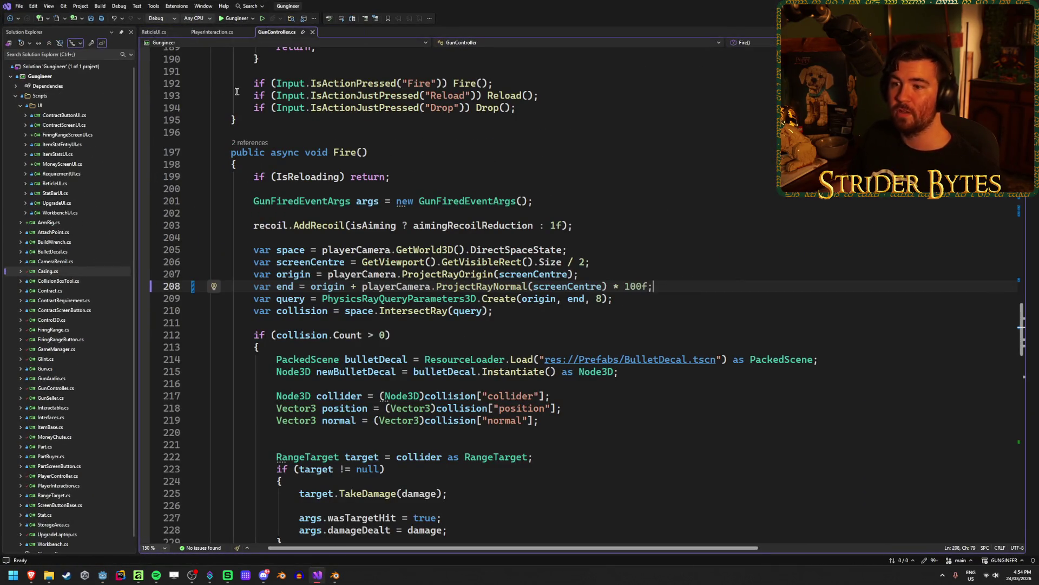
{"action": "left_click", "coordinate": [492, 336]}
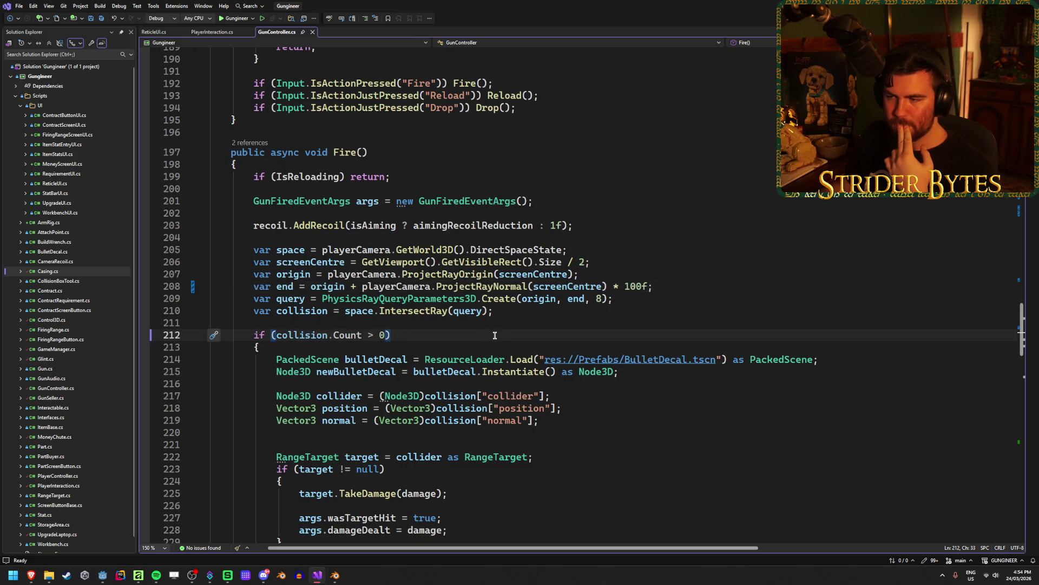
{"action": "key", "text": "Up"}
{"action": "key", "text": "Up"}
{"action": "key", "text": "Up"}
{"action": "key", "text": "End"}
{"action": "key", "text": "Left"}
{"action": "key", "text": "Left"}
{"action": "key", "text": "Left"}
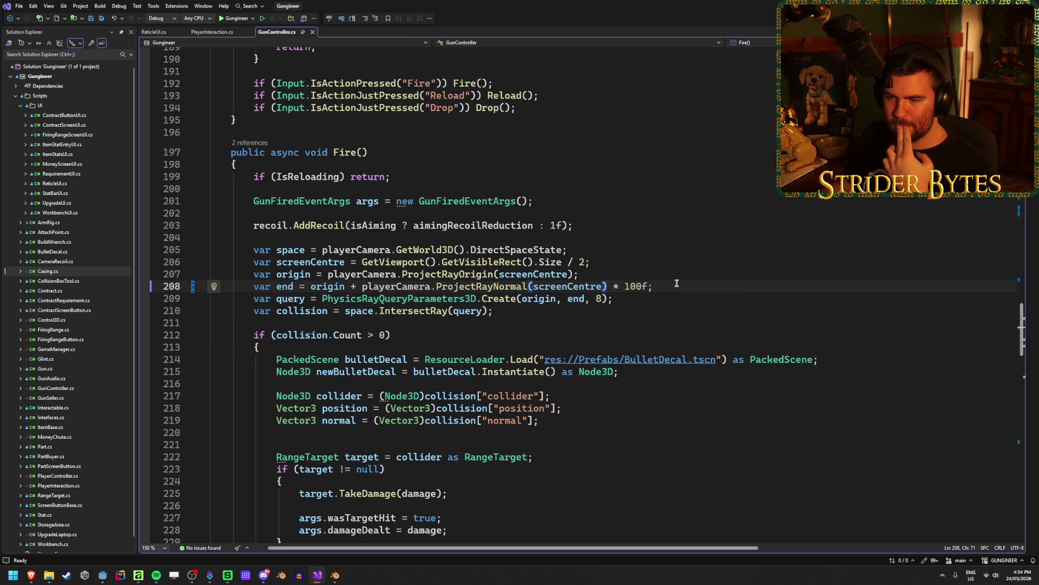
{"action": "left_click", "coordinate": [611, 278]}
{"action": "left_click", "coordinate": [328, 286]}
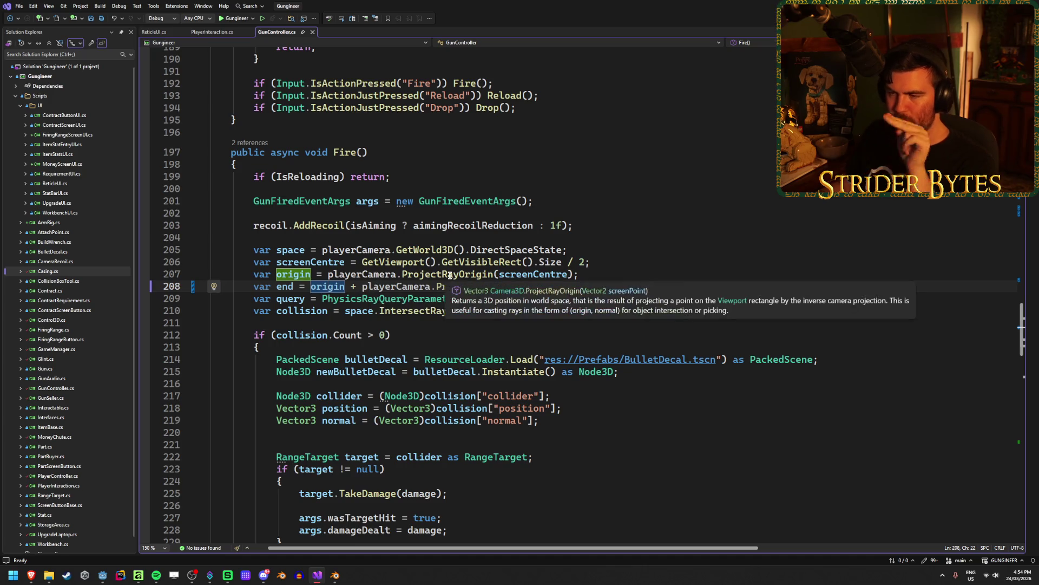
{"action": "key", "text": "End"}
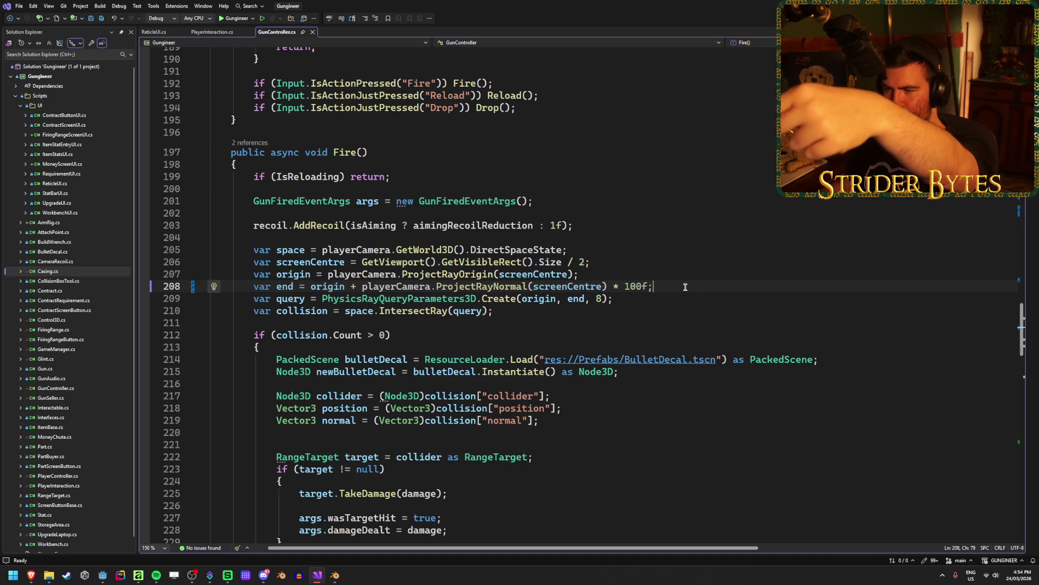
Read the ProjectRayNormal documentation, then insert a blank line above the end calculation.
{"action": "left_click", "coordinate": [461, 287]}
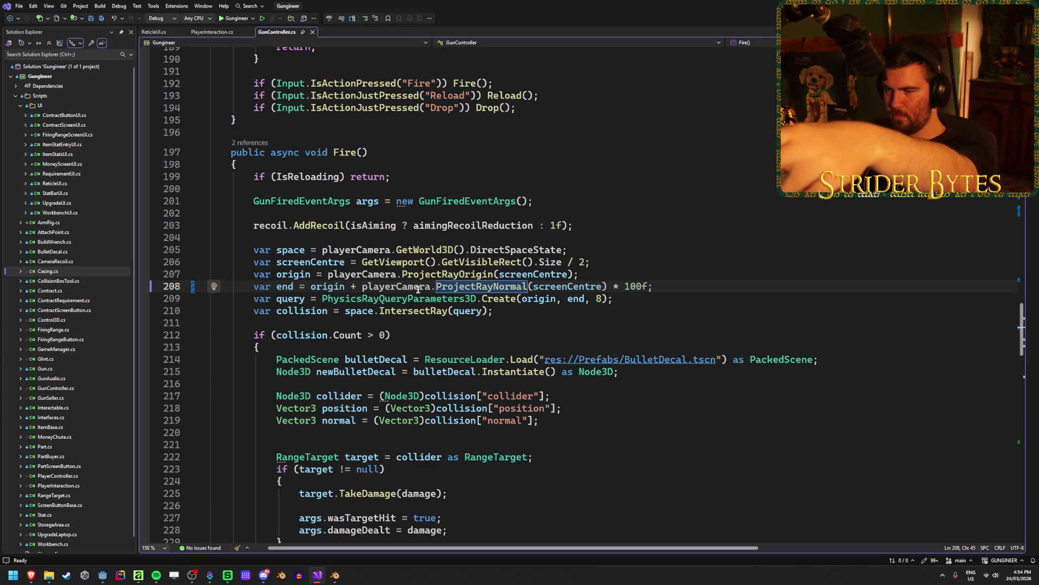
{"action": "mouse_move", "coordinate": [490, 287]}
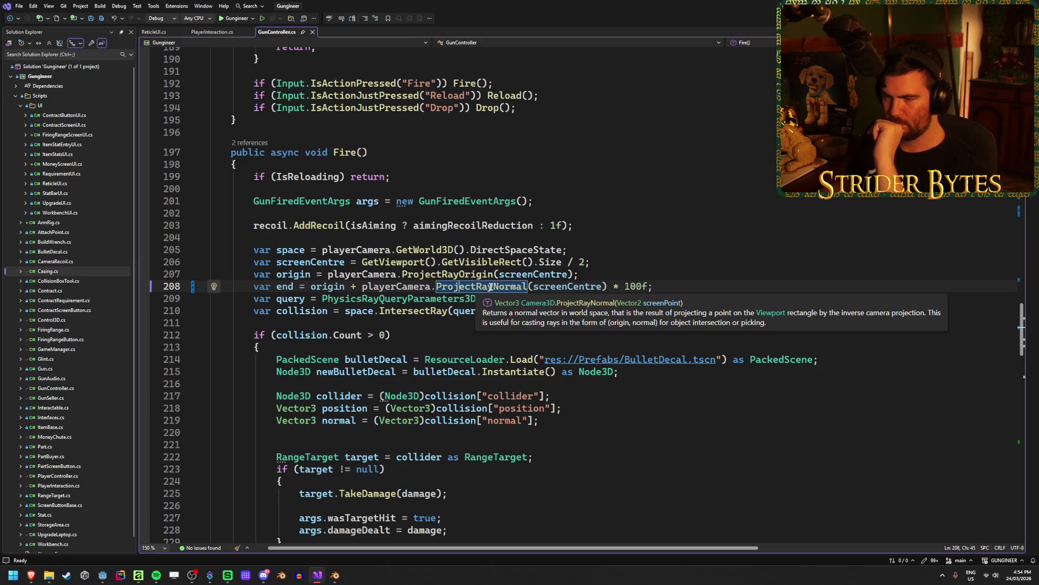
{"action": "left_click", "coordinate": [608, 287]}
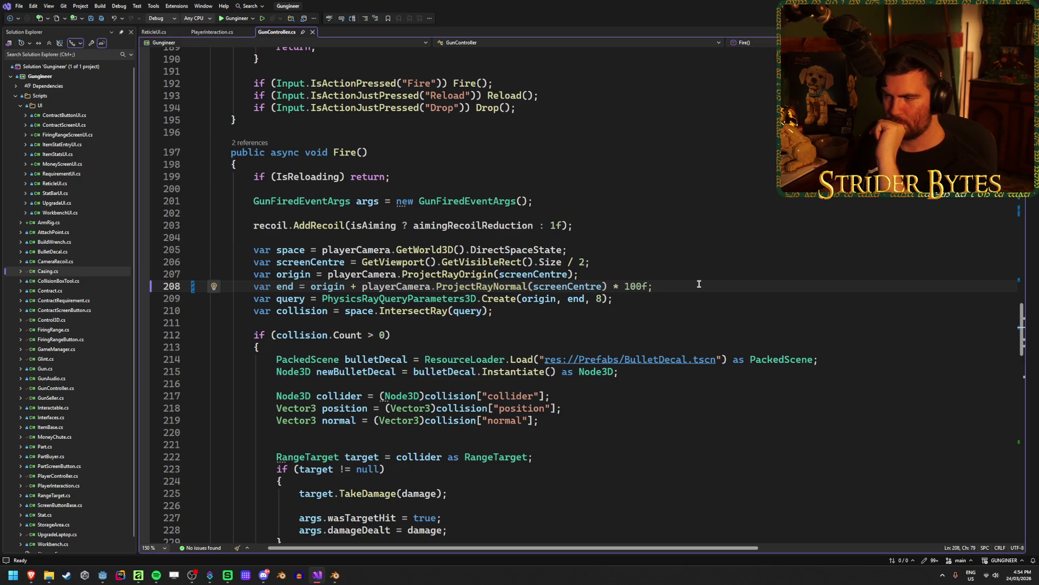
{"action": "key", "text": "ctrl+Return"}
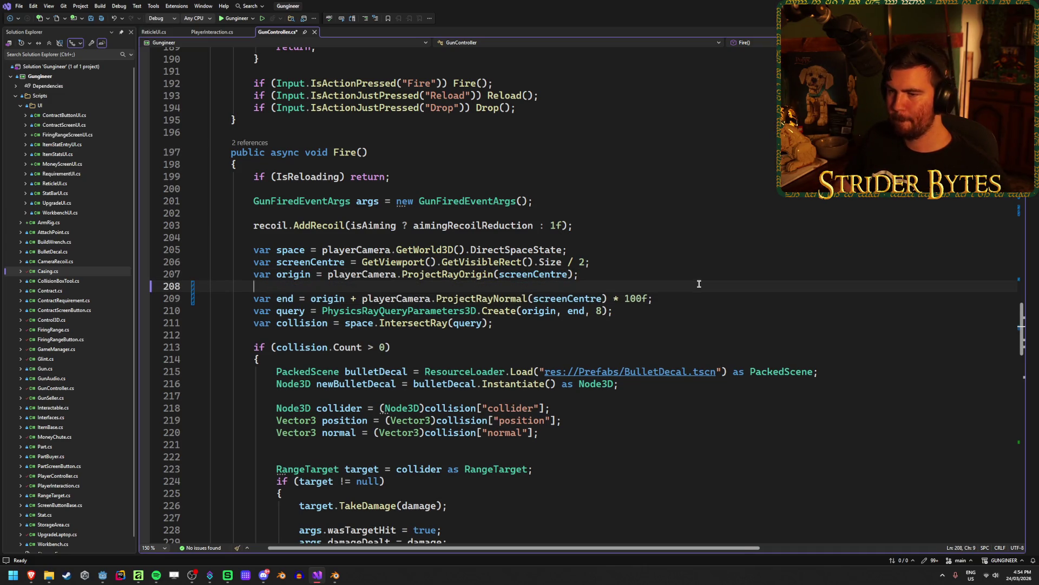
Add GD.Print(playerCamera.ProjectRayNormal(screenCentre)); to Fire() and save GunController.cs.
{"action": "type", "text": "GD.Pr"}
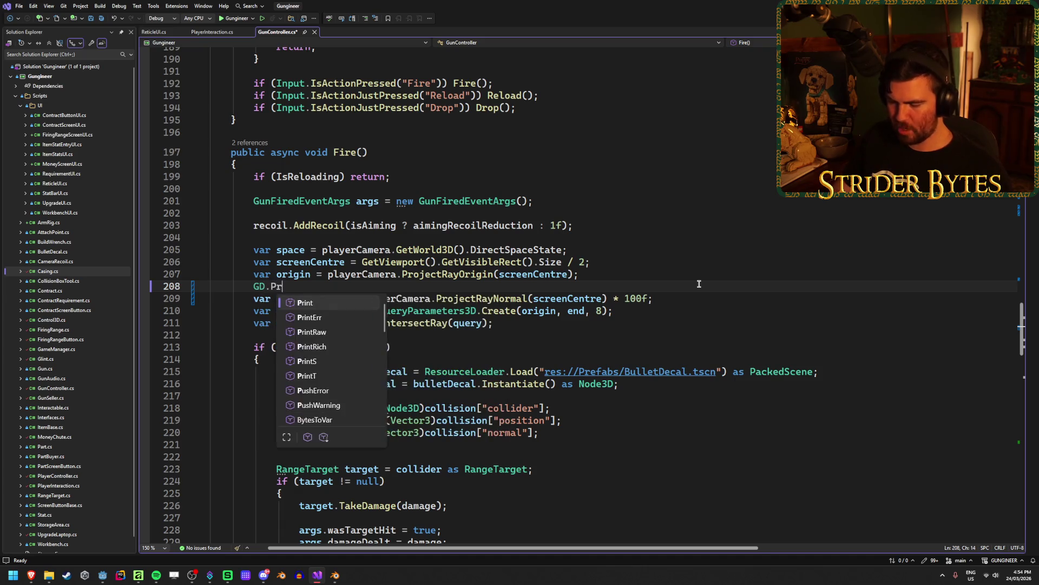
{"action": "type", "text": "int("}
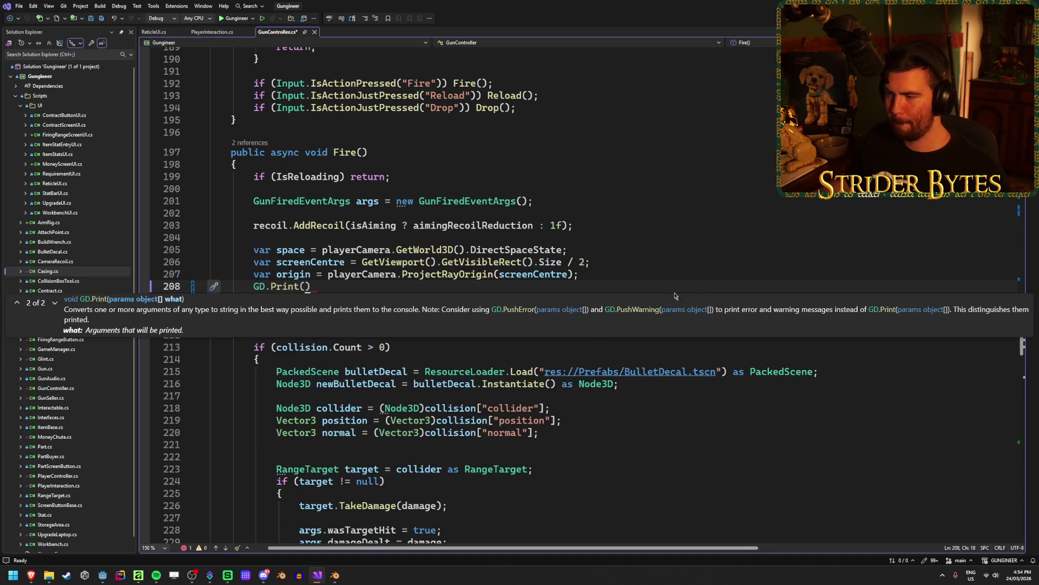
{"action": "left_click", "coordinate": [611, 396]}
{"action": "left_click_drag", "start_coordinate": [607, 298], "coordinate": [362, 298]}
{"action": "key", "text": "ctrl+c"}
{"action": "left_click", "coordinate": [302, 286]}
{"action": "key", "text": "ctrl+v"}
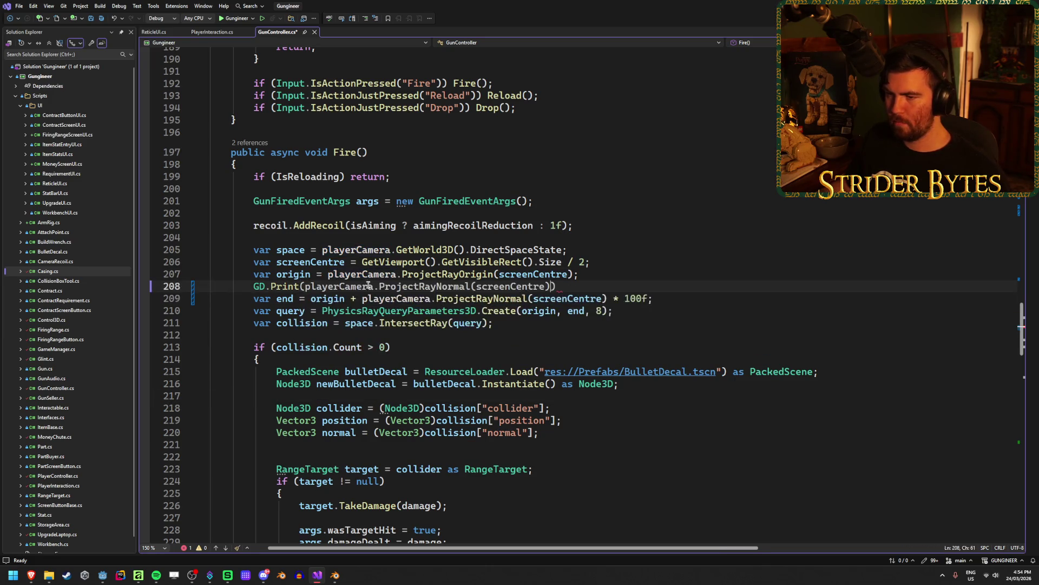
{"action": "left_click", "coordinate": [586, 288]}
{"action": "type", "text": ";"}
{"action": "key", "text": "ctrl+s"}
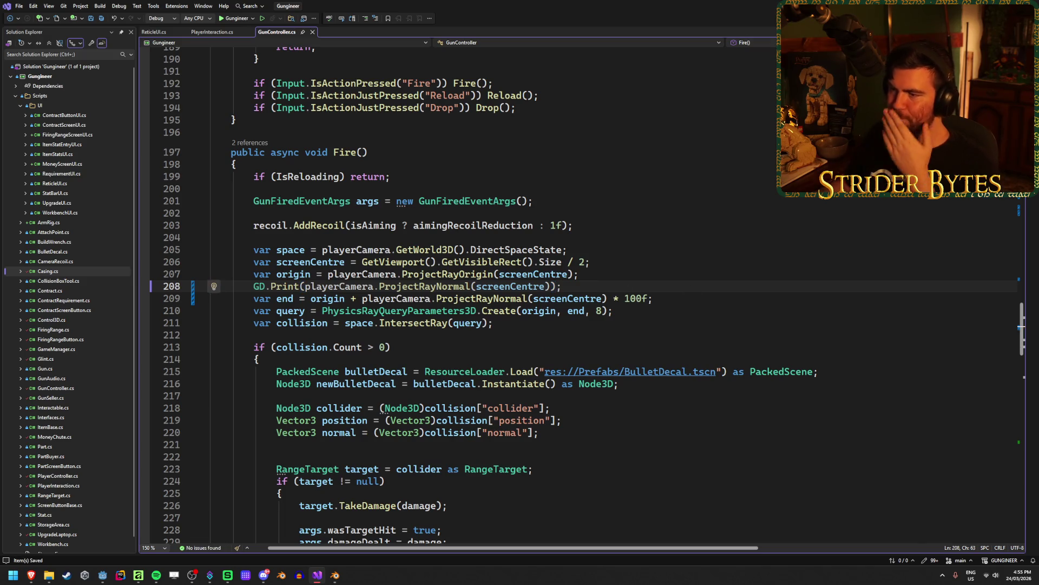
{"action": "key", "text": "alt+Tab"}
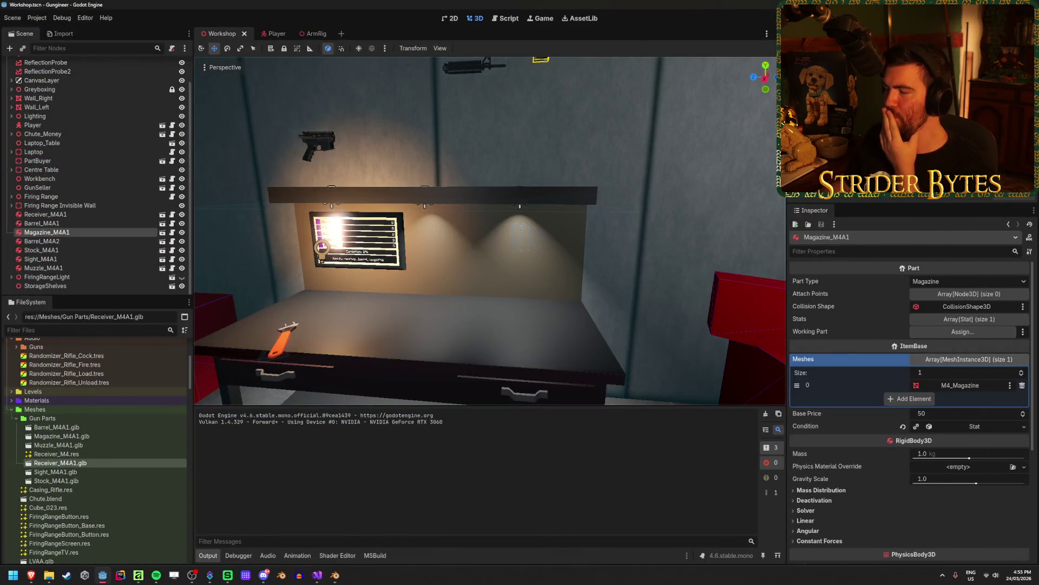
Run the game, fire the rifle several times to log ray normals, then stop it and clear Output.
{"action": "key", "text": "F5"}
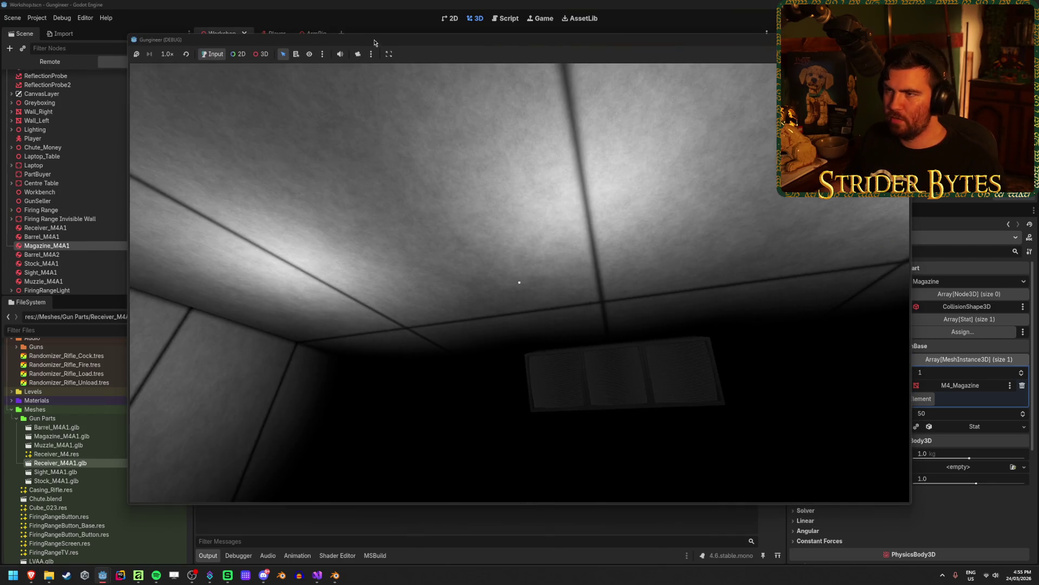
{"action": "left_click_drag", "start_coordinate": [375, 42], "coordinate": [498, 47]}
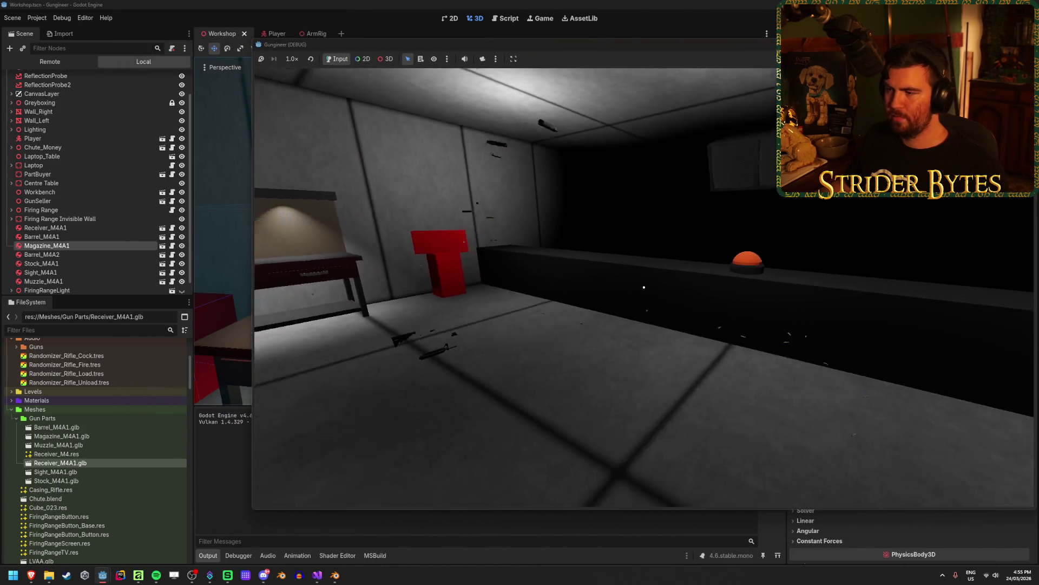
{"action": "key", "text": "w"}
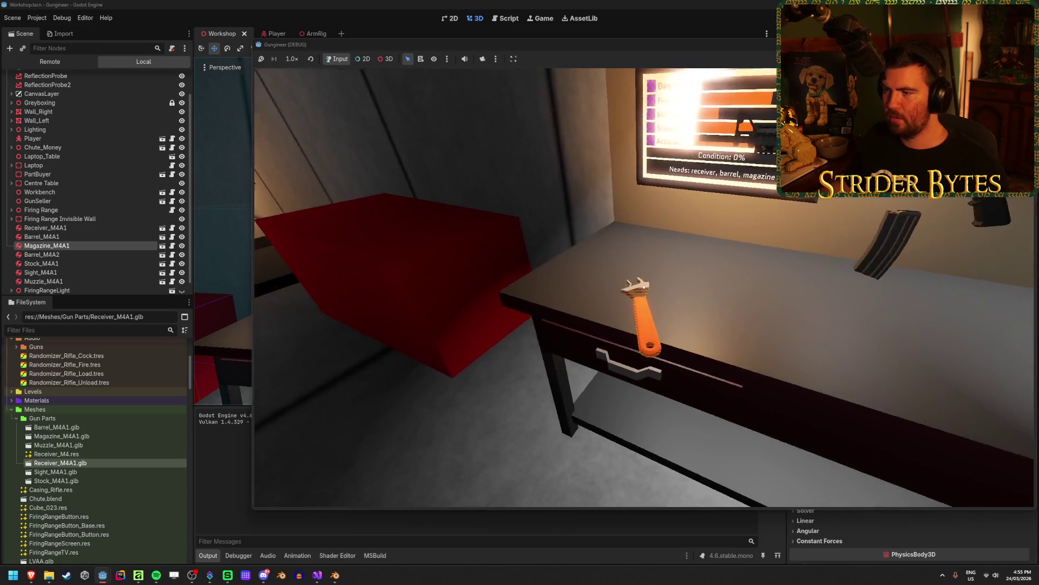
{"action": "left_click", "coordinate": [644, 287]}
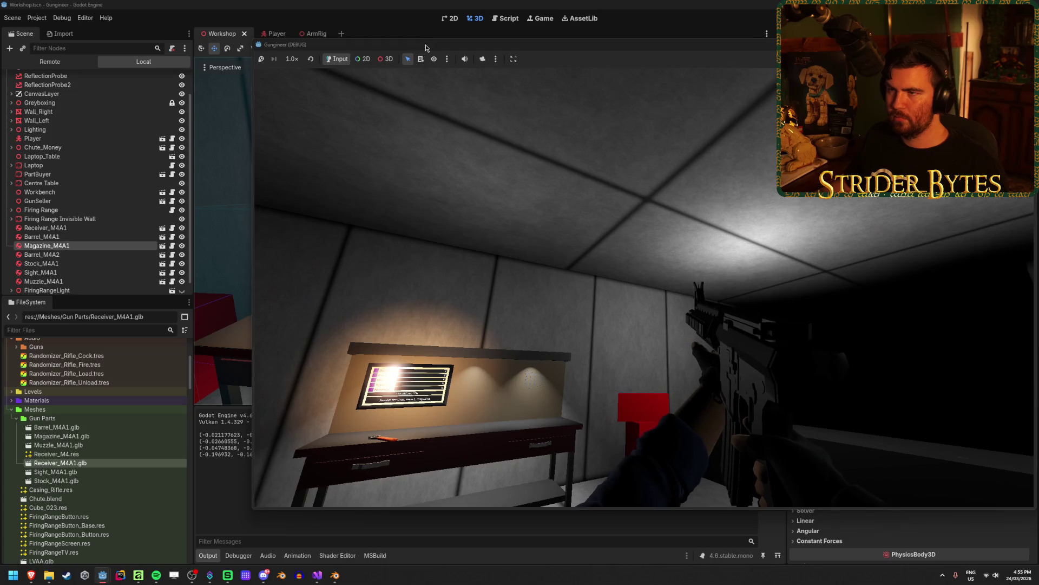
{"action": "left_click_drag", "start_coordinate": [425, 47], "coordinate": [502, 45]}
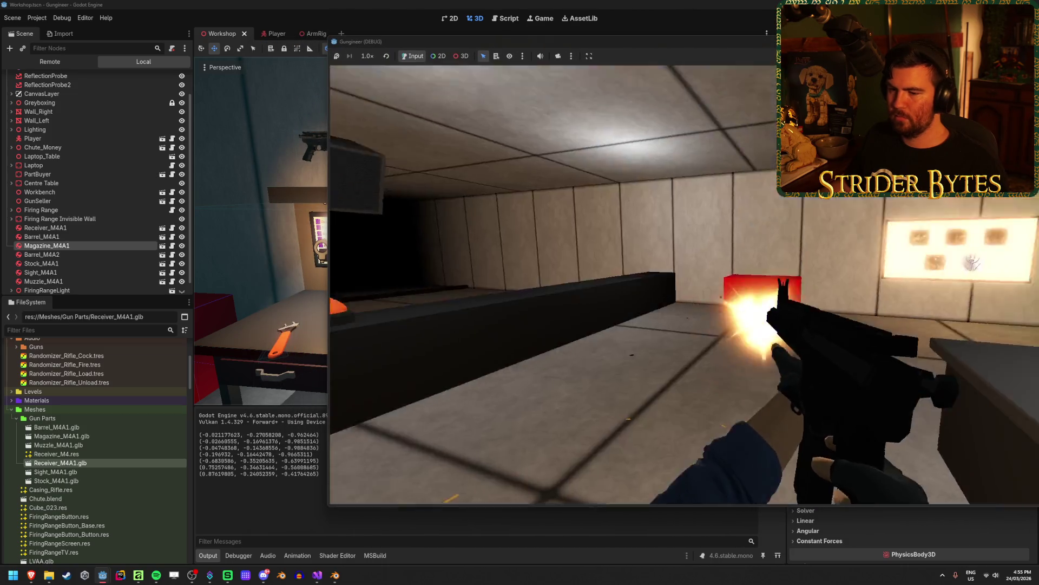
{"action": "left_click", "coordinate": [645, 286]}
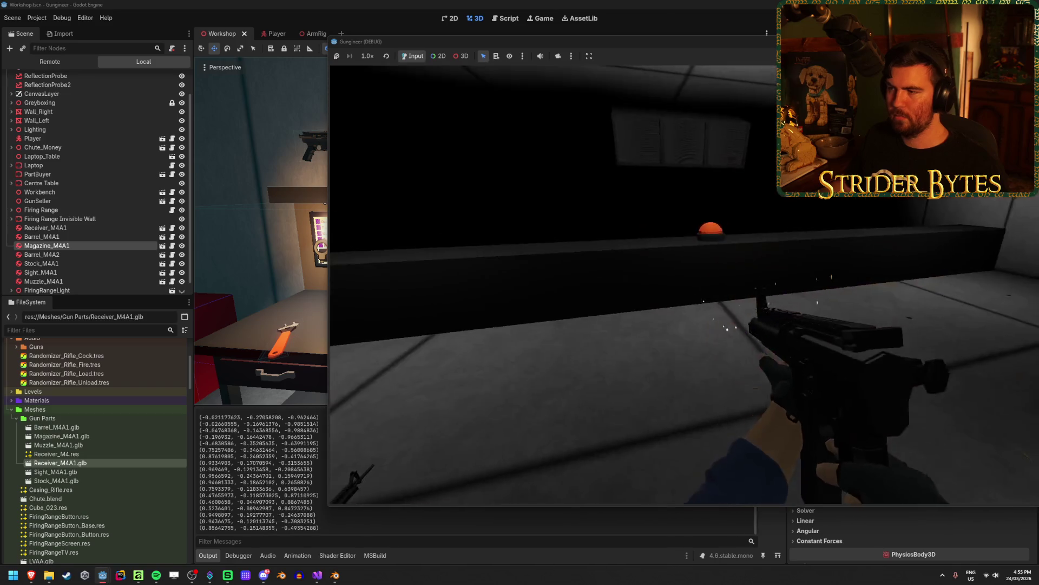
{"action": "left_click", "coordinate": [685, 286]}
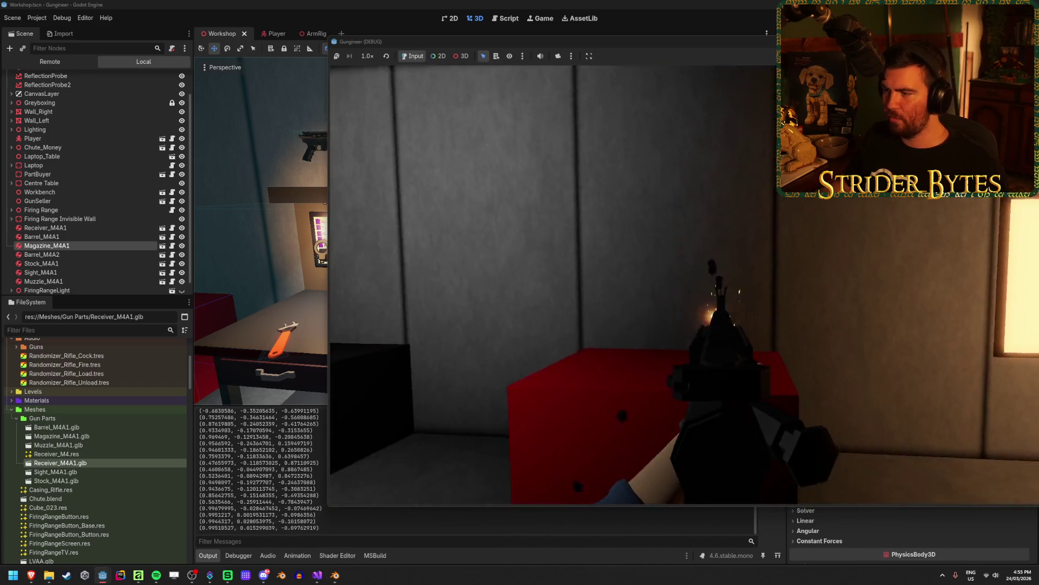
{"action": "left_click", "coordinate": [684, 285]}
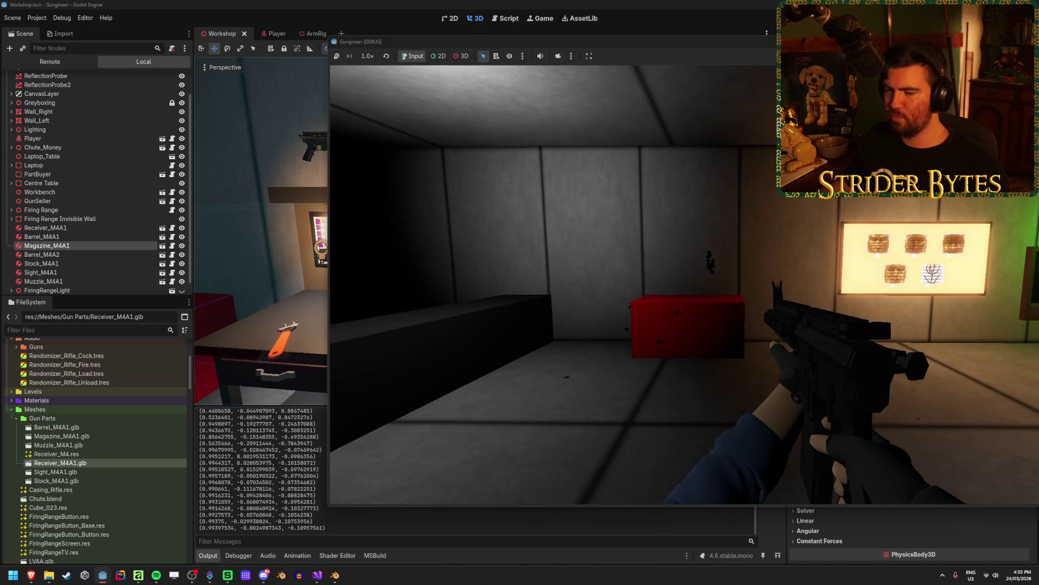
{"action": "left_click", "coordinate": [684, 285]}
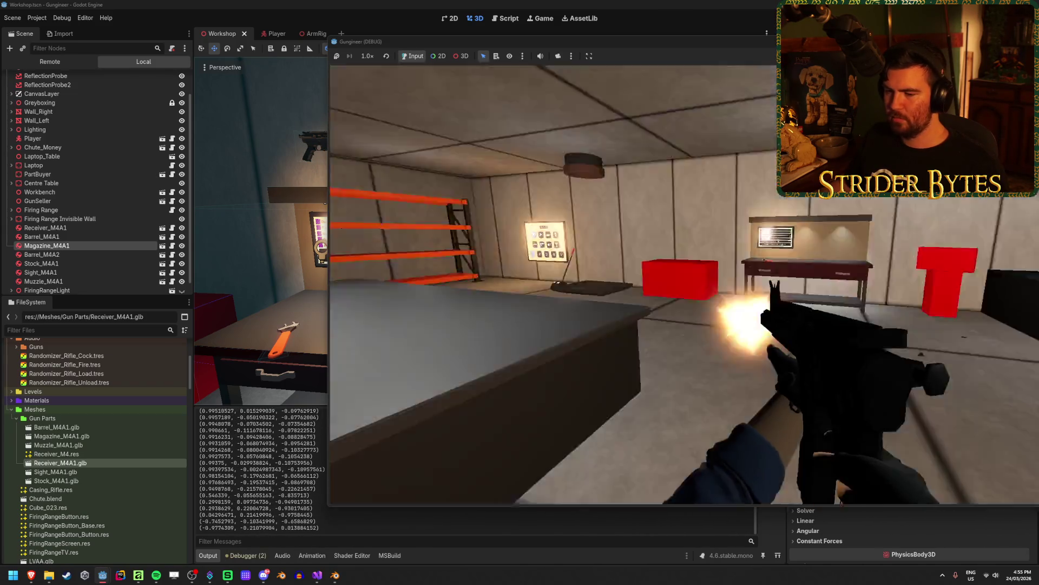
{"action": "left_click", "coordinate": [685, 286]}
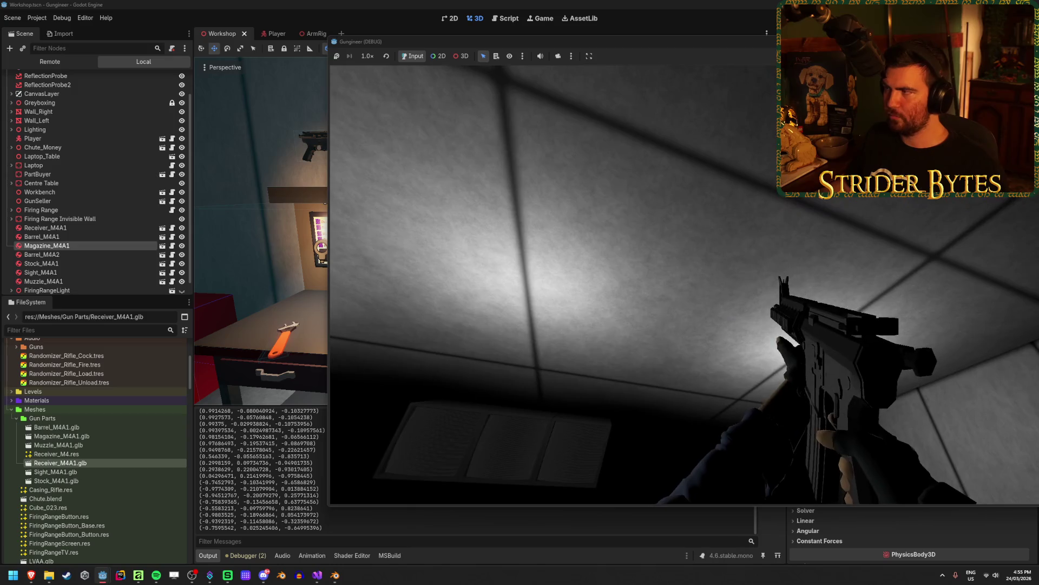
{"action": "key", "text": "F8"}
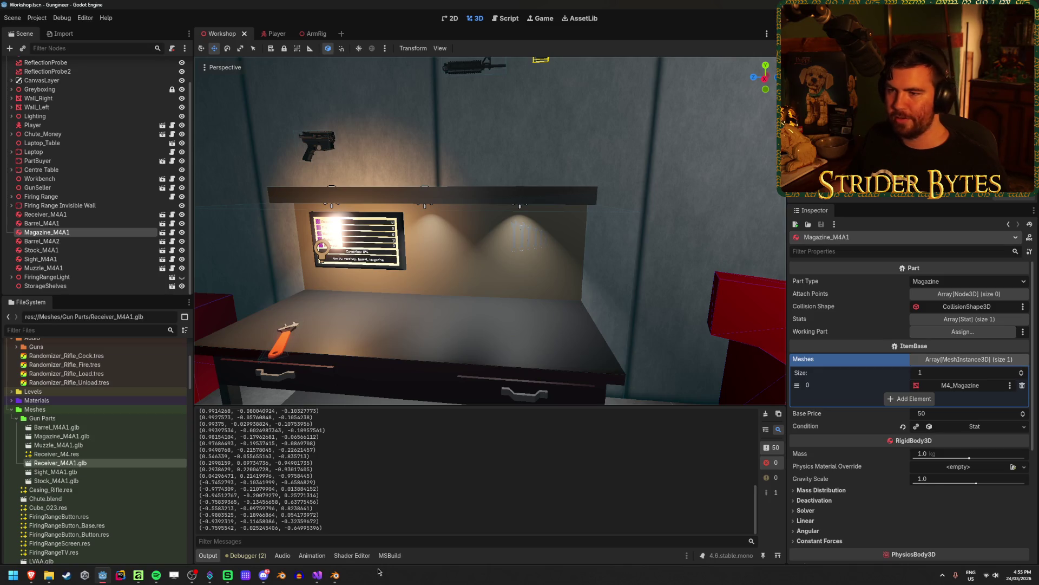
{"action": "left_click", "coordinate": [765, 414]}
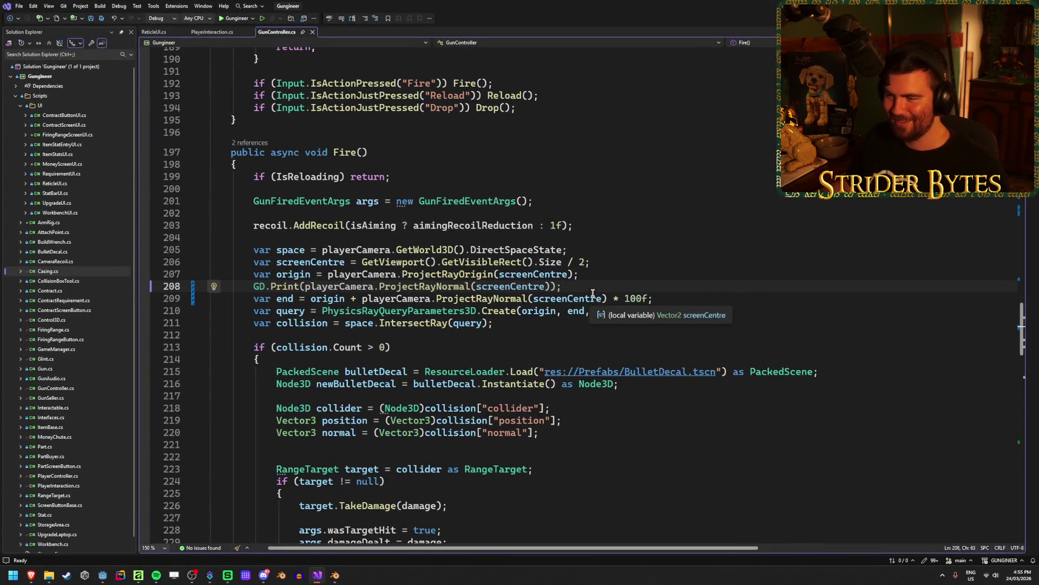
Delete the GD.Print ray-normal debug line from Fire().
{"action": "key", "text": "ctrl+x"}
{"action": "left_click", "coordinate": [713, 279]}
{"action": "key", "text": "ctrl+s"}
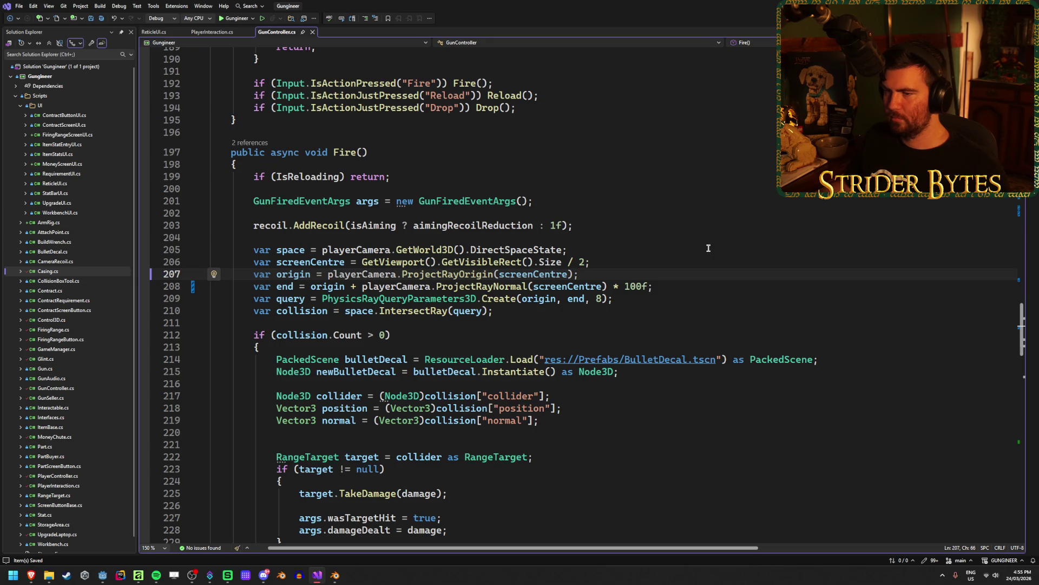
Check the AddRecoil call and open a new empty line right after it.
{"action": "left_click", "coordinate": [313, 226]}
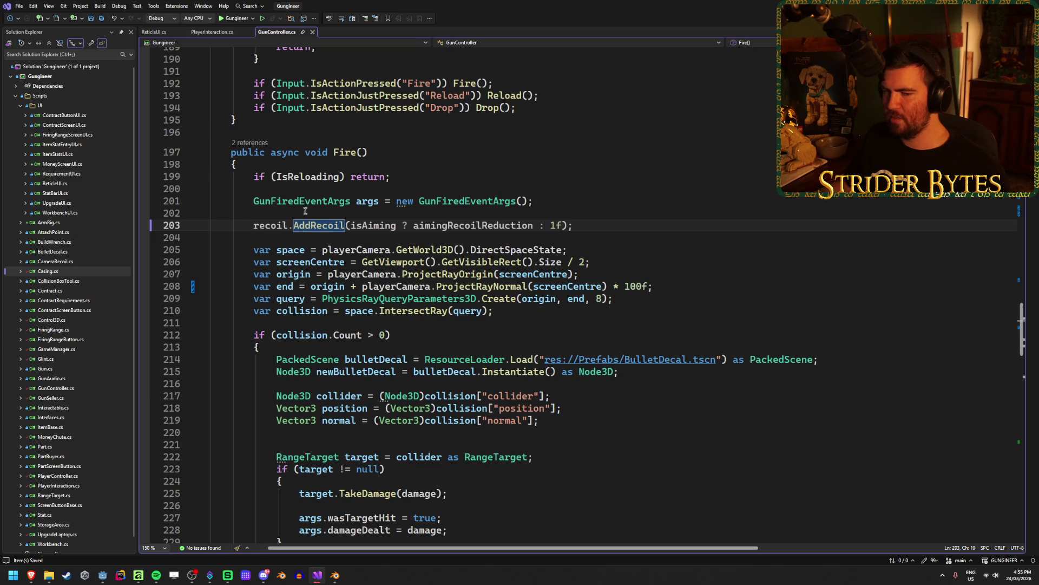
{"action": "left_click", "coordinate": [585, 231]}
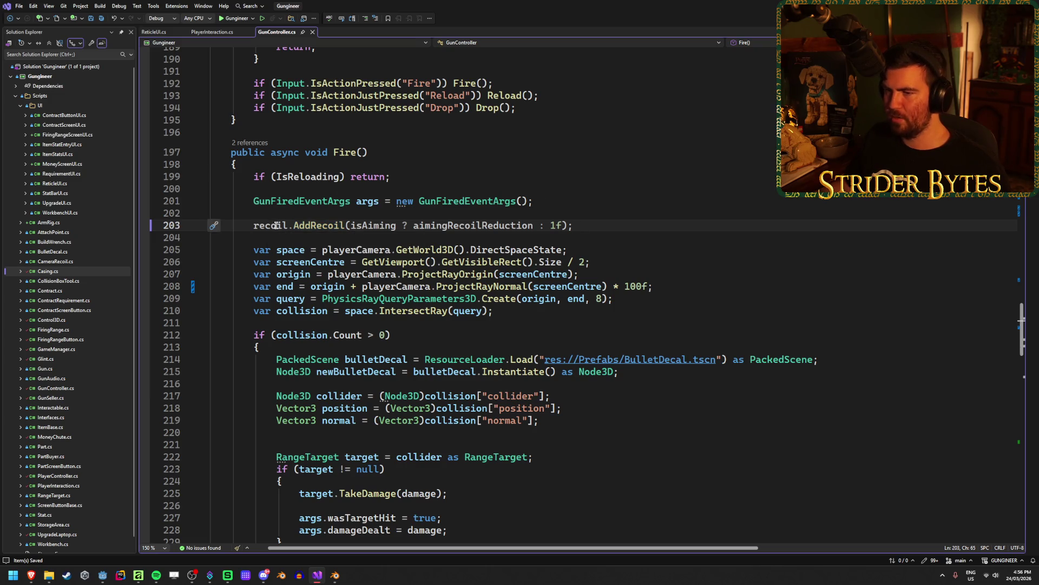
{"action": "left_click", "coordinate": [639, 274]}
{"action": "left_click", "coordinate": [641, 264]}
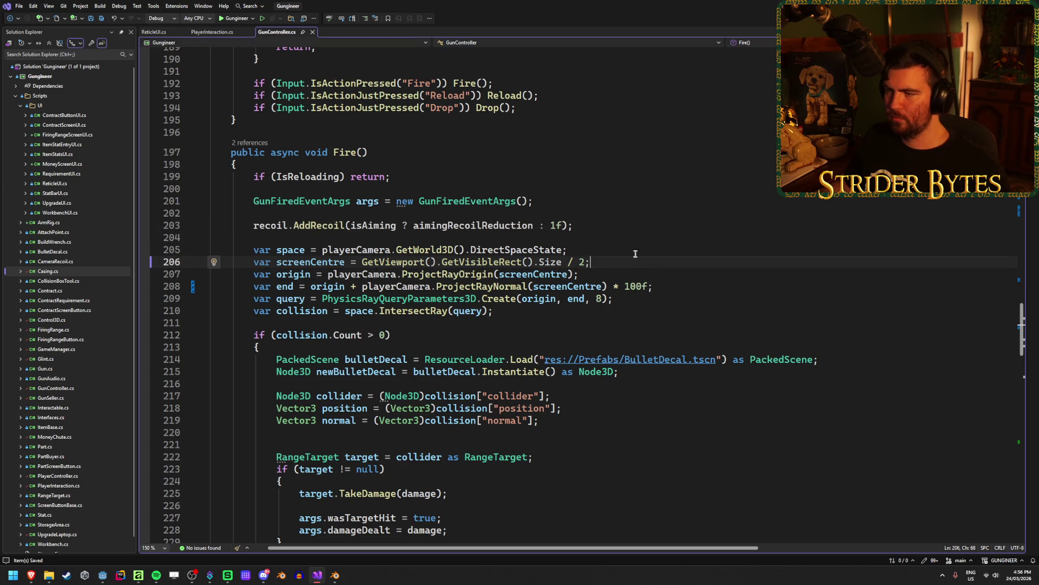
{"action": "left_click", "coordinate": [611, 225]}
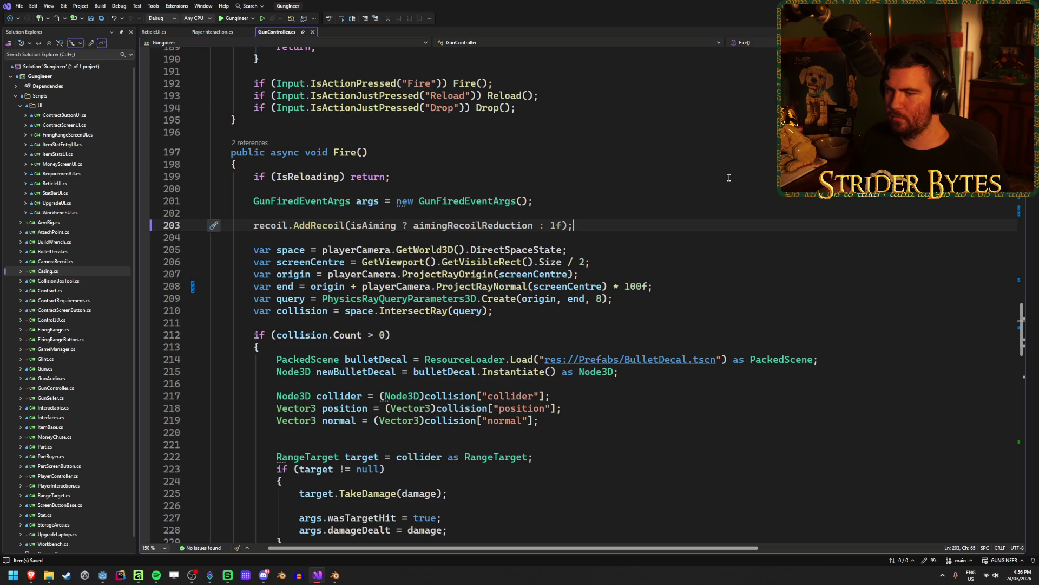
{"action": "key", "text": "Return"}
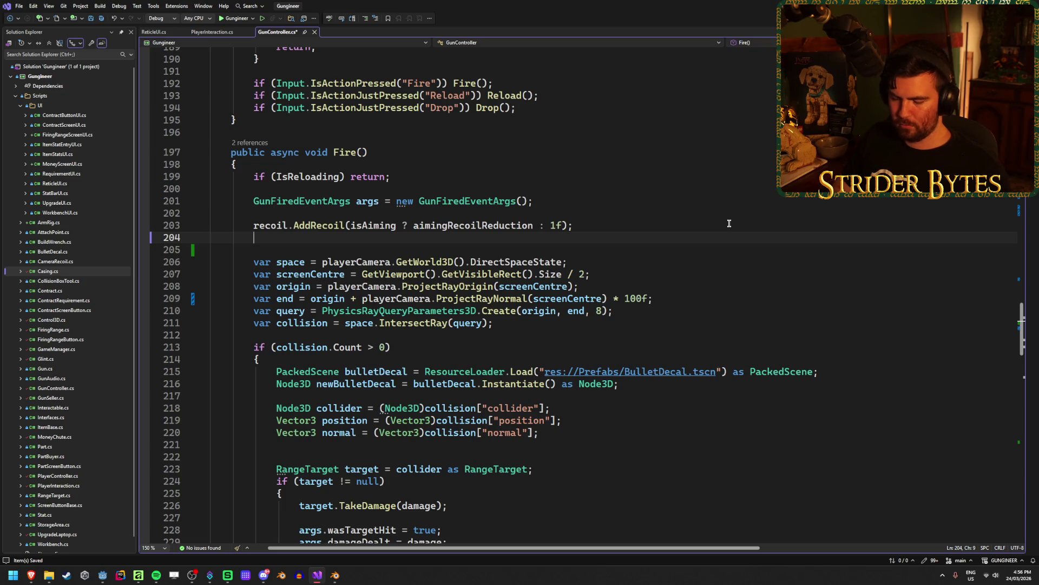
Write float x = rng.RandfRange(-1f, 1f); on line 204, completing RandfRange via IntelliSense.
{"action": "type", "text": "float x = "}
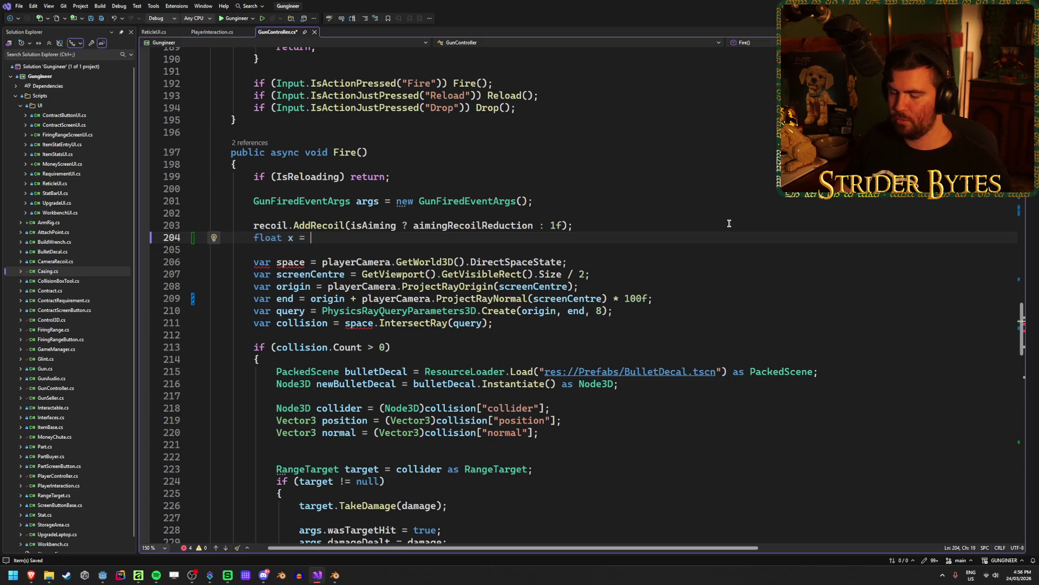
{"action": "type", "text": "Rnad"}
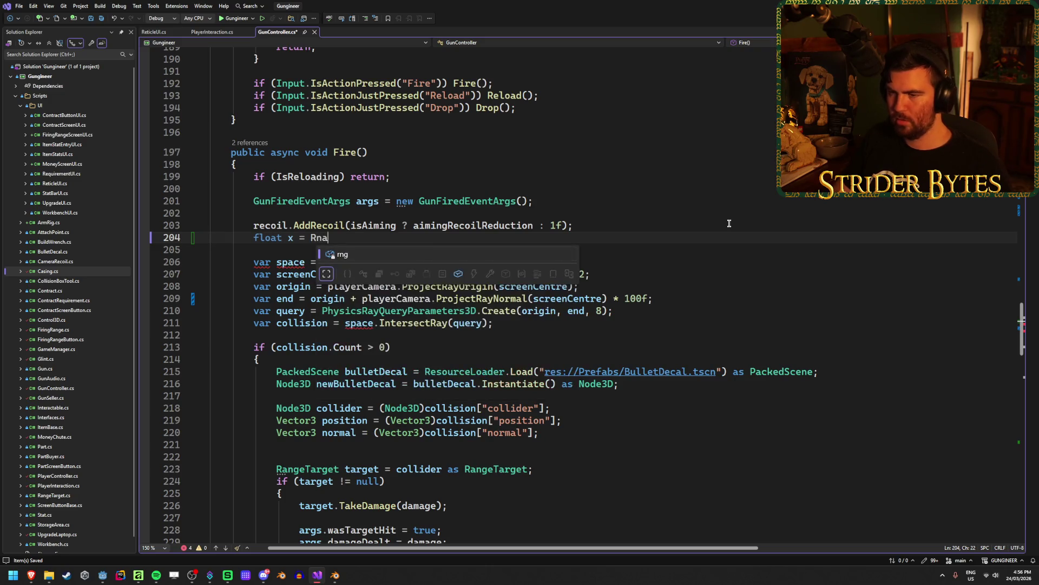
{"action": "key", "text": "Tab"}
{"action": "type", "text": ".ran"}
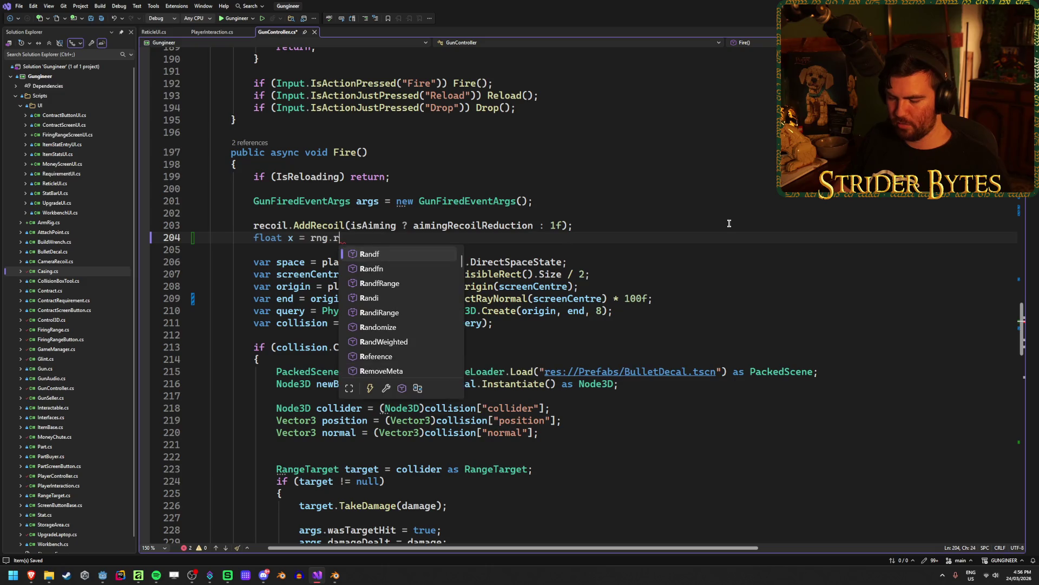
{"action": "key", "text": "Down"}
{"action": "key", "text": "Down"}
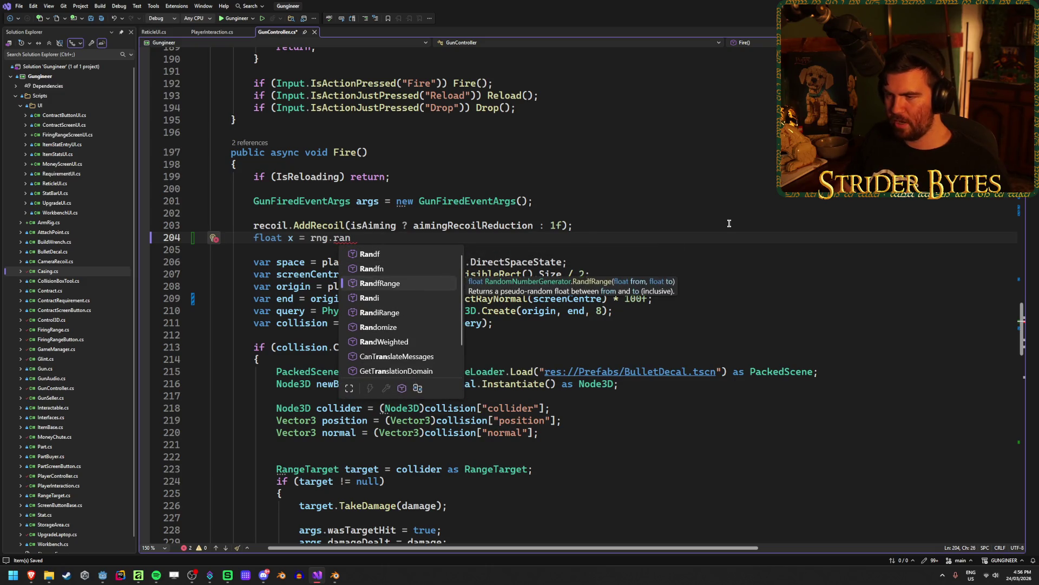
{"action": "key", "text": "Tab"}
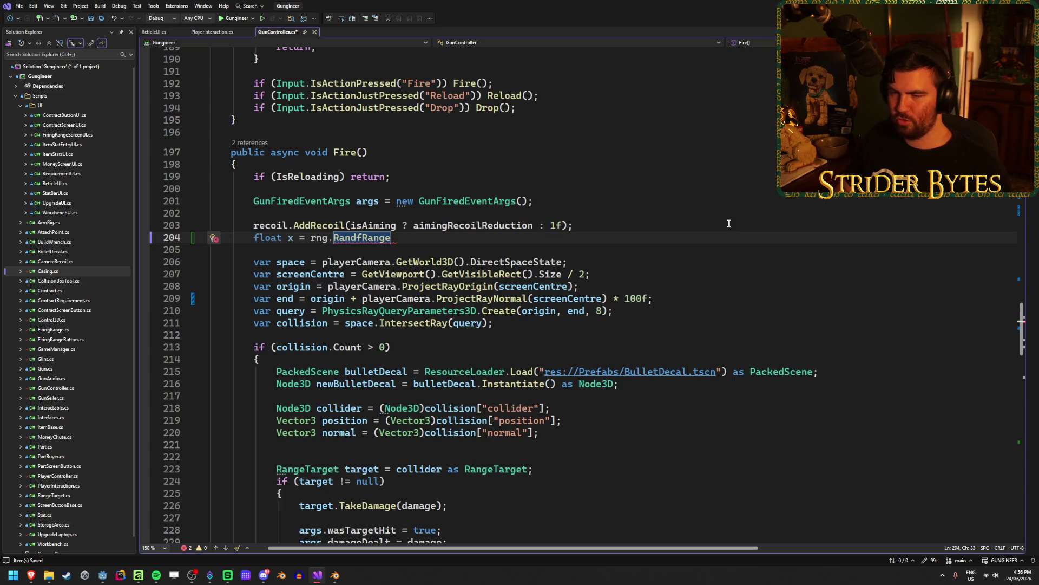
{"action": "type", "text": "("}
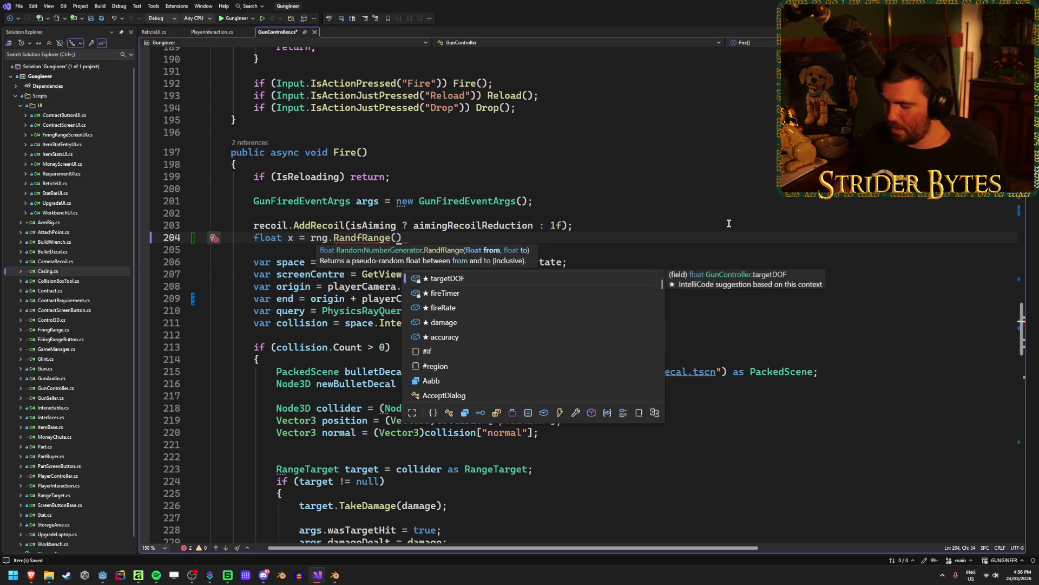
{"action": "type", "text": "-1f, 1f)"}
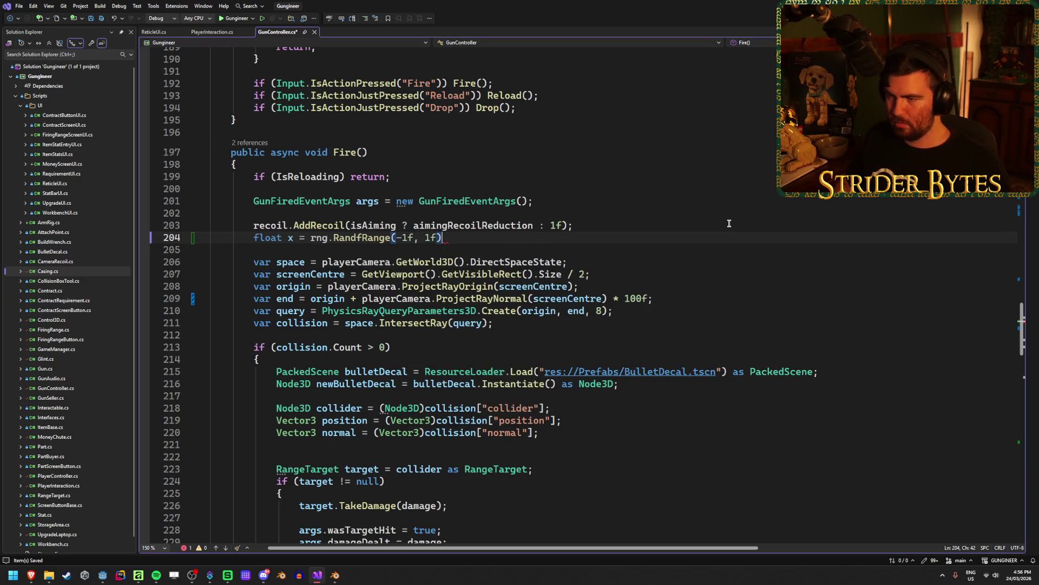
{"action": "type", "text": ";"}
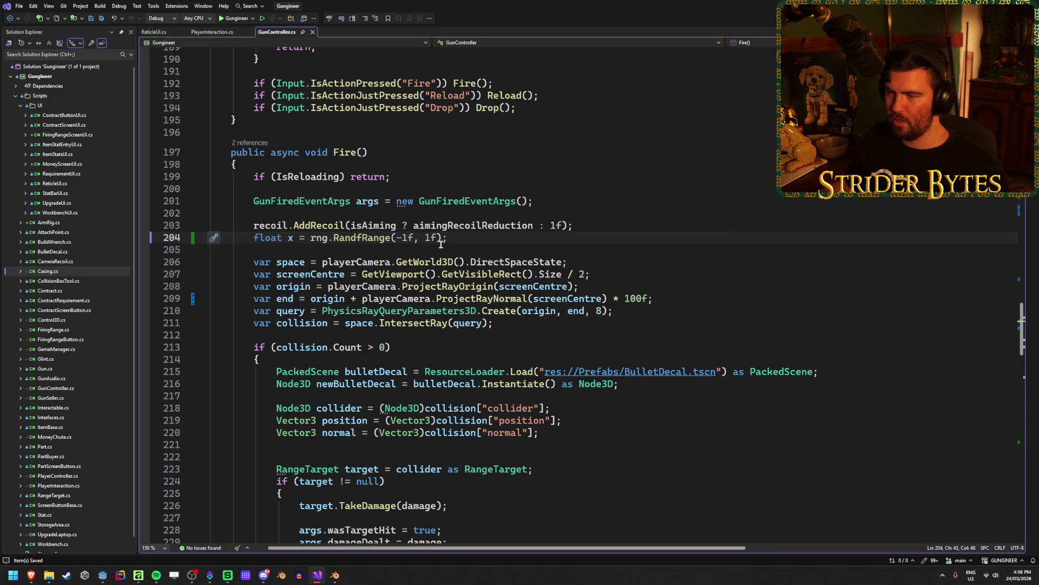
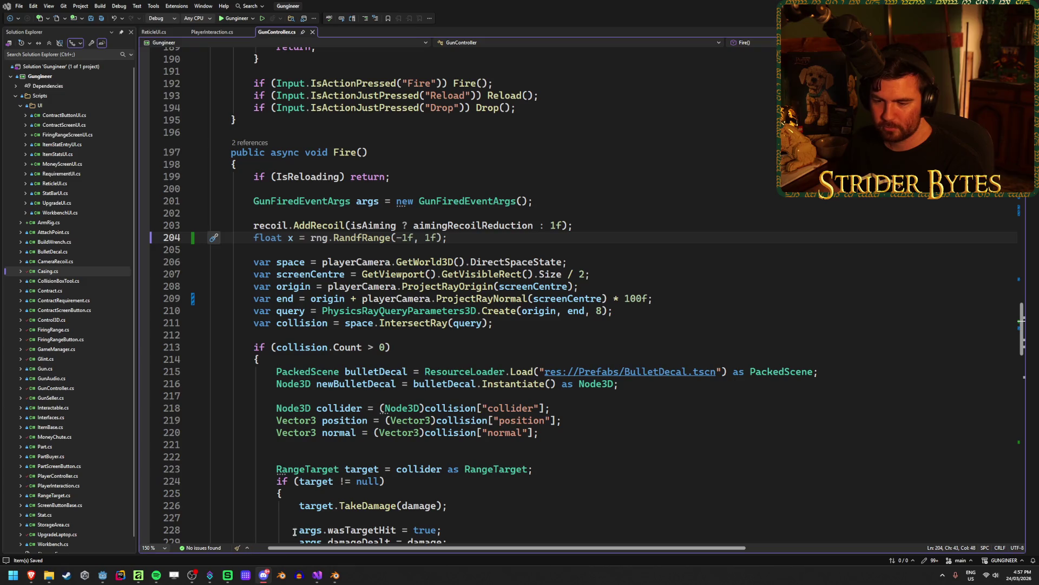
Switch from Visual Studio over to the Godot editor window.
{"action": "key", "text": "alt+Tab"}
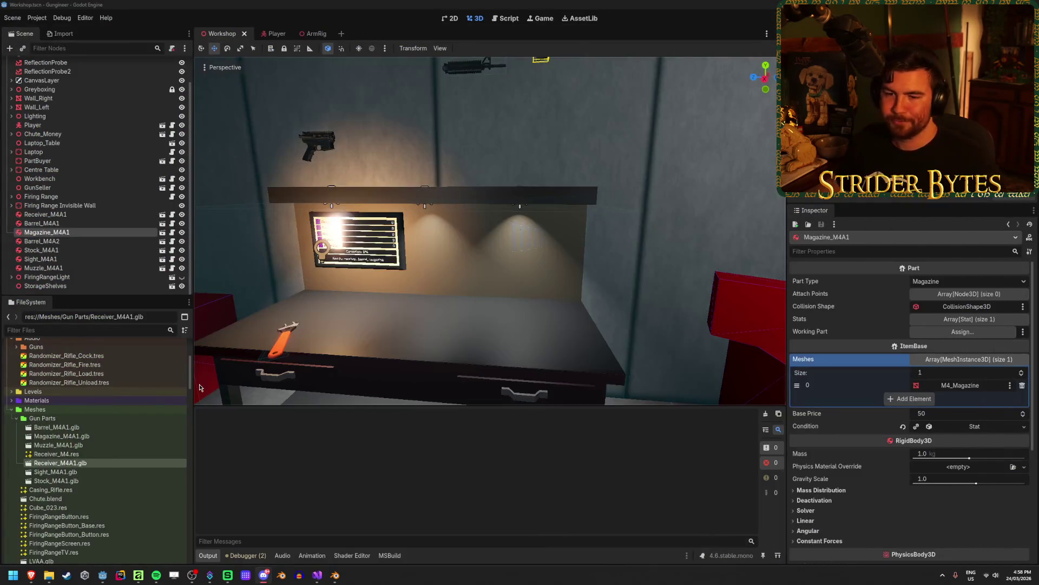
Create a C# script res://Scripts/DebugDraw.cs that inherits Node2D.
{"action": "scroll", "coordinate": [69, 417], "scroll_direction": "down", "scroll_amount": 5}
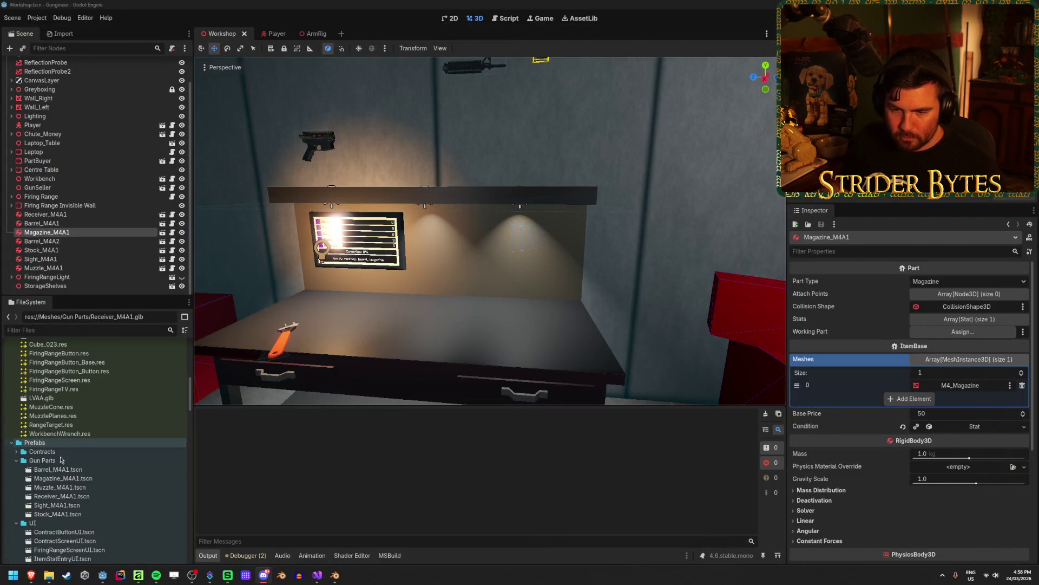
{"action": "scroll", "coordinate": [62, 457], "scroll_direction": "down", "scroll_amount": 5}
{"action": "scroll", "coordinate": [60, 452], "scroll_direction": "down", "scroll_amount": 8}
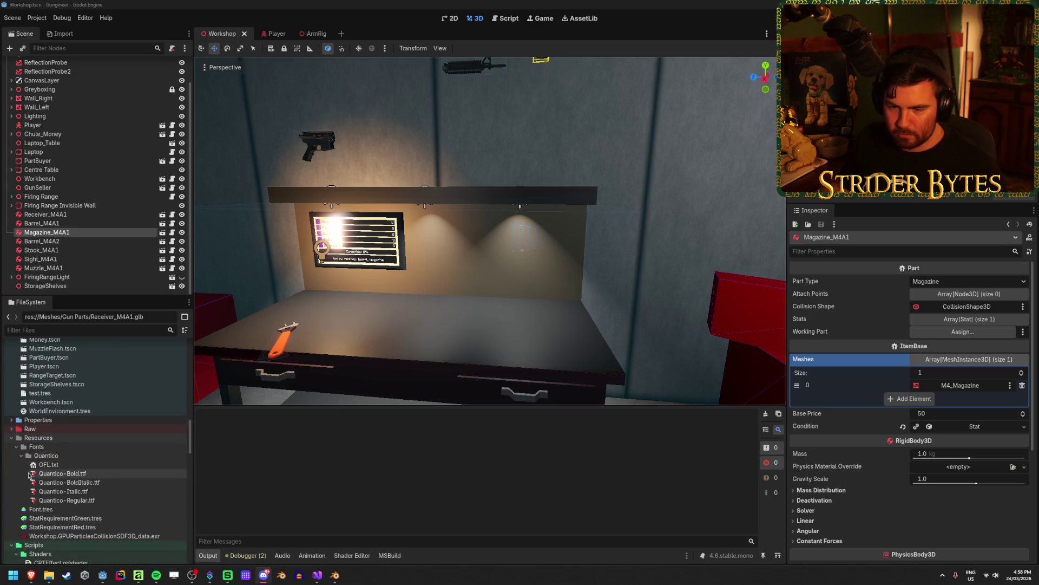
{"action": "left_click", "coordinate": [55, 439]}
{"action": "right_click", "coordinate": [58, 436]}
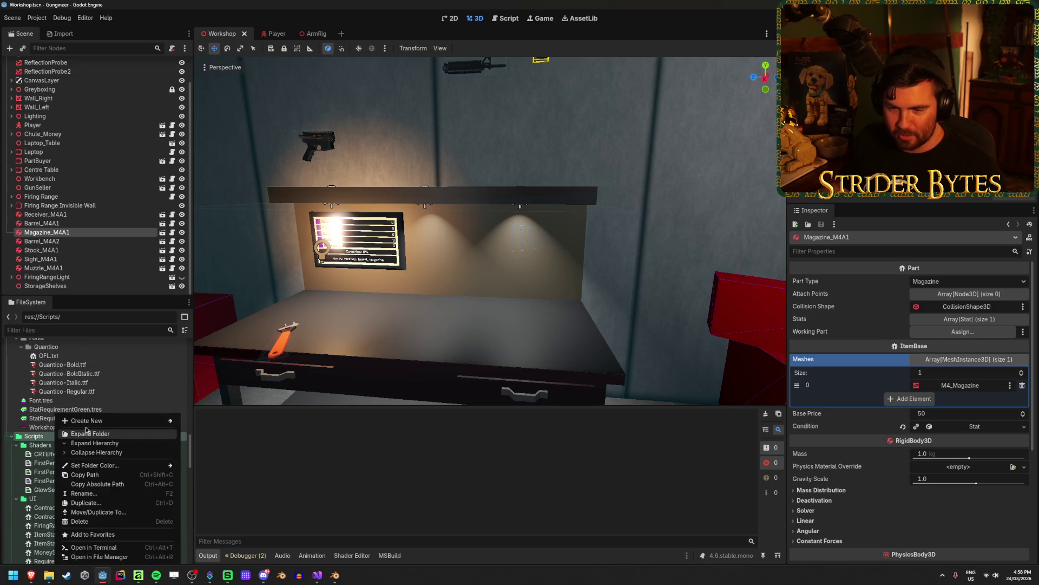
{"action": "mouse_move", "coordinate": [108, 421]}
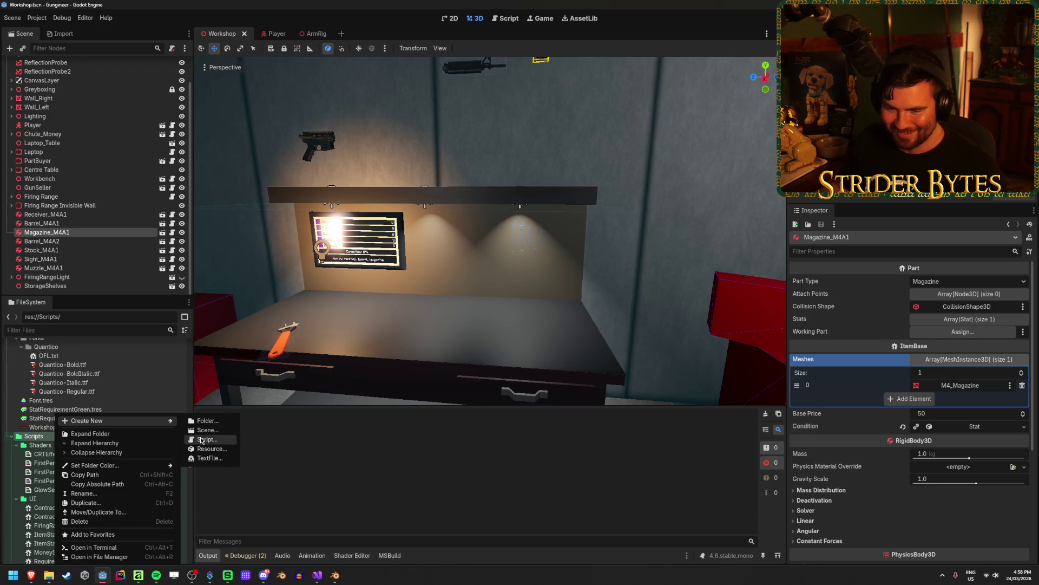
{"action": "left_click", "coordinate": [202, 440]}
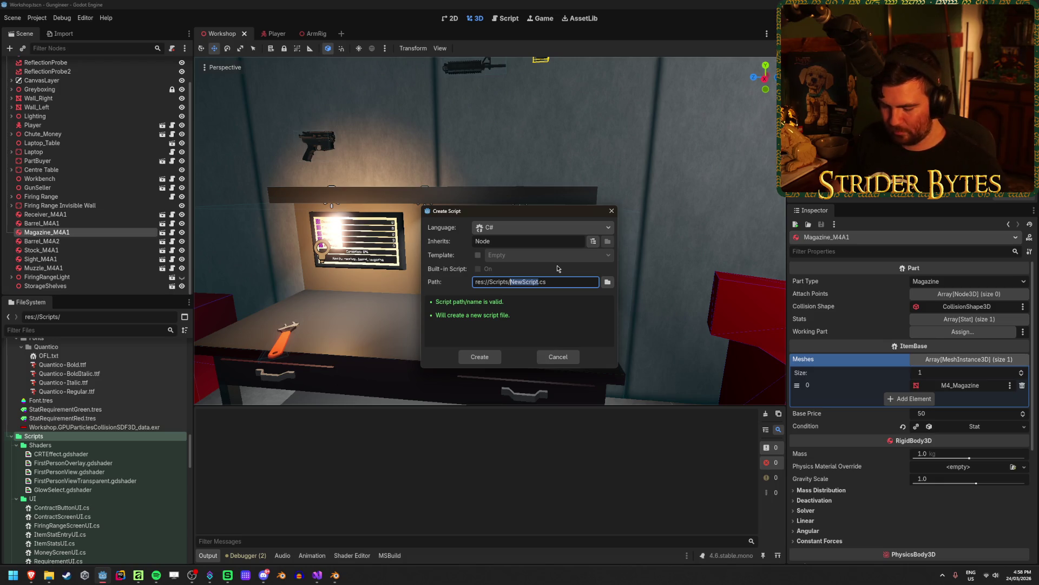
{"action": "type", "text": "DebugDraw"}
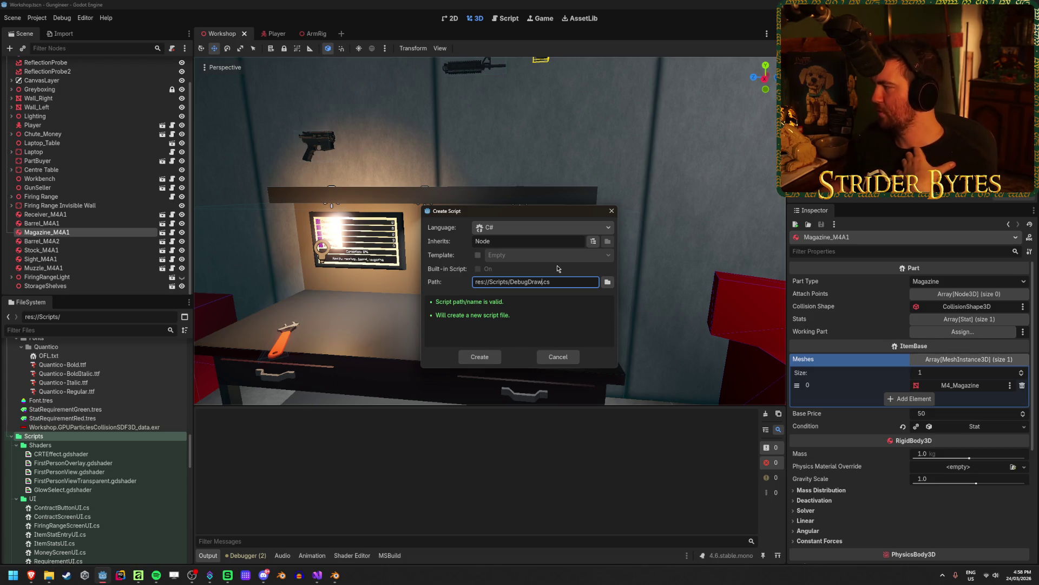
{"action": "left_click", "coordinate": [531, 241]}
{"action": "type", "text": "2D"}
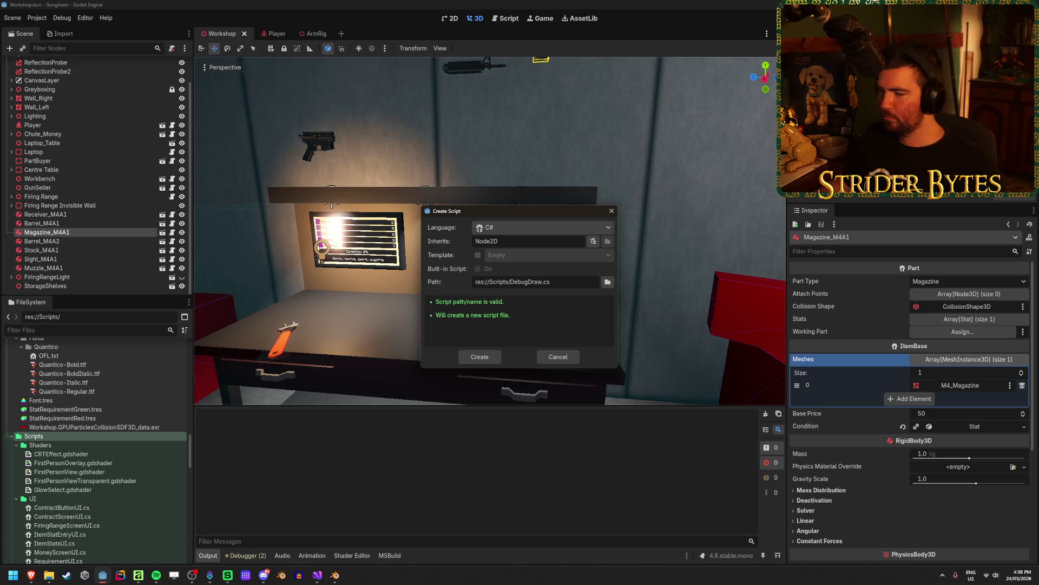
{"action": "left_click", "coordinate": [479, 356]}
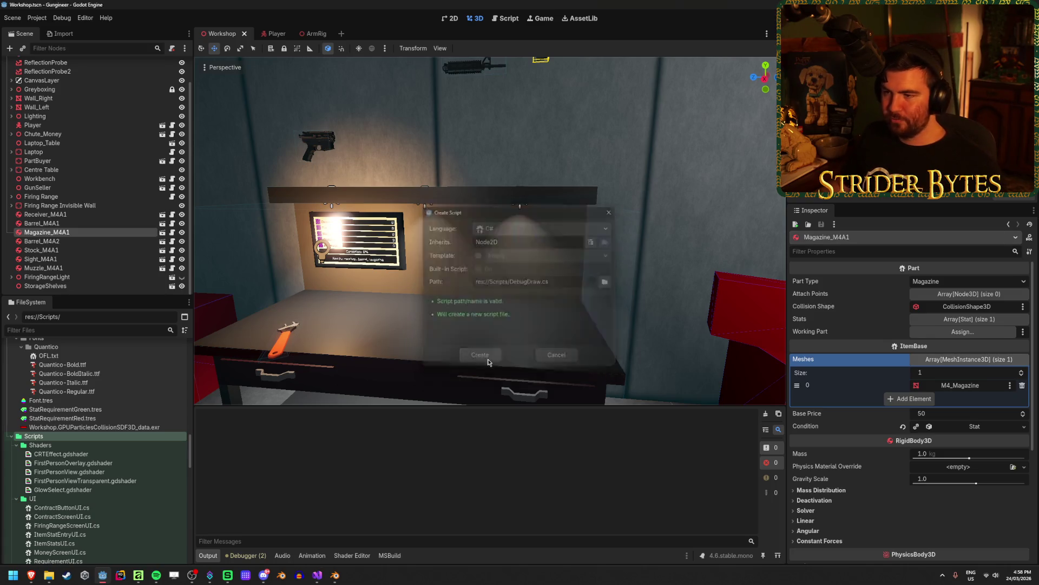
Replace DebugDraw.cs contents with the prepared DebugDraw class and its Line3D method, save, and return to Godot.
{"action": "key", "text": "ctrl+a"}
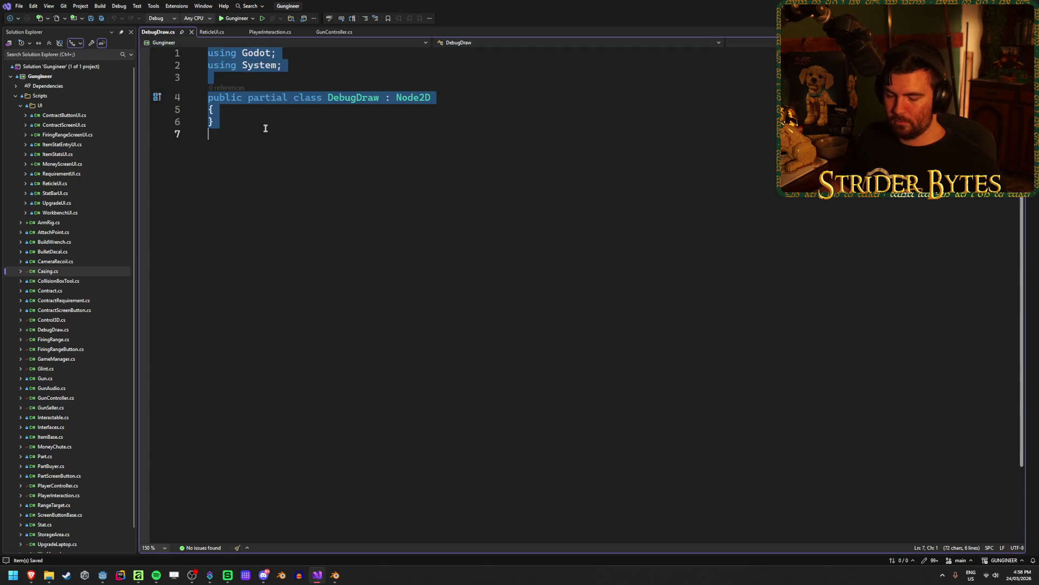
{"action": "key", "text": "ctrl+v"}
{"action": "scroll", "coordinate": [373, 376], "scroll_direction": "up", "scroll_amount": 7}
{"action": "key", "text": "ctrl+s"}
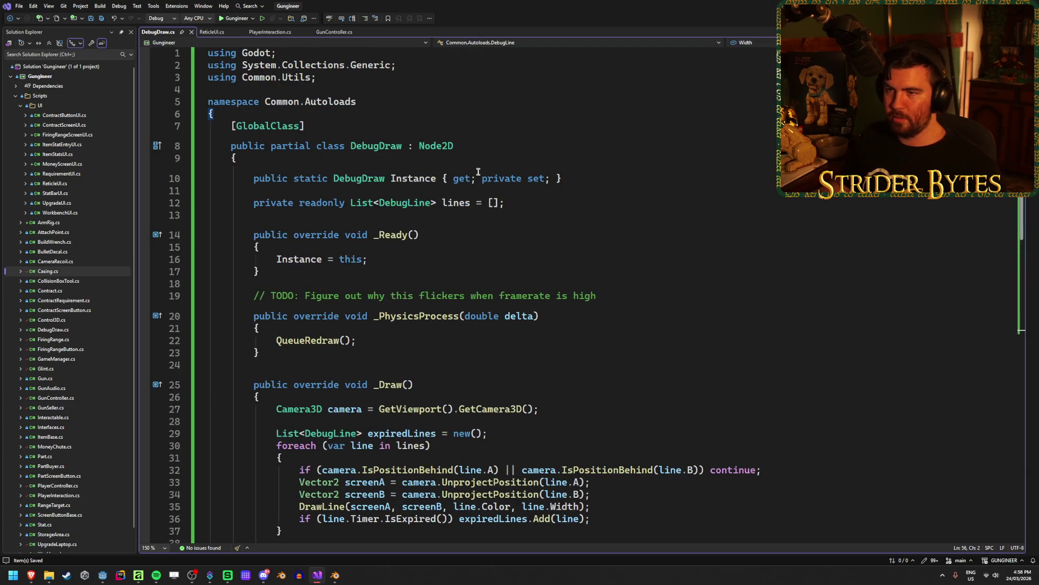
{"action": "left_click", "coordinate": [620, 177]}
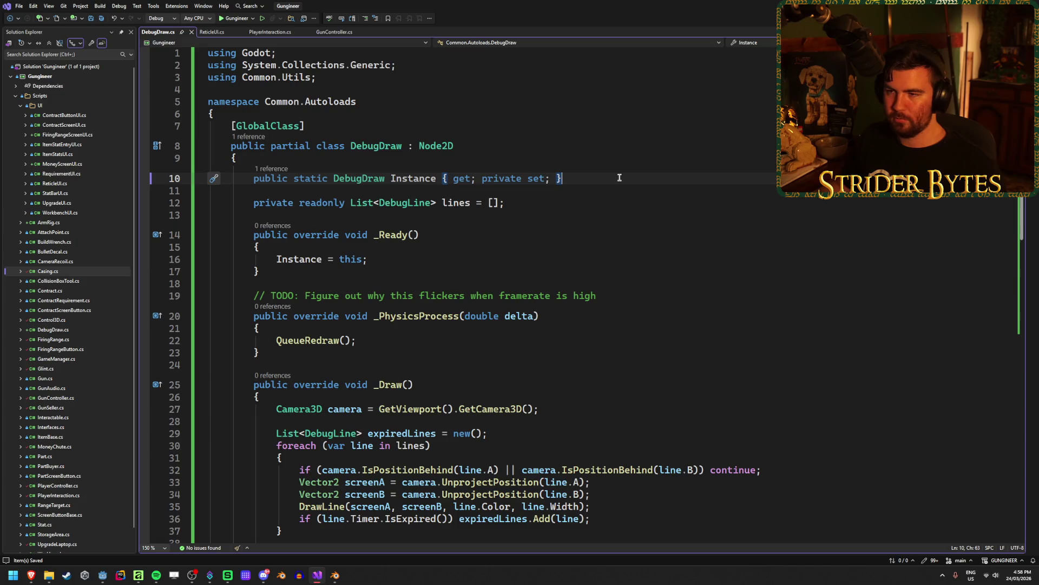
{"action": "scroll", "coordinate": [619, 178], "scroll_direction": "down", "scroll_amount": 7}
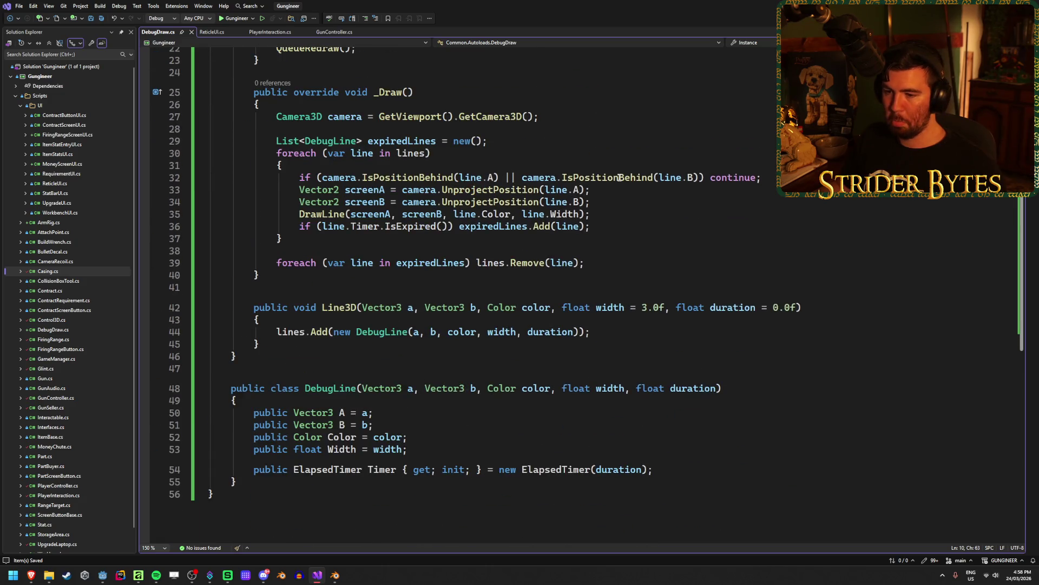
{"action": "scroll", "coordinate": [619, 177], "scroll_direction": "up", "scroll_amount": 7}
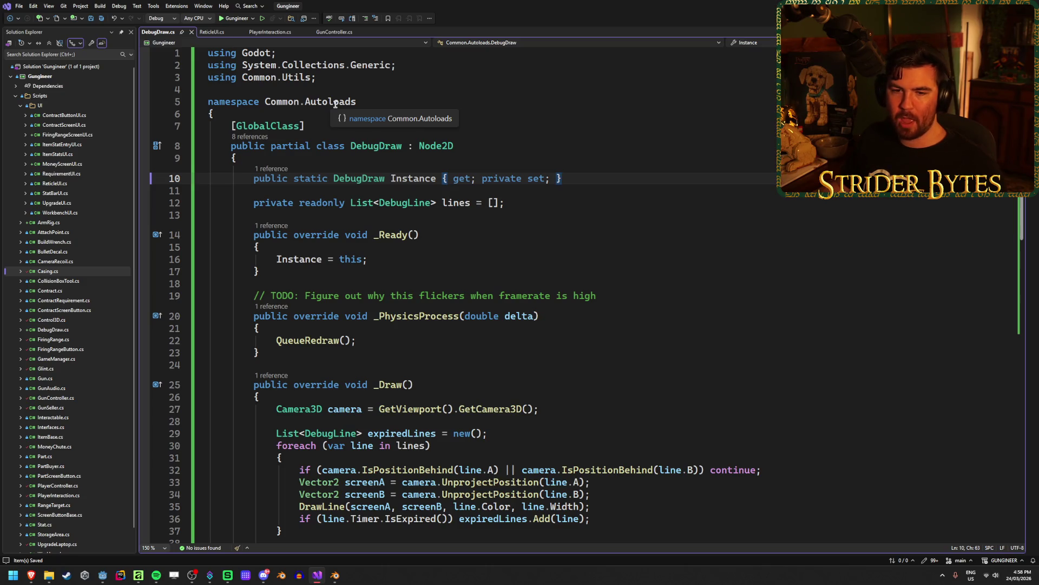
{"action": "key", "text": "alt+Tab"}
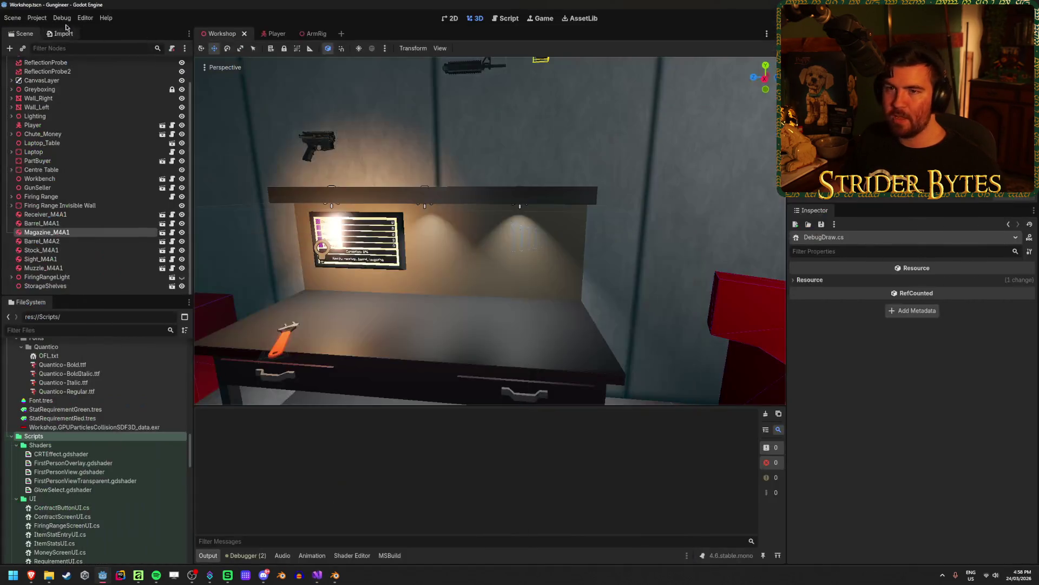
Register Scripts/DebugDraw.cs as an autoload in Project Settings.
{"action": "left_click", "coordinate": [37, 18]}
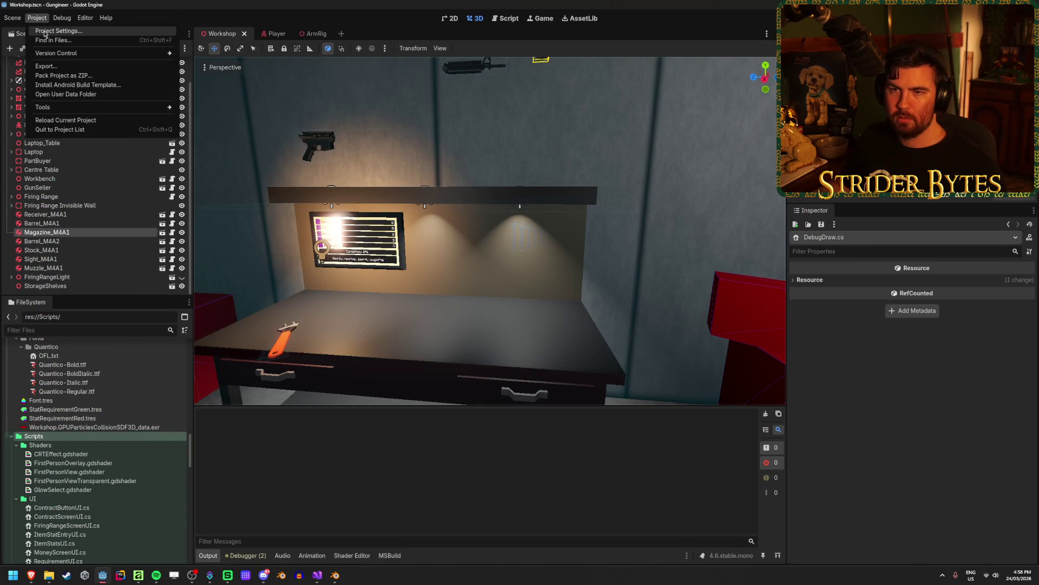
{"action": "left_click", "coordinate": [44, 32]}
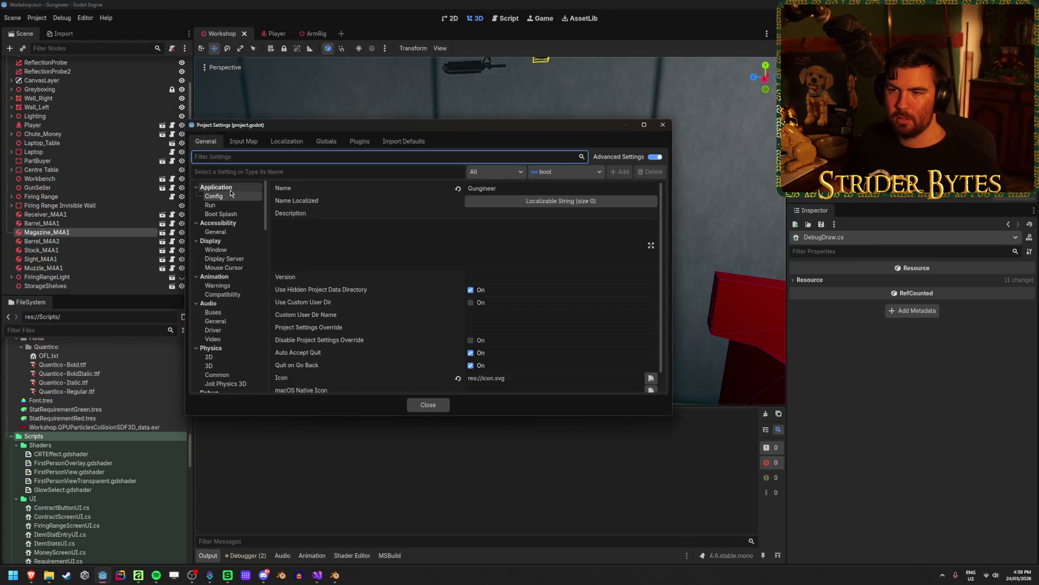
{"action": "left_click", "coordinate": [326, 141]}
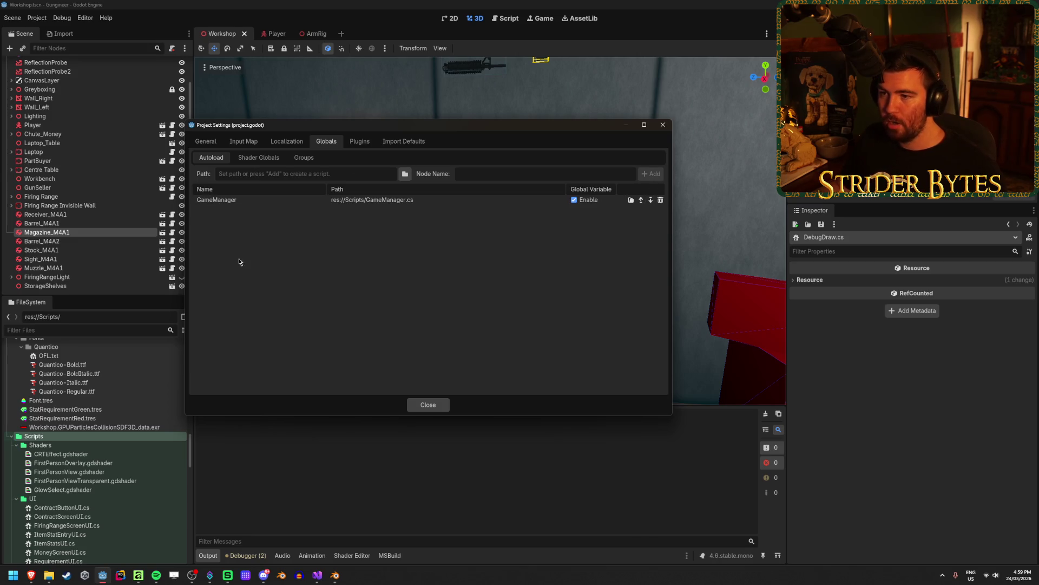
{"action": "left_click", "coordinate": [403, 174]}
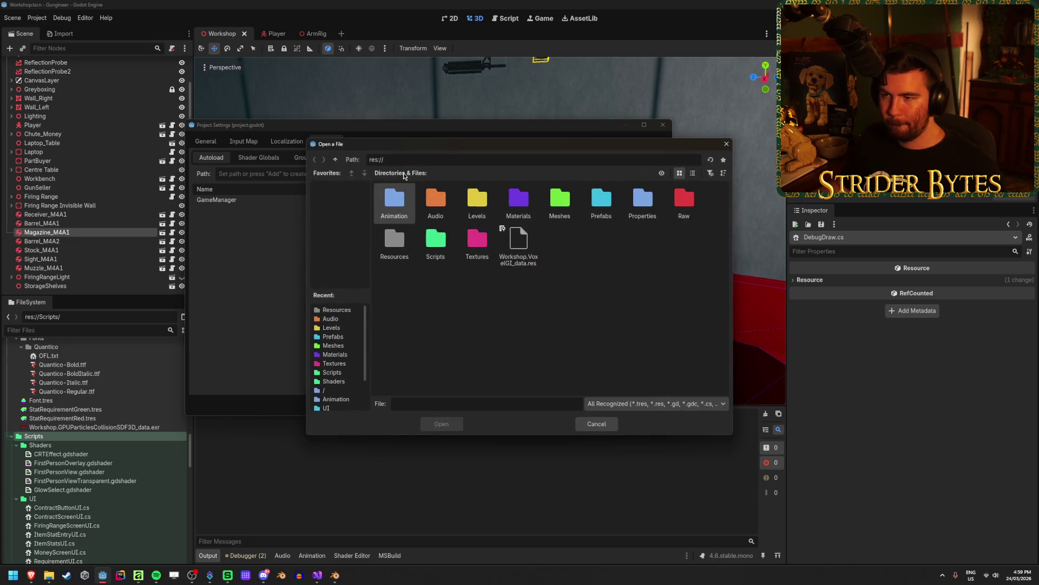
{"action": "double_click", "coordinate": [430, 244]}
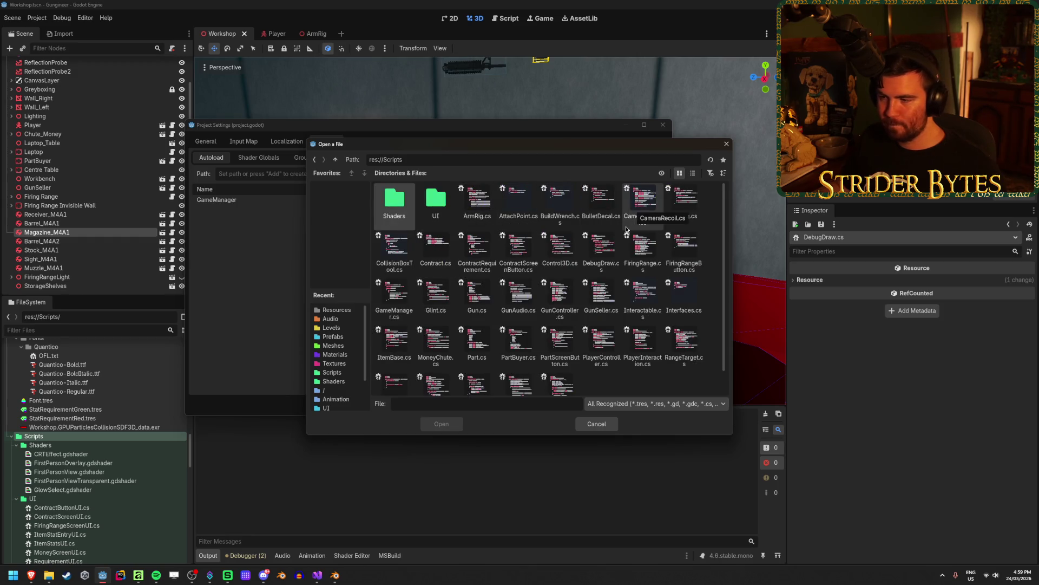
{"action": "left_click", "coordinate": [601, 249]}
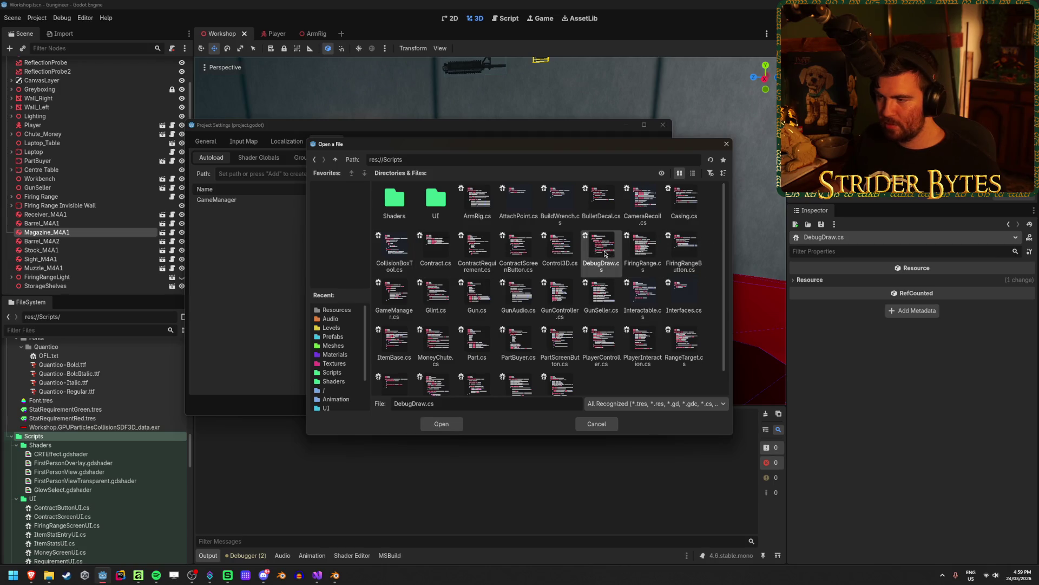
{"action": "left_click", "coordinate": [438, 424]}
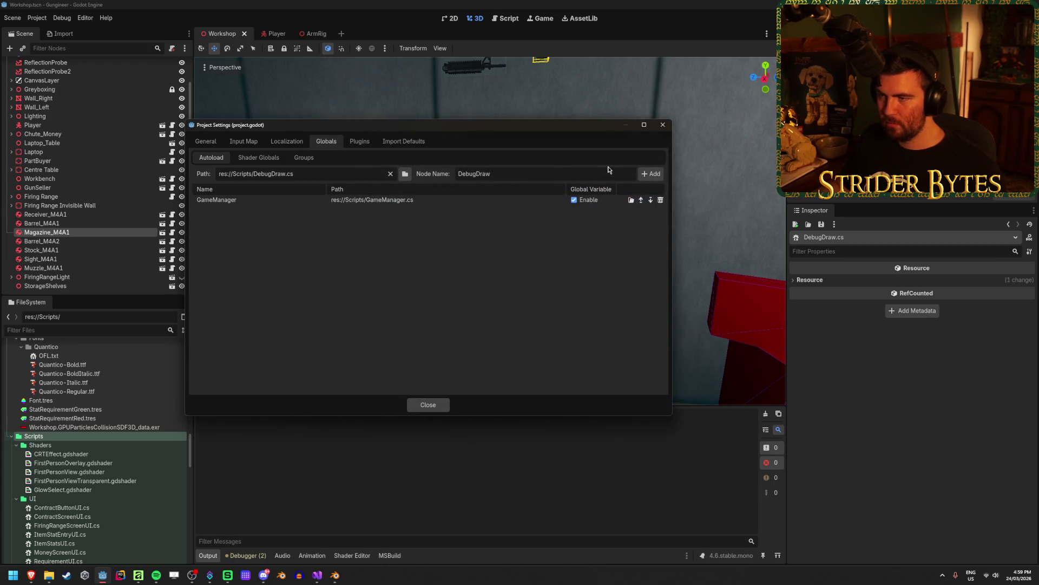
{"action": "left_click", "coordinate": [651, 173]}
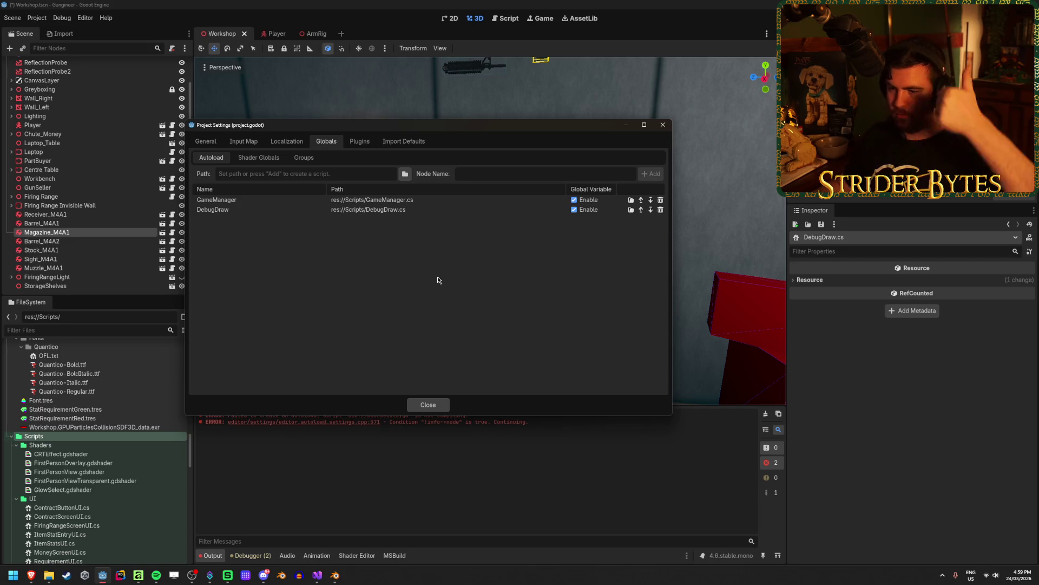
{"action": "left_click", "coordinate": [425, 405]}
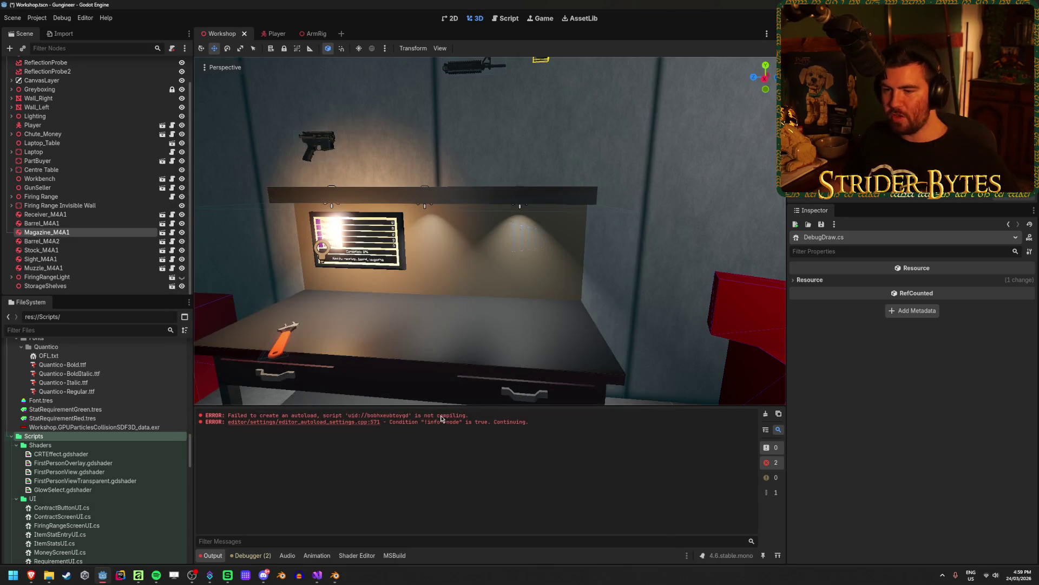
Clear the output log, build the project, dismiss the build failure, and go to Visual Studio.
{"action": "left_click", "coordinate": [765, 413]}
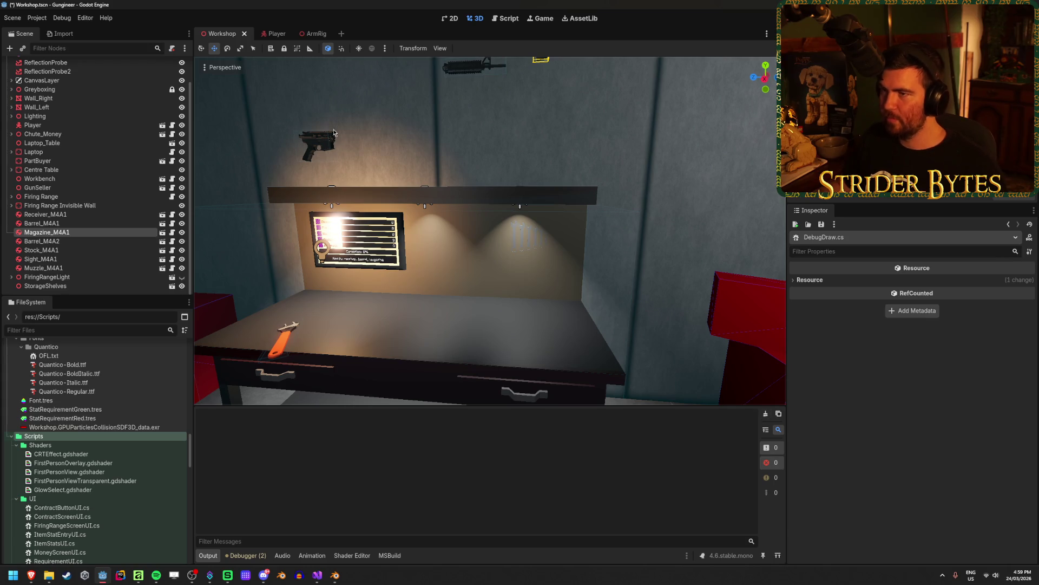
{"action": "key", "text": "F5"}
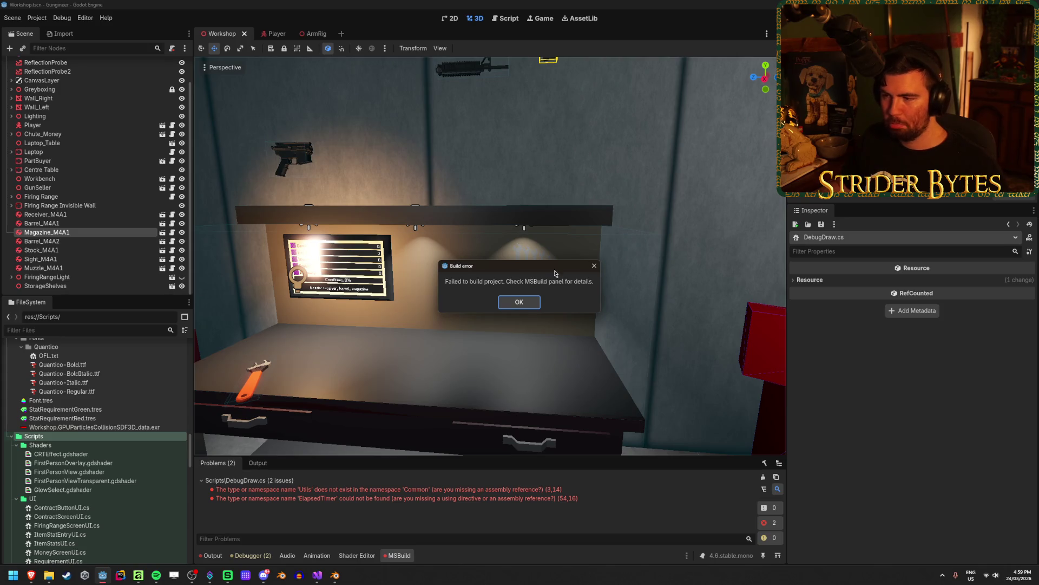
{"action": "left_click", "coordinate": [518, 301]}
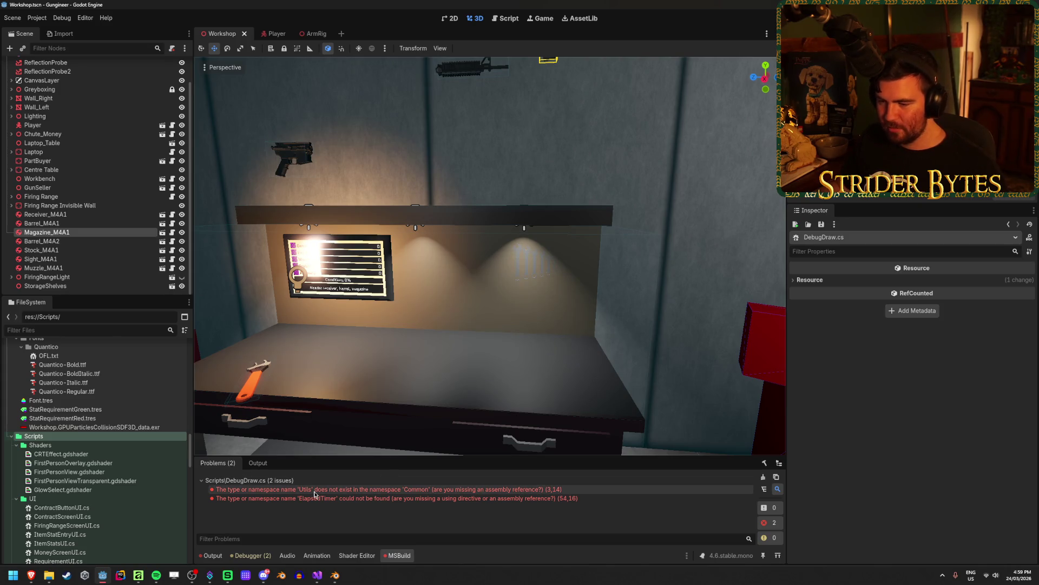
{"action": "left_click", "coordinate": [318, 575]}
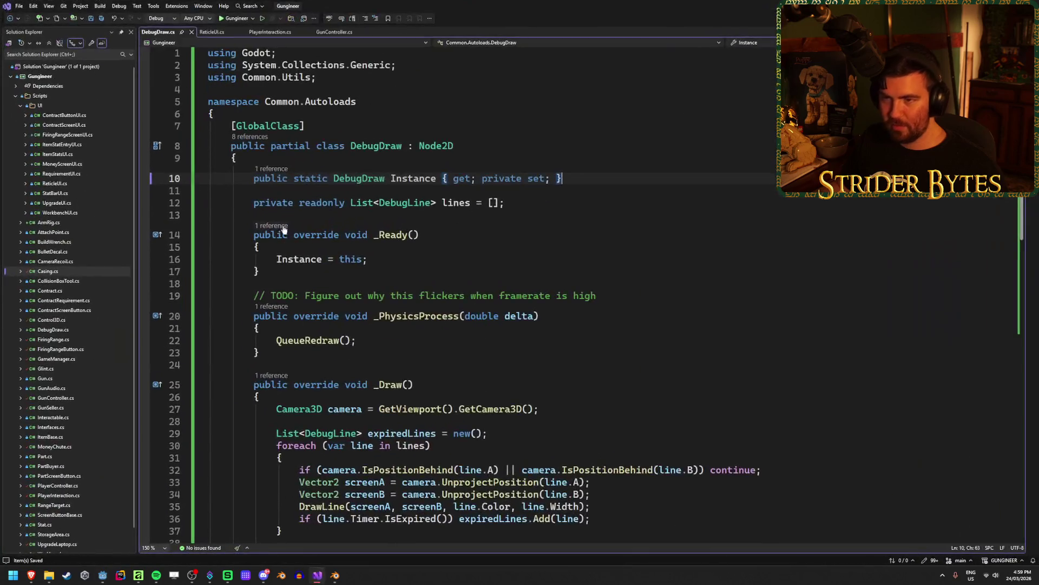
Cut the namespace Common.Autoloads line, save, then restore it.
{"action": "left_click", "coordinate": [359, 102]}
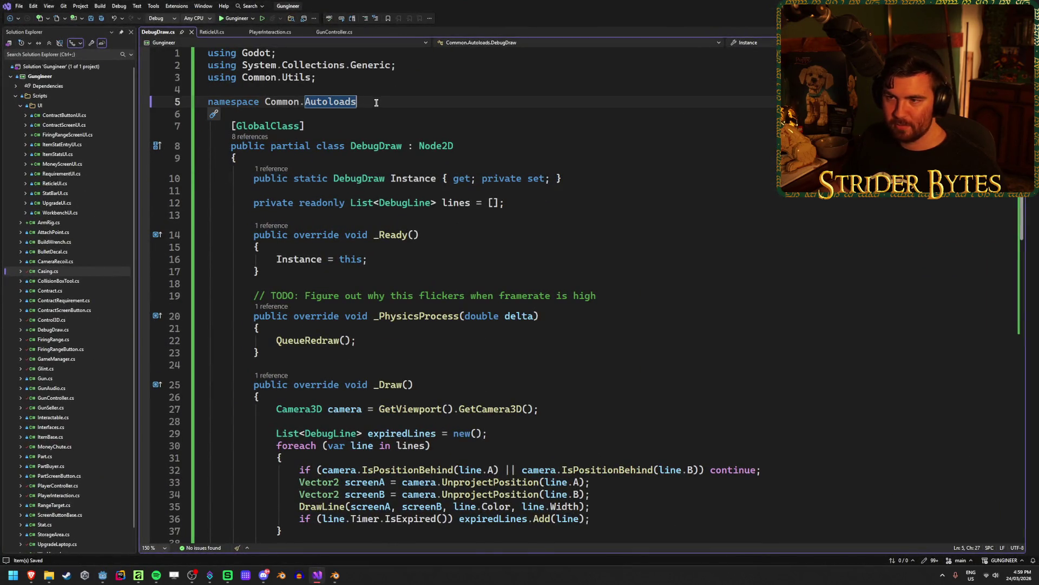
{"action": "key", "text": "ctrl+x"}
{"action": "key", "text": "ctrl+s"}
{"action": "key", "text": "ctrl+z"}
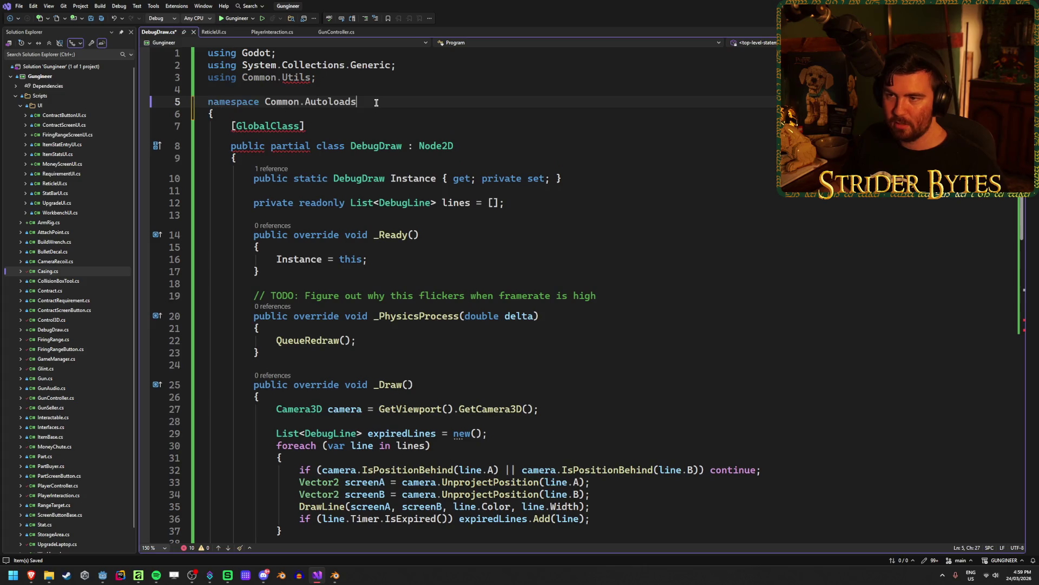
{"action": "left_click", "coordinate": [376, 108]}
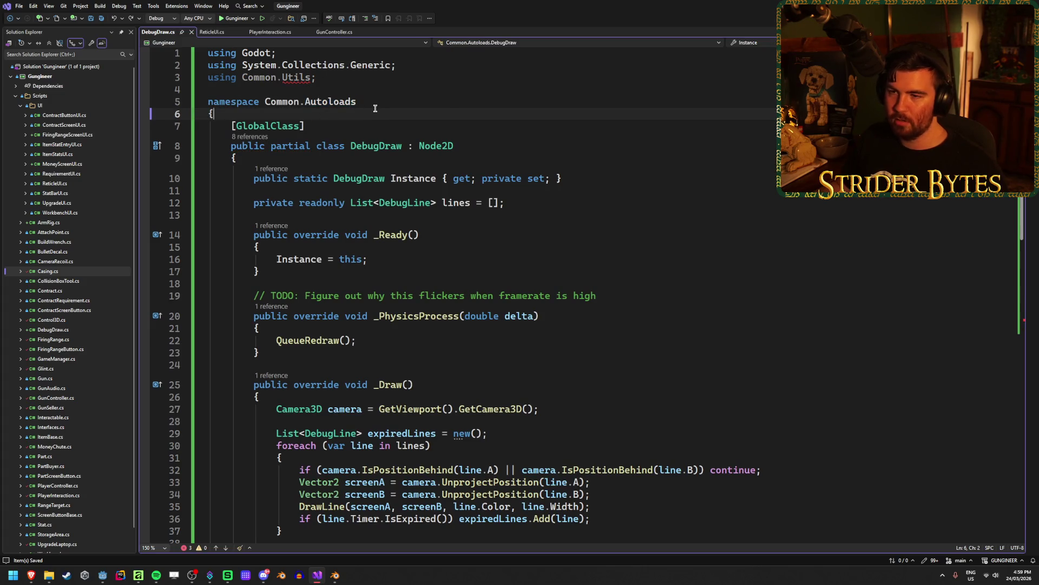
Remove the Common.Utils import and the namespace wrapper with its braces, then save.
{"action": "mouse_move", "coordinate": [301, 79]}
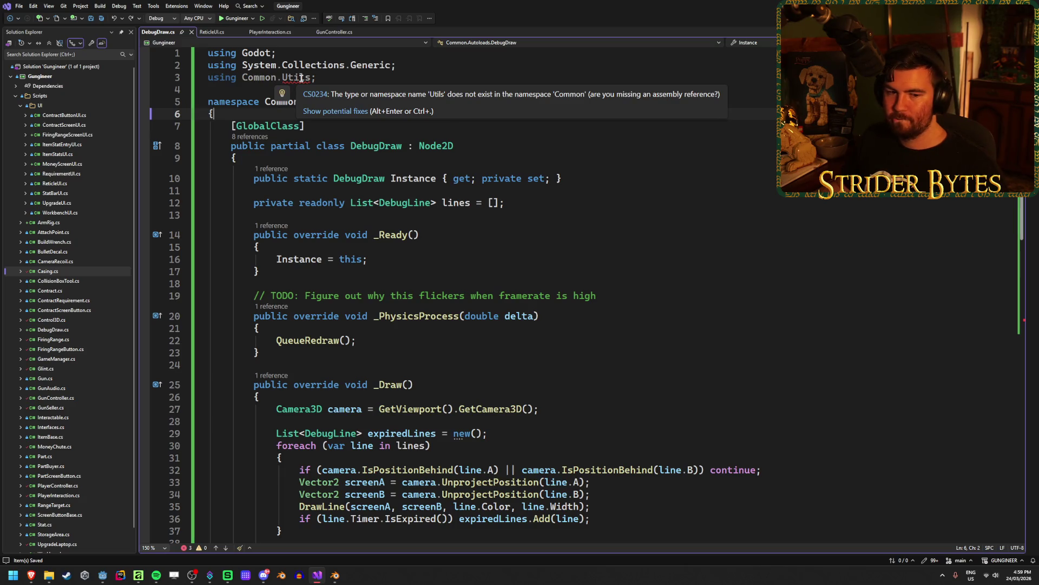
{"action": "left_click", "coordinate": [335, 77]}
{"action": "key", "text": "ctrl+x"}
{"action": "left_click", "coordinate": [309, 89]}
{"action": "key", "text": "ctrl+BackSpace"}
{"action": "key", "text": "ctrl+x"}
{"action": "key", "text": "BackSpace"}
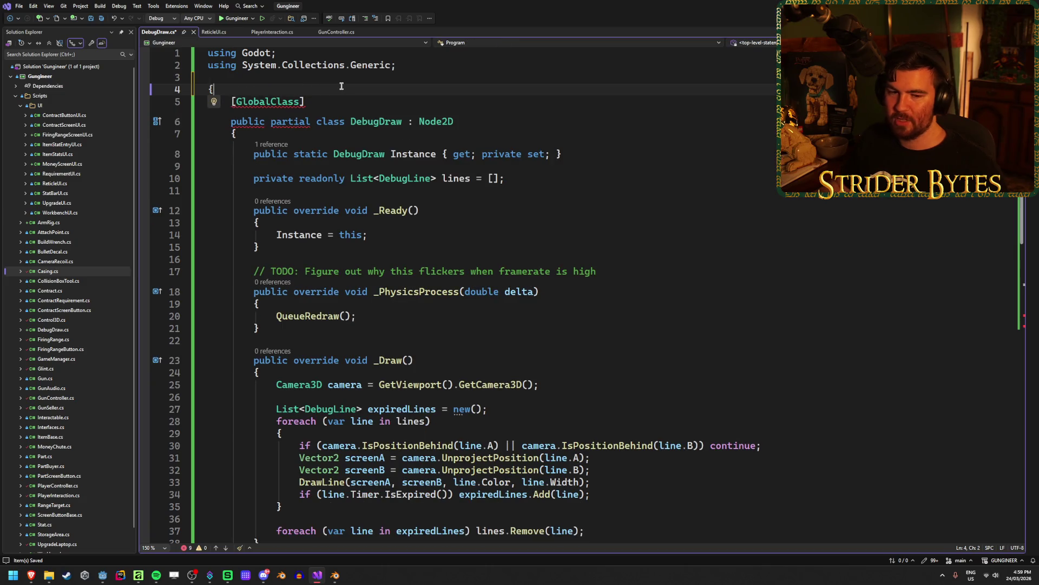
{"action": "key", "text": "ctrl+End"}
{"action": "scroll", "coordinate": [260, 271], "scroll_direction": "up", "scroll_amount": 6}
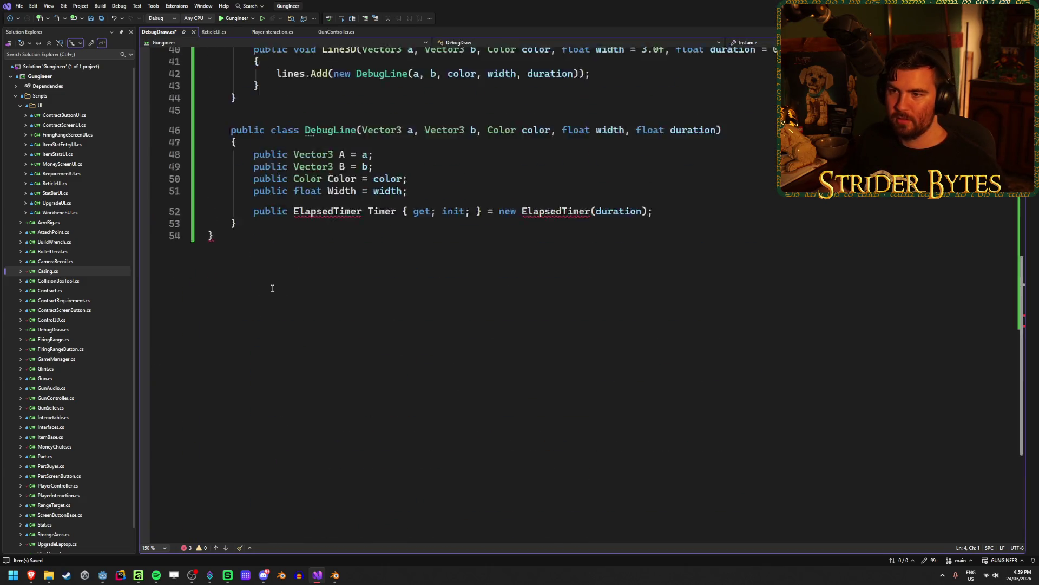
{"action": "key", "text": "BackSpace"}
{"action": "key", "text": "ctrl+s"}
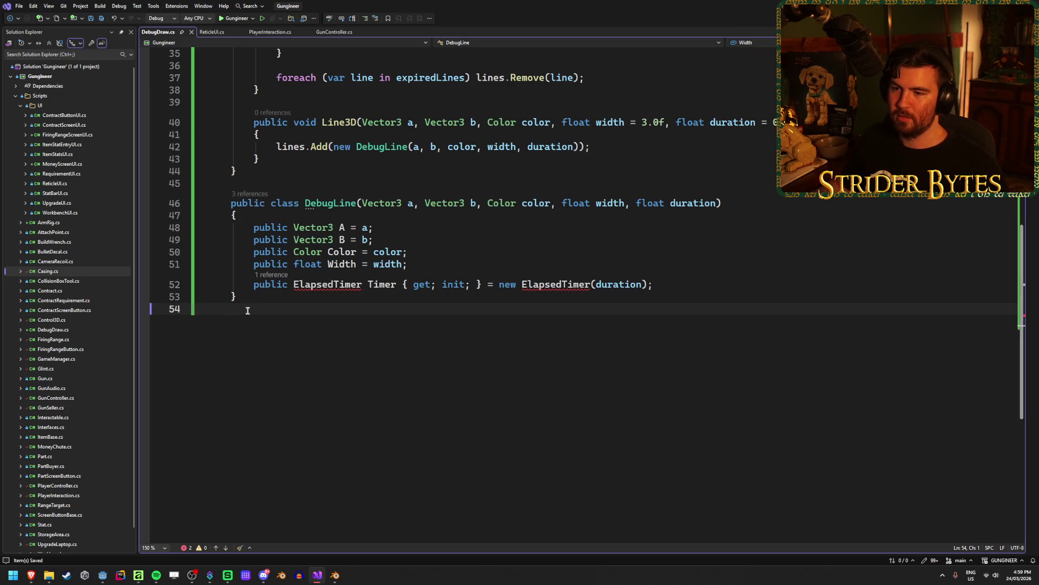
Undo those removals, restoring the namespace and 'using Common.Utils;', and save.
{"action": "mouse_move", "coordinate": [330, 282]}
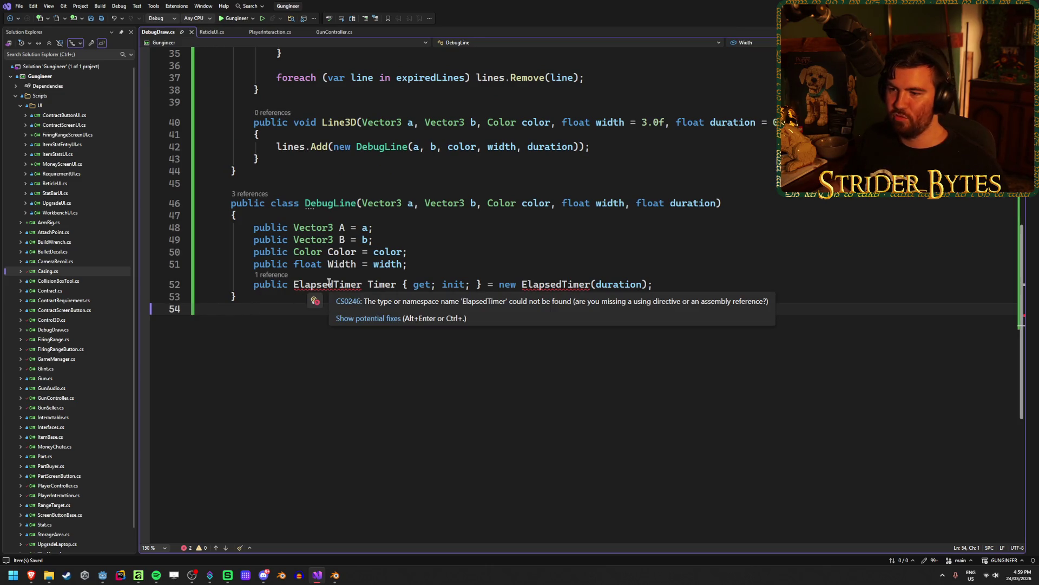
{"action": "type", "text": "}"}
{"action": "key", "text": "ctrl+z"}
{"action": "key", "text": "ctrl+z"}
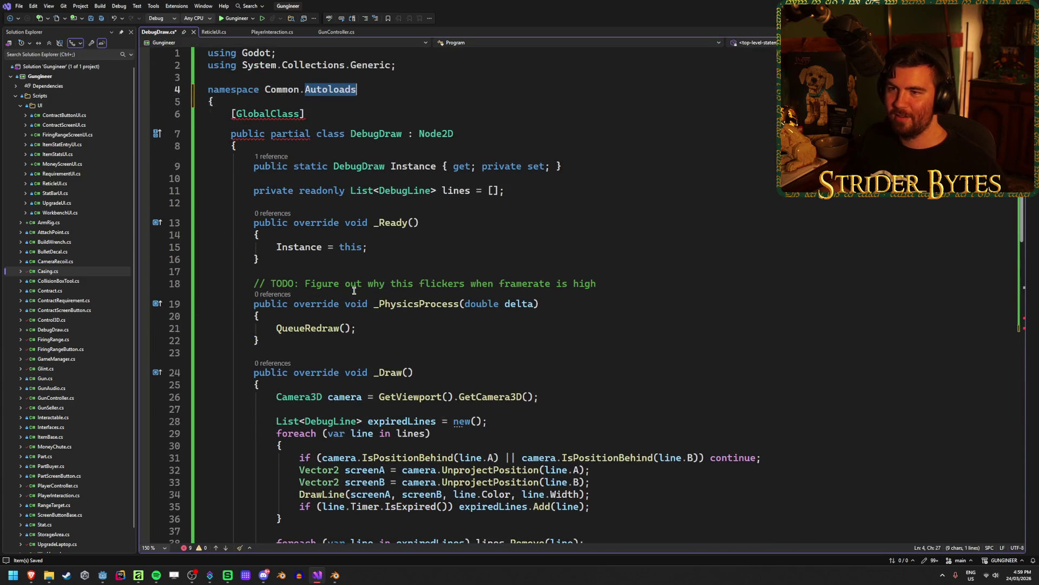
{"action": "key", "text": "ctrl+z"}
{"action": "key", "text": "ctrl+s"}
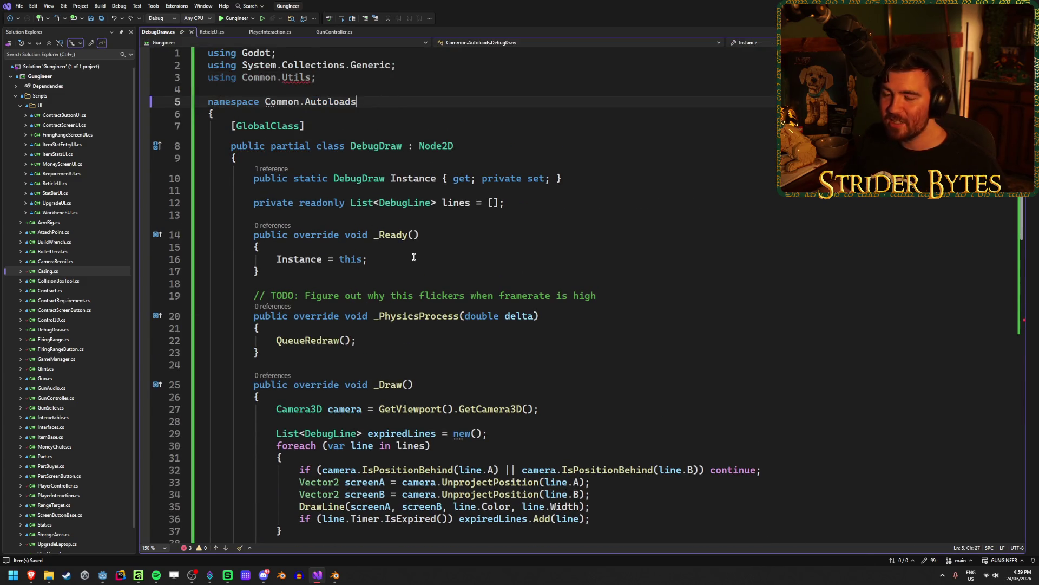
{"action": "scroll", "coordinate": [400, 244], "scroll_direction": "down", "scroll_amount": 10}
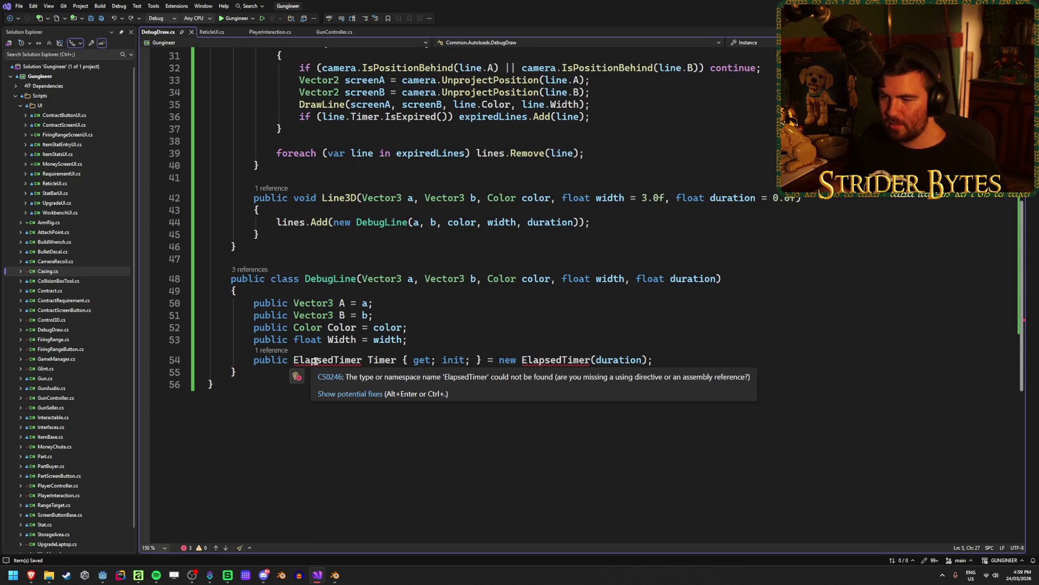
Inspect the ElapsedTimer property and DebugLine class in DebugDraw.cs.
{"action": "left_click", "coordinate": [340, 367]}
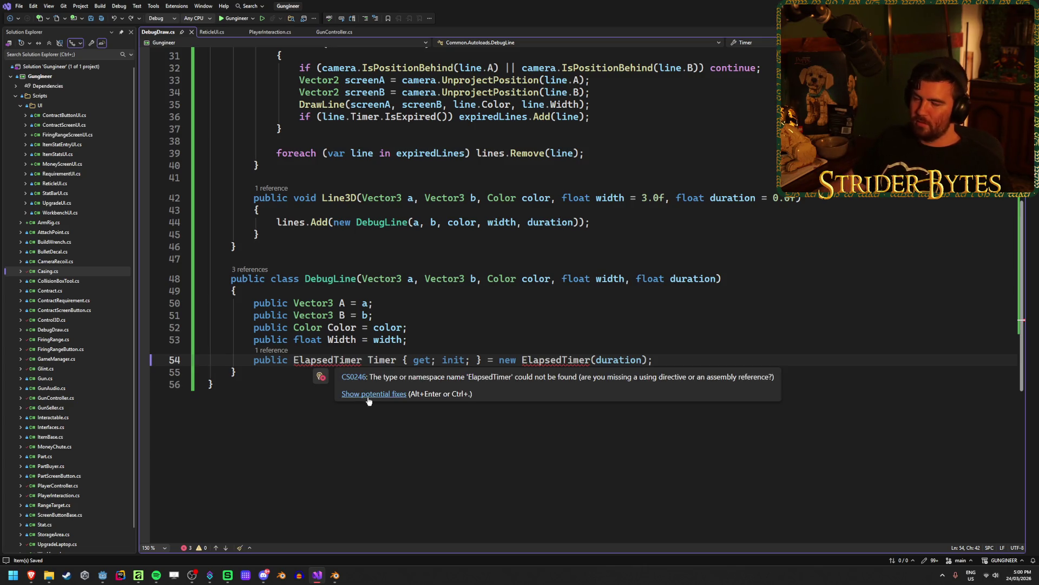
{"action": "scroll", "coordinate": [478, 320], "scroll_direction": "up", "scroll_amount": 2}
{"action": "left_click", "coordinate": [743, 350]}
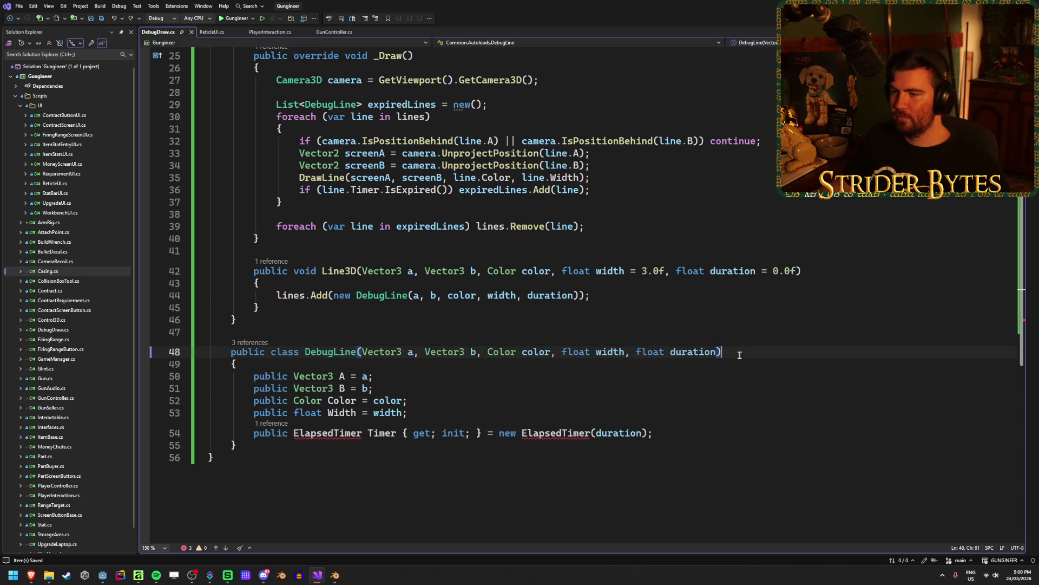
{"action": "scroll", "coordinate": [739, 352], "scroll_direction": "up", "scroll_amount": 3}
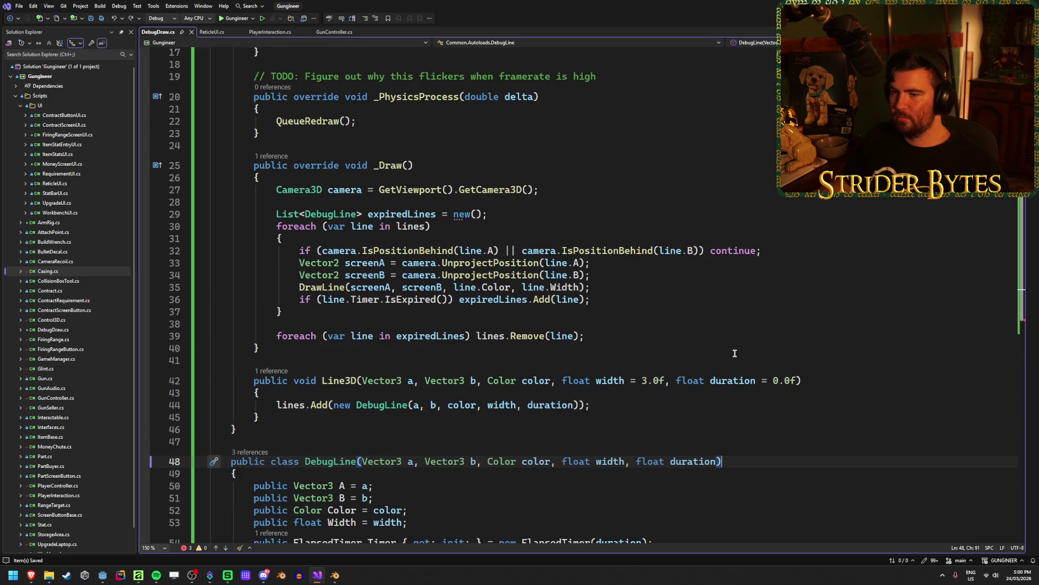
{"action": "scroll", "coordinate": [734, 352], "scroll_direction": "up", "scroll_amount": 1}
{"action": "scroll", "coordinate": [733, 352], "scroll_direction": "down", "scroll_amount": 4}
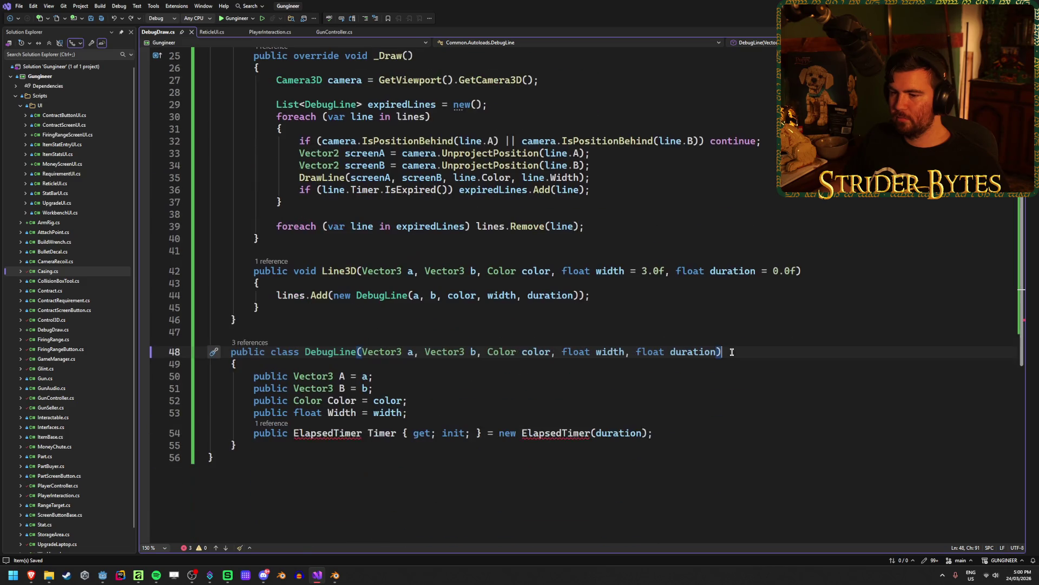
{"action": "mouse_move", "coordinate": [531, 433]}
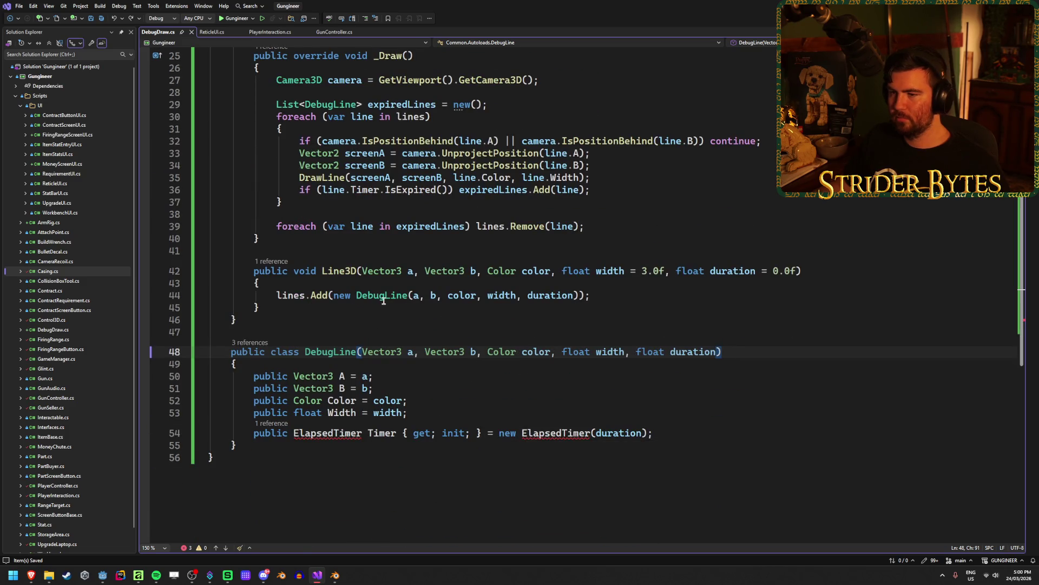
{"action": "scroll", "coordinate": [458, 355], "scroll_direction": "up", "scroll_amount": 3}
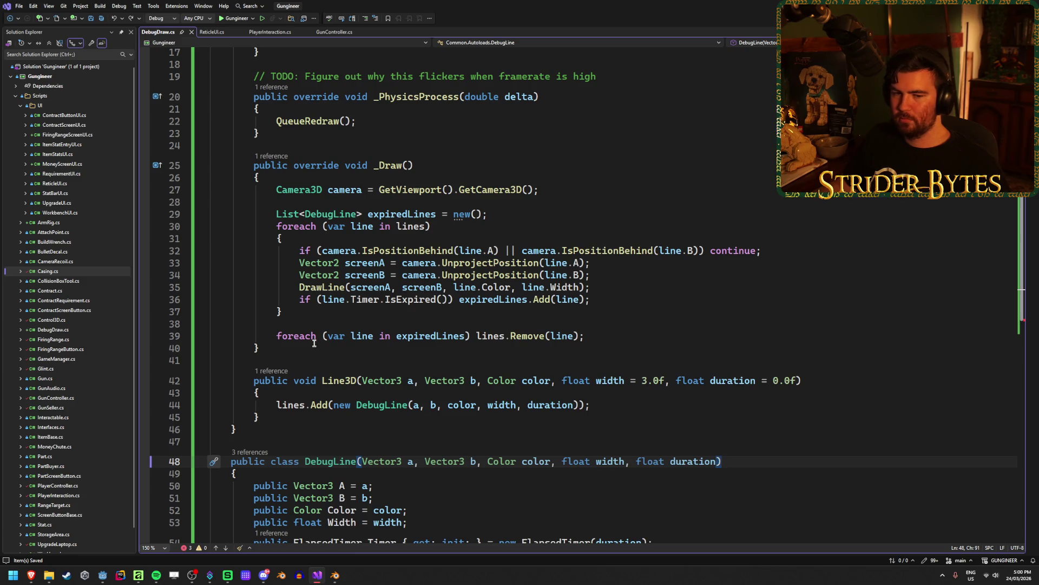
{"action": "scroll", "coordinate": [314, 343], "scroll_direction": "up", "scroll_amount": 1}
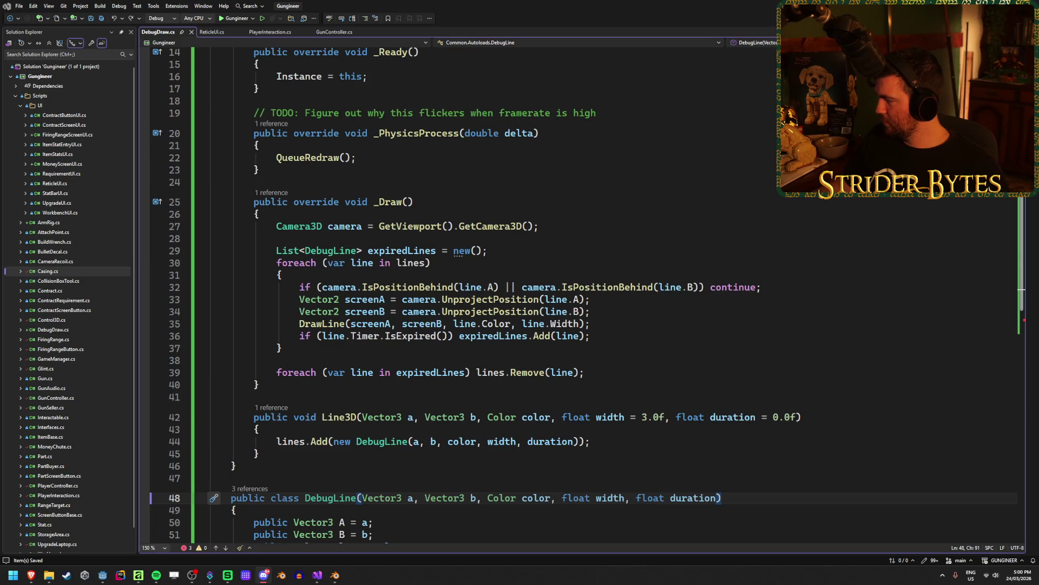
{"action": "scroll", "coordinate": [352, 379], "scroll_direction": "down", "scroll_amount": 8}
Paste the ElapsedTimer class at the end of DebugDraw.cs and save.
{"action": "left_click", "coordinate": [372, 325]}
{"action": "key", "text": "Return"}
{"action": "key", "text": "ctrl+v"}
{"action": "key", "text": "ctrl+s"}
Delete the duplicate 'using Godot;' line, review the file, and run the game in Godot.
{"action": "scroll", "coordinate": [299, 225], "scroll_direction": "up", "scroll_amount": 2}
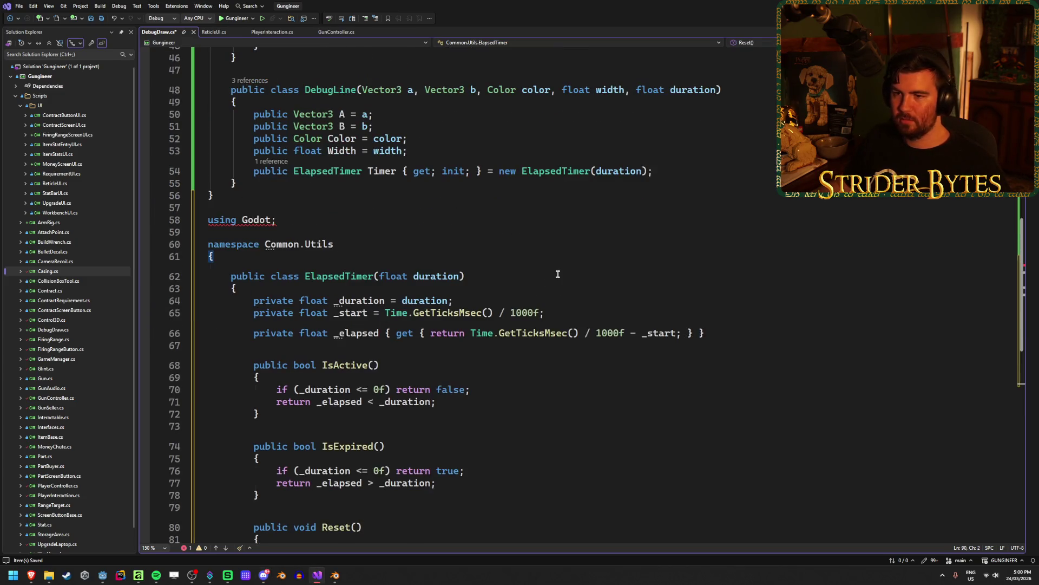
{"action": "left_click", "coordinate": [299, 225]}
{"action": "key", "text": "ctrl+x"}
{"action": "key", "text": "BackSpace"}
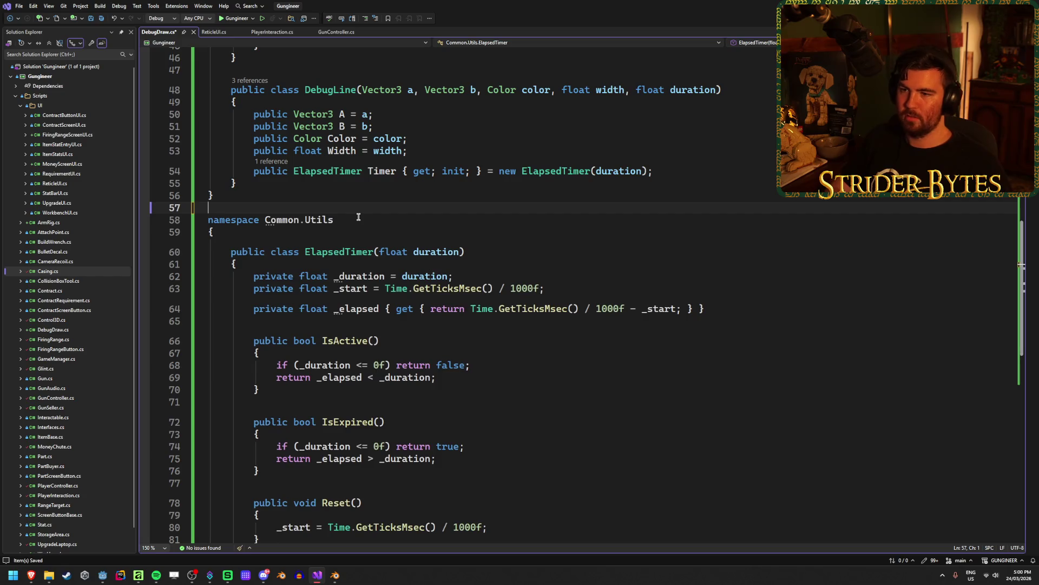
{"action": "scroll", "coordinate": [355, 244], "scroll_direction": "down", "scroll_amount": 10}
{"action": "scroll", "coordinate": [358, 265], "scroll_direction": "up", "scroll_amount": 20}
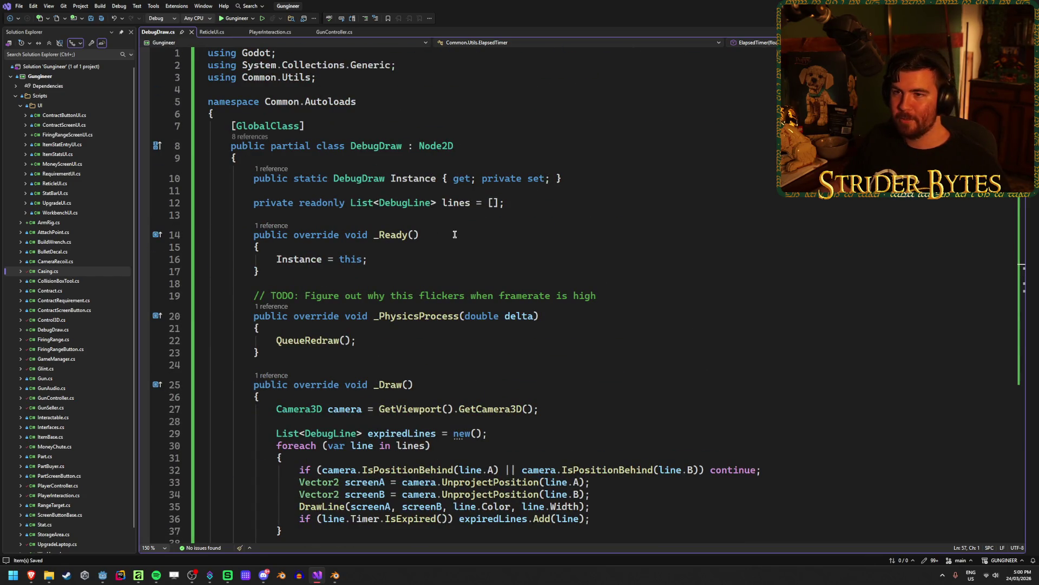
{"action": "scroll", "coordinate": [479, 155], "scroll_direction": "down", "scroll_amount": 11}
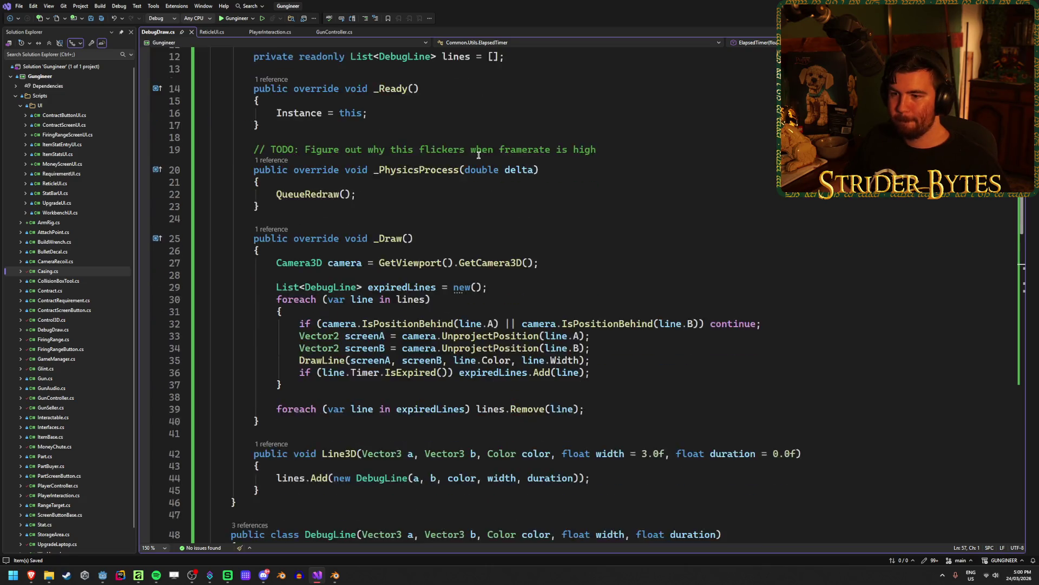
{"action": "scroll", "coordinate": [478, 156], "scroll_direction": "up", "scroll_amount": 10}
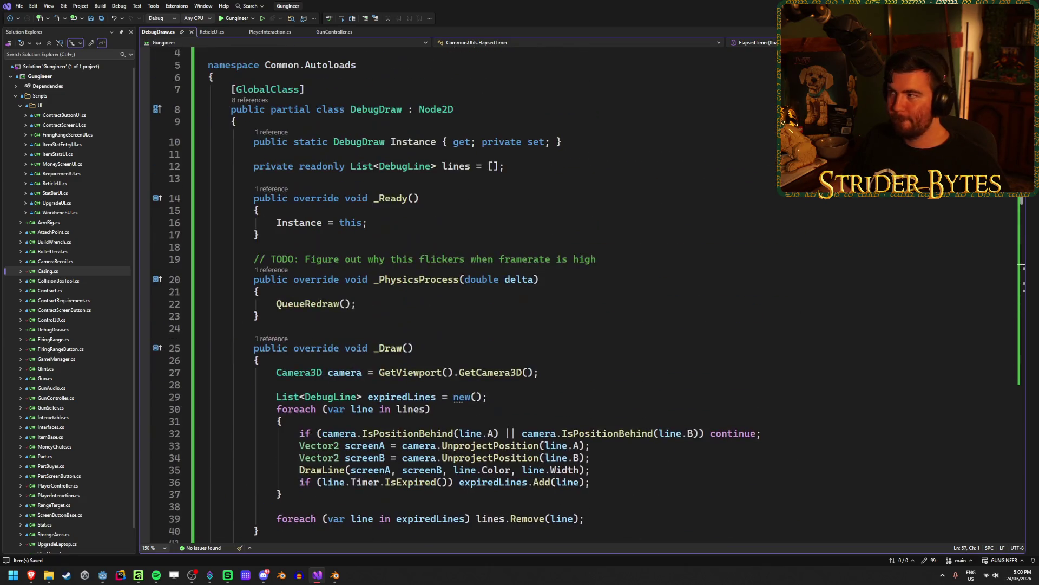
{"action": "key", "text": "alt+Tab"}
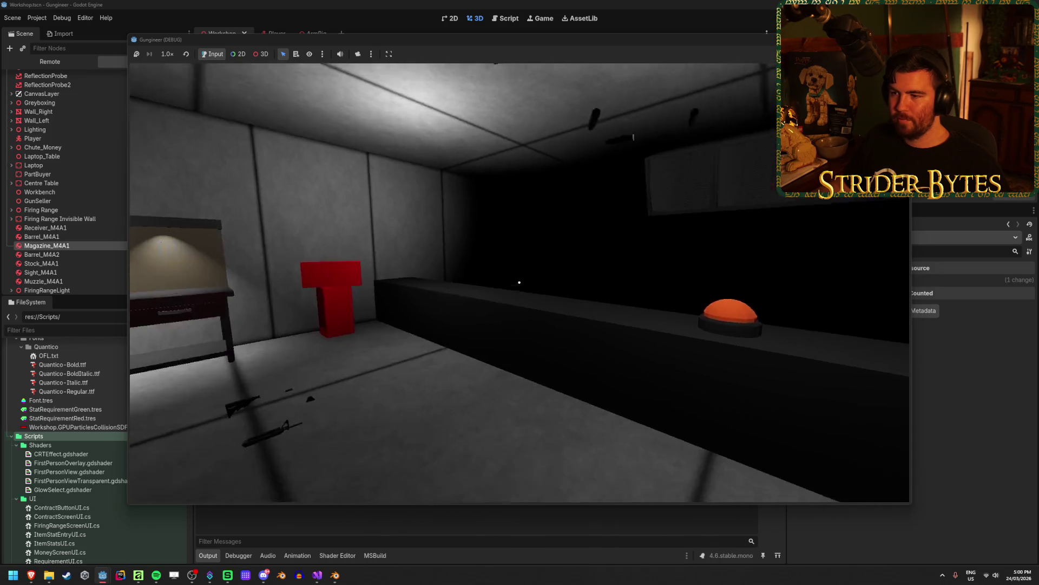
Stop the game, disable Emitting on the Player's CasingParticle, save, and return to Visual Studio.
{"action": "key", "text": "F8"}
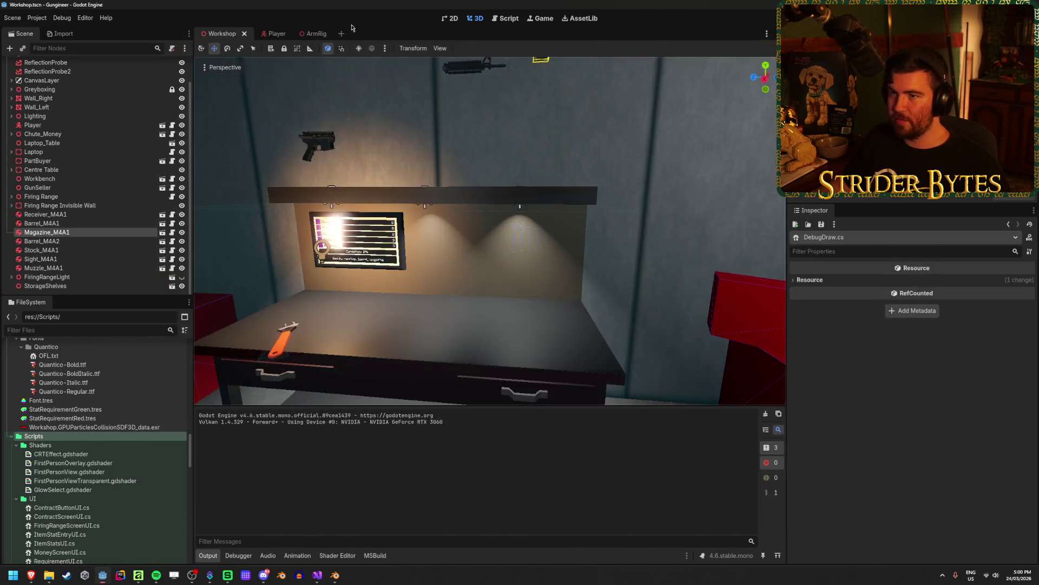
{"action": "left_click", "coordinate": [273, 34]}
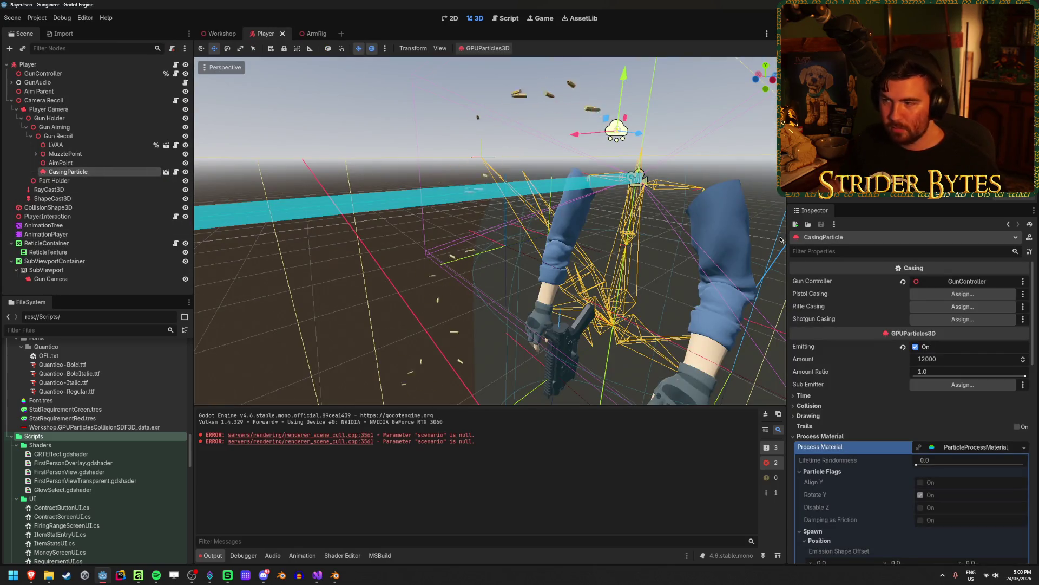
{"action": "left_click", "coordinate": [839, 347]}
{"action": "key", "text": "ctrl+s"}
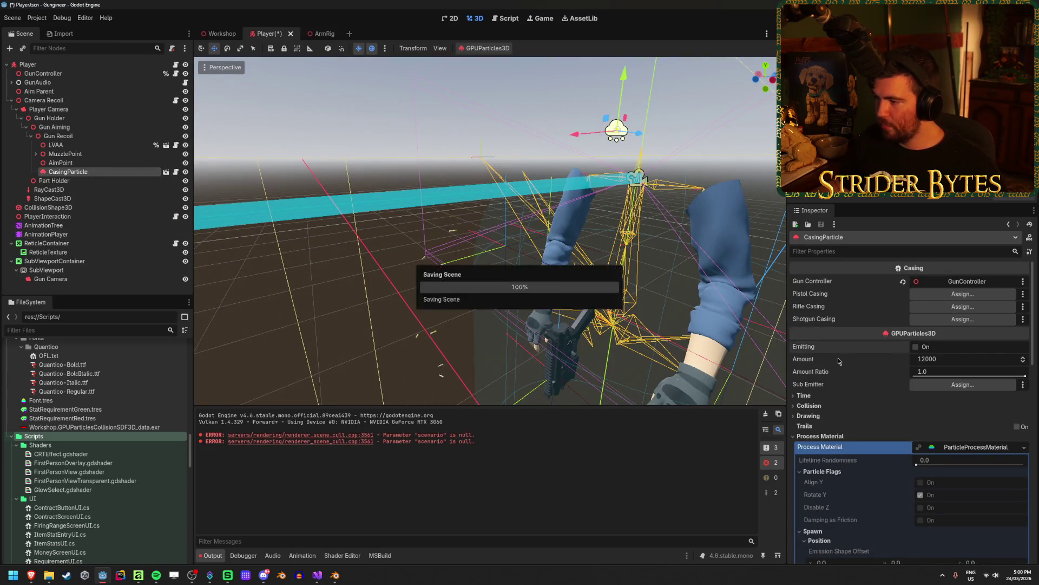
{"action": "left_click", "coordinate": [219, 34]}
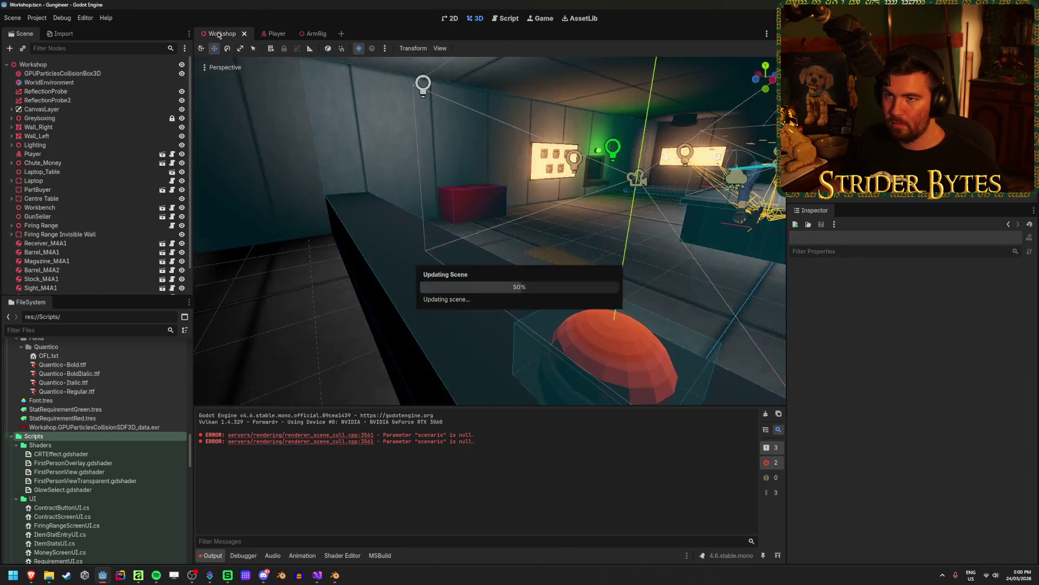
{"action": "left_click", "coordinate": [317, 575]}
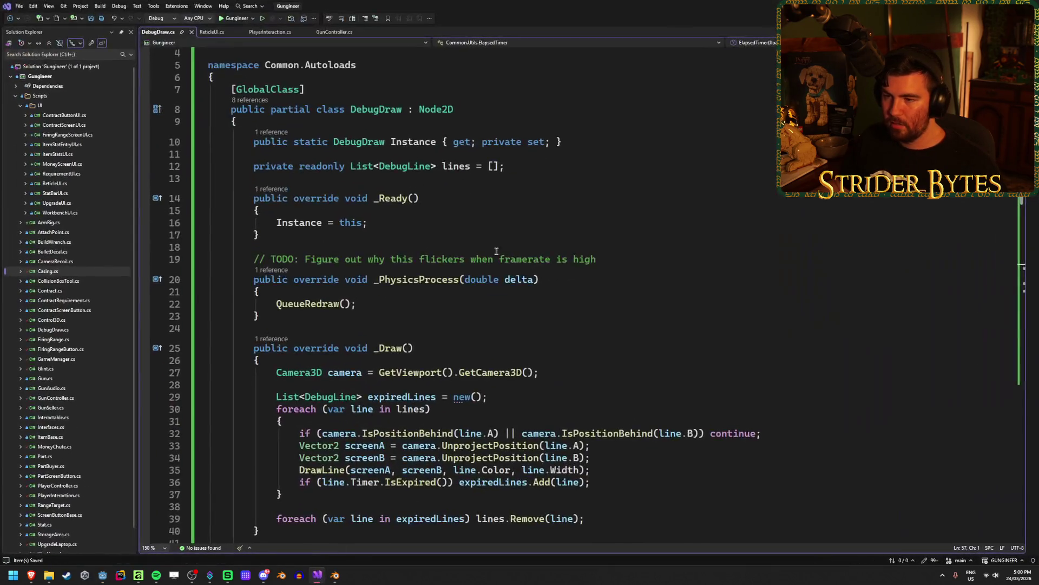
In GunController.cs Fire(), add a blank line after the IntersectRay collision query and save.
{"action": "left_click", "coordinate": [340, 32]}
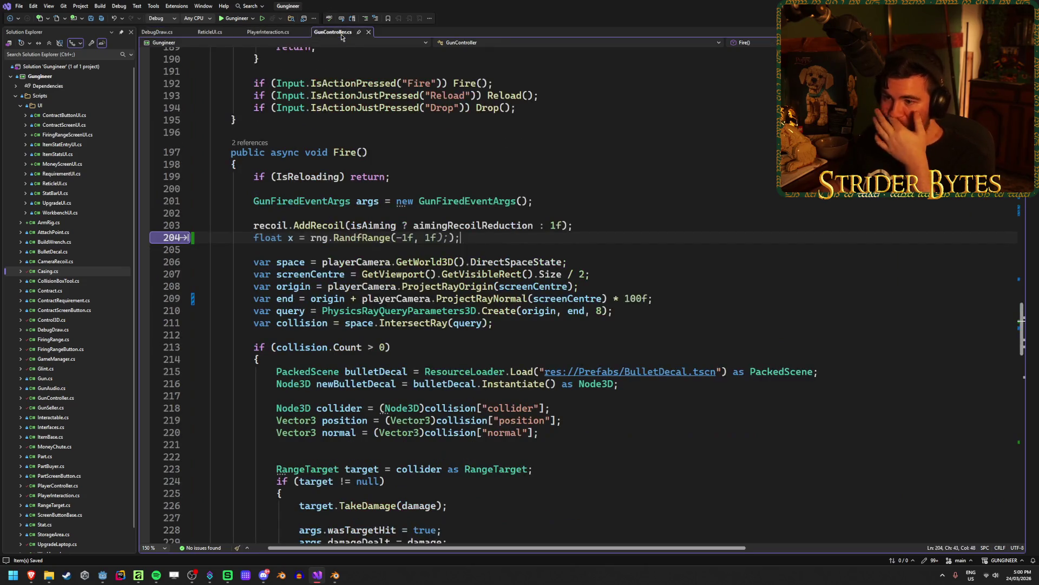
{"action": "left_click", "coordinate": [634, 299]}
{"action": "left_click", "coordinate": [747, 318]}
{"action": "key", "text": "Return"}
{"action": "key", "text": "Return"}
{"action": "type", "text": "D"}
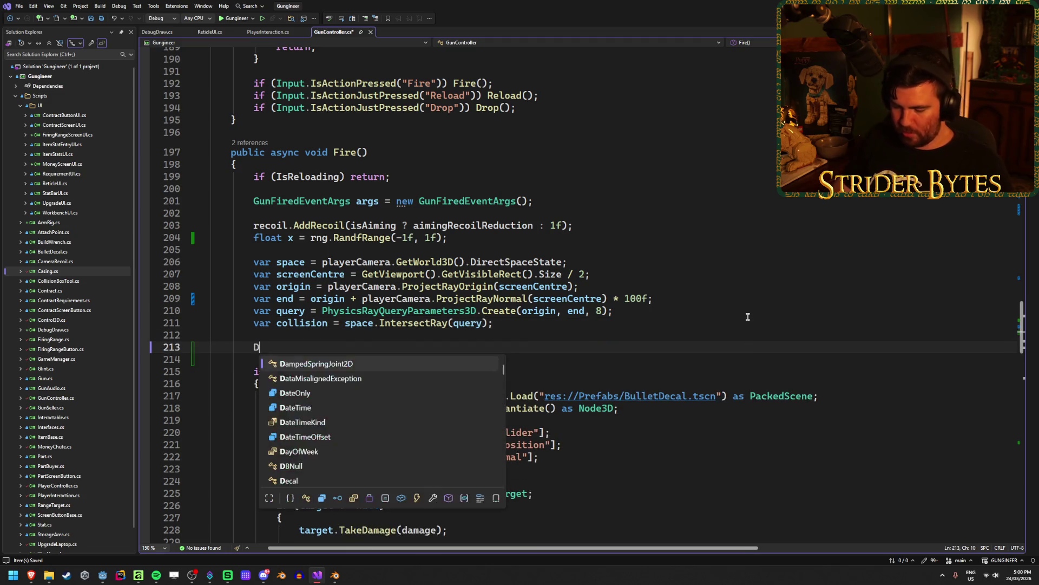
{"action": "type", "text": "ebugDraw"}
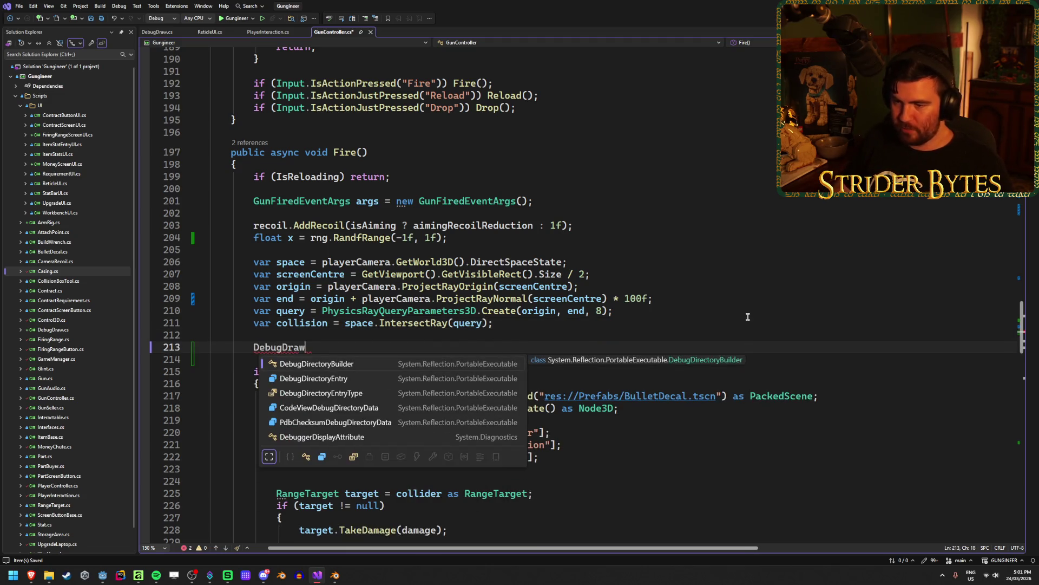
{"action": "left_click", "coordinate": [158, 33]}
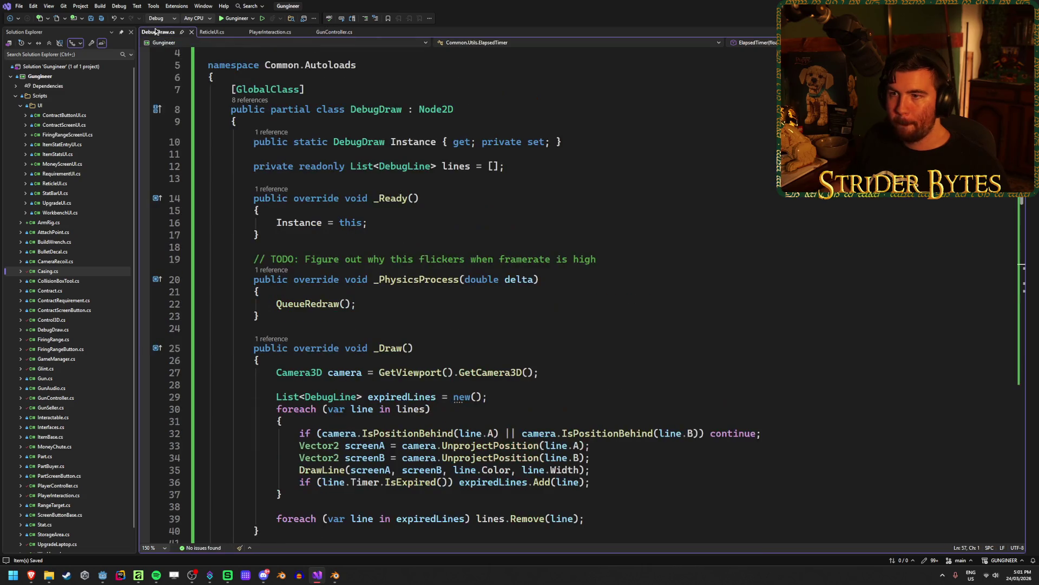
{"action": "left_click", "coordinate": [328, 33]}
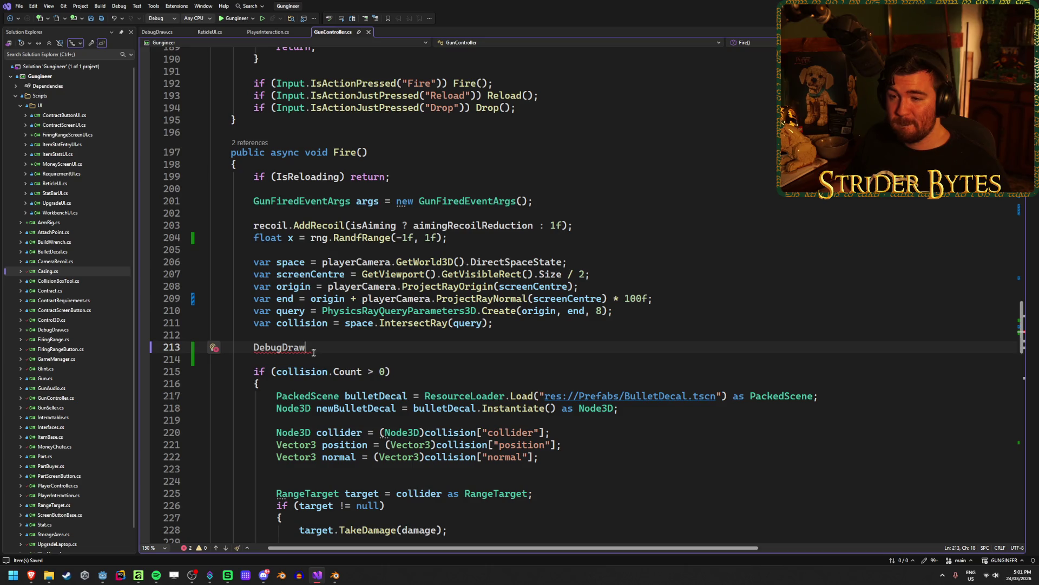
{"action": "key", "text": "ctrl+BackSpace"}
{"action": "key", "text": "ctrl+s"}
Abandon the Ctrl+B attempt and open the Build menu.
{"action": "key", "text": "ctrl+b"}
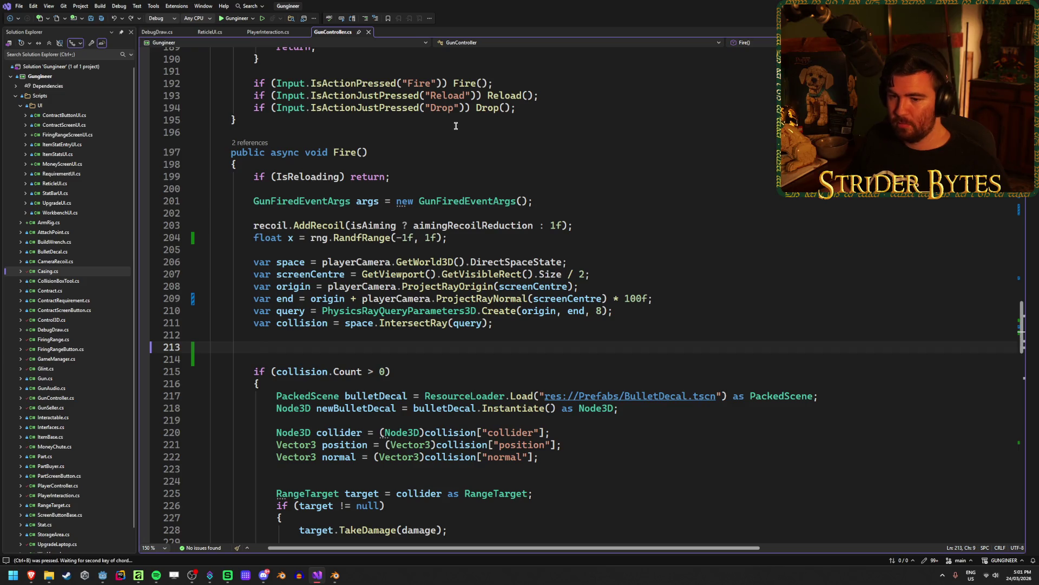
{"action": "key", "text": "Escape"}
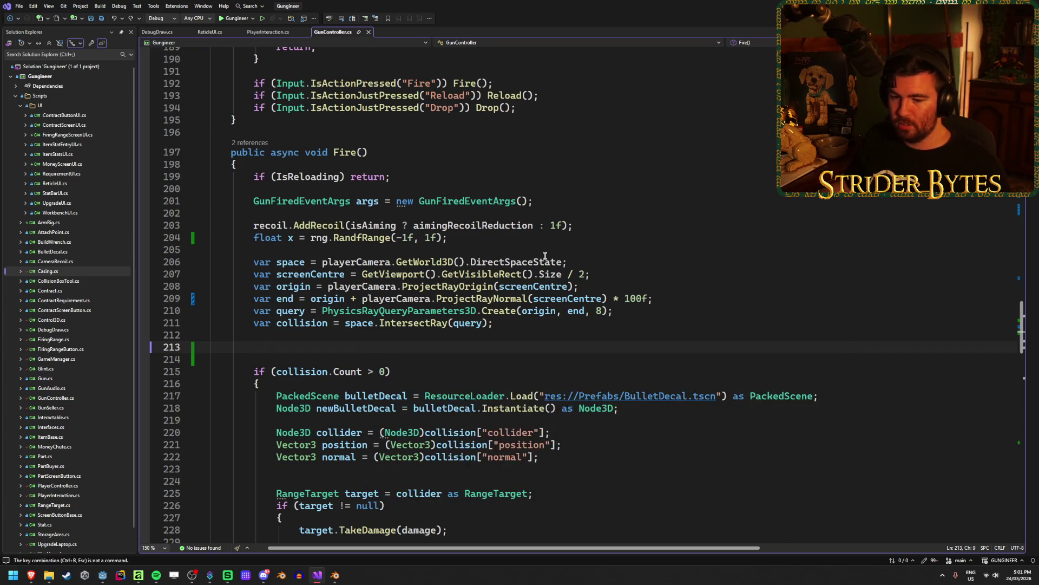
{"action": "left_click", "coordinate": [100, 6]}
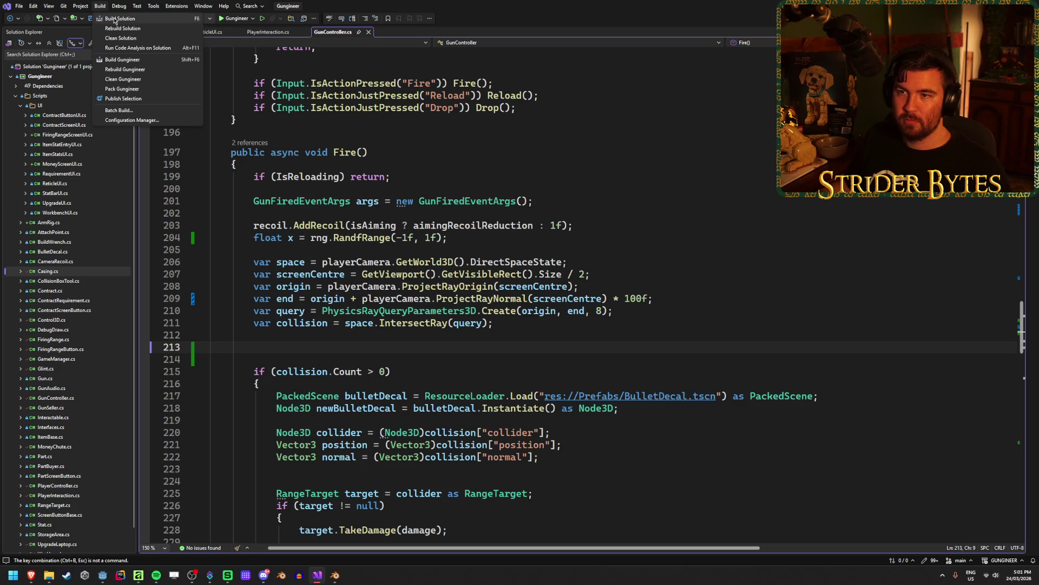
Build the solution, close the output, and discard the suggested null-check line.
{"action": "left_click", "coordinate": [124, 20]}
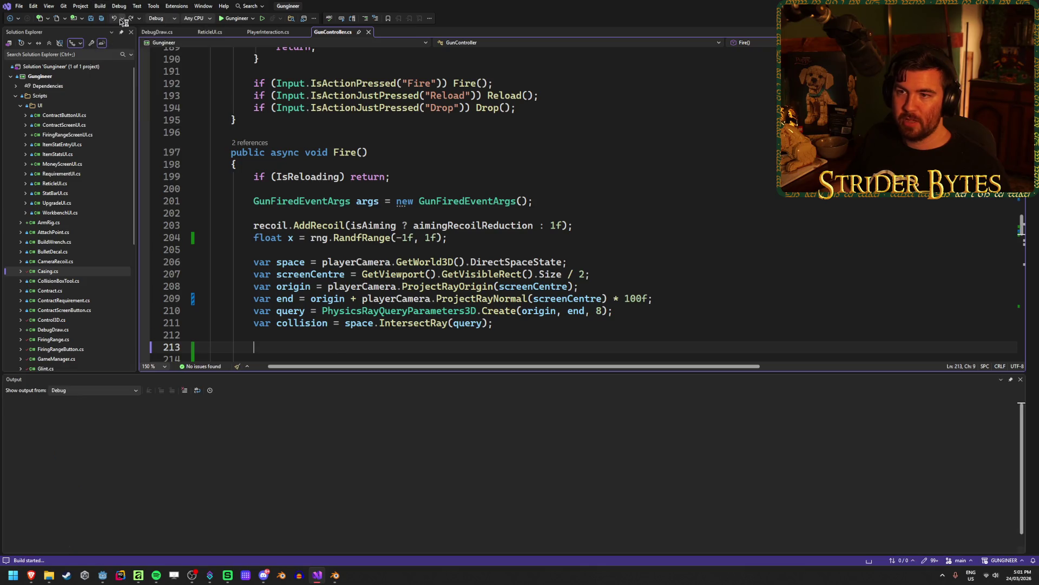
{"action": "left_click", "coordinate": [1020, 379]}
{"action": "key", "text": "Tab"}
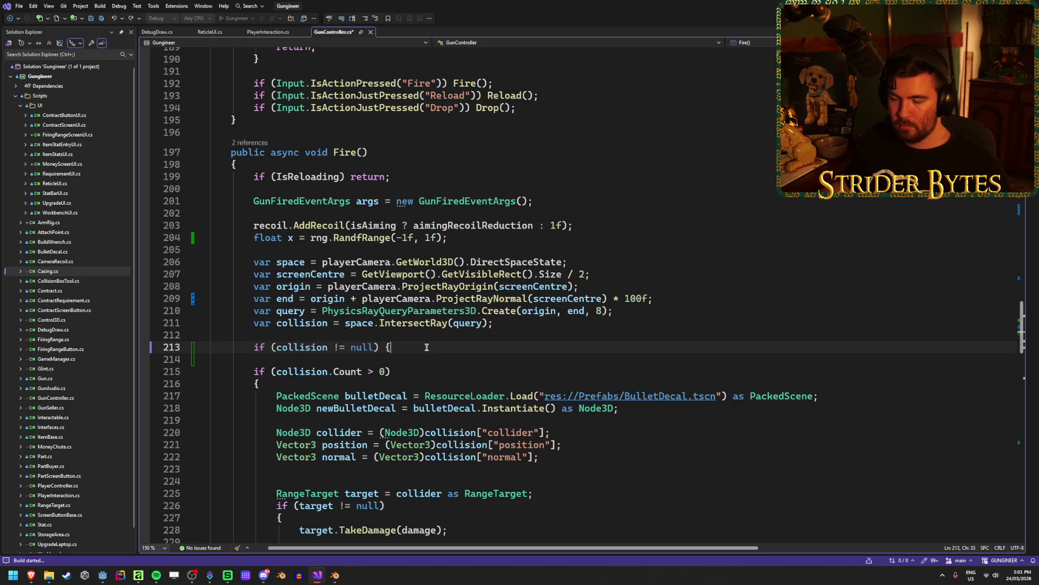
{"action": "key", "text": "ctrl+z"}
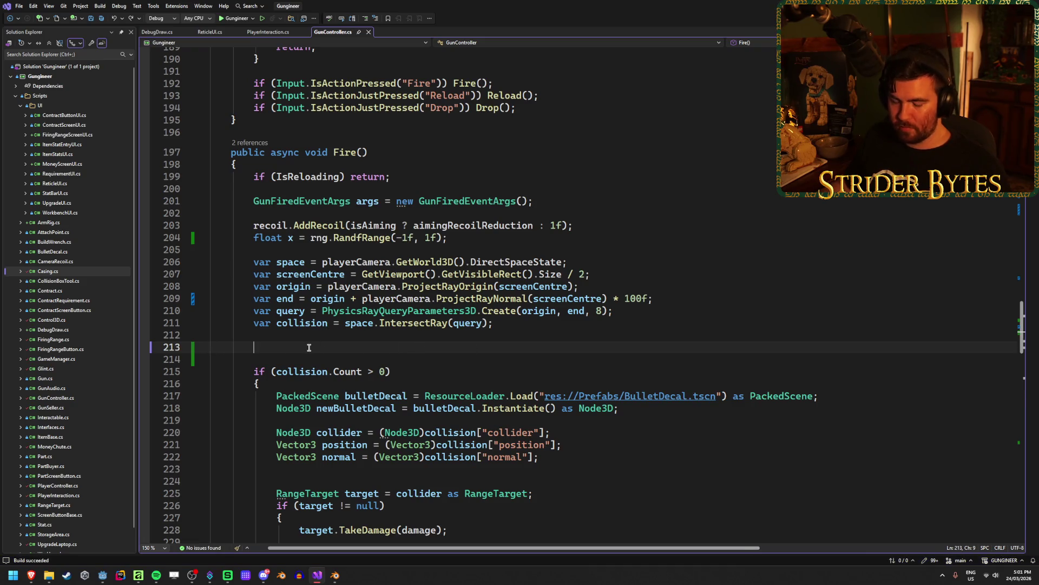
Write DebugDraw.Line3D(origin, end, Colors.Red, 1f, 10f); on line 214 of Fire().
{"action": "type", "text": "DebugDraw"}
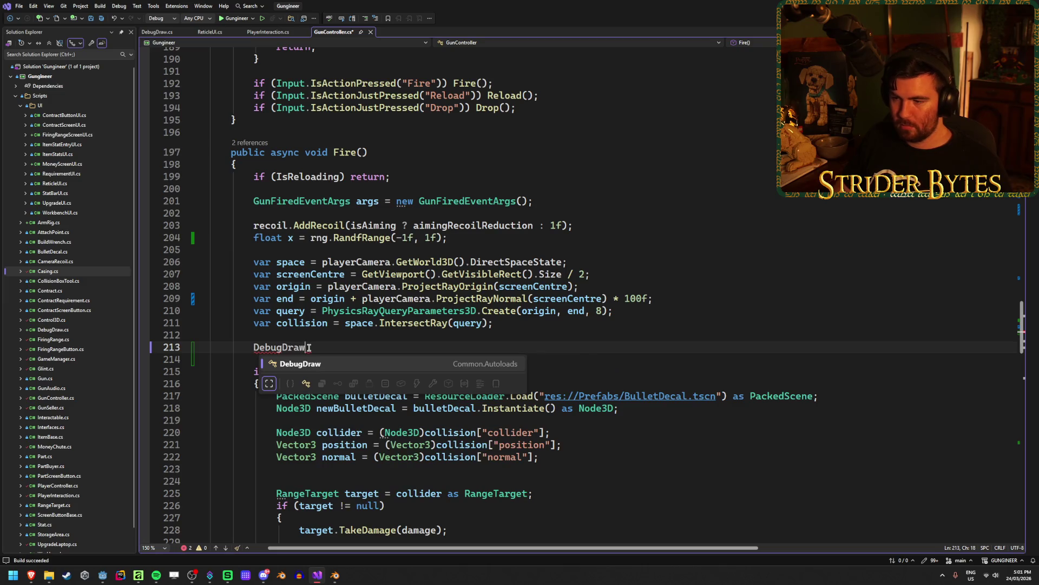
{"action": "key", "text": "Tab"}
{"action": "type", "text": "."}
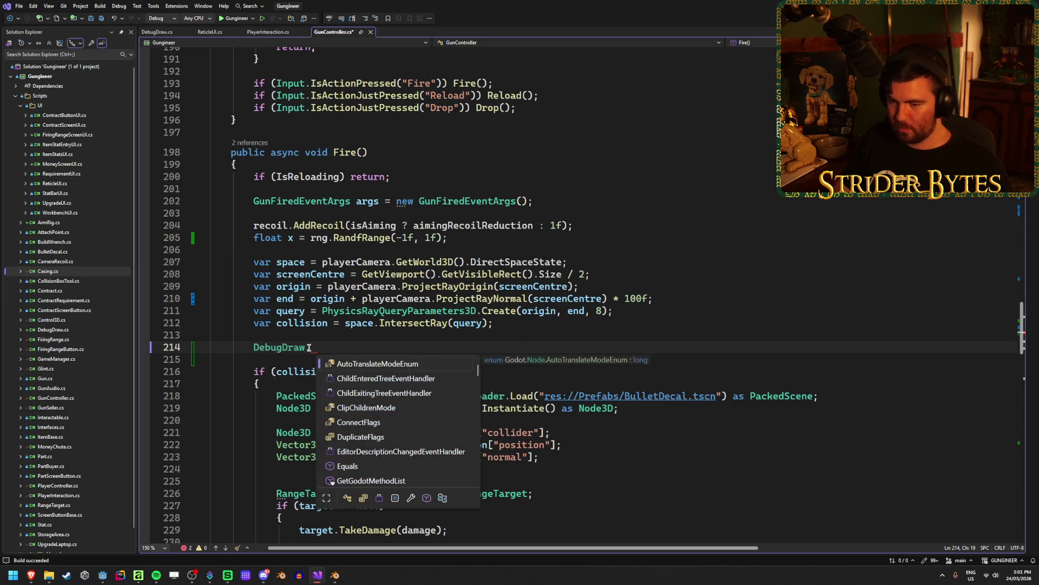
{"action": "type", "text": "Lin"}
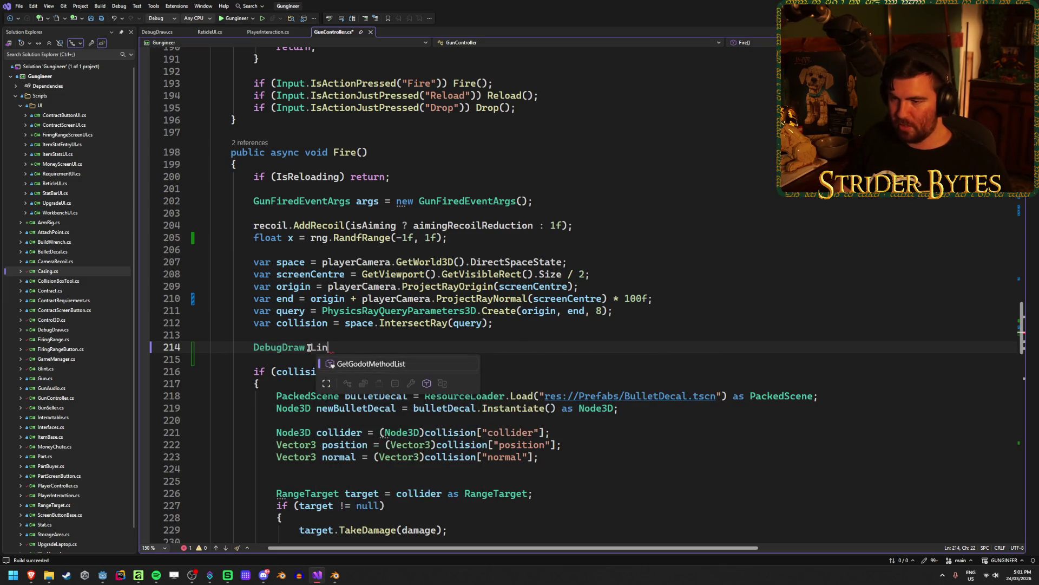
{"action": "type", "text": "e3D"}
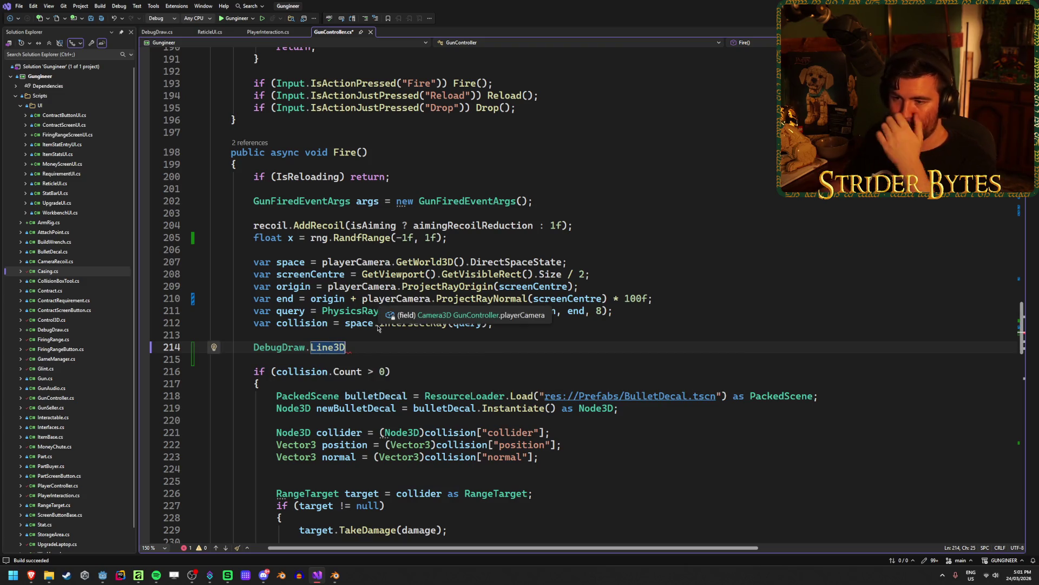
{"action": "type", "text": "("}
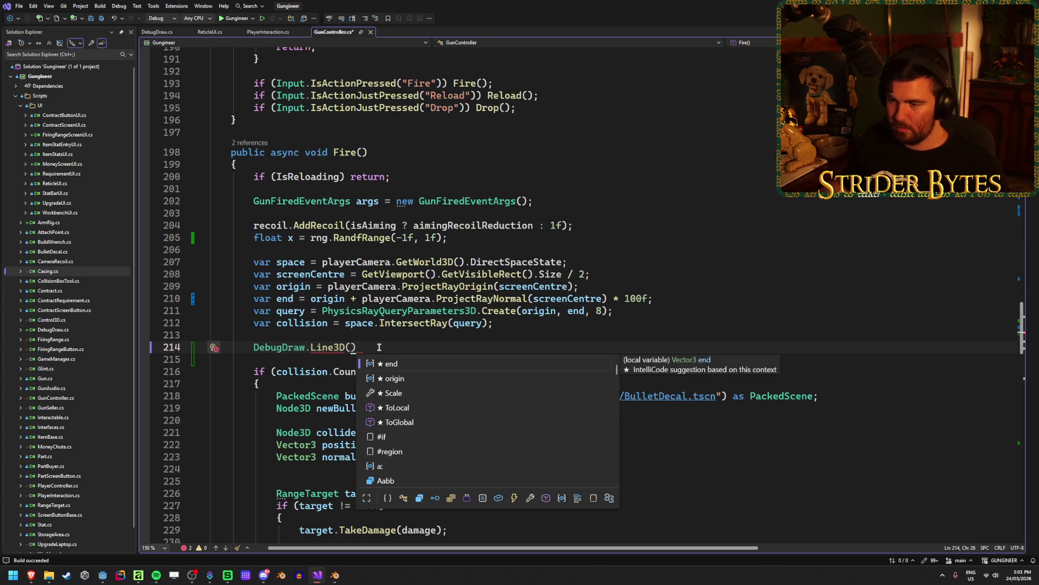
{"action": "key", "text": "Escape"}
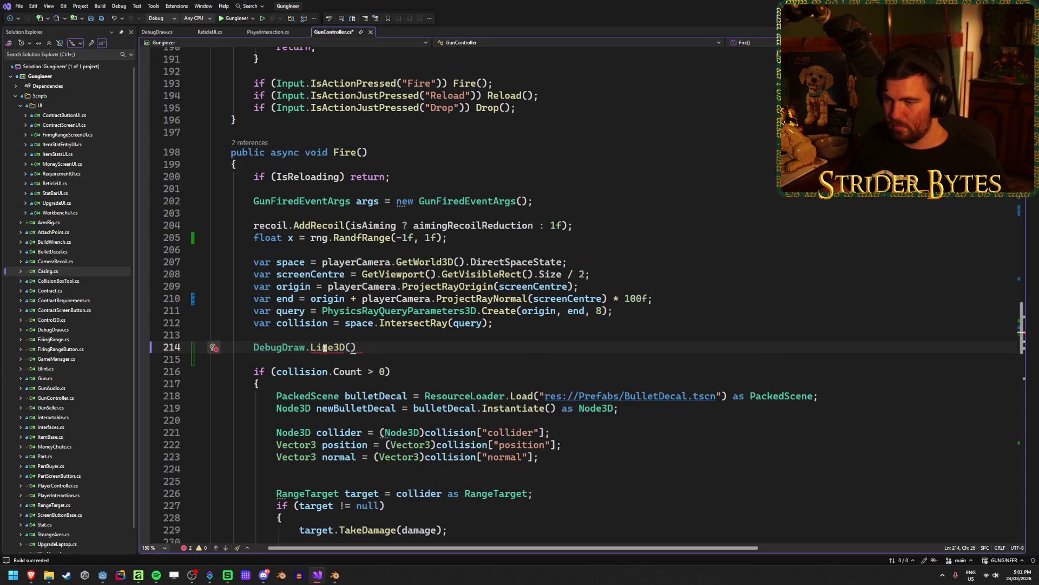
{"action": "mouse_move", "coordinate": [324, 347]}
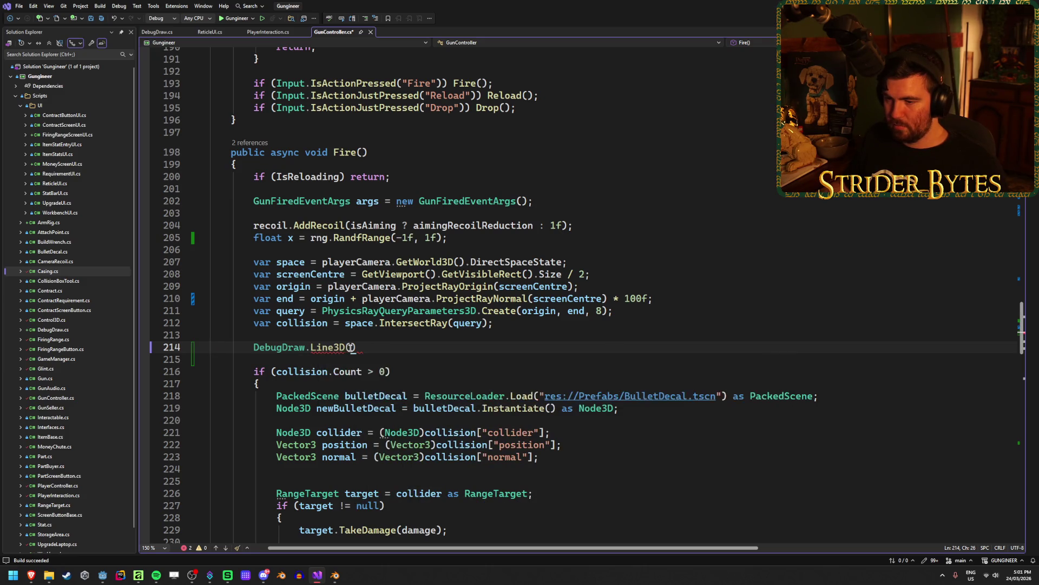
{"action": "type", "text": "origin,"}
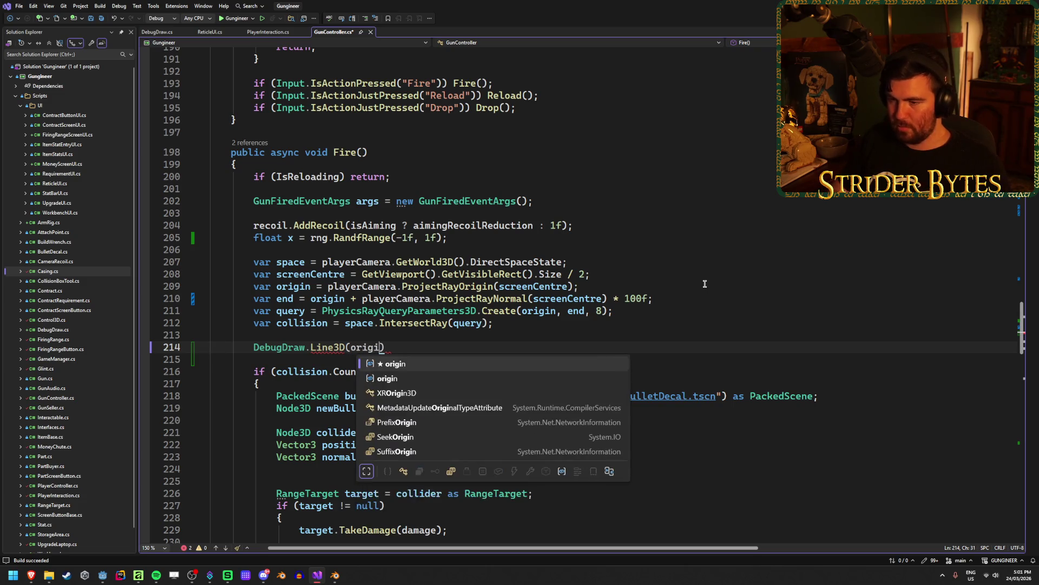
{"action": "type", "text": " end, "}
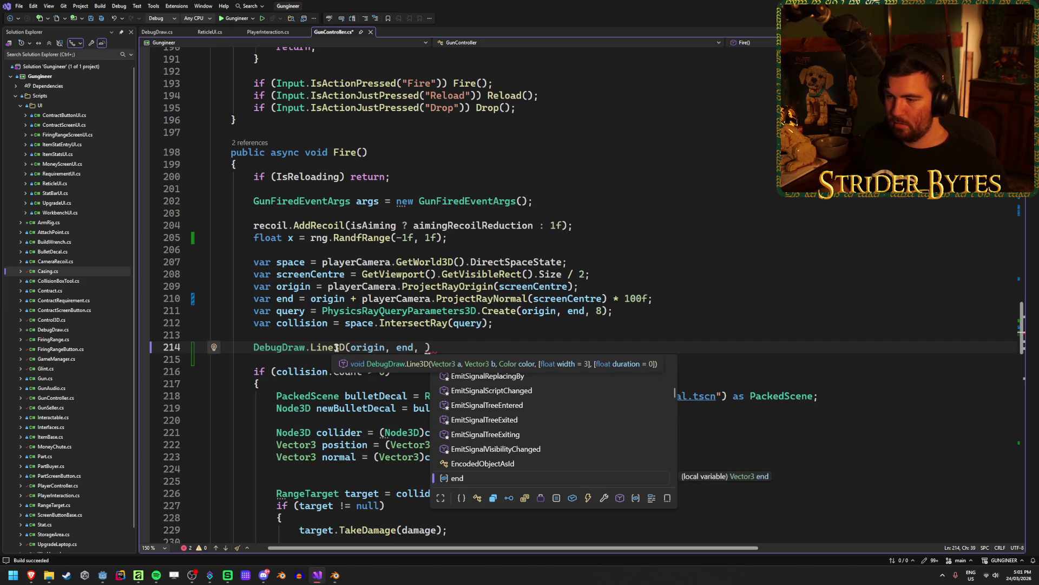
{"action": "type", "text": "Colors.Red,"}
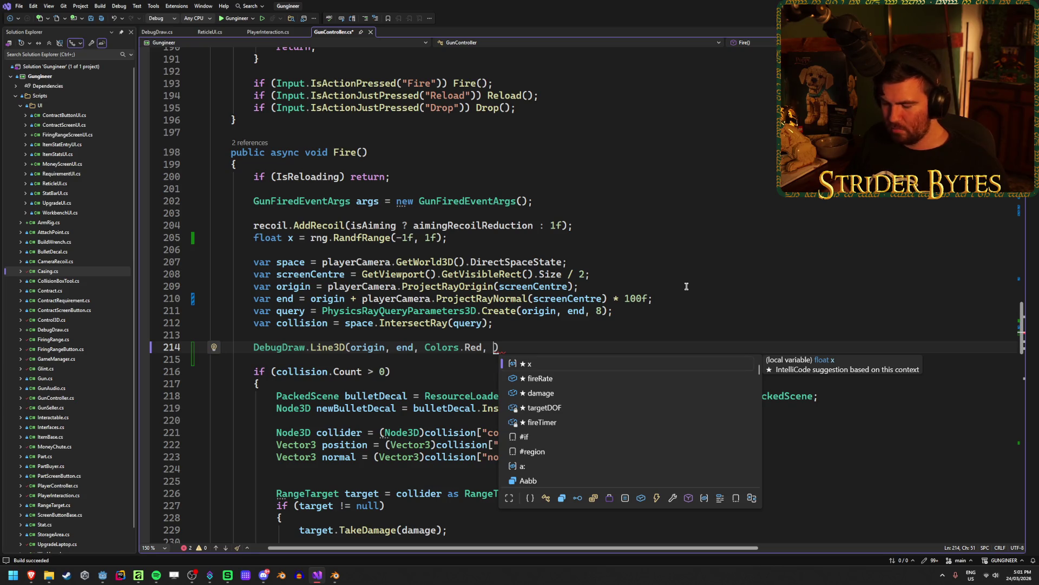
{"action": "type", "text": "1f"}
{"action": "key", "text": "ctrl+s"}
{"action": "type", "text": ","}
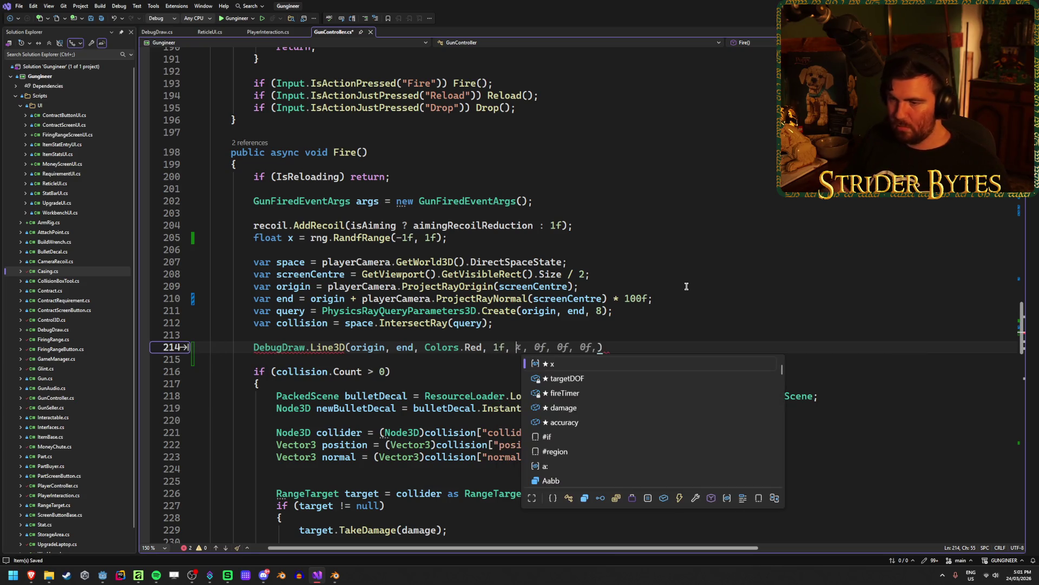
{"action": "key", "text": "Escape"}
{"action": "left_click", "coordinate": [339, 348]}
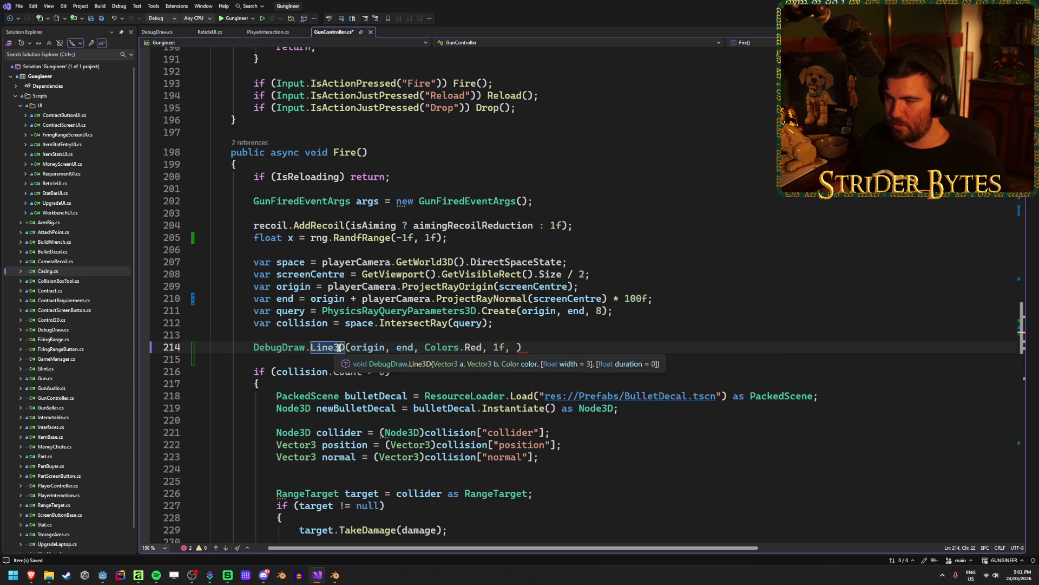
{"action": "left_click", "coordinate": [517, 348]}
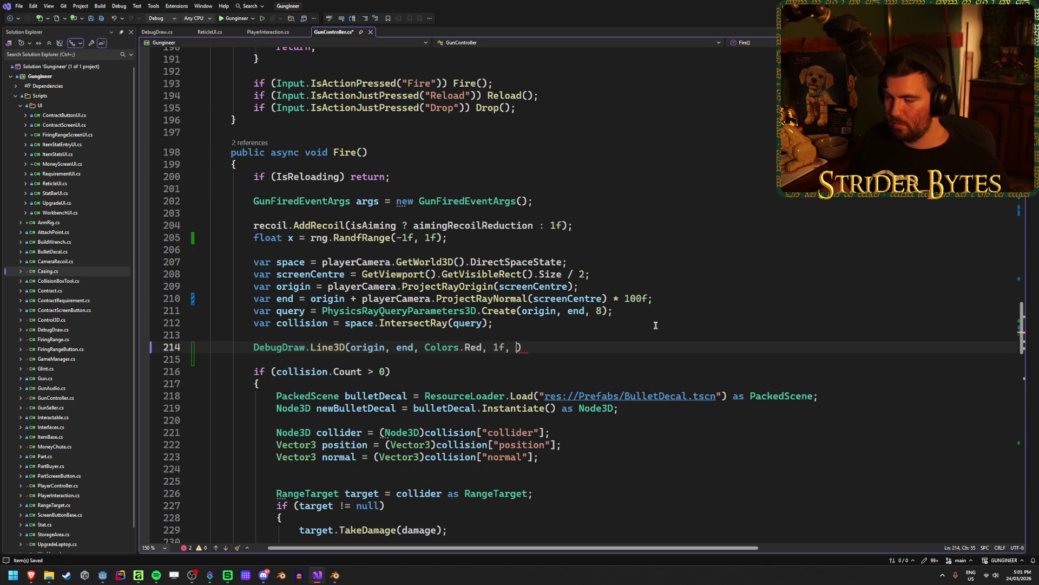
{"action": "type", "text": "10f);"}
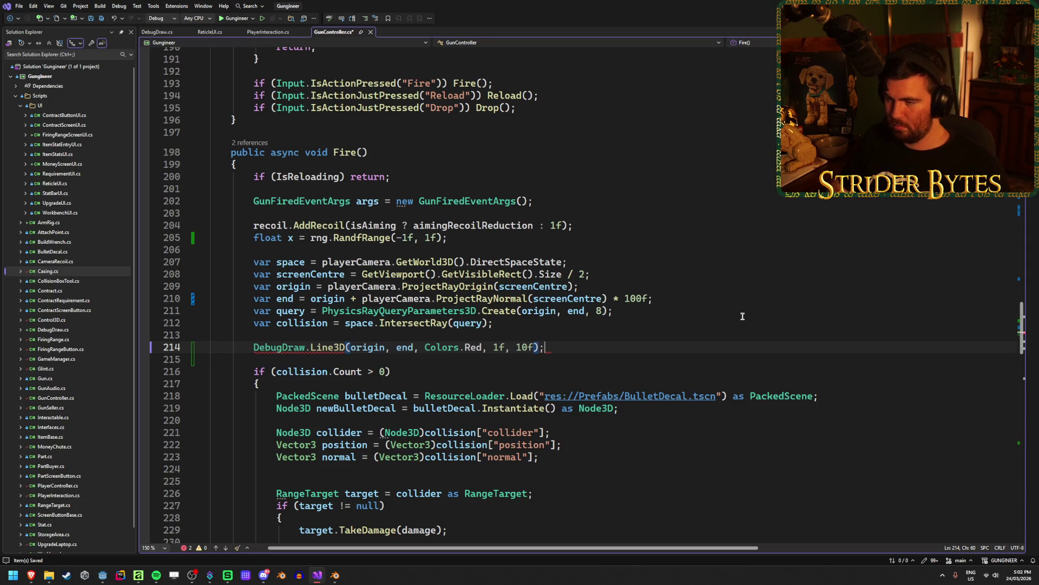
{"action": "mouse_move", "coordinate": [336, 346]}
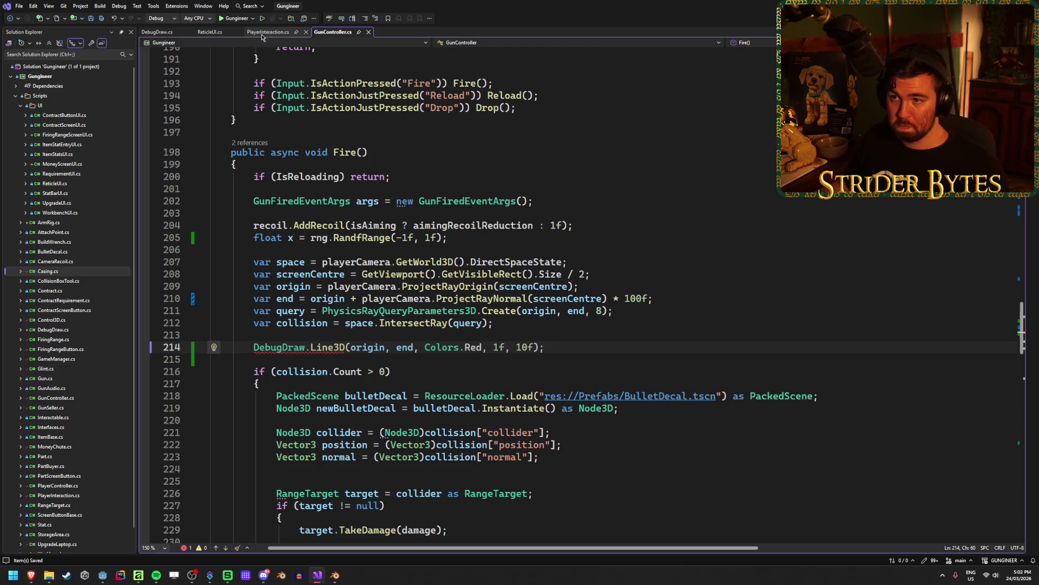
{"action": "left_click", "coordinate": [157, 32]}
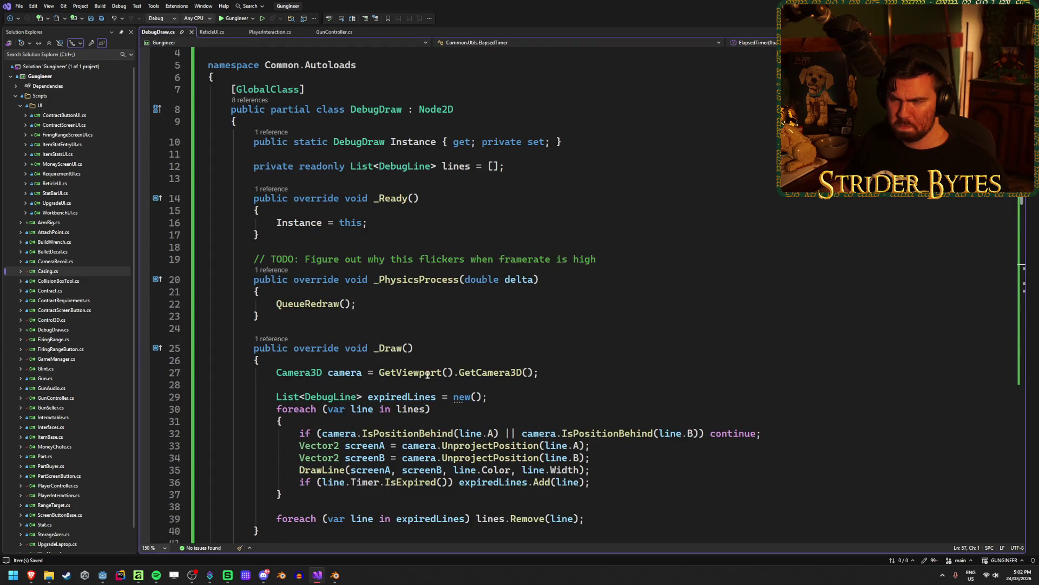
Review the Line3D method definition in DebugDraw.cs.
{"action": "scroll", "coordinate": [426, 370], "scroll_direction": "down", "scroll_amount": 4}
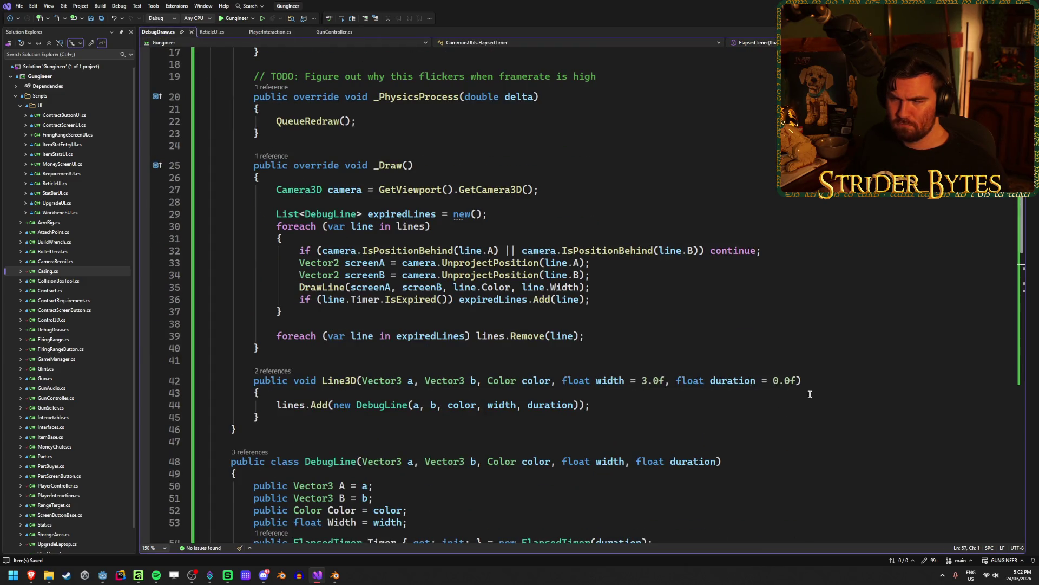
{"action": "left_click", "coordinate": [623, 406]}
{"action": "scroll", "coordinate": [623, 406], "scroll_direction": "up", "scroll_amount": 3}
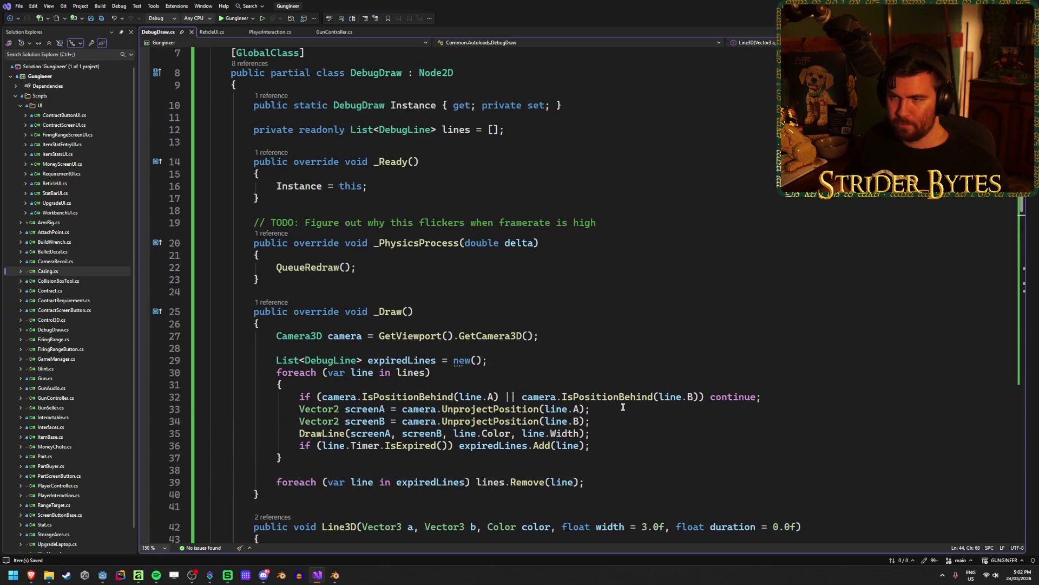
Change the call to DebugDraw.Instance.Line3D, save GunController.cs, and run the game in Godot.
{"action": "left_click", "coordinate": [210, 32]}
{"action": "left_click", "coordinate": [335, 32]}
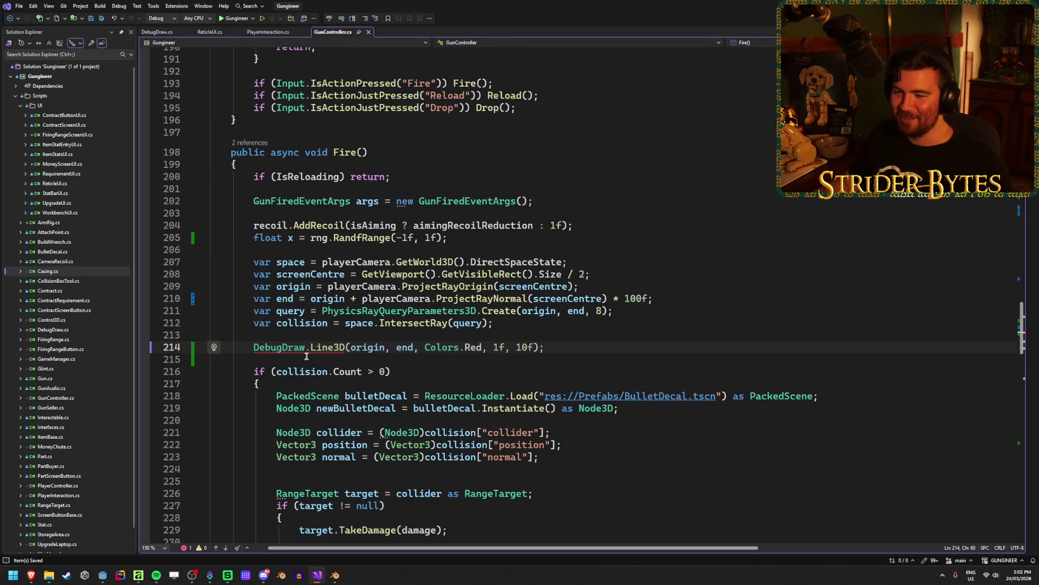
{"action": "key", "text": "Right"}
{"action": "type", "text": "Instan"}
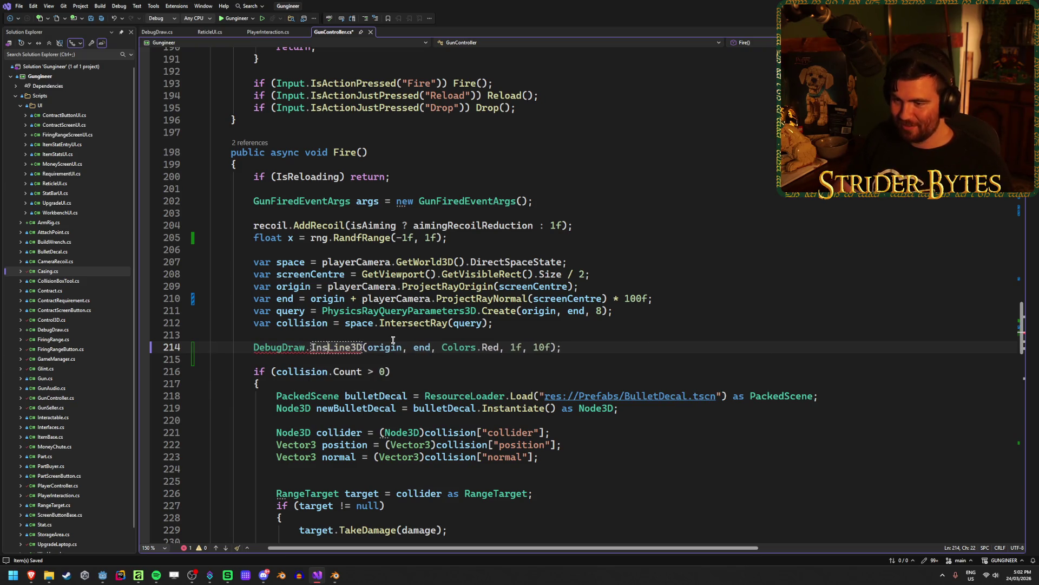
{"action": "type", "text": "ce."}
{"action": "left_click", "coordinate": [630, 341]}
{"action": "key", "text": "ctrl+s"}
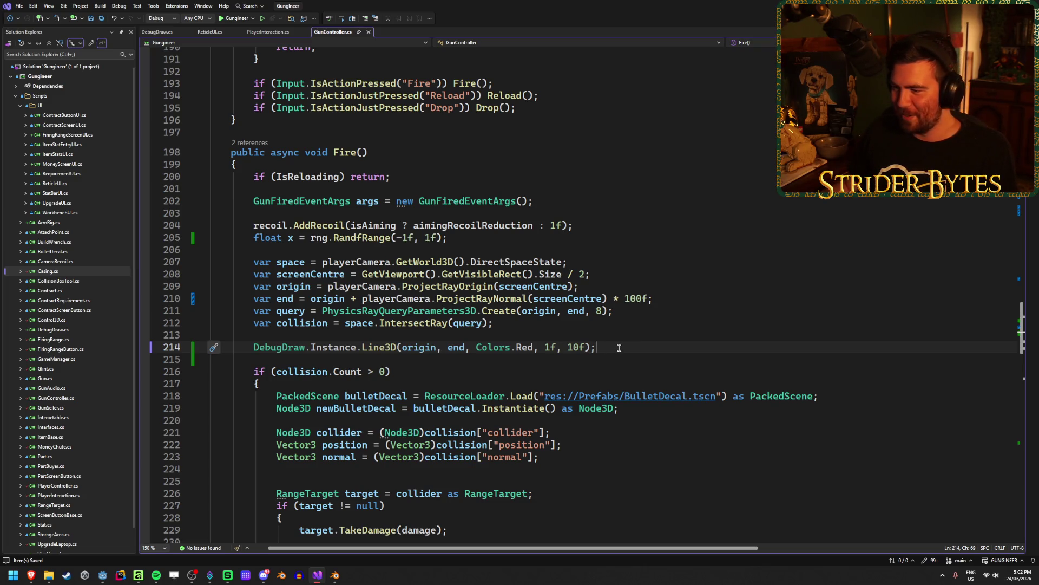
{"action": "key", "text": "alt+Tab"}
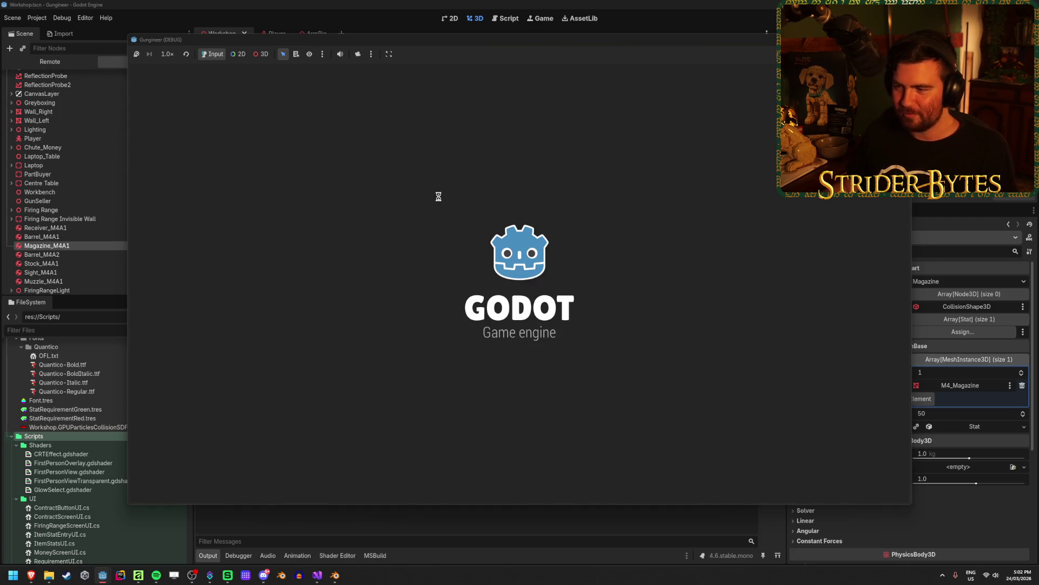
Fire the rifle repeatedly down the firing range to see red debug rays, then stop the game.
{"action": "key", "text": "w"}
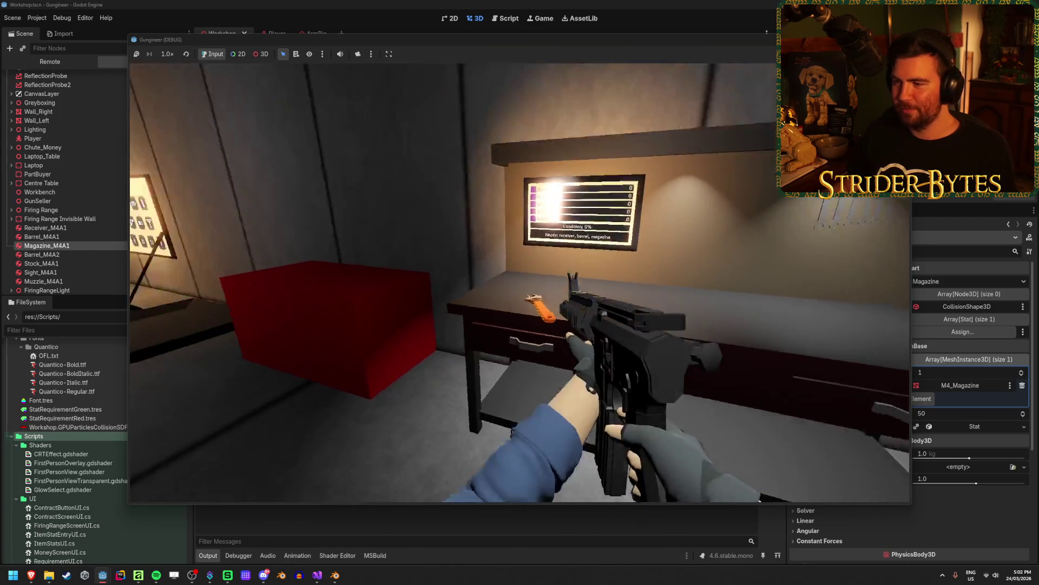
{"action": "left_click", "coordinate": [519, 283]}
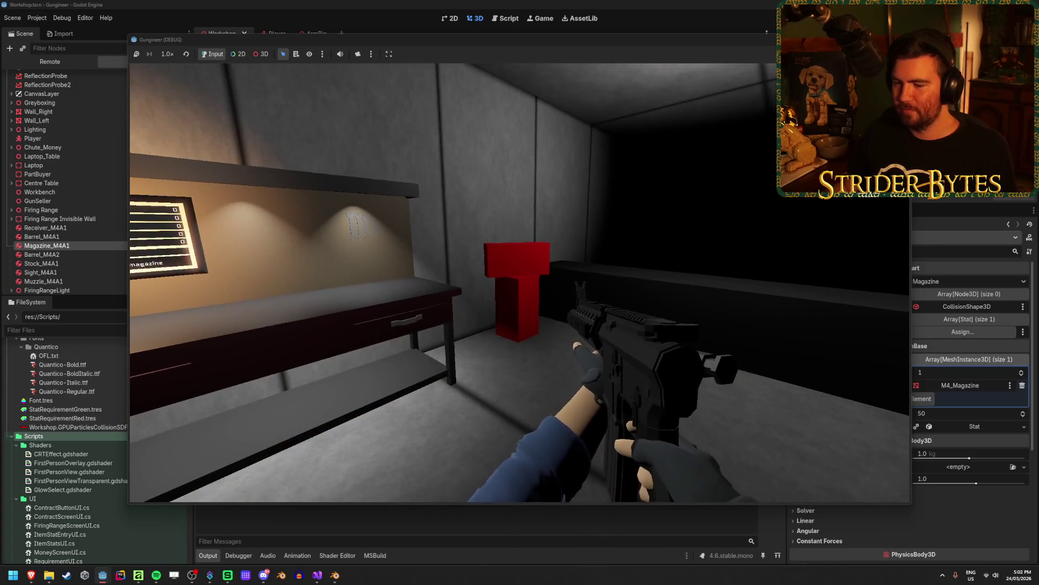
{"action": "left_click", "coordinate": [520, 282]}
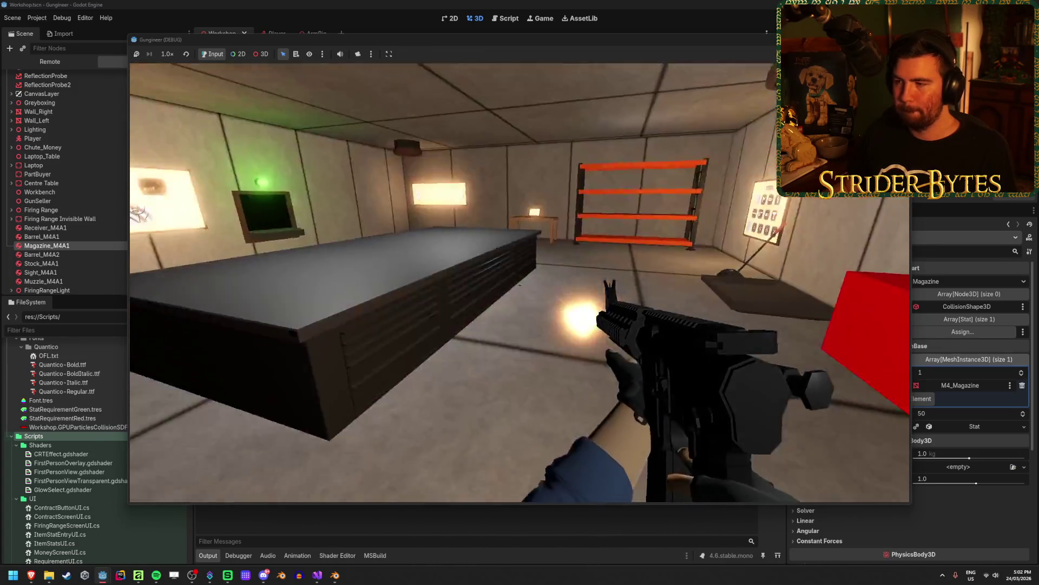
{"action": "left_click", "coordinate": [519, 282]}
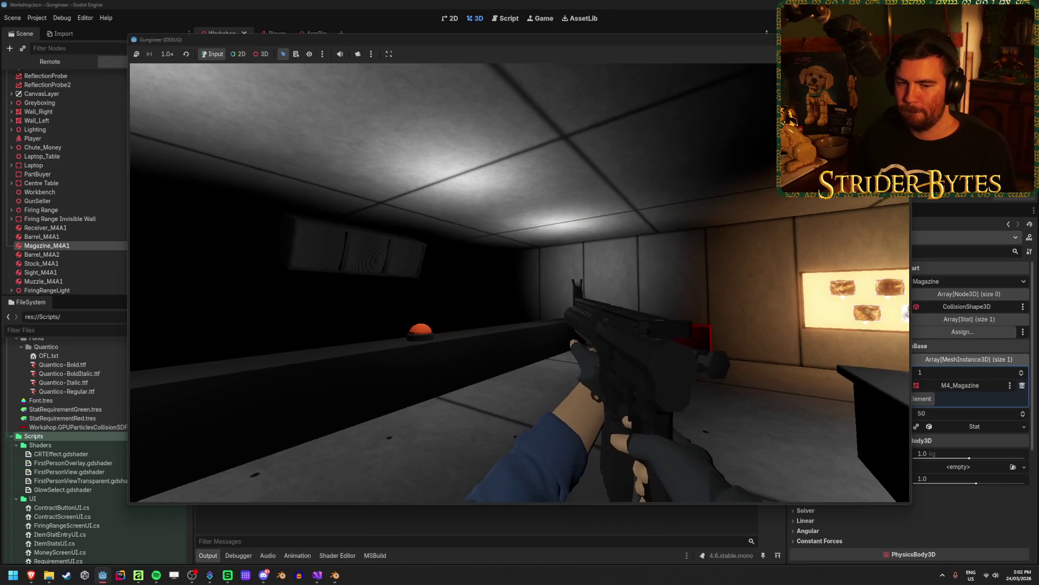
{"action": "left_click", "coordinate": [520, 282]}
{"action": "left_click", "coordinate": [520, 283]}
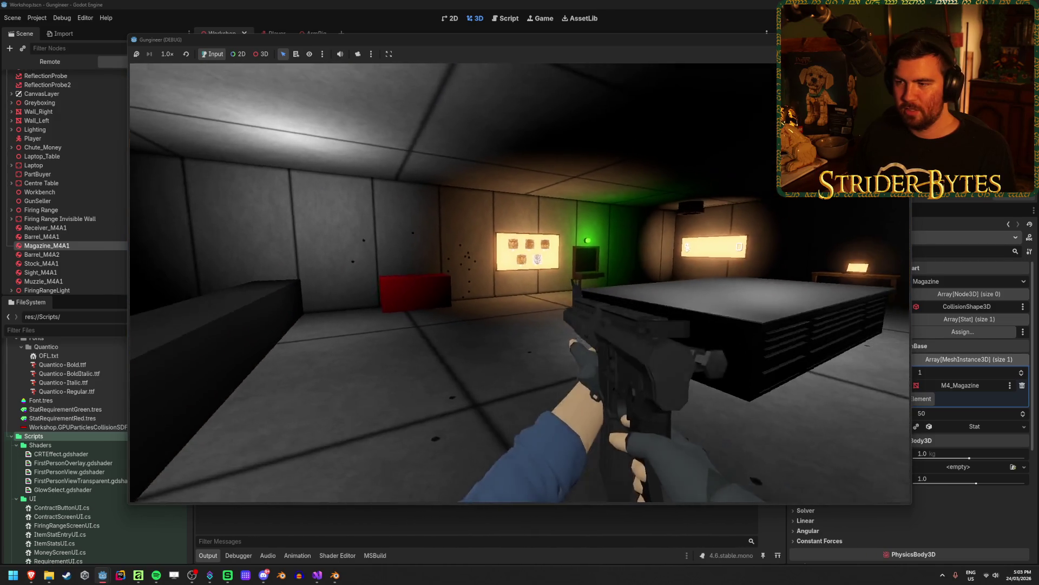
{"action": "left_click", "coordinate": [520, 283]}
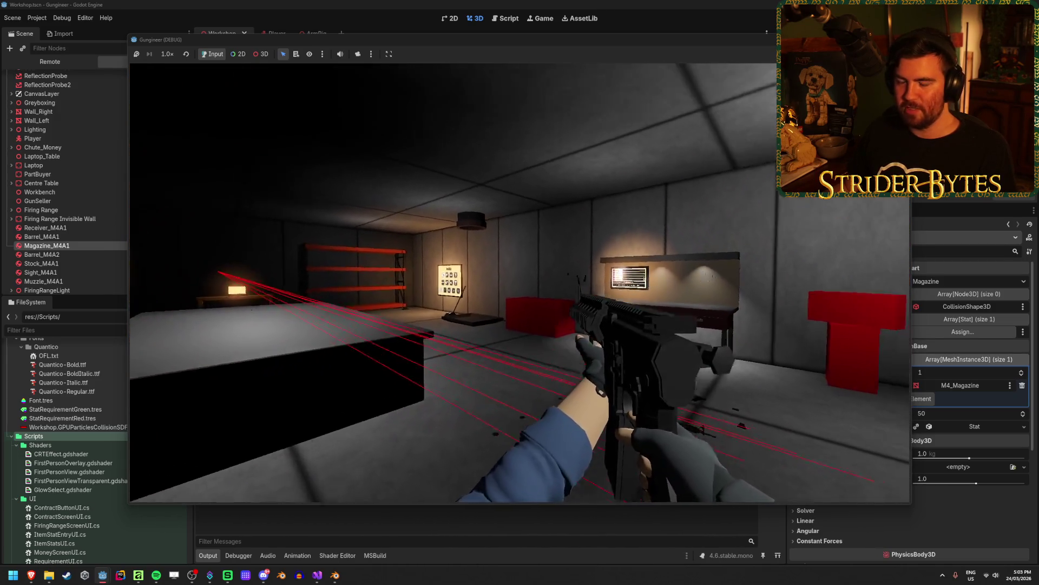
{"action": "left_click", "coordinate": [520, 283]}
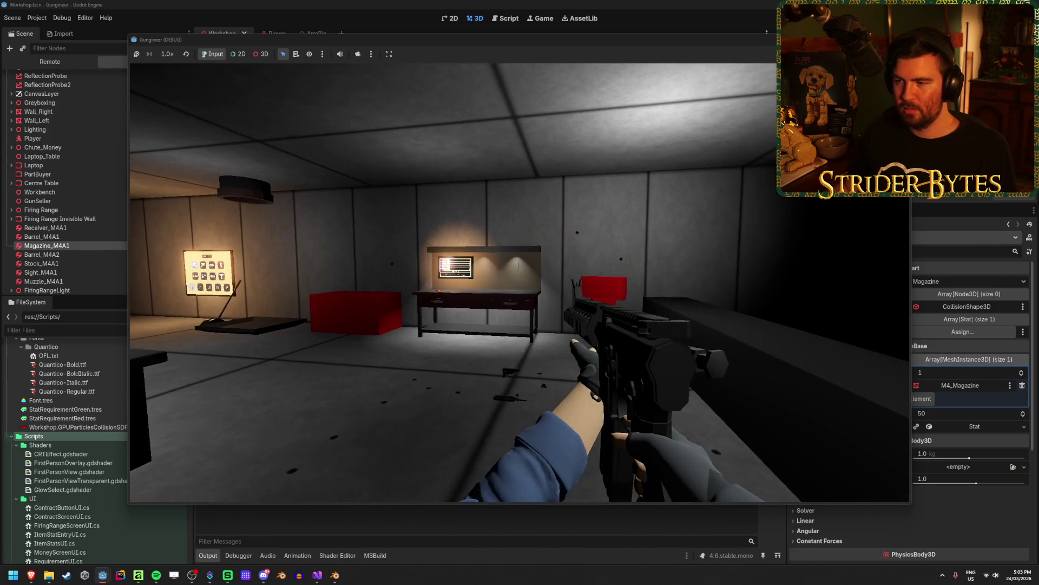
{"action": "left_click", "coordinate": [520, 282]}
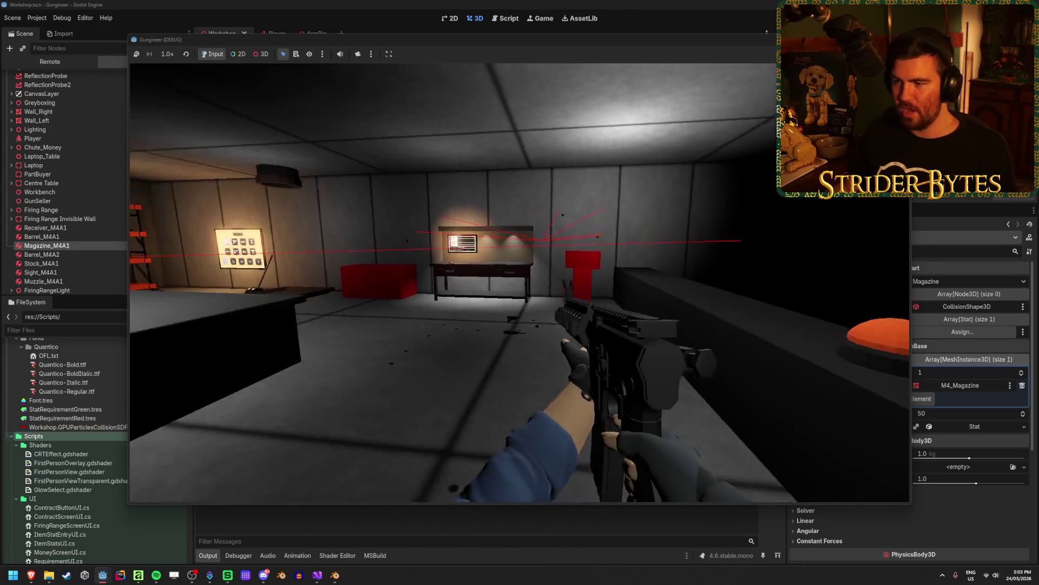
{"action": "key", "text": "F8"}
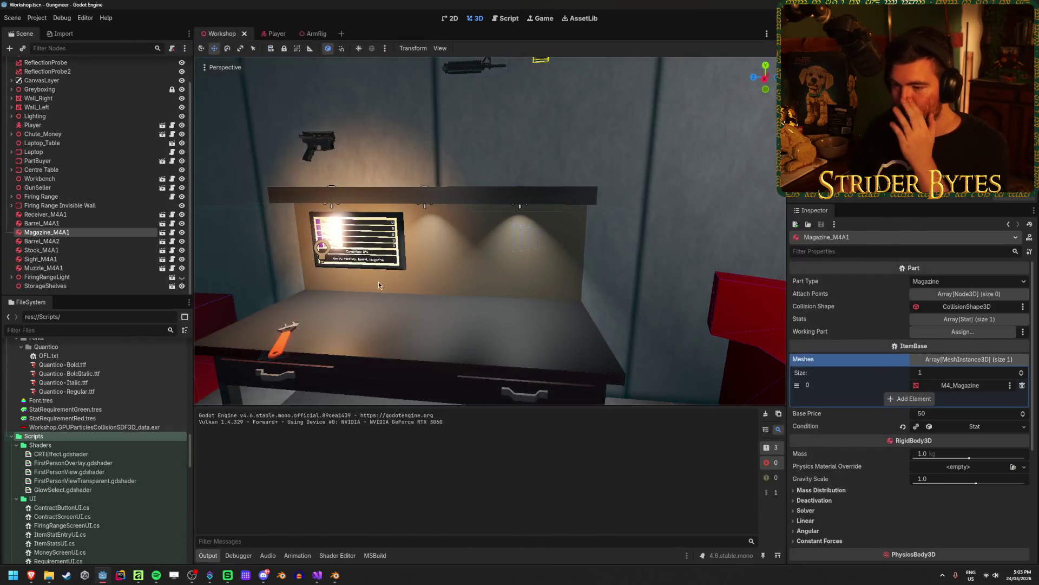
Widen the red debug ray in Fire's DebugDraw.Line3D call from 1f to 3f and relaunch the game.
{"action": "key", "text": "alt+Tab"}
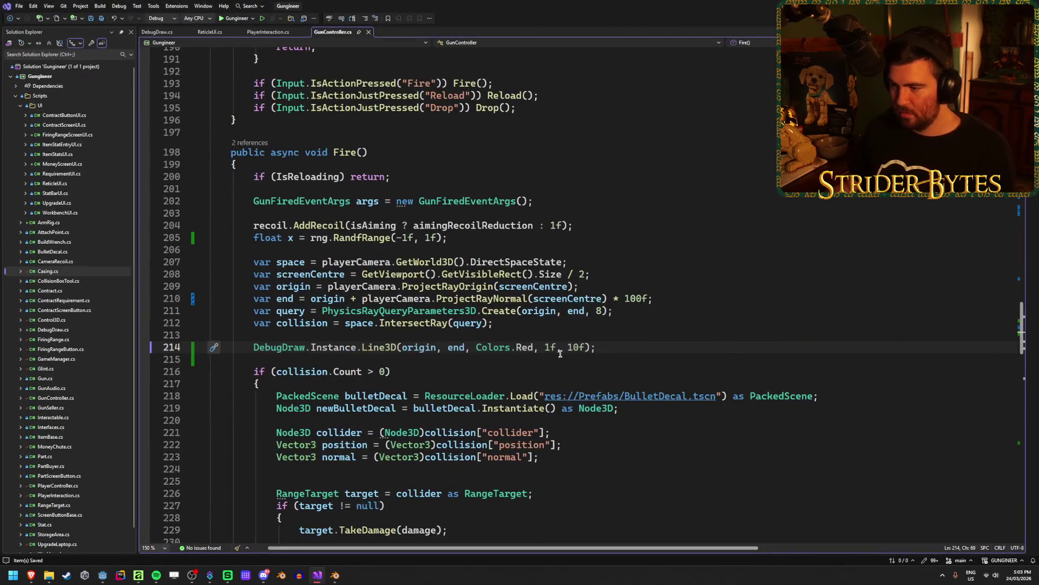
{"action": "left_click", "coordinate": [551, 347]}
{"action": "key", "text": "BackSpace"}
{"action": "type", "text": "3"}
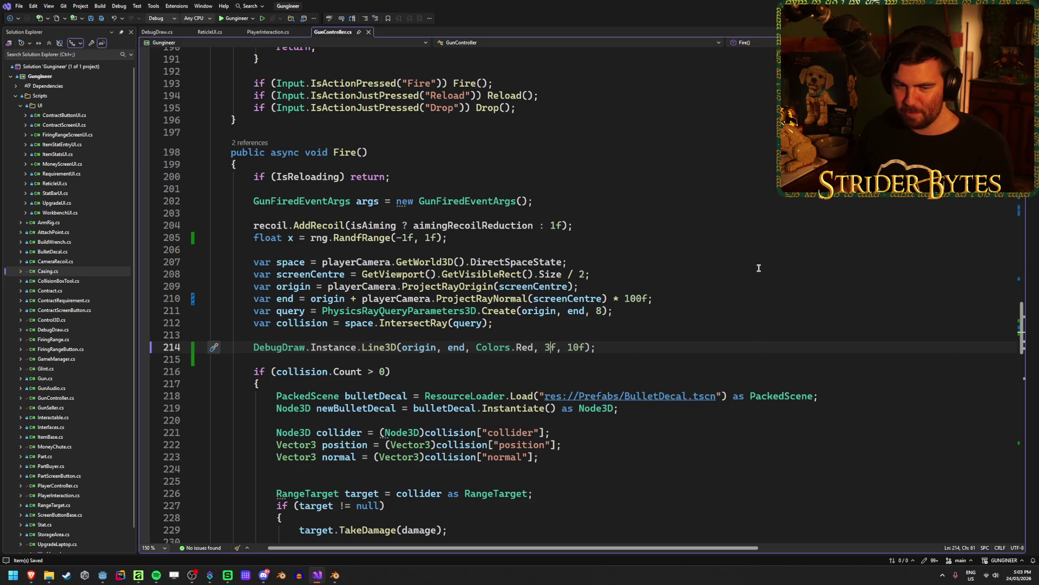
{"action": "key", "text": "alt+Tab"}
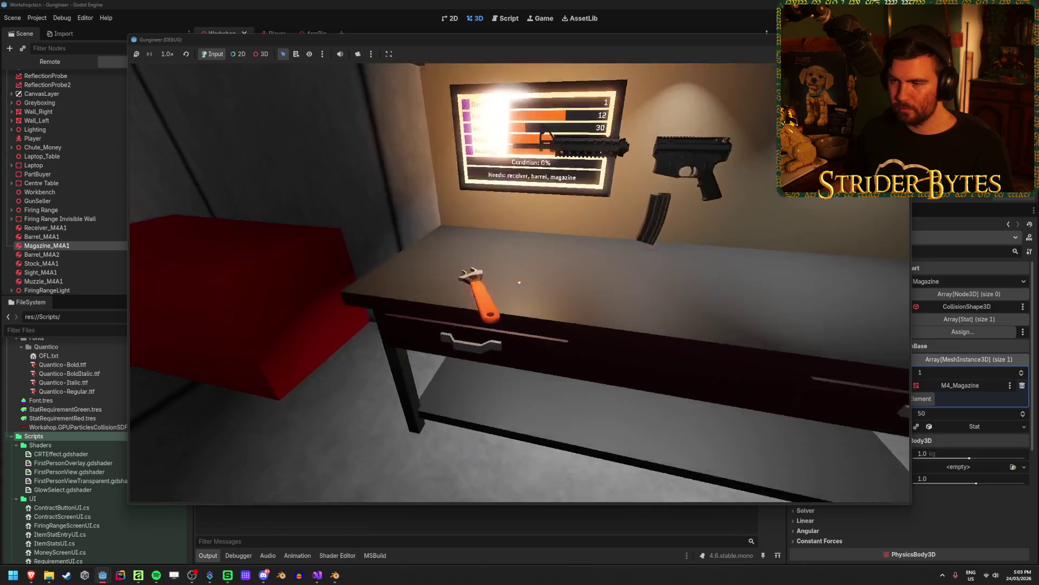
Back away from the workbench and fire several shots across the room and at the shelves.
{"action": "key", "text": "s"}
{"action": "left_click", "coordinate": [519, 282]}
{"action": "key", "text": "s"}
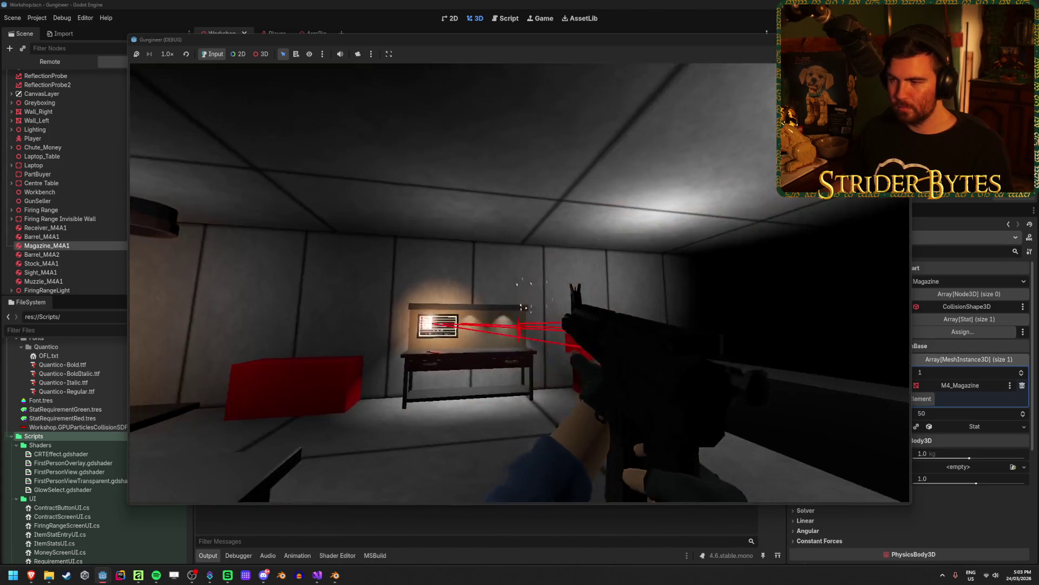
{"action": "left_click", "coordinate": [519, 282]}
{"action": "mouse_move", "coordinate": [519, 282]}
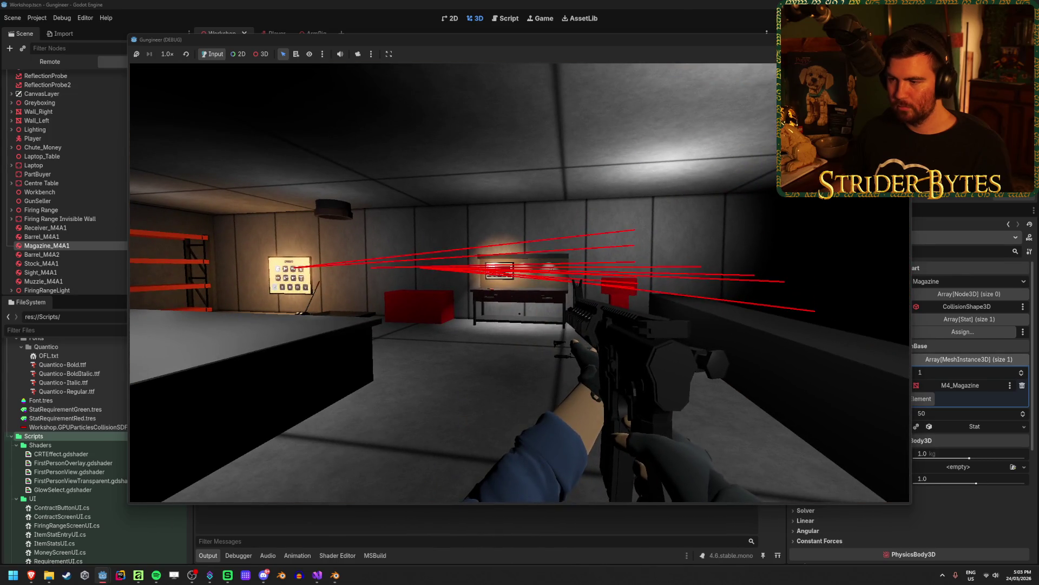
{"action": "left_click", "coordinate": [519, 282]}
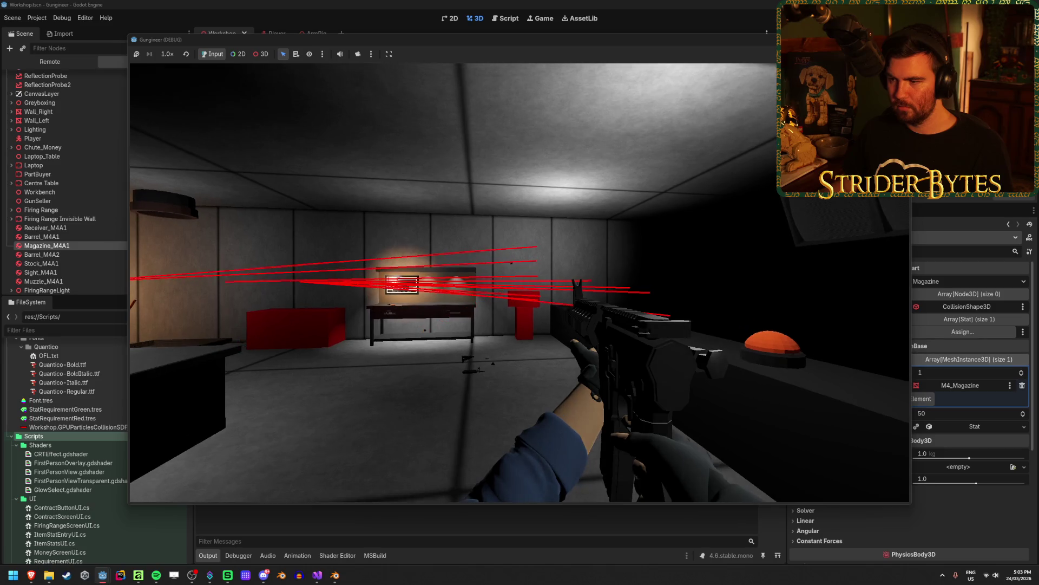
{"action": "left_click", "coordinate": [519, 282]}
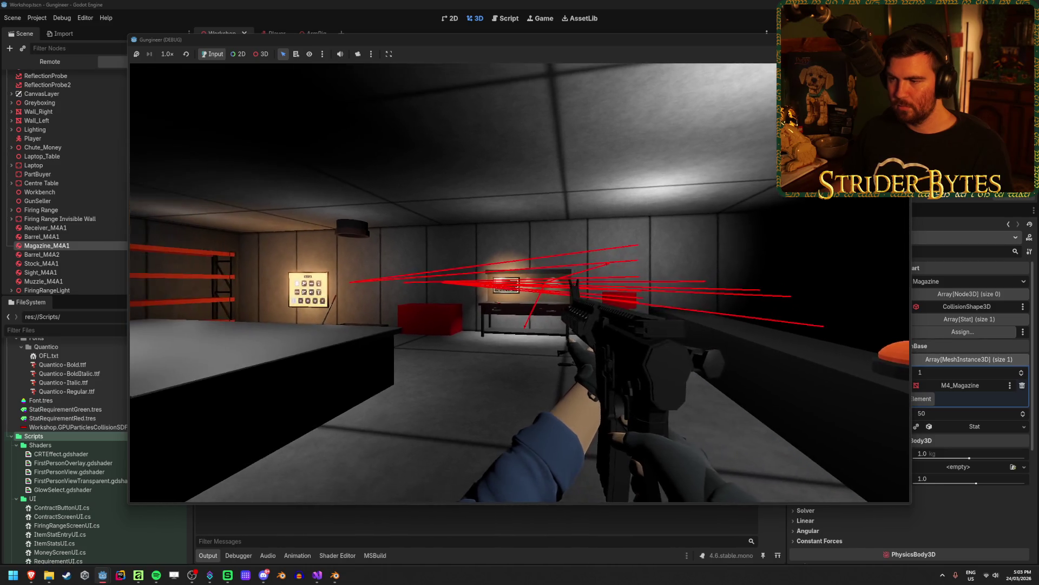
{"action": "mouse_move", "coordinate": [519, 282]}
{"action": "key", "text": "w"}
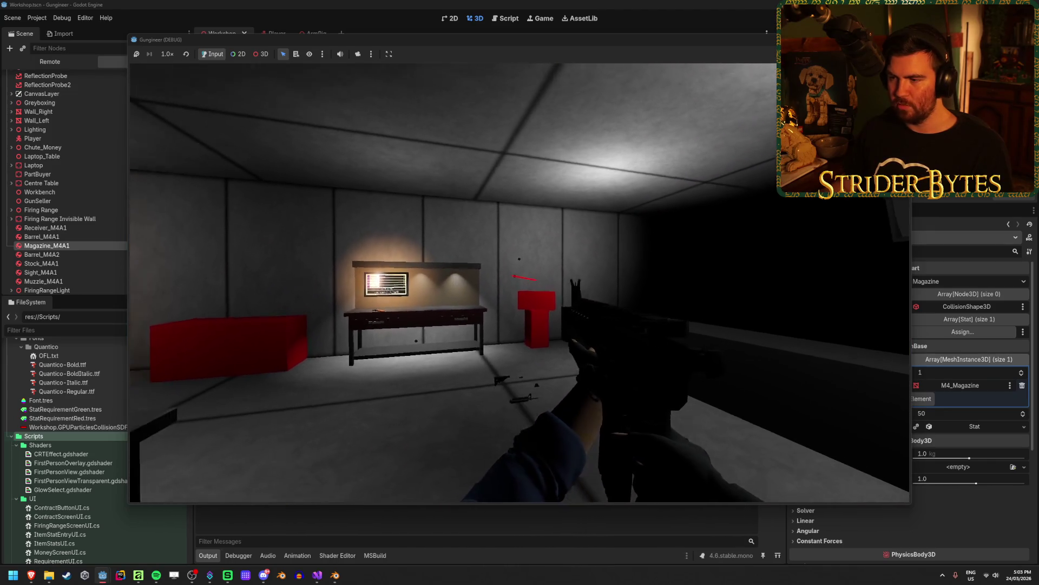
{"action": "left_click", "coordinate": [519, 282]}
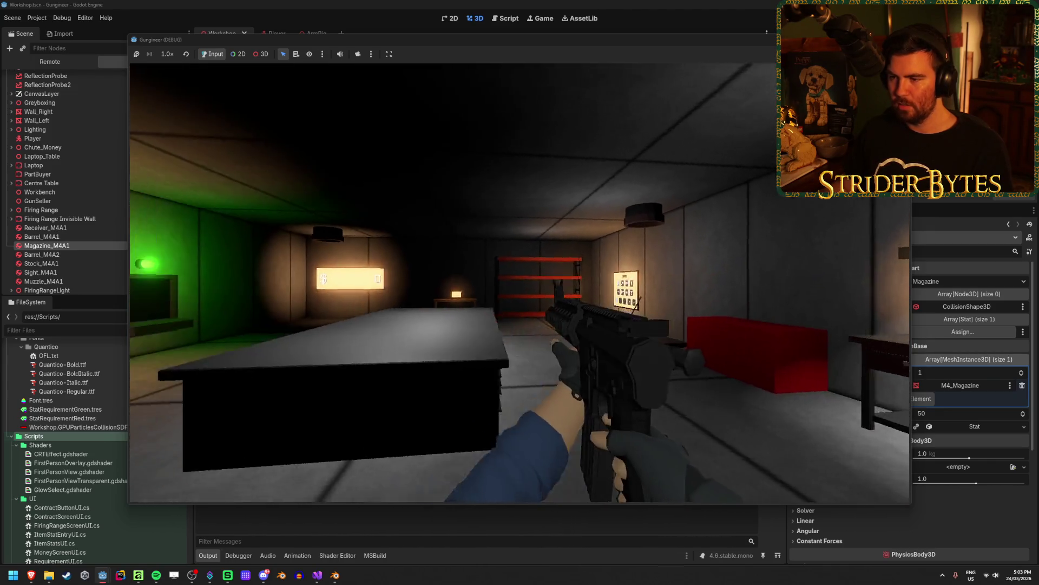
{"action": "mouse_move", "coordinate": [519, 282]}
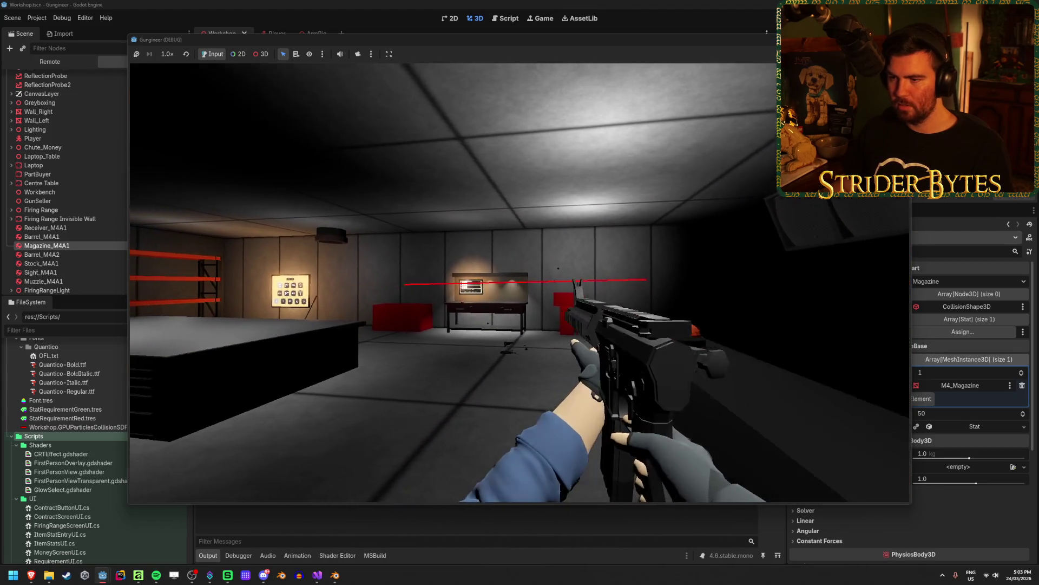
Walk around the workbench and wall panel, fire a shot at the back wall, then stop the game.
{"action": "key", "text": "w"}
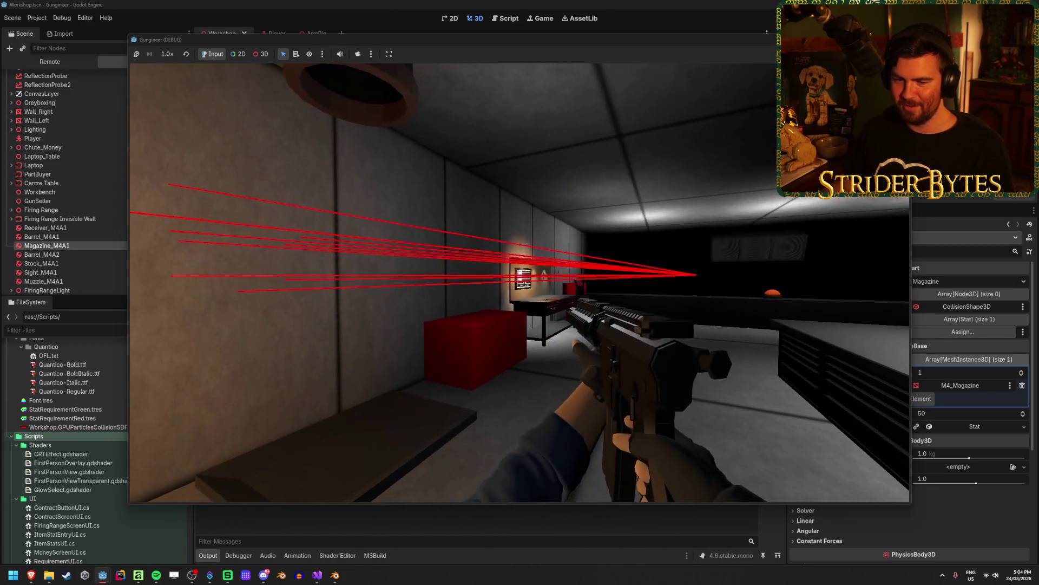
{"action": "key", "text": "w"}
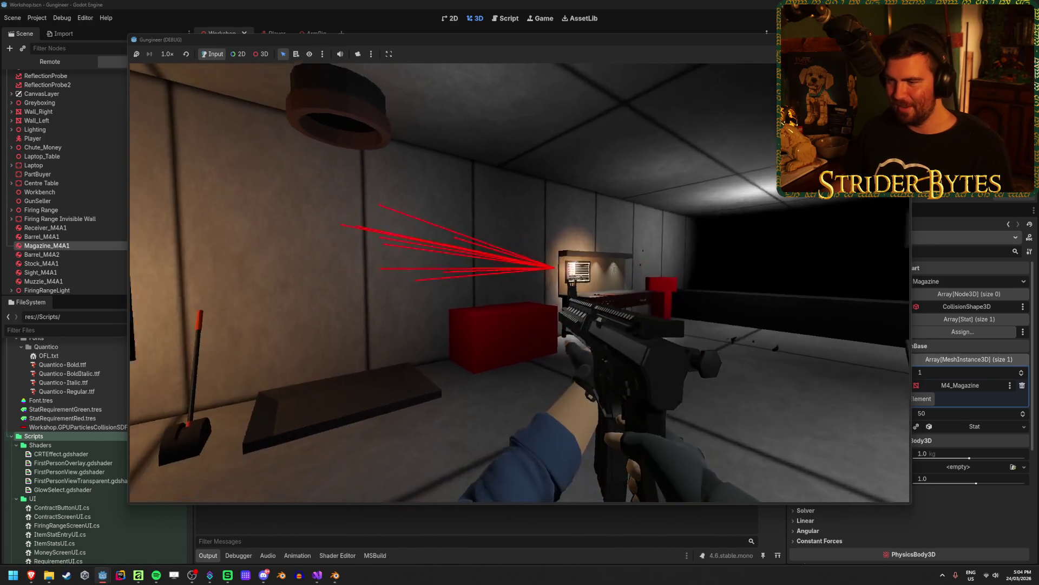
{"action": "key", "text": "w"}
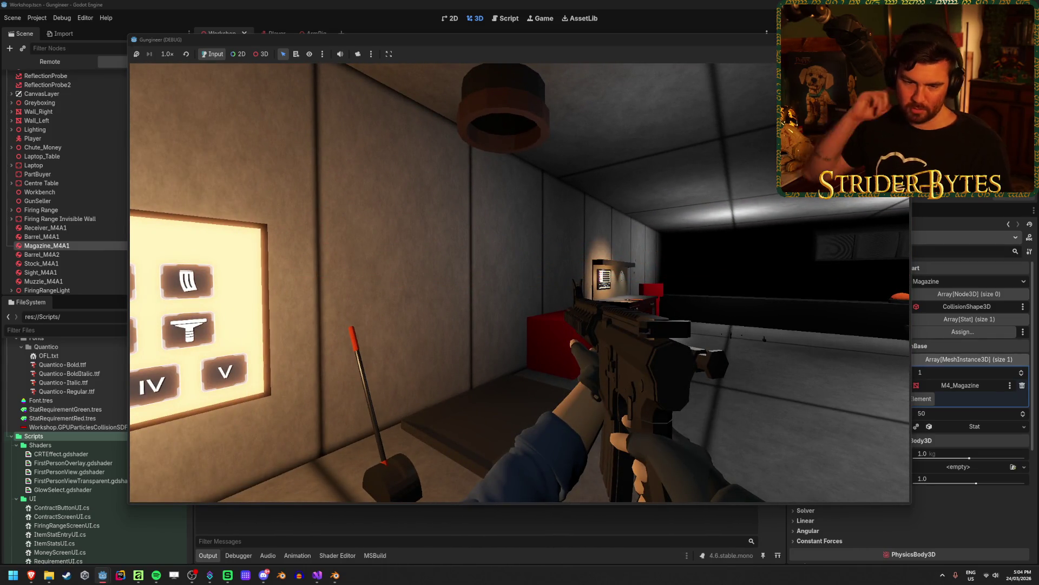
{"action": "key", "text": "d"}
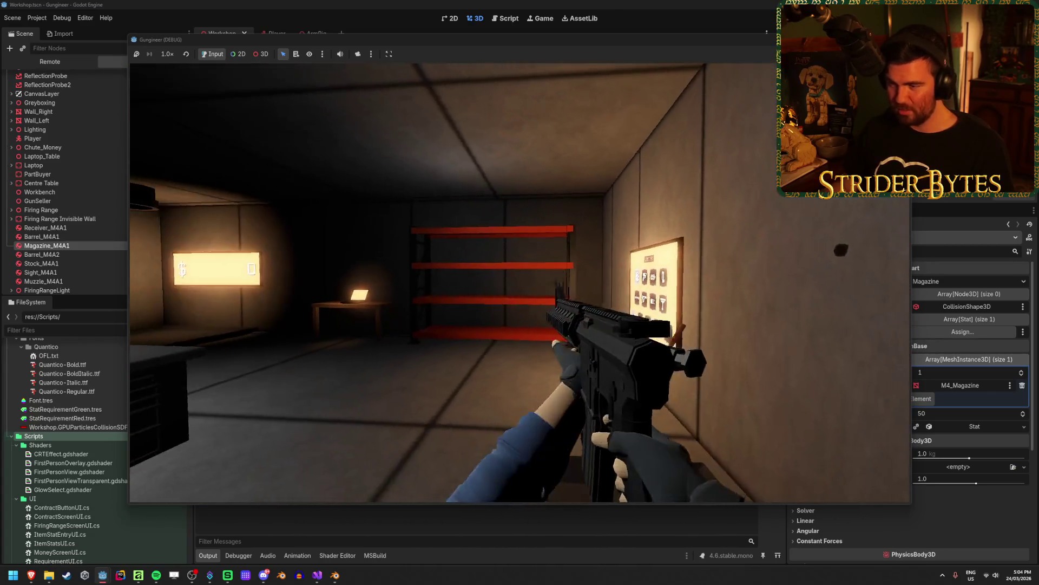
{"action": "key", "text": "s"}
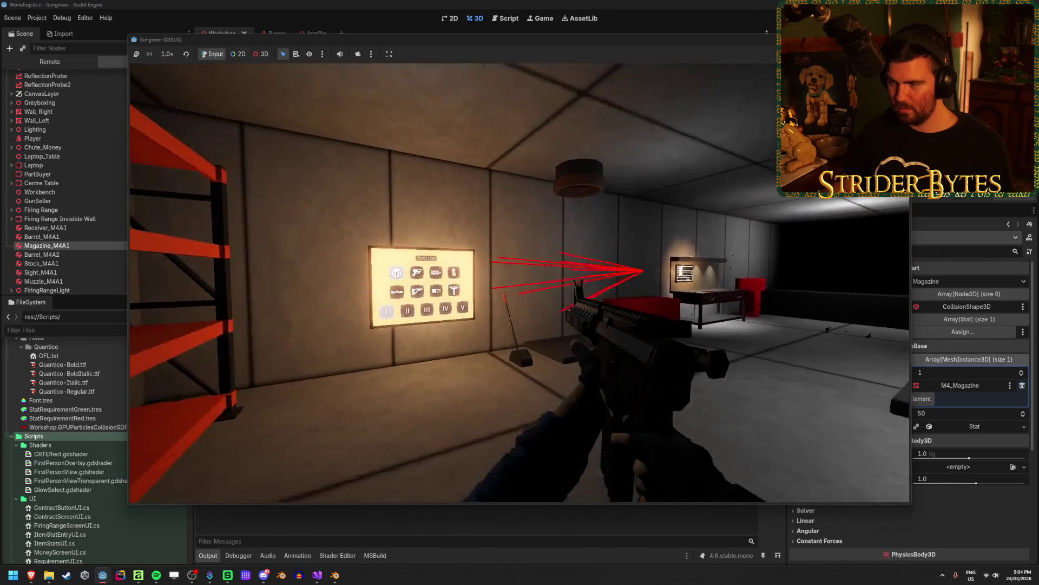
{"action": "key", "text": "w"}
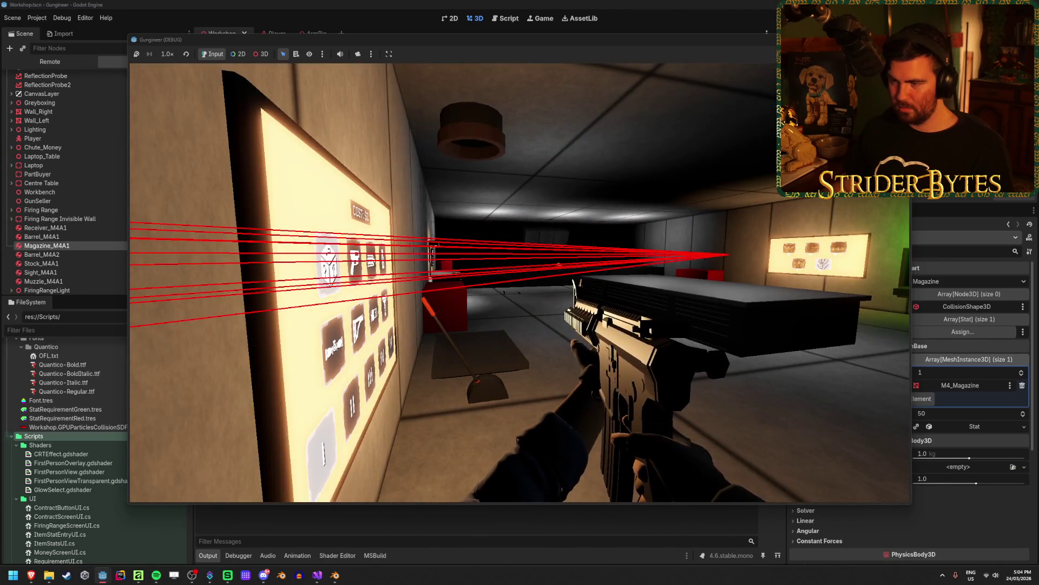
{"action": "key", "text": "s"}
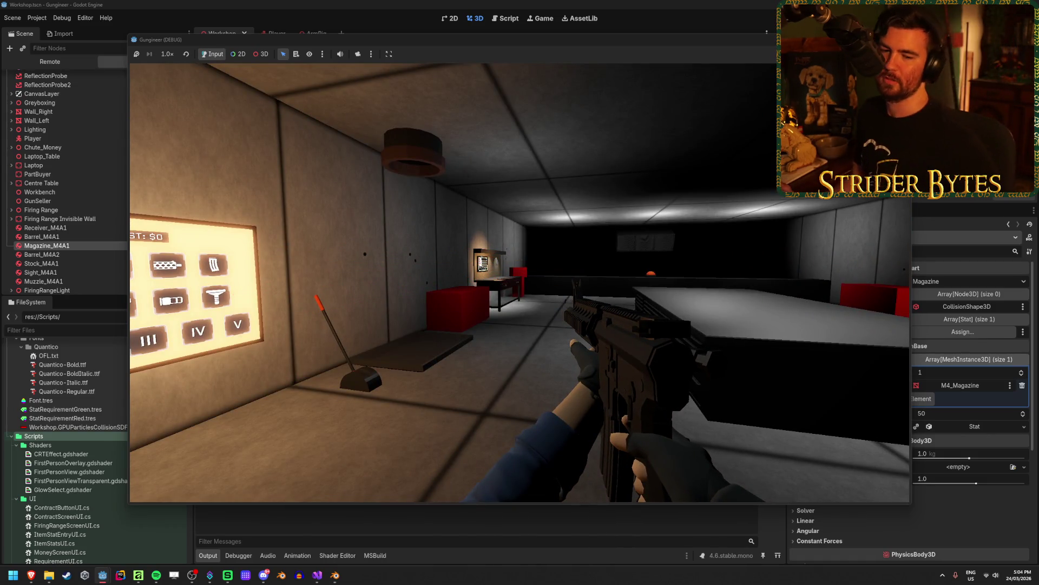
{"action": "key", "text": "w"}
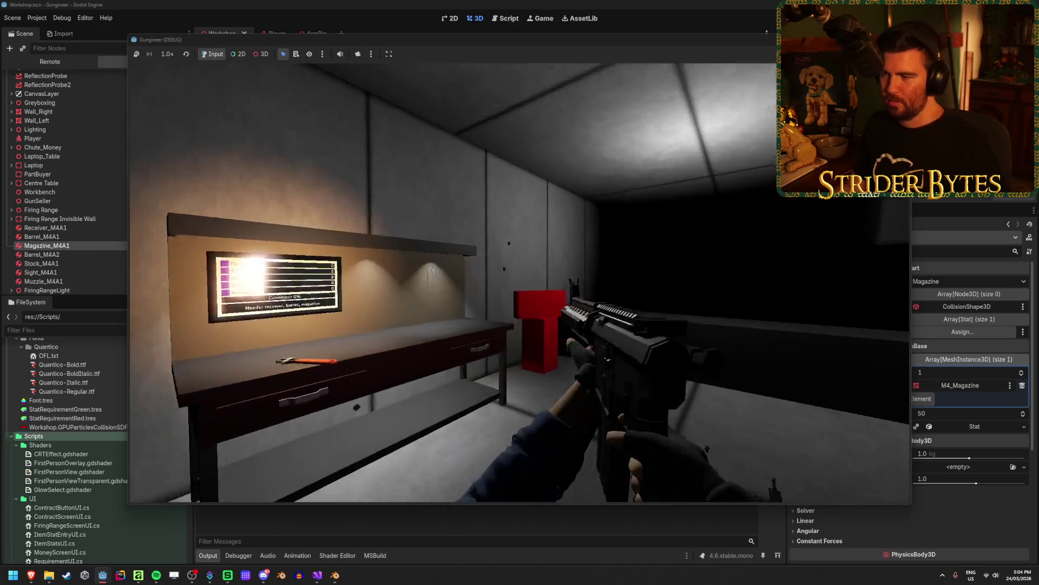
{"action": "key", "text": "s"}
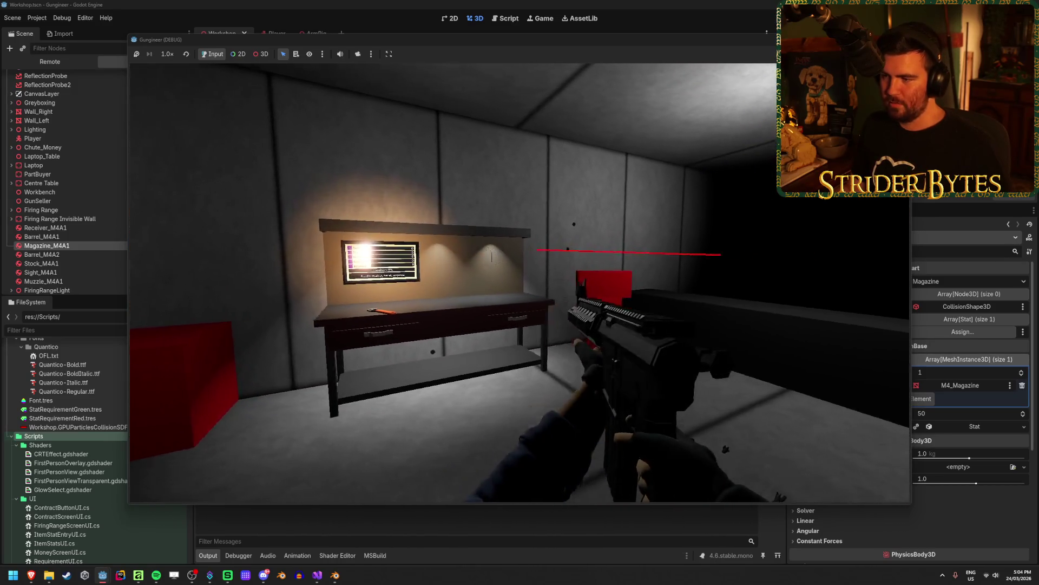
{"action": "key", "text": "w"}
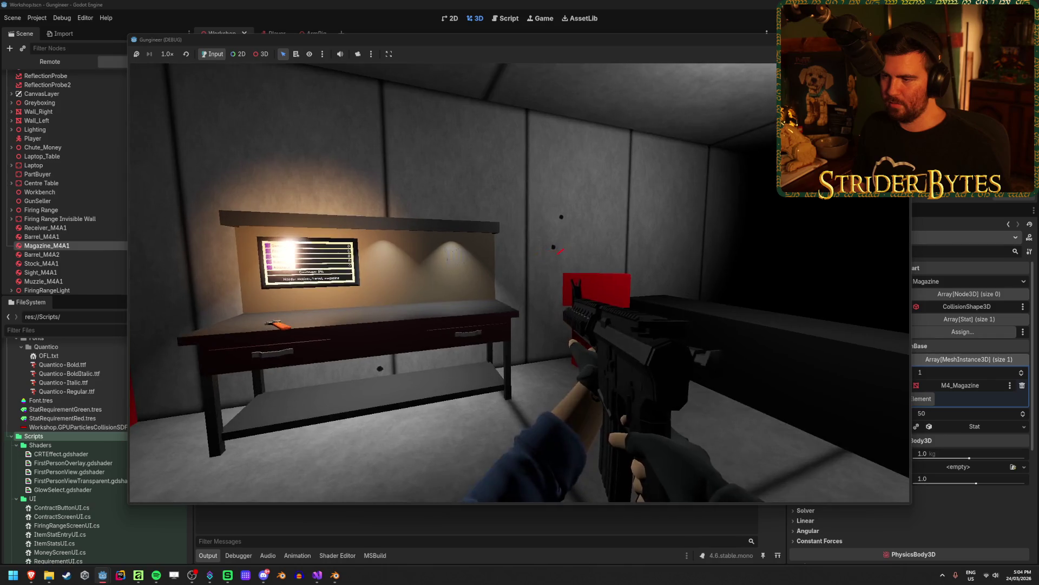
{"action": "left_click", "coordinate": [560, 250]}
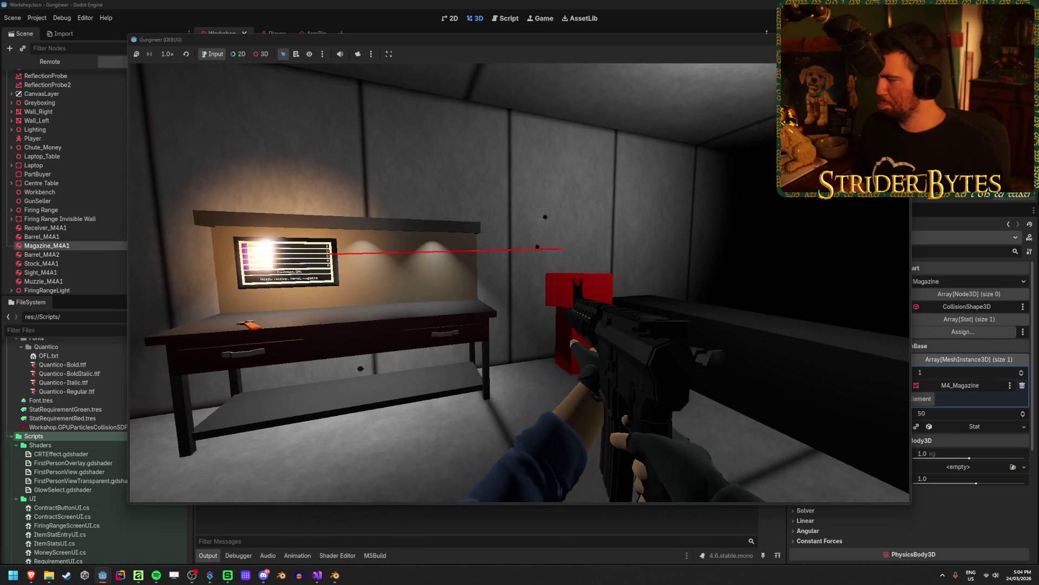
{"action": "key", "text": "s"}
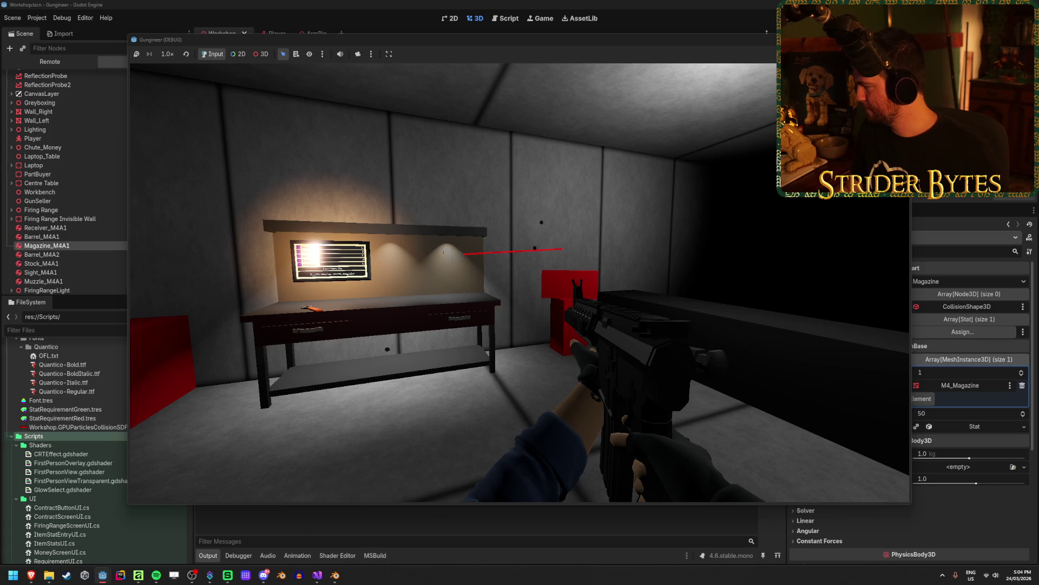
{"action": "key", "text": "w"}
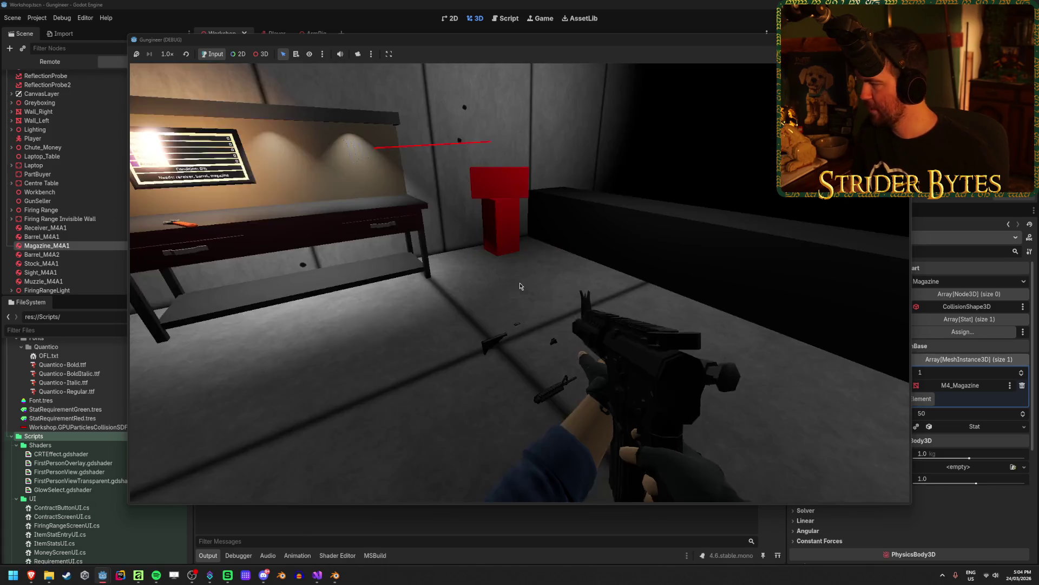
{"action": "key", "text": "F8"}
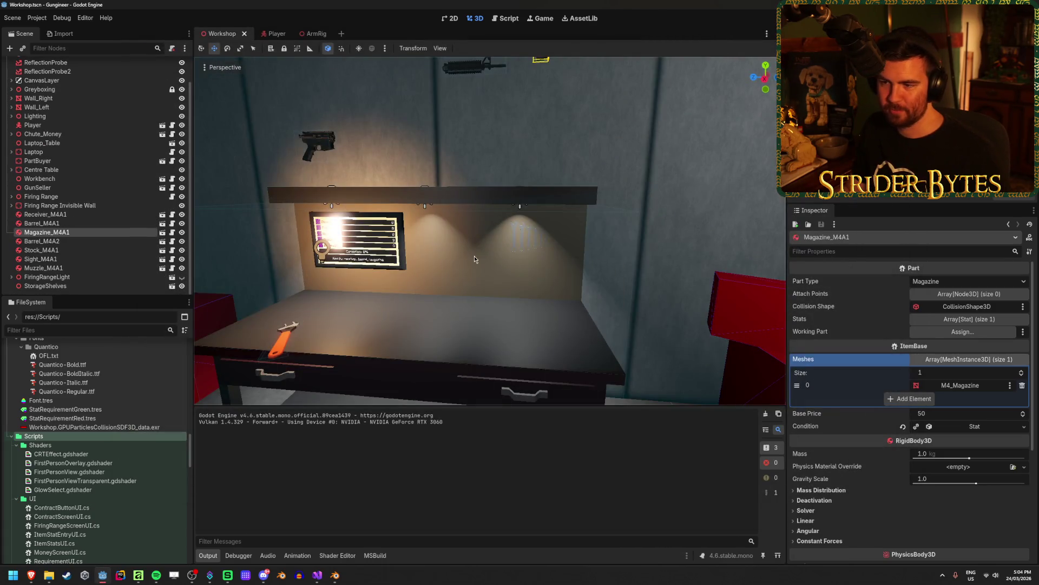
Switch to Visual Studio's DebugDraw.cs and locate the expired-lines removal line in _Draw.
{"action": "key", "text": "f"}
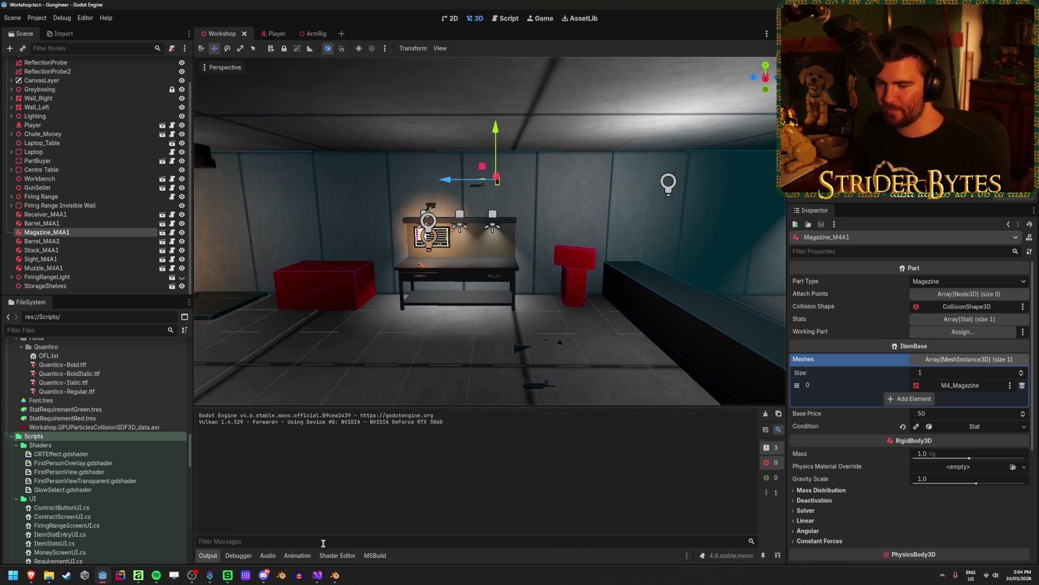
{"action": "left_click", "coordinate": [320, 578]}
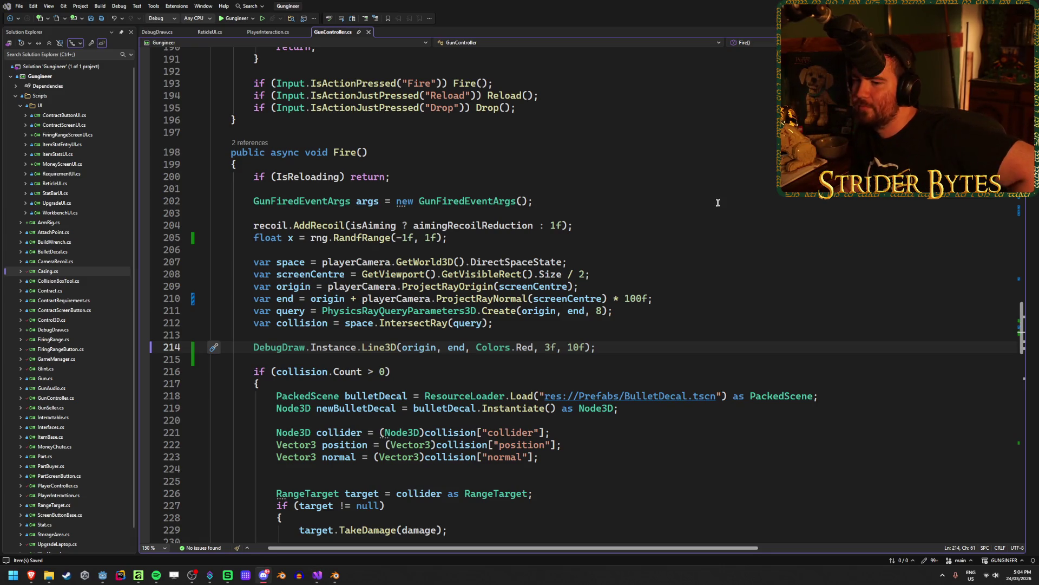
{"action": "key", "text": "ctrl+Tab"}
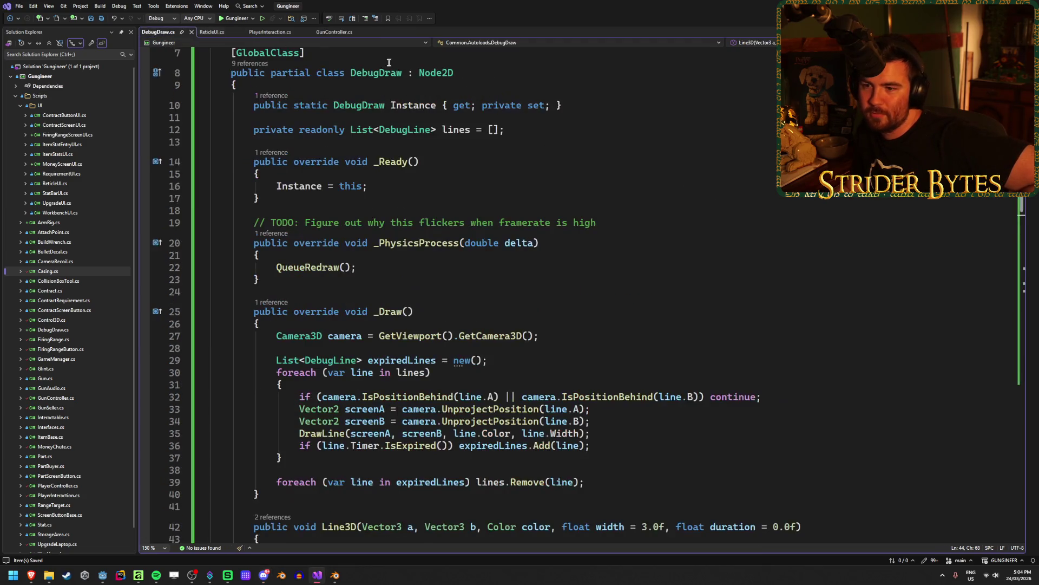
{"action": "scroll", "coordinate": [725, 212], "scroll_direction": "down", "scroll_amount": 2}
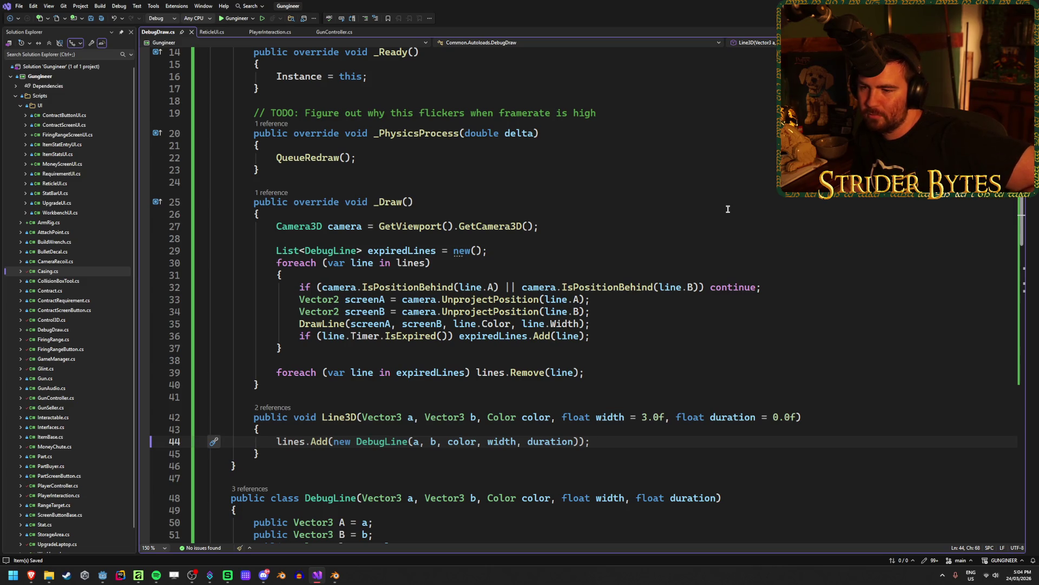
{"action": "triple_click", "coordinate": [593, 372]}
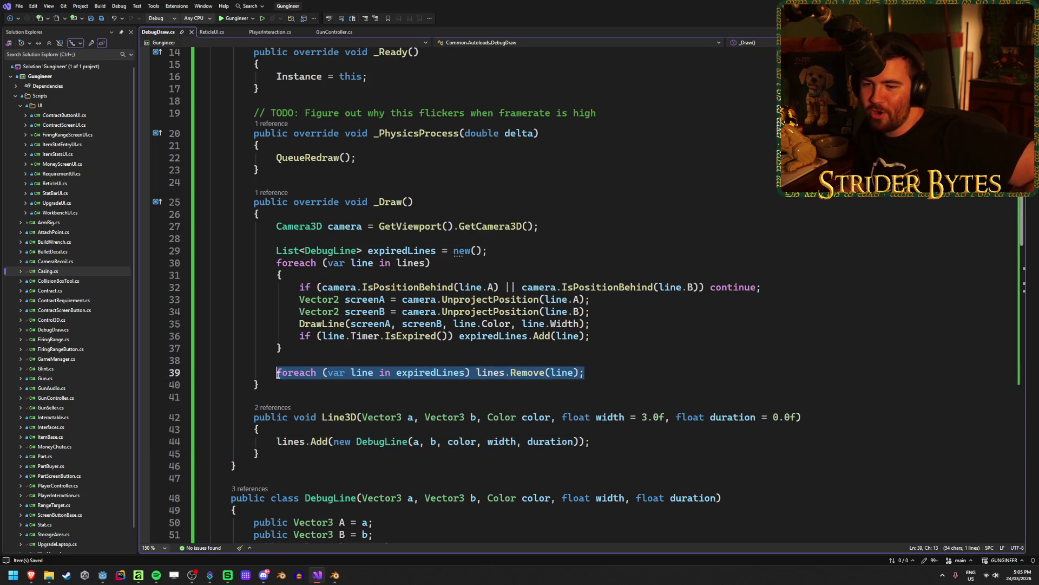
{"action": "key", "text": "End"}
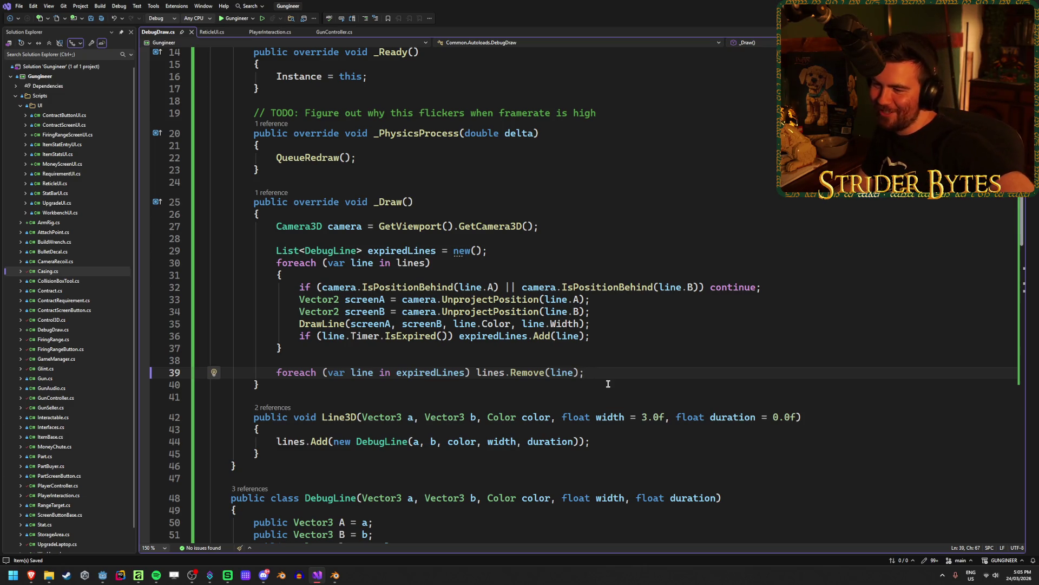
Review the _Draw loop and mark the behind-camera condition on line 32.
{"action": "scroll", "coordinate": [635, 360], "scroll_direction": "down", "scroll_amount": 2}
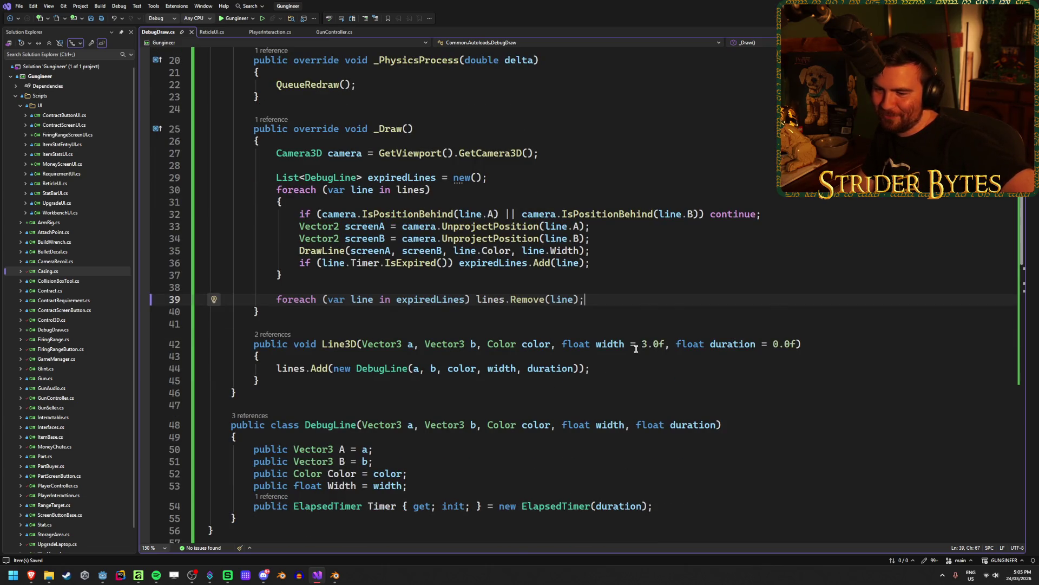
{"action": "scroll", "coordinate": [636, 348], "scroll_direction": "down", "scroll_amount": 9}
{"action": "scroll", "coordinate": [636, 341], "scroll_direction": "up", "scroll_amount": 8}
{"action": "scroll", "coordinate": [635, 342], "scroll_direction": "up", "scroll_amount": 7}
{"action": "scroll", "coordinate": [635, 341], "scroll_direction": "down", "scroll_amount": 3}
{"action": "scroll", "coordinate": [635, 342], "scroll_direction": "up", "scroll_amount": 3}
{"action": "scroll", "coordinate": [636, 342], "scroll_direction": "down", "scroll_amount": 4}
{"action": "scroll", "coordinate": [636, 341], "scroll_direction": "up", "scroll_amount": 2}
{"action": "scroll", "coordinate": [636, 342], "scroll_direction": "down", "scroll_amount": 2}
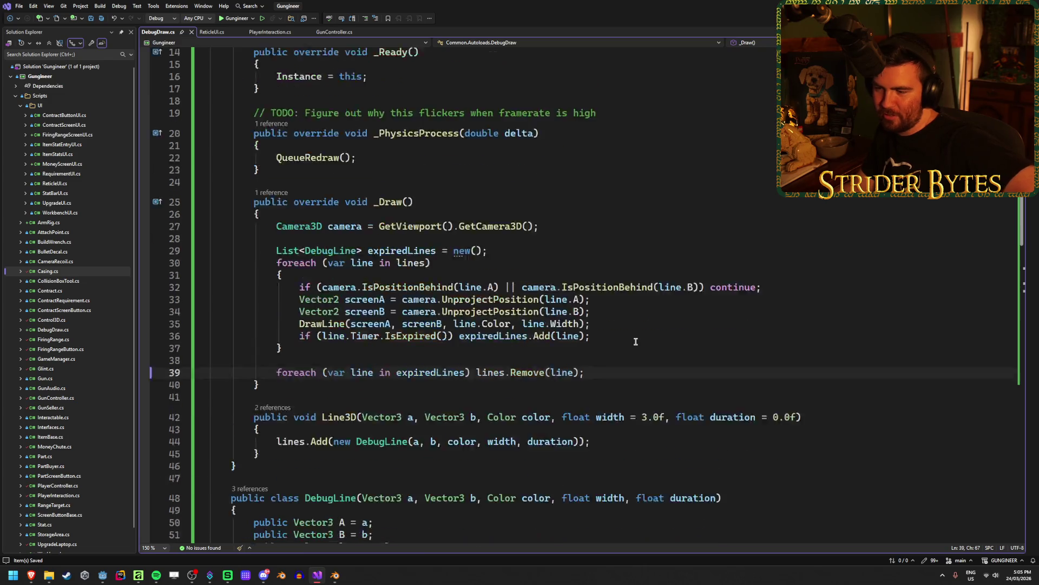
{"action": "scroll", "coordinate": [635, 342], "scroll_direction": "down", "scroll_amount": 1}
{"action": "key", "text": "shift+Home"}
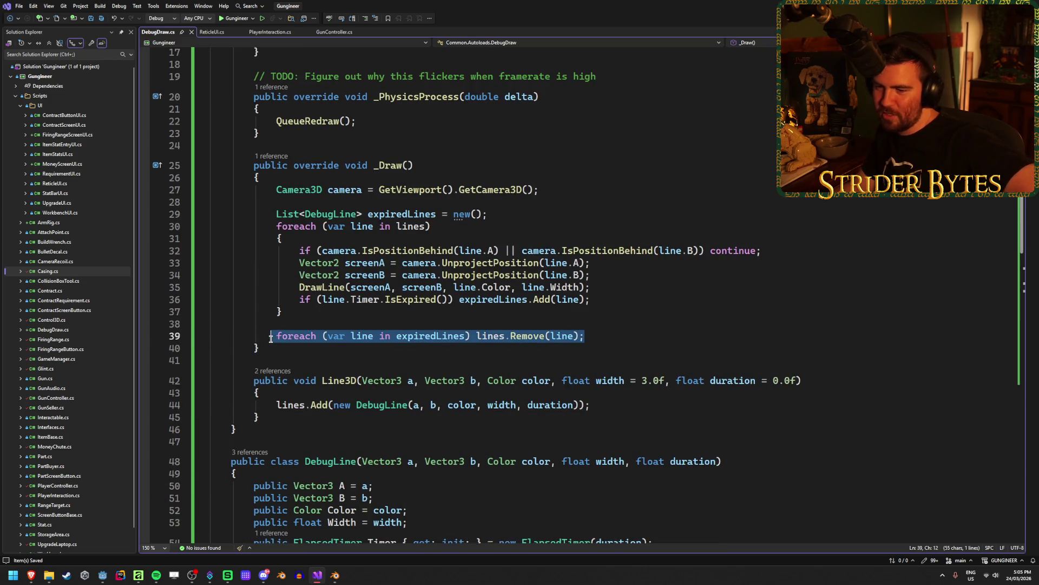
{"action": "left_click", "coordinate": [606, 334]}
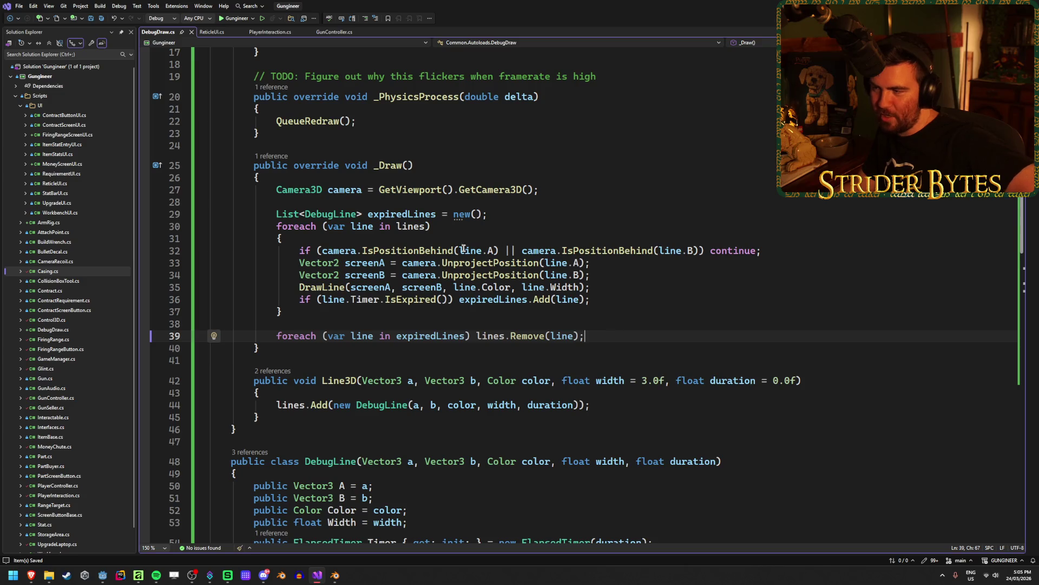
{"action": "left_click_drag", "start_coordinate": [298, 251], "coordinate": [679, 251]}
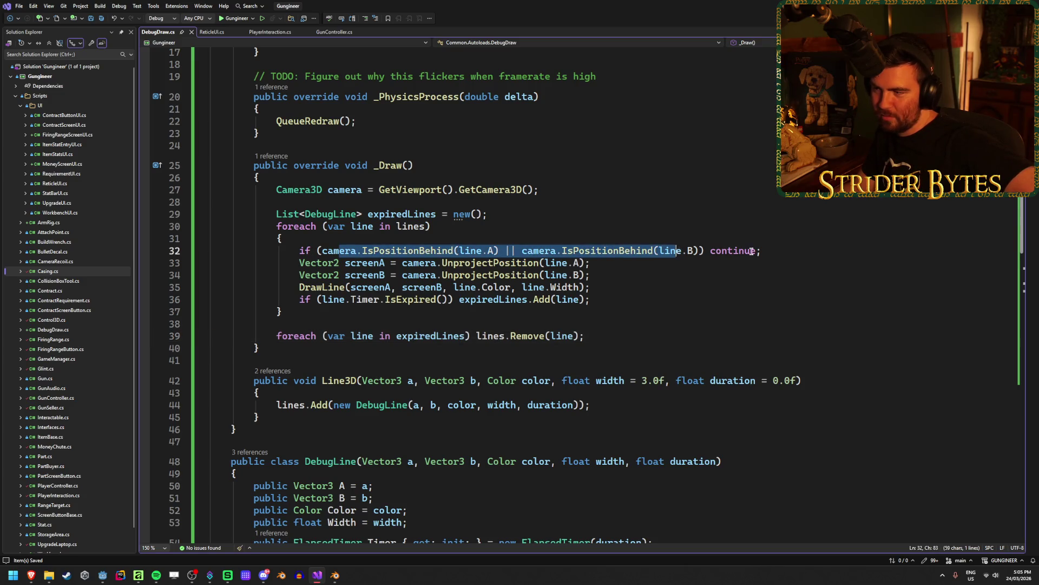
{"action": "left_click", "coordinate": [801, 247]}
{"action": "left_click", "coordinate": [633, 338]}
{"action": "scroll", "coordinate": [633, 340], "scroll_direction": "up", "scroll_amount": 4}
{"action": "scroll", "coordinate": [633, 340], "scroll_direction": "down", "scroll_amount": 4}
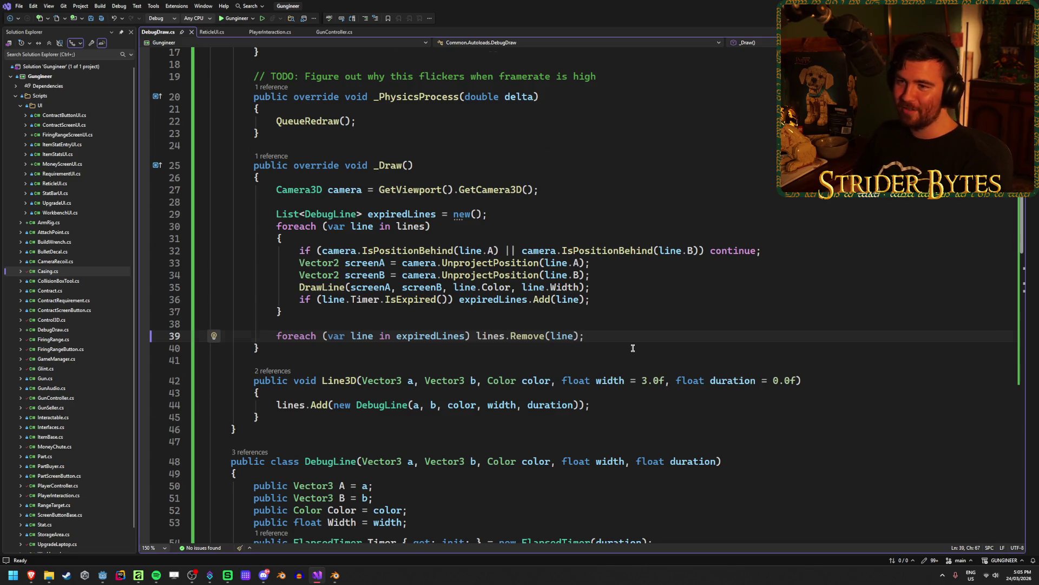
{"action": "scroll", "coordinate": [633, 348], "scroll_direction": "up", "scroll_amount": 4}
{"action": "scroll", "coordinate": [637, 348], "scroll_direction": "down", "scroll_amount": 2}
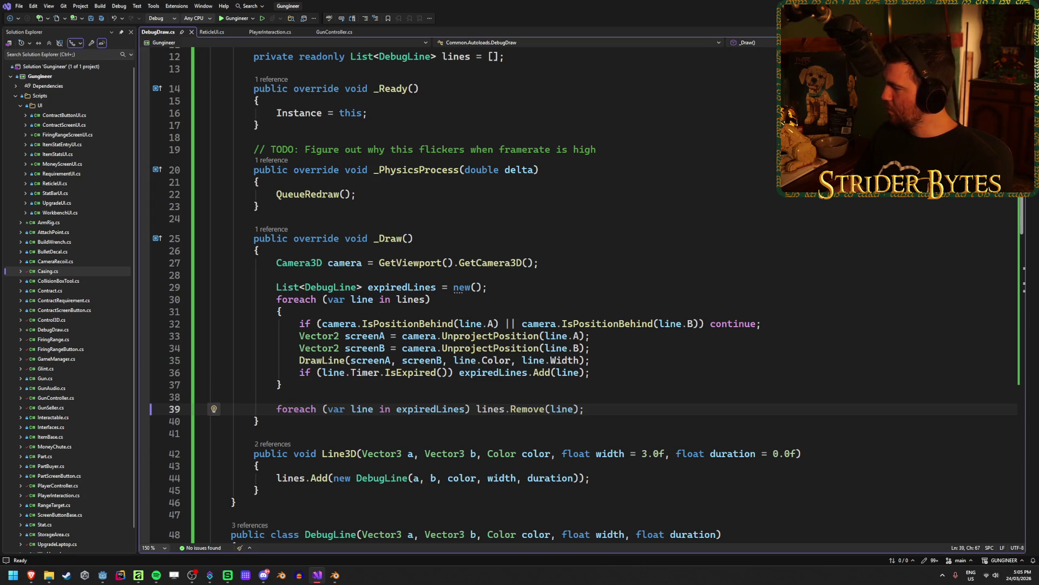
{"action": "scroll", "coordinate": [595, 215], "scroll_direction": "up", "scroll_amount": 3}
{"action": "scroll", "coordinate": [595, 215], "scroll_direction": "down", "scroll_amount": 5}
{"action": "scroll", "coordinate": [595, 215], "scroll_direction": "up", "scroll_amount": 4}
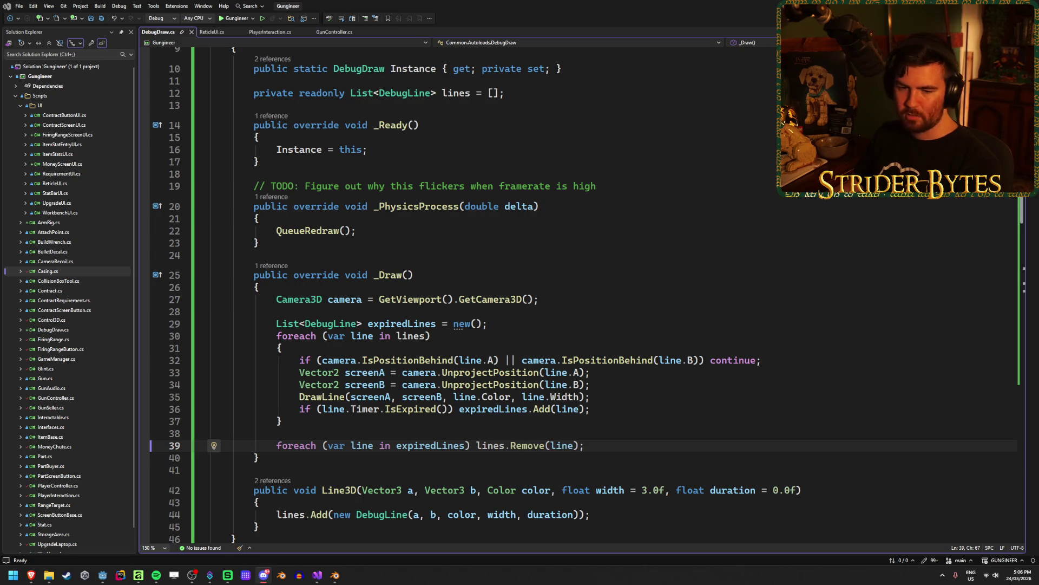
{"action": "left_click", "coordinate": [650, 389]}
{"action": "scroll", "coordinate": [650, 390], "scroll_direction": "up", "scroll_amount": 3}
{"action": "scroll", "coordinate": [650, 391], "scroll_direction": "down", "scroll_amount": 3}
{"action": "scroll", "coordinate": [650, 390], "scroll_direction": "up", "scroll_amount": 3}
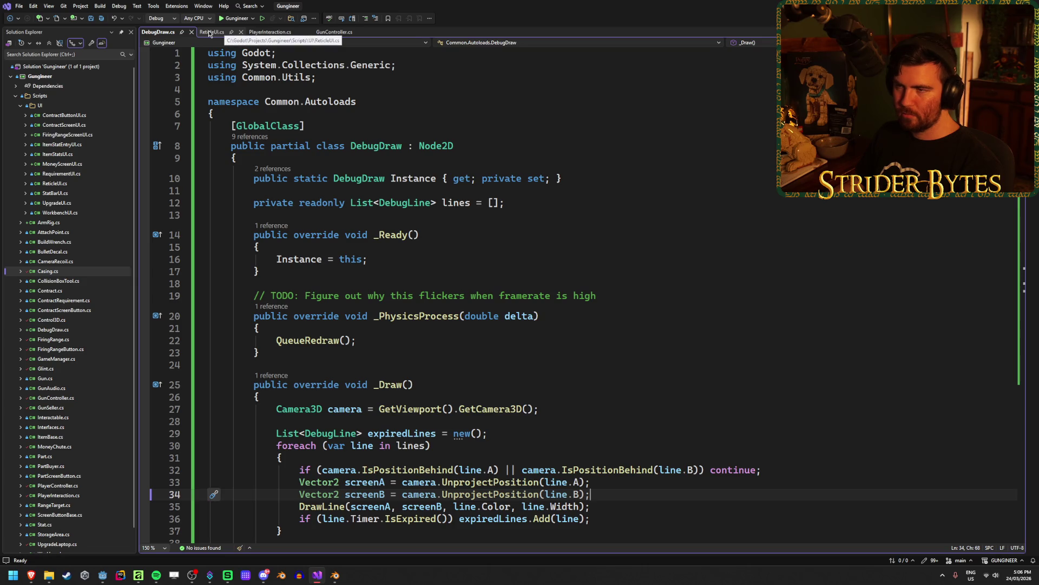
{"action": "left_click", "coordinate": [334, 33]}
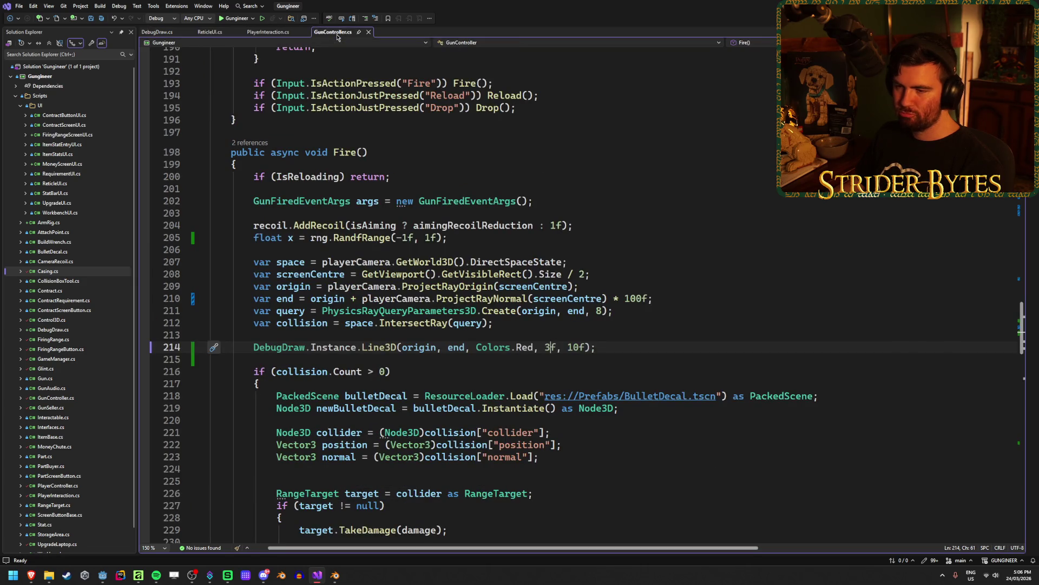
Review Fire() in GunController.cs, inspecting the ProjectRayOrigin and random range lines.
{"action": "left_click", "coordinate": [631, 264]}
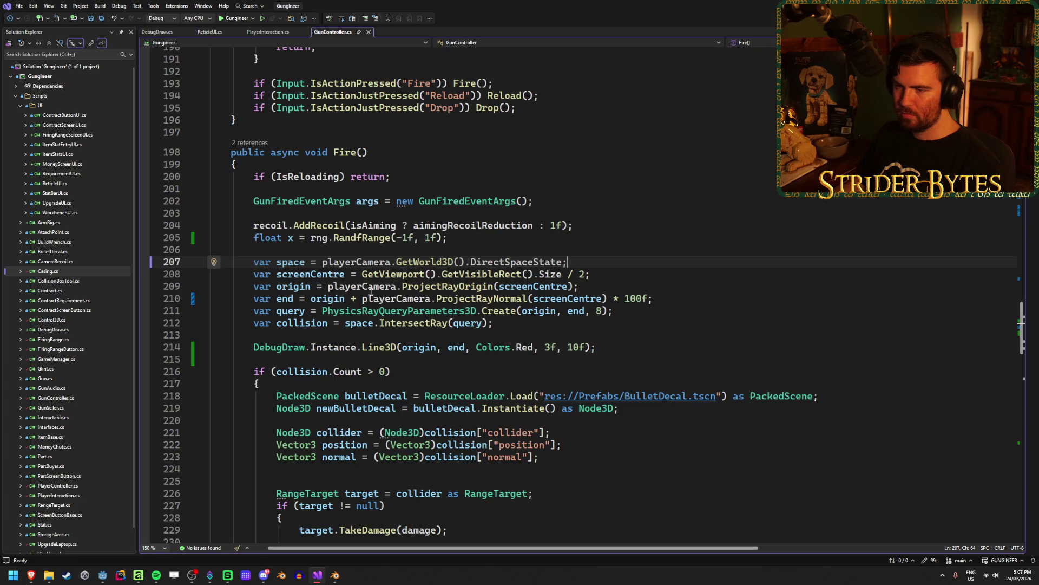
{"action": "left_click", "coordinate": [432, 288]}
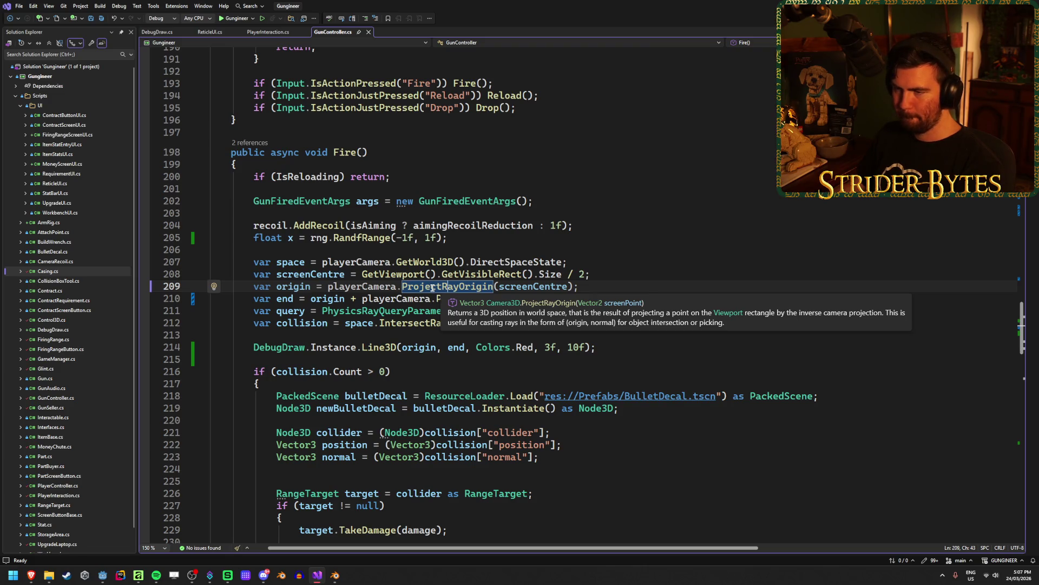
{"action": "left_click", "coordinate": [602, 282]}
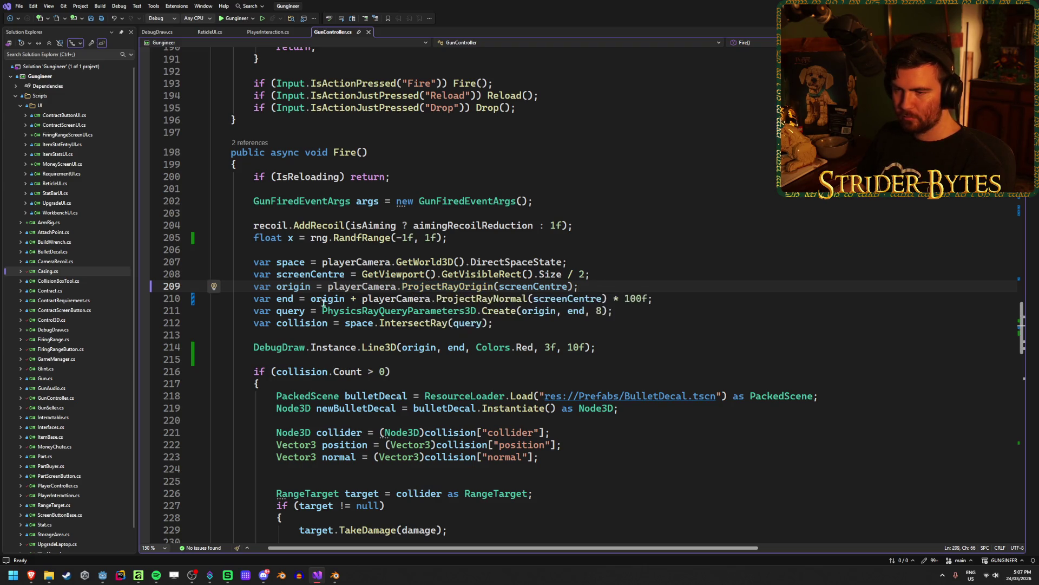
{"action": "mouse_move", "coordinate": [466, 300]}
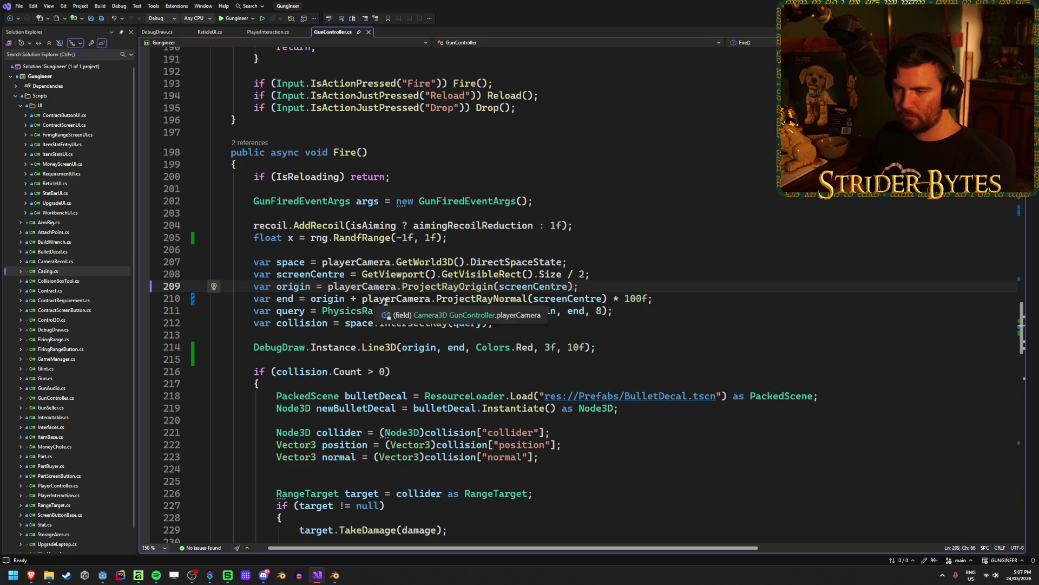
{"action": "left_click", "coordinate": [647, 307]}
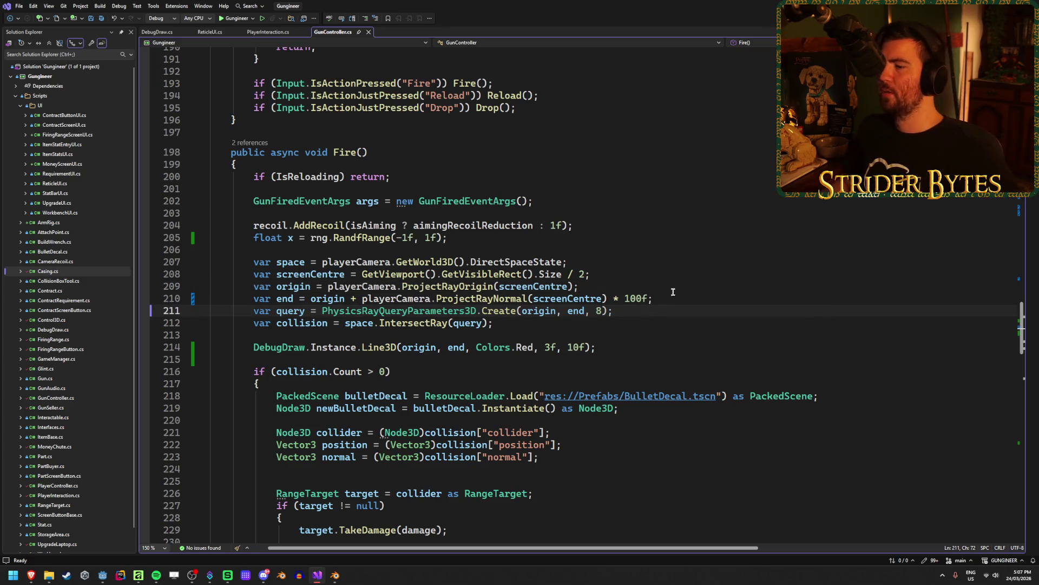
{"action": "left_click", "coordinate": [538, 243]}
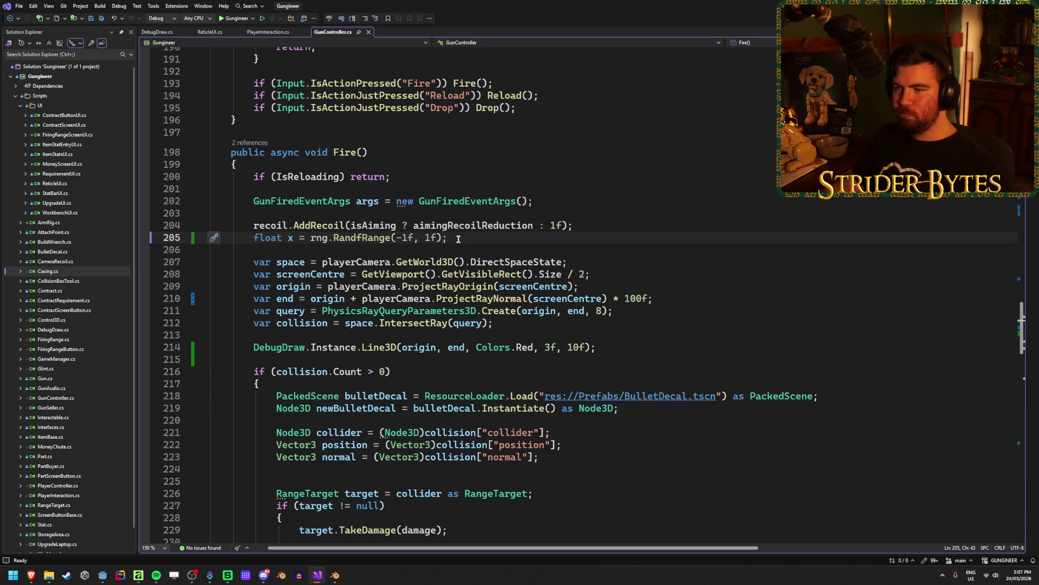
{"action": "left_click", "coordinate": [406, 238]}
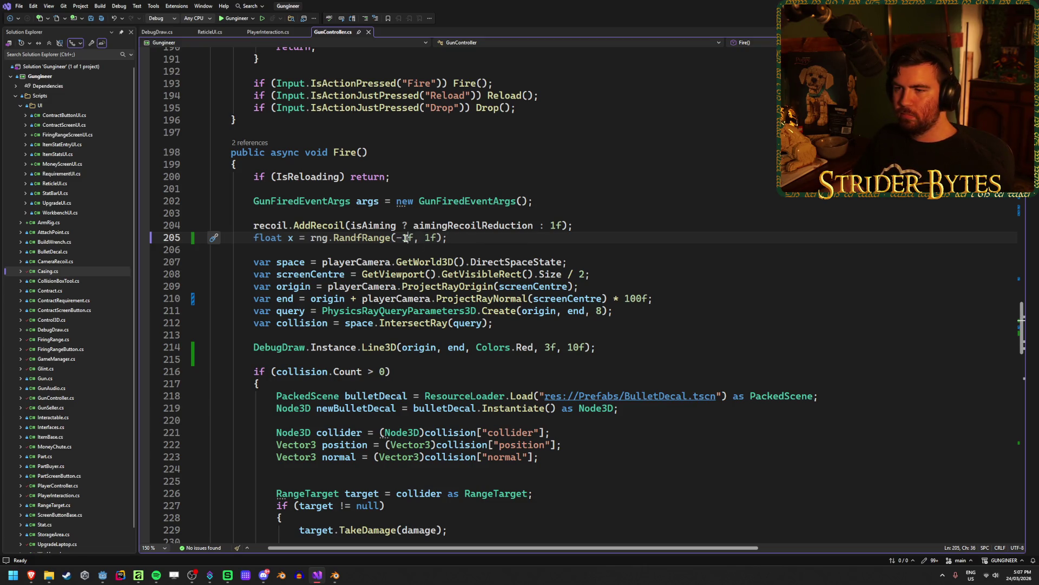
Insert a new line after the recoil.AddRecoil call in Fire().
{"action": "scroll", "coordinate": [506, 274], "scroll_direction": "up", "scroll_amount": 20}
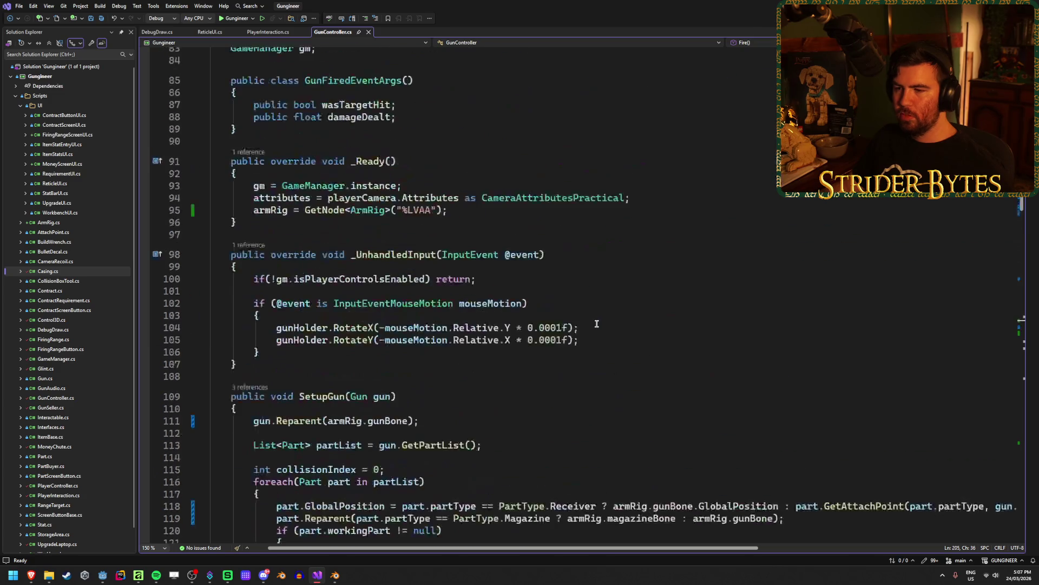
{"action": "scroll", "coordinate": [597, 323], "scroll_direction": "up", "scroll_amount": 20}
{"action": "scroll", "coordinate": [597, 323], "scroll_direction": "down", "scroll_amount": 6}
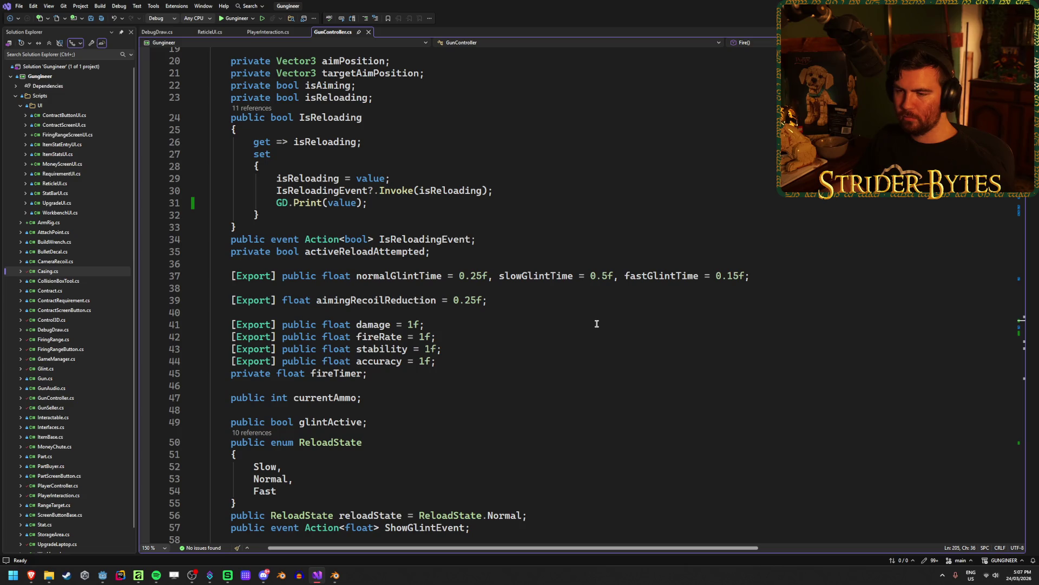
{"action": "scroll", "coordinate": [597, 323], "scroll_direction": "down", "scroll_amount": 20}
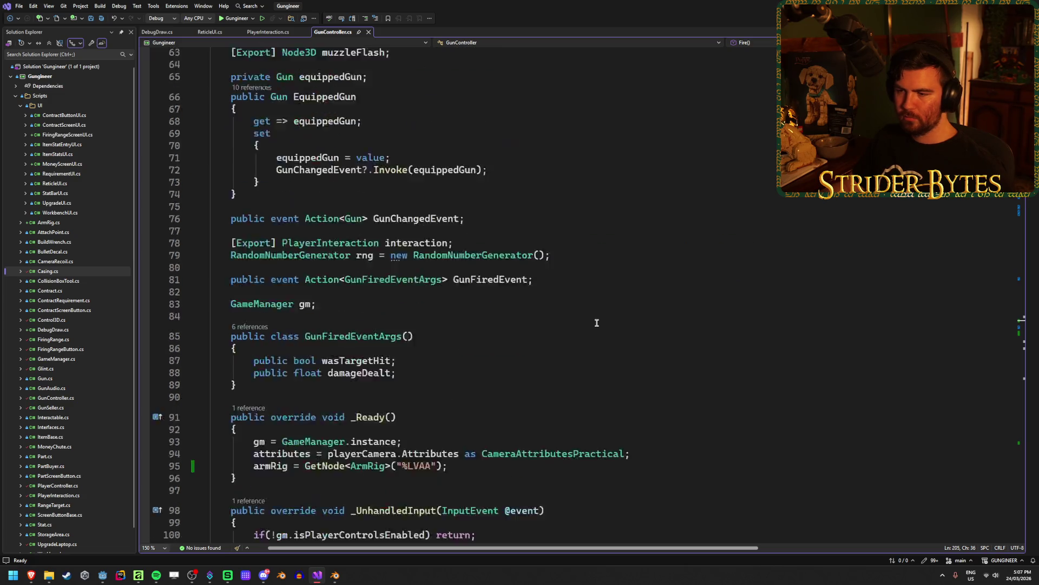
{"action": "scroll", "coordinate": [597, 323], "scroll_direction": "down", "scroll_amount": 11}
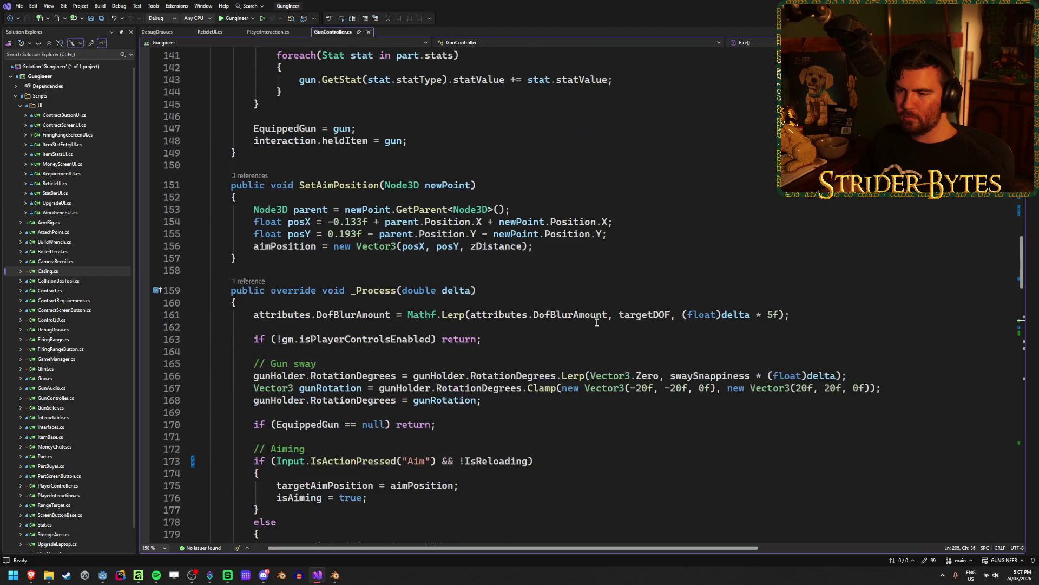
{"action": "scroll", "coordinate": [597, 322], "scroll_direction": "up", "scroll_amount": 20}
{"action": "scroll", "coordinate": [597, 321], "scroll_direction": "up", "scroll_amount": 10}
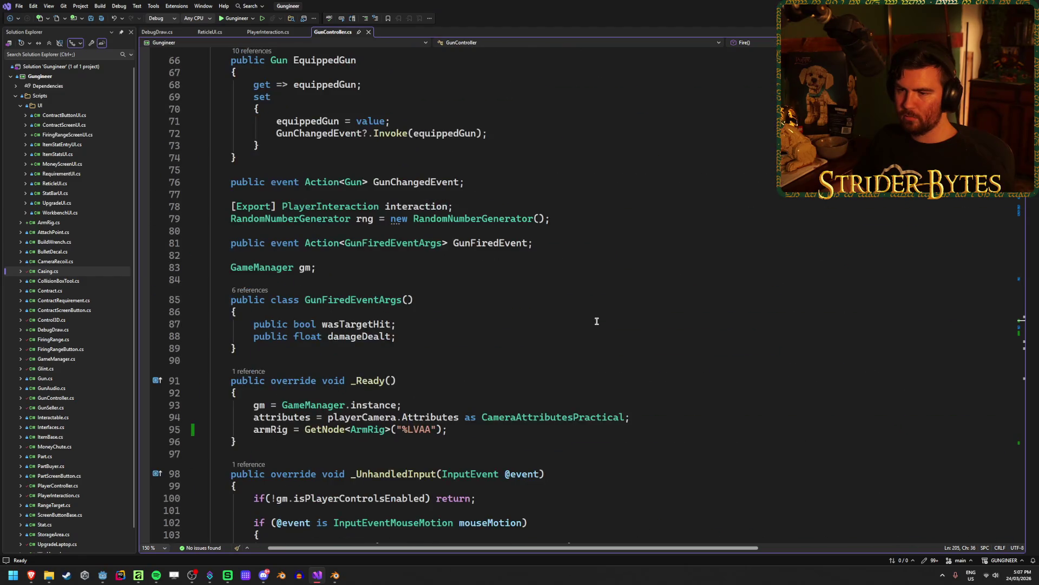
{"action": "scroll", "coordinate": [596, 321], "scroll_direction": "down", "scroll_amount": 7}
{"action": "scroll", "coordinate": [597, 320], "scroll_direction": "down", "scroll_amount": 20}
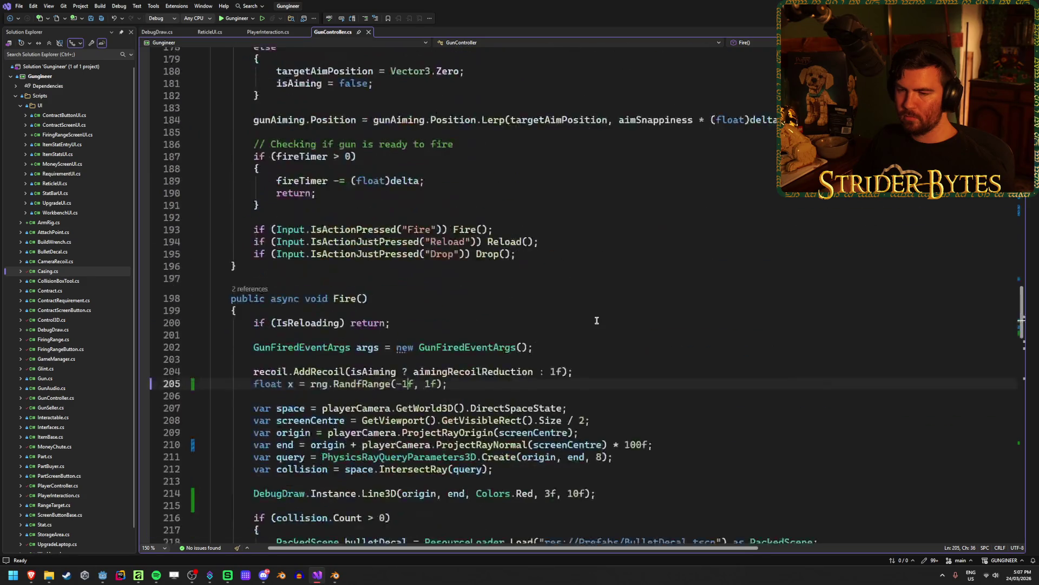
{"action": "left_click", "coordinate": [590, 303]}
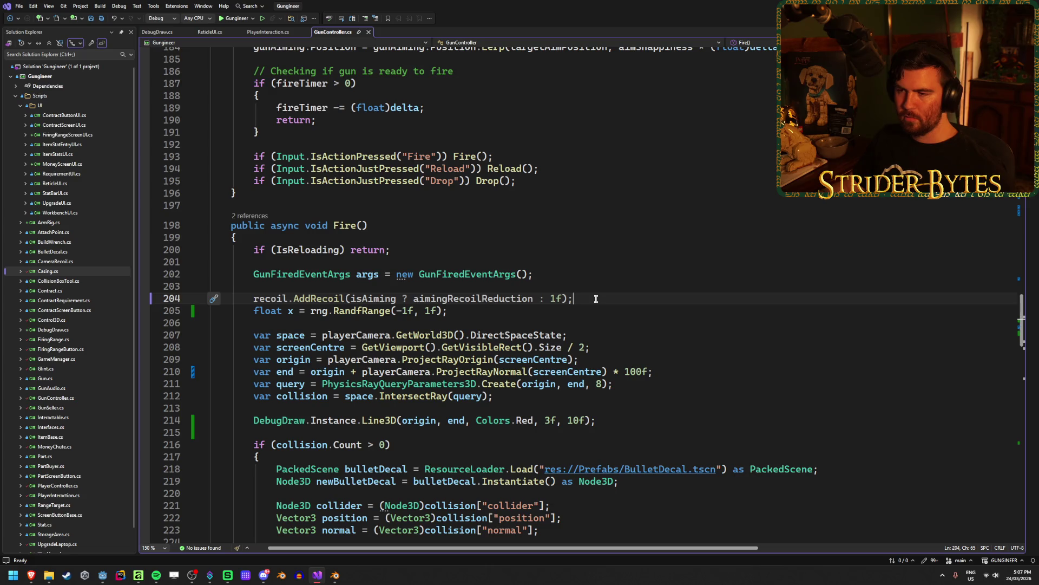
{"action": "key", "text": "Return"}
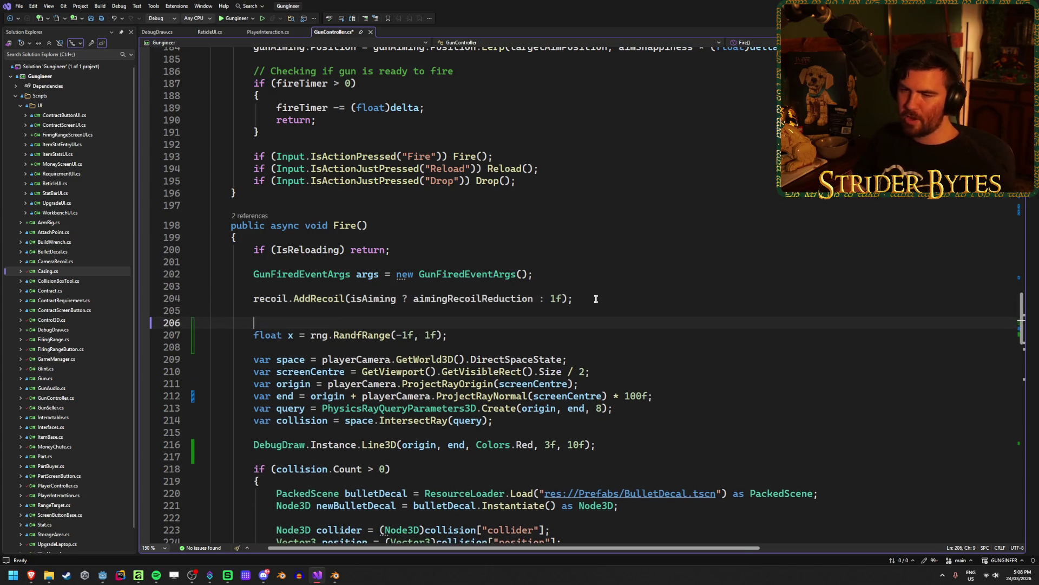
Add 'float spread = 10 - accuracy;' to Fire() and save GunController.cs.
{"action": "type", "text": "float spread ="}
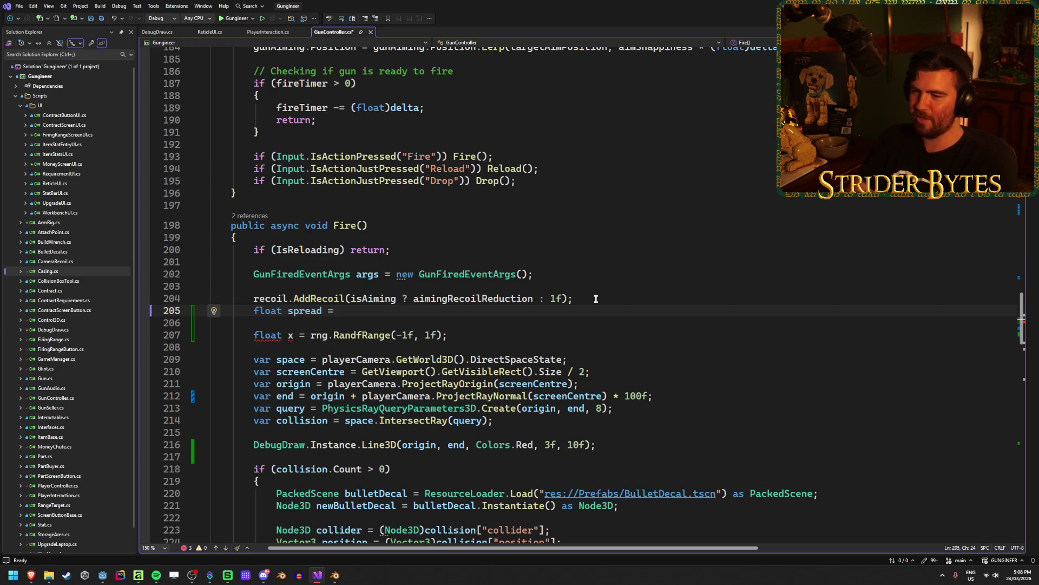
{"action": "type", "text": "10 - "}
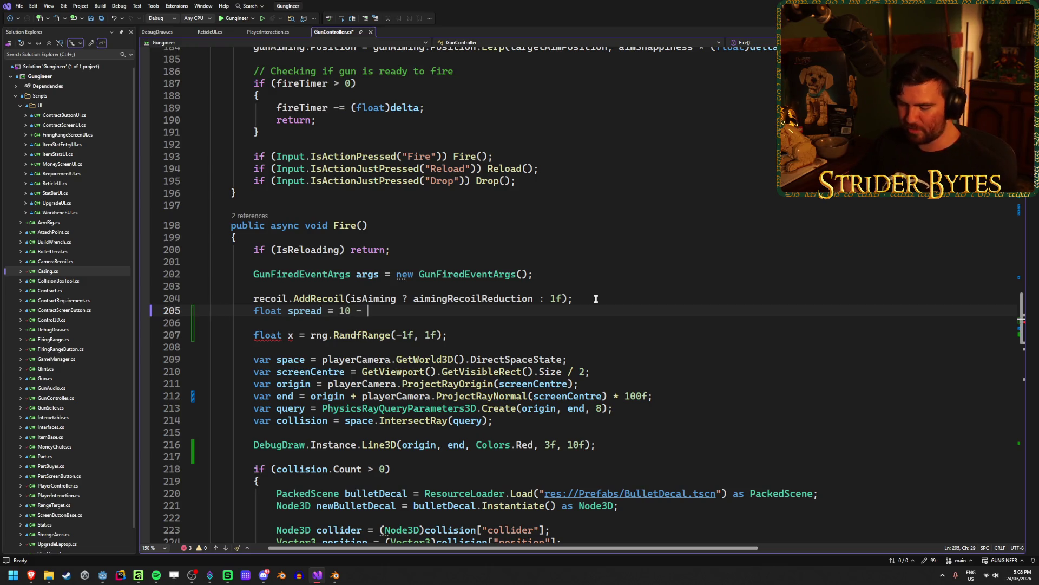
{"action": "type", "text": "acc"}
{"action": "key", "text": "Tab"}
{"action": "type", "text": ";"}
{"action": "key", "text": "ctrl+s"}
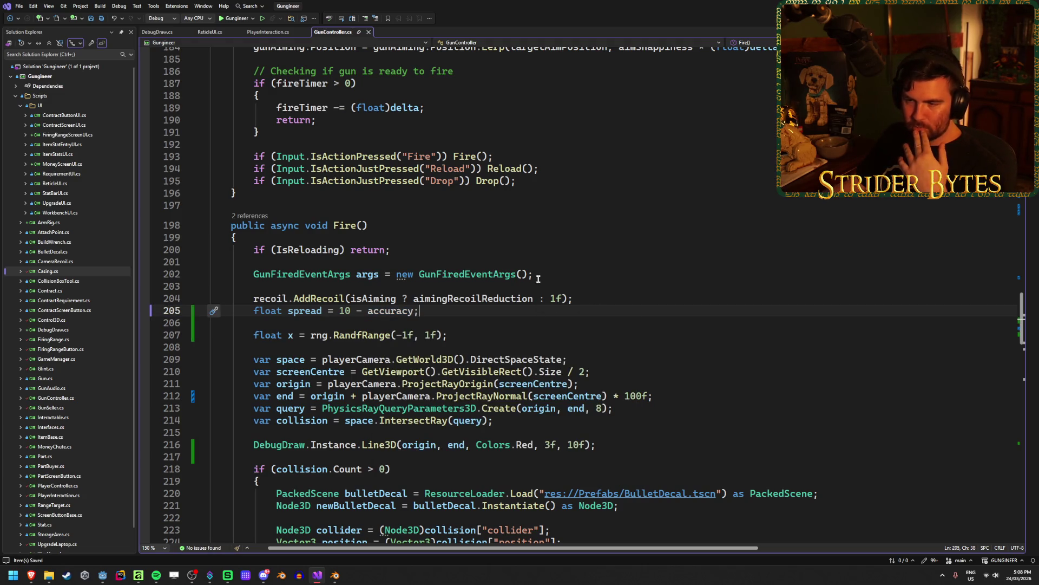
Experiment with an accuracy member lookup in the spread formula, then undo back to 10 - accuracy.
{"action": "left_click", "coordinate": [351, 310]}
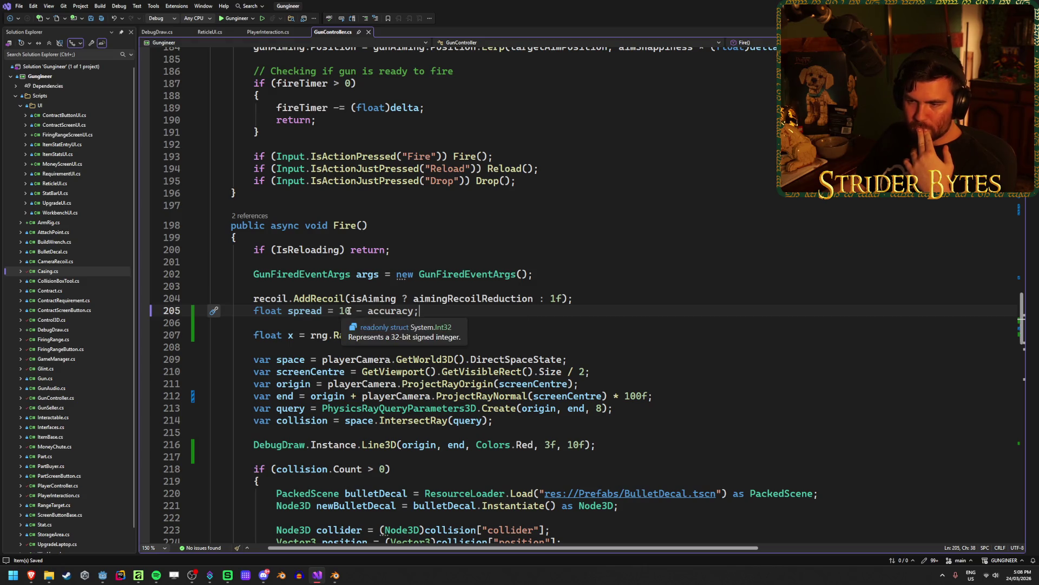
{"action": "key", "text": "BackSpace"}
{"action": "key", "text": "BackSpace"}
{"action": "type", "text": "acc"}
{"action": "key", "text": "Tab"}
{"action": "type", "text": "."}
{"action": "key", "text": "BackSpace"}
{"action": "key", "text": "BackSpace"}
{"action": "key", "text": "BackSpace"}
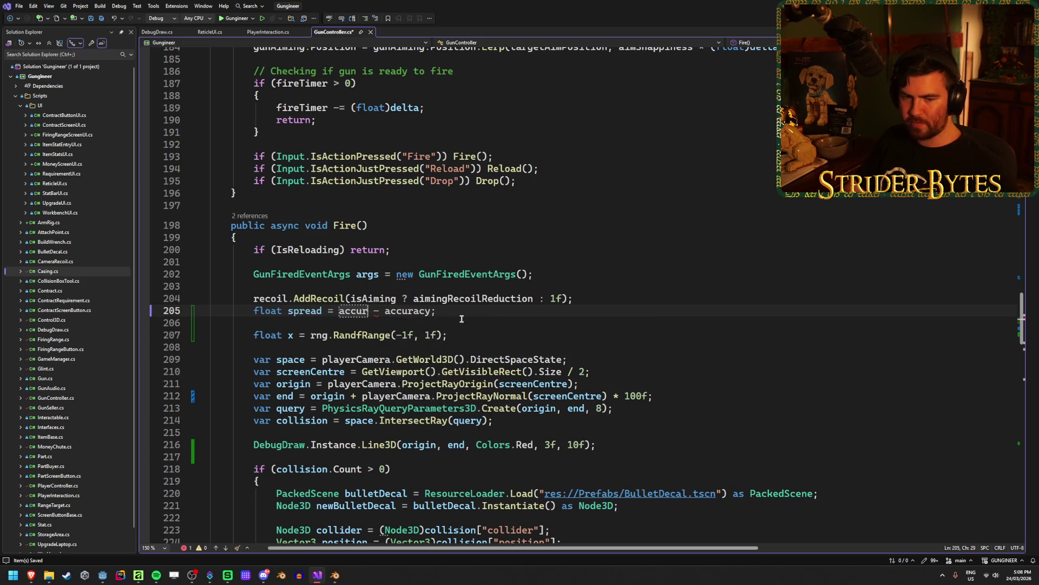
{"action": "type", "text": "ccuracy.m"}
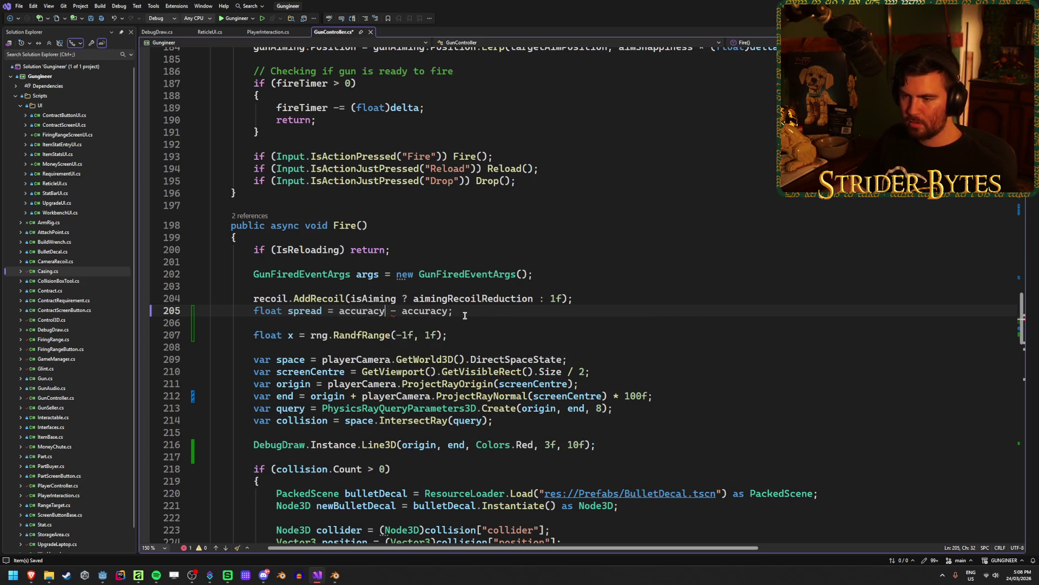
{"action": "key", "text": "ctrl+z"}
{"action": "key", "text": "ctrl+z"}
{"action": "key", "text": "ctrl+z"}
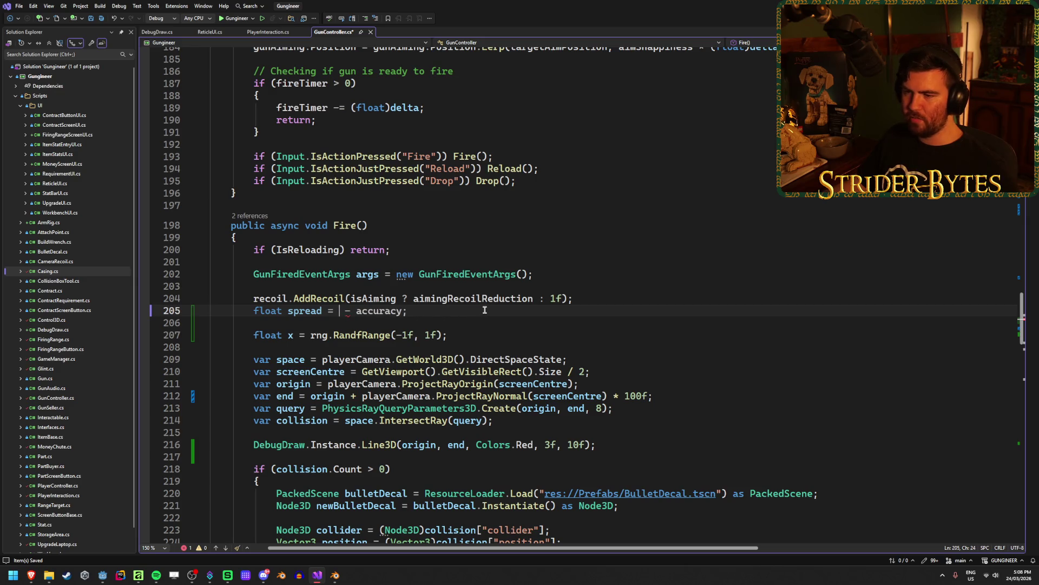
{"action": "type", "text": "10"}
{"action": "left_click", "coordinate": [468, 312]}
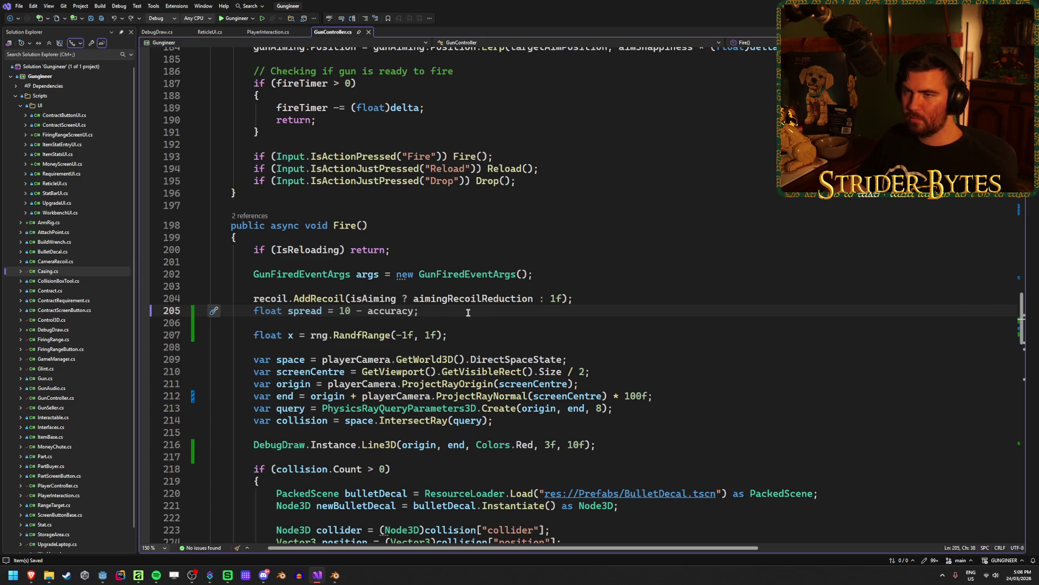
{"action": "scroll", "coordinate": [71, 471], "scroll_direction": "down", "scroll_amount": 1}
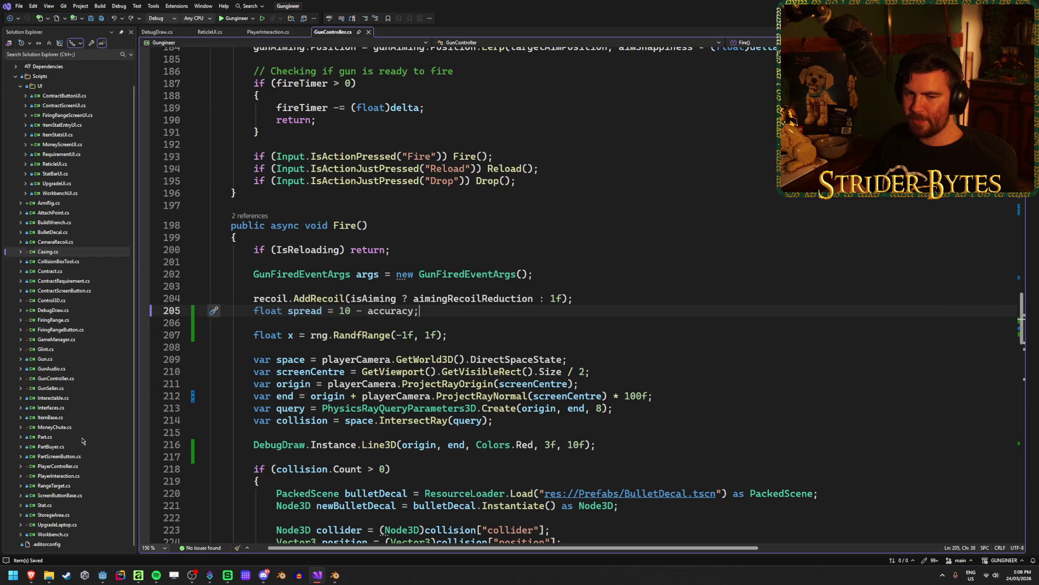
{"action": "left_click", "coordinate": [54, 505]}
Check GetMaxValue in Stat.cs, then set spread to Stat.GetMaxValue(StatType.Accuracy) - accuracy and save.
{"action": "double_click", "coordinate": [54, 504]}
{"action": "scroll", "coordinate": [566, 341], "scroll_direction": "down", "scroll_amount": 6}
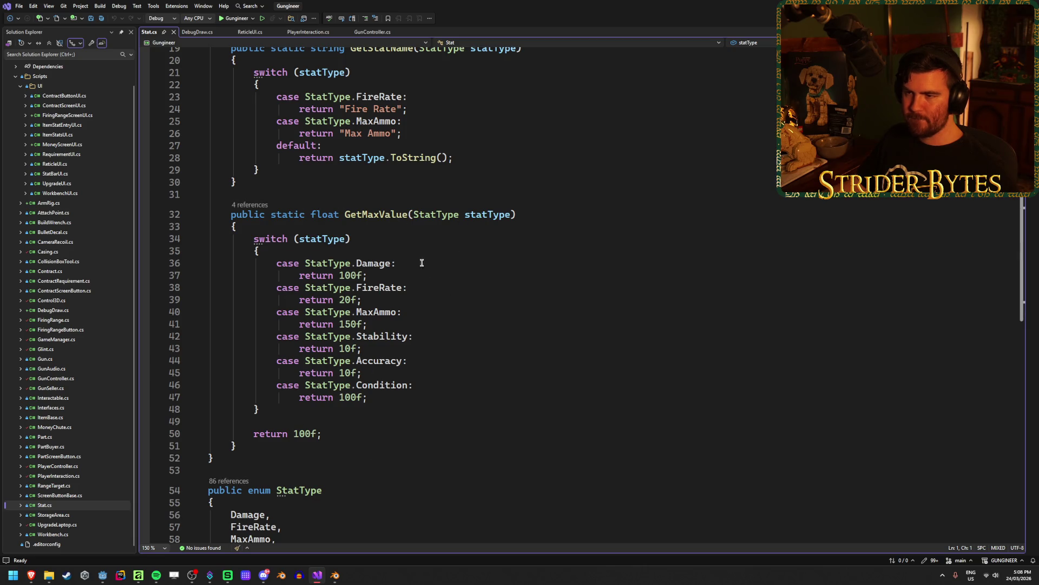
{"action": "scroll", "coordinate": [403, 341], "scroll_direction": "up", "scroll_amount": 6}
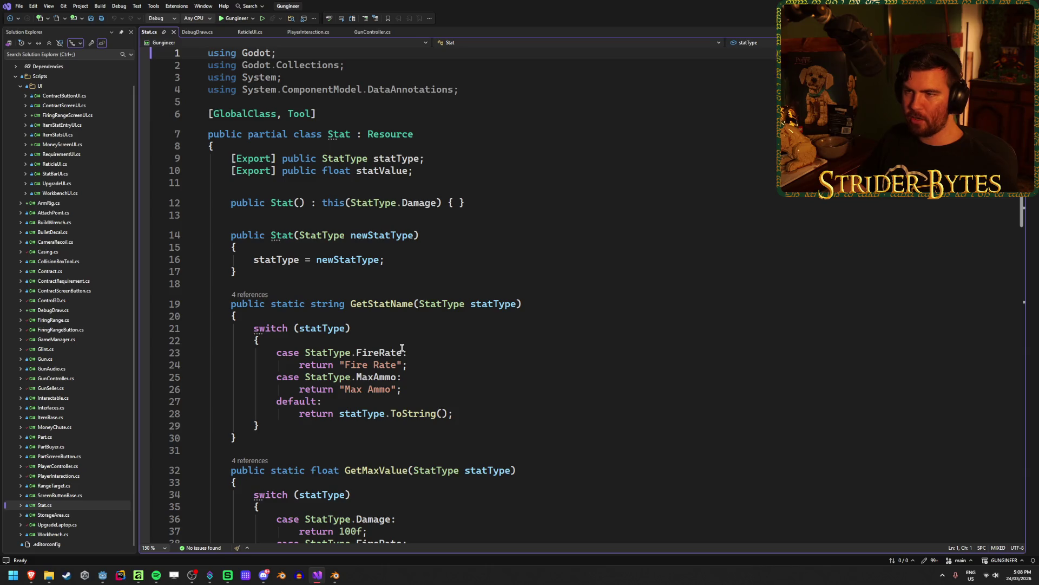
{"action": "scroll", "coordinate": [402, 347], "scroll_direction": "down", "scroll_amount": 6}
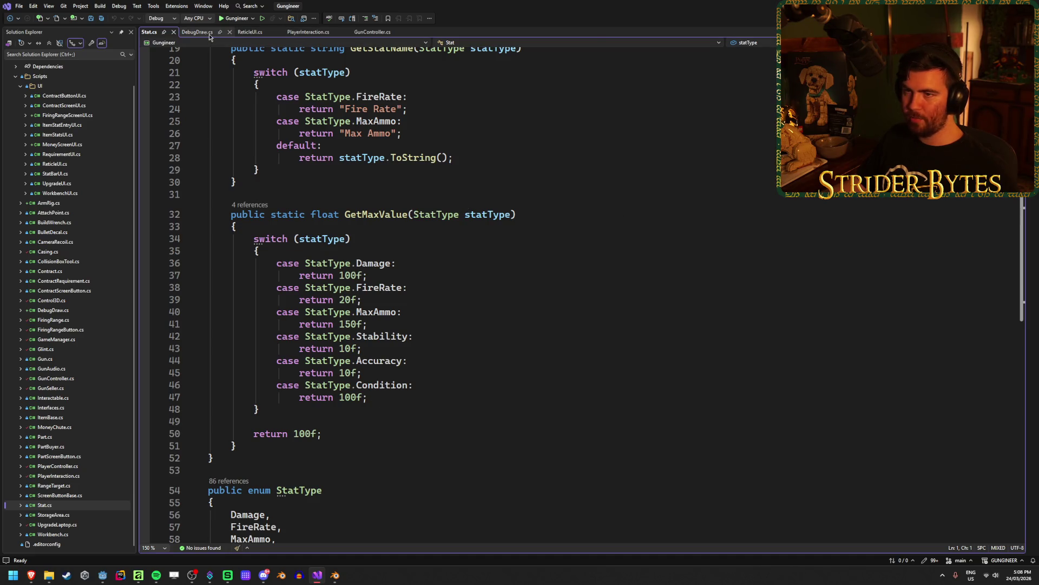
{"action": "left_click", "coordinate": [371, 32]}
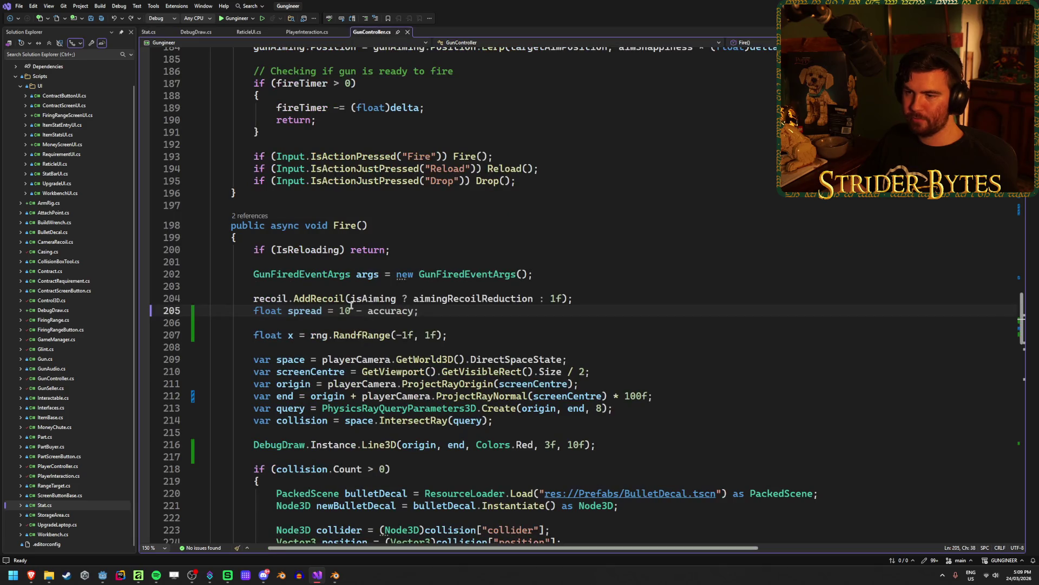
{"action": "key", "text": "BackSpace"}
{"action": "type", "text": "Stat.G"}
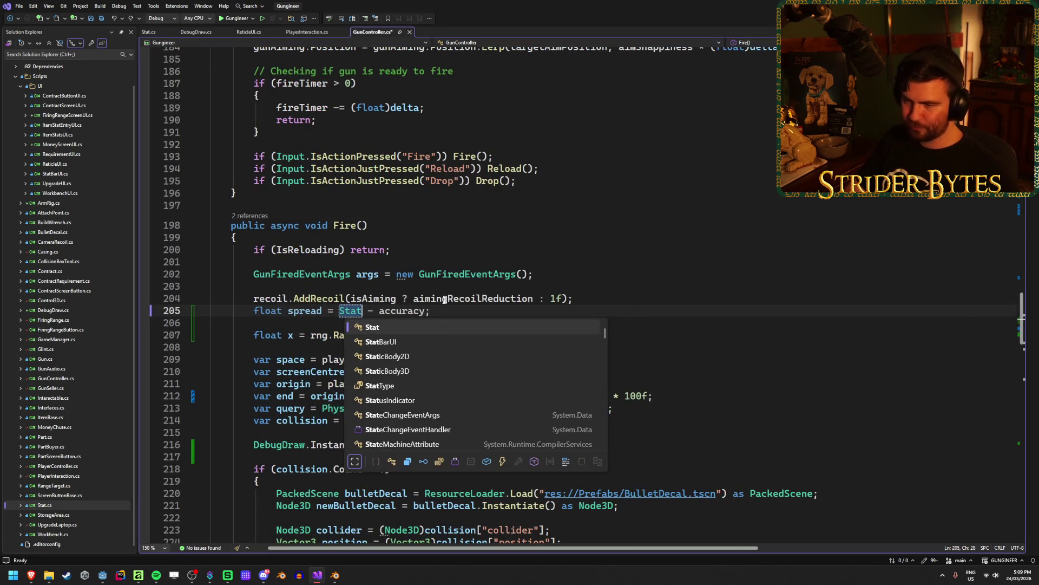
{"action": "type", "text": "("}
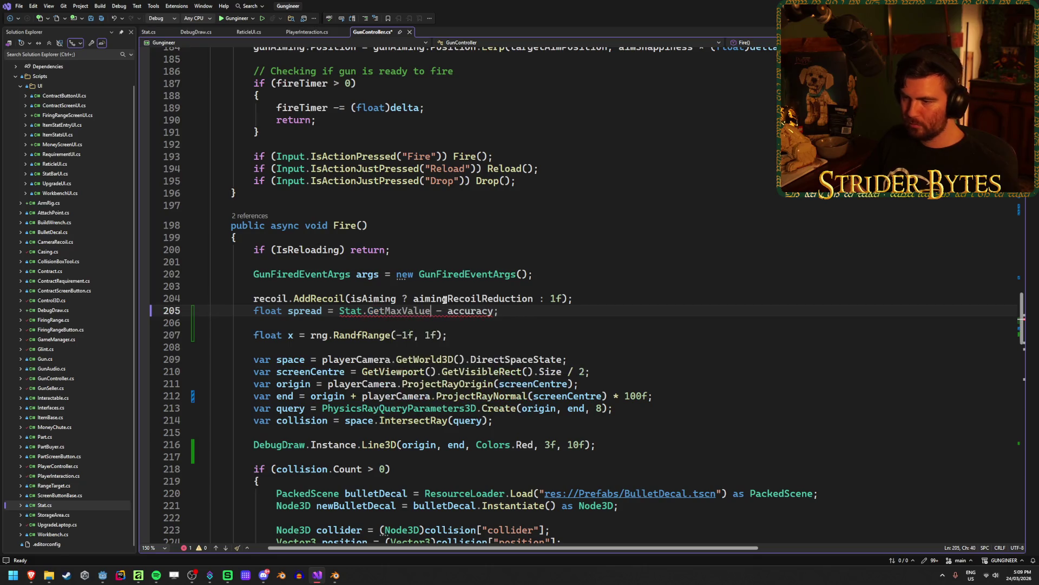
{"action": "type", "text": "S"}
{"action": "key", "text": "Down"}
{"action": "key", "text": "Down"}
{"action": "key", "text": "Down"}
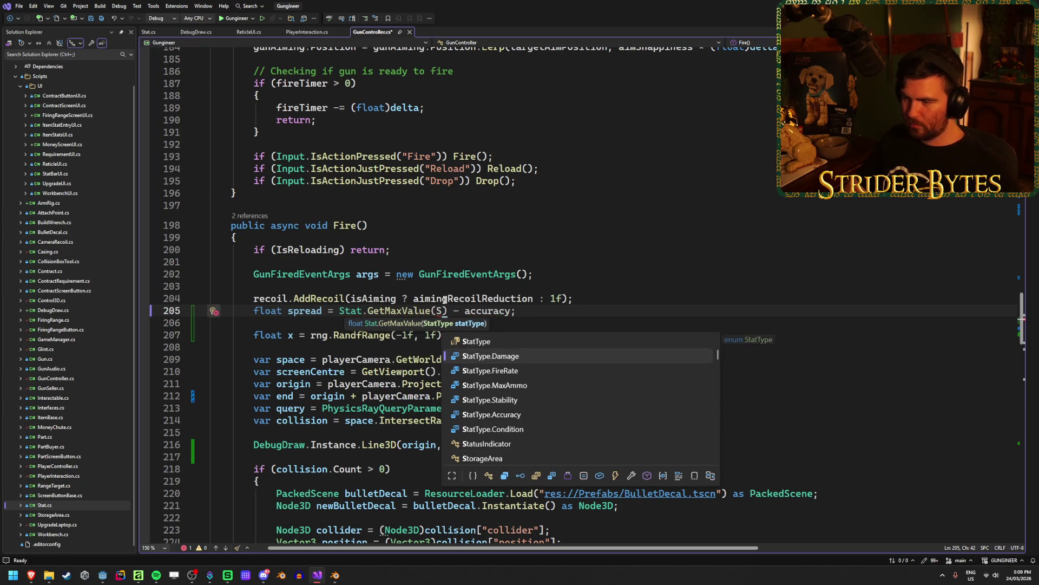
{"action": "key", "text": "Tab"}
{"action": "key", "text": "ctrl+s"}
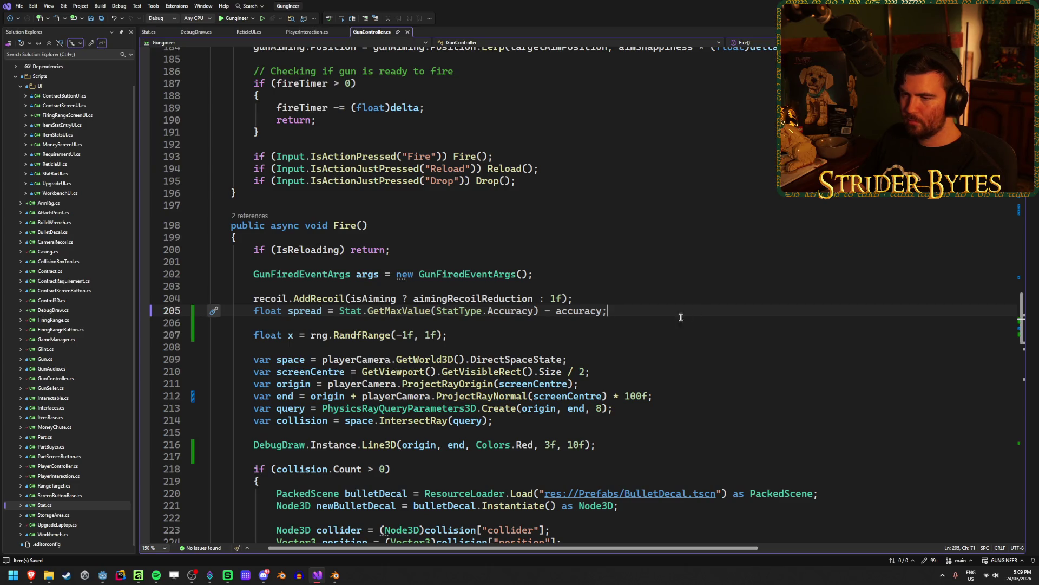
Change the random x range to RandfRange(-spread, spread).
{"action": "left_click", "coordinate": [482, 336]}
{"action": "key", "text": "BackSpace"}
{"action": "type", "text": "spread"}
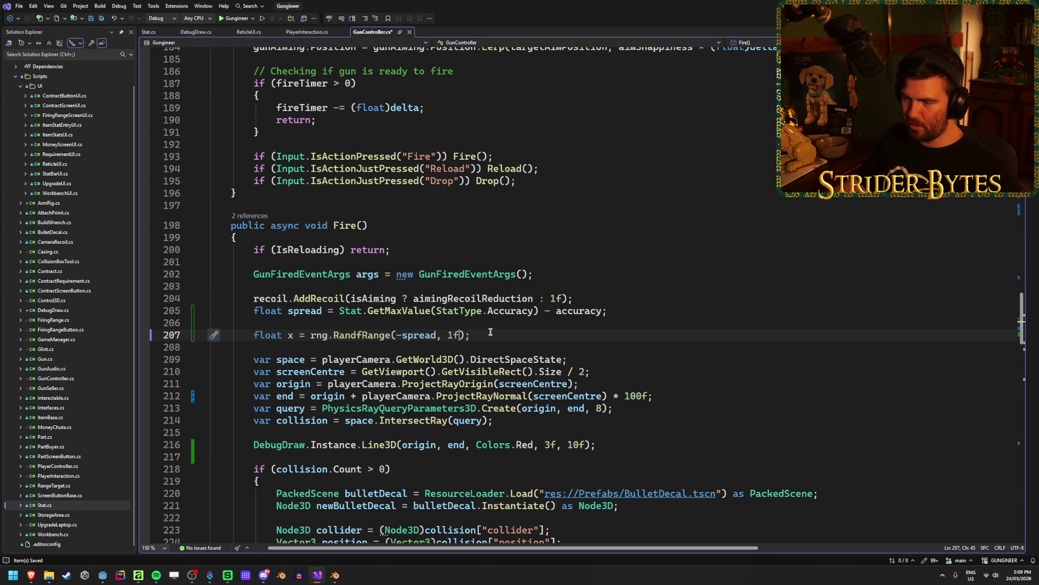
{"action": "double_click", "coordinate": [456, 334]}
{"action": "type", "text": "spre"}
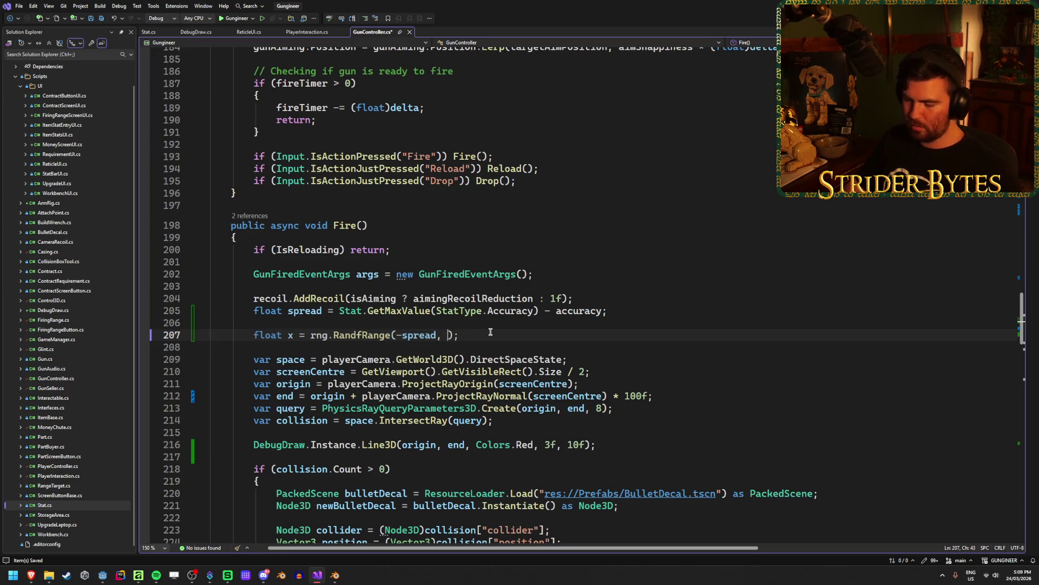
{"action": "type", "text": "a"}
{"action": "key", "text": "Tab"}
{"action": "key", "text": "End"}
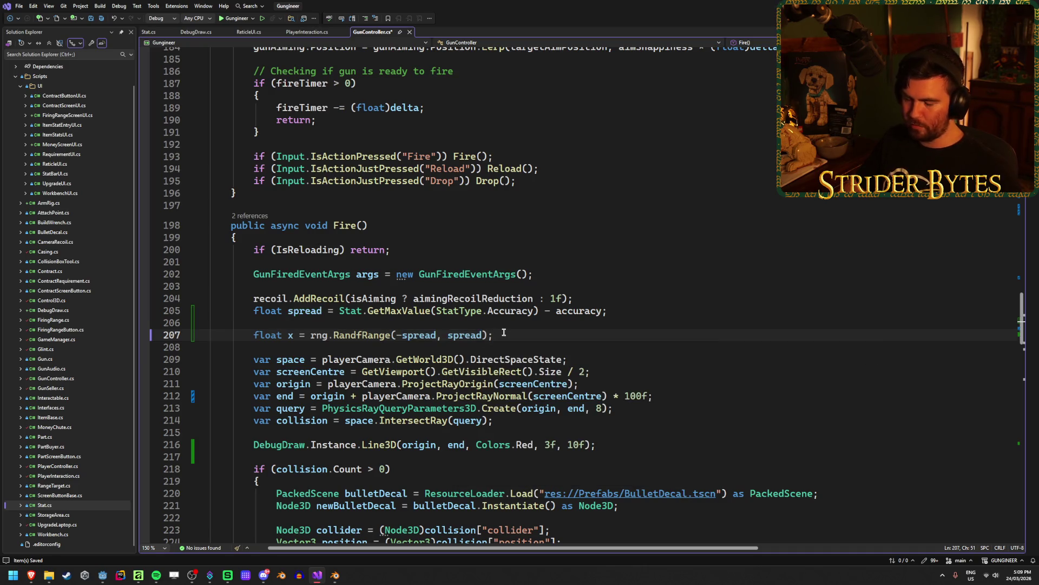
Add float y and float z lines using the same RandfRange(-spread, spread) range.
{"action": "key", "text": "Return"}
{"action": "type", "text": "float y ="}
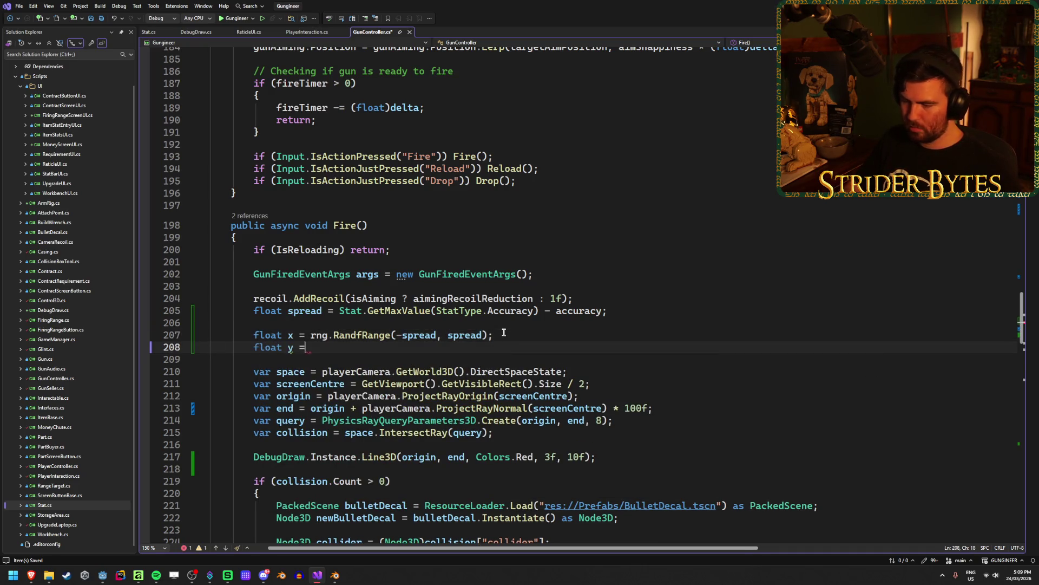
{"action": "key", "text": "Tab"}
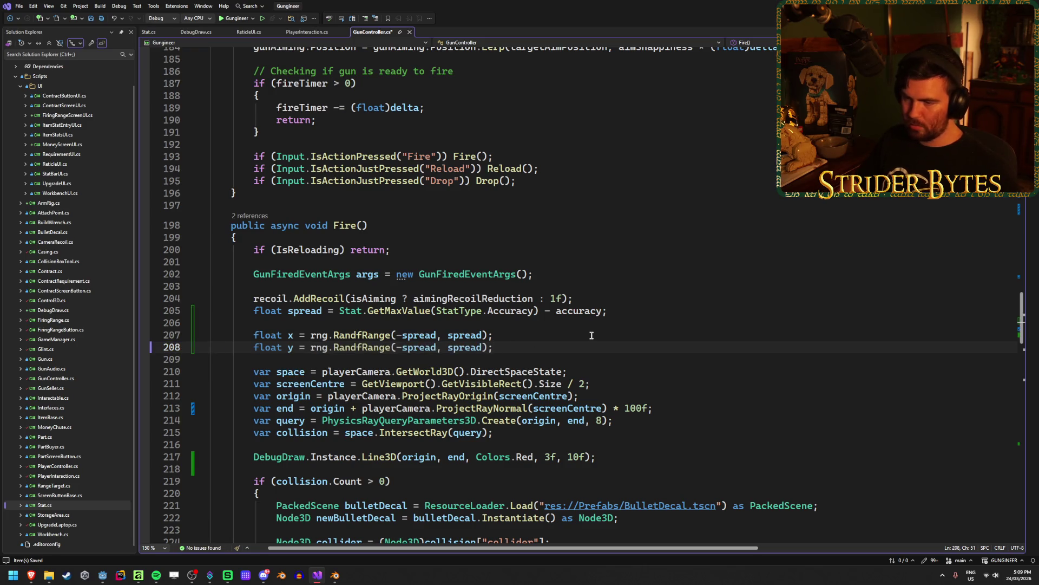
{"action": "key", "text": "Return"}
{"action": "type", "text": "float z ="}
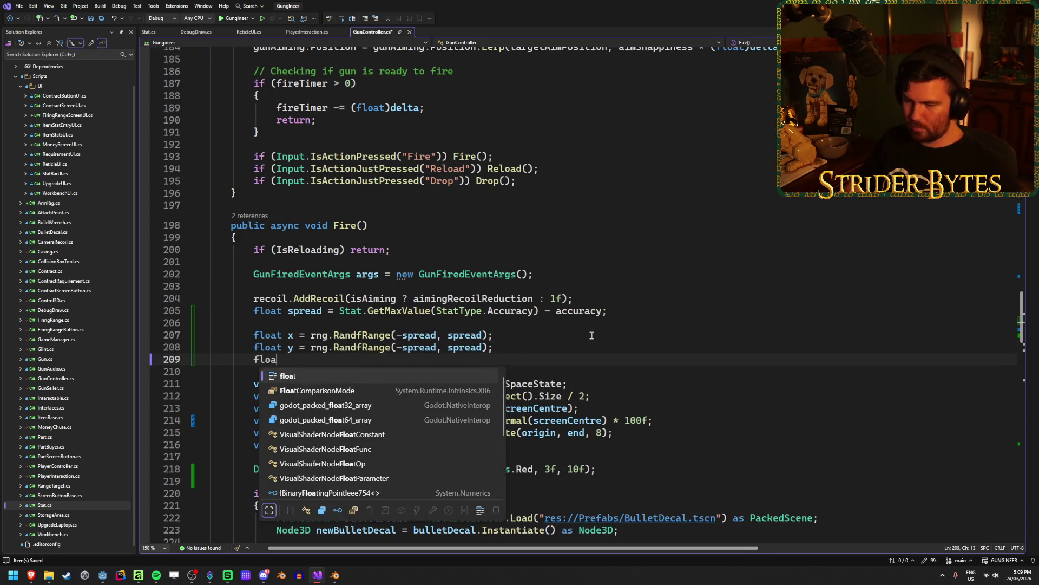
{"action": "key", "text": "Tab"}
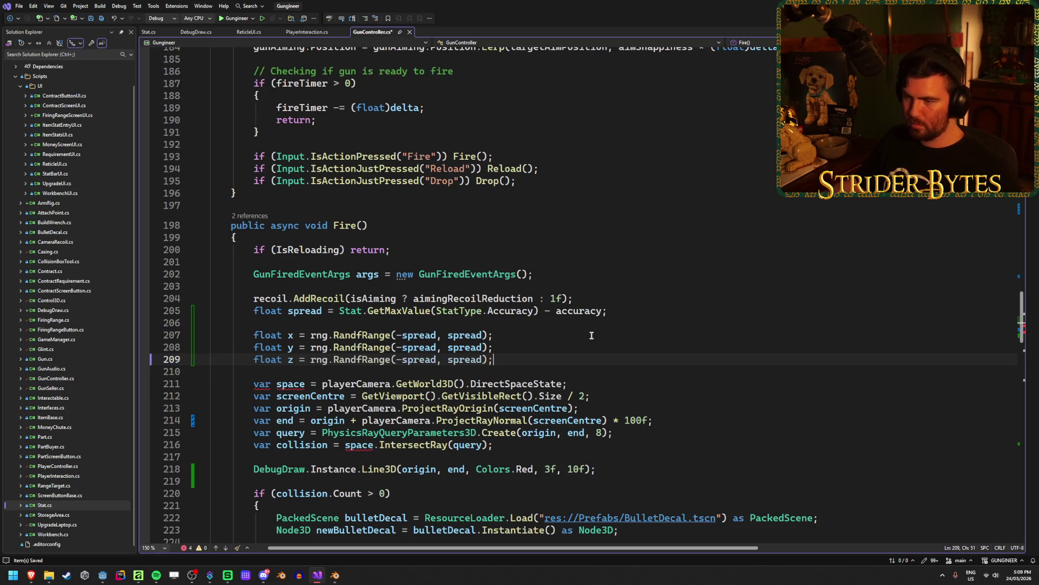
{"action": "scroll", "coordinate": [633, 361], "scroll_direction": "down", "scroll_amount": 1}
{"action": "left_click", "coordinate": [615, 371]}
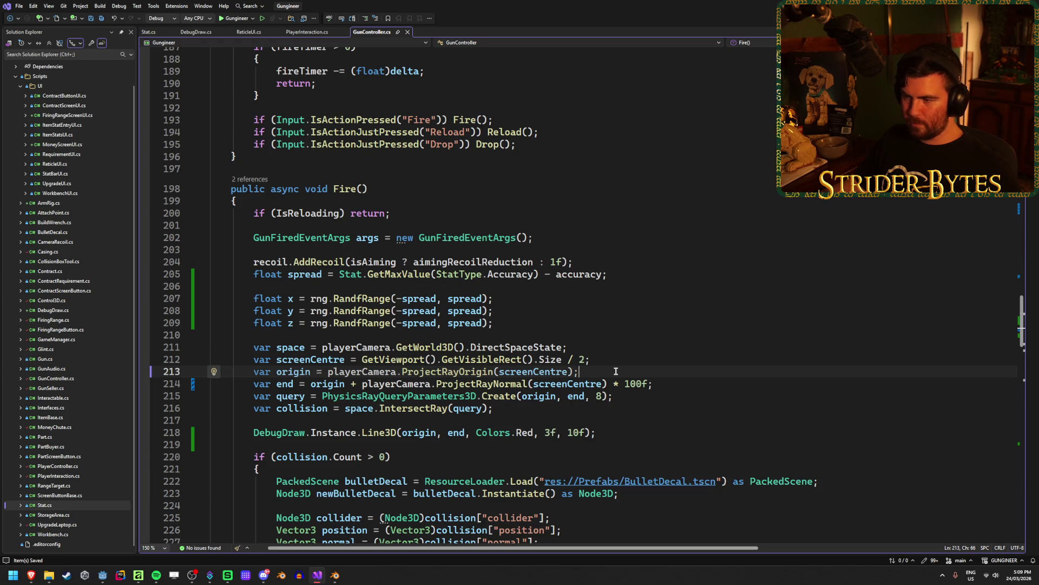
Add '+ new Vector3(x,y,z)' to the ray end point and change its length from 100f to 50f.
{"action": "left_click", "coordinate": [608, 384]}
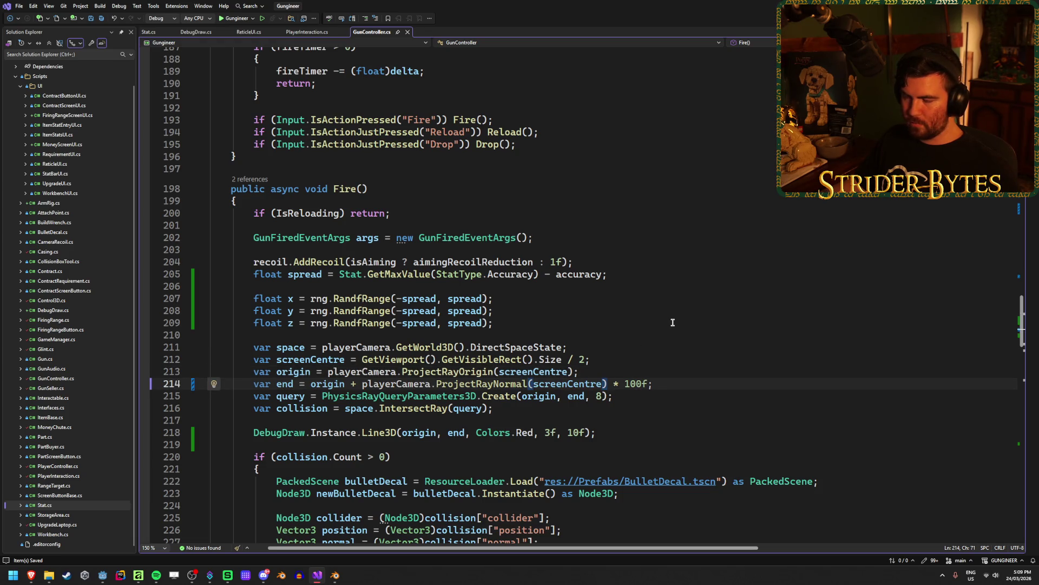
{"action": "type", "text": "+  "}
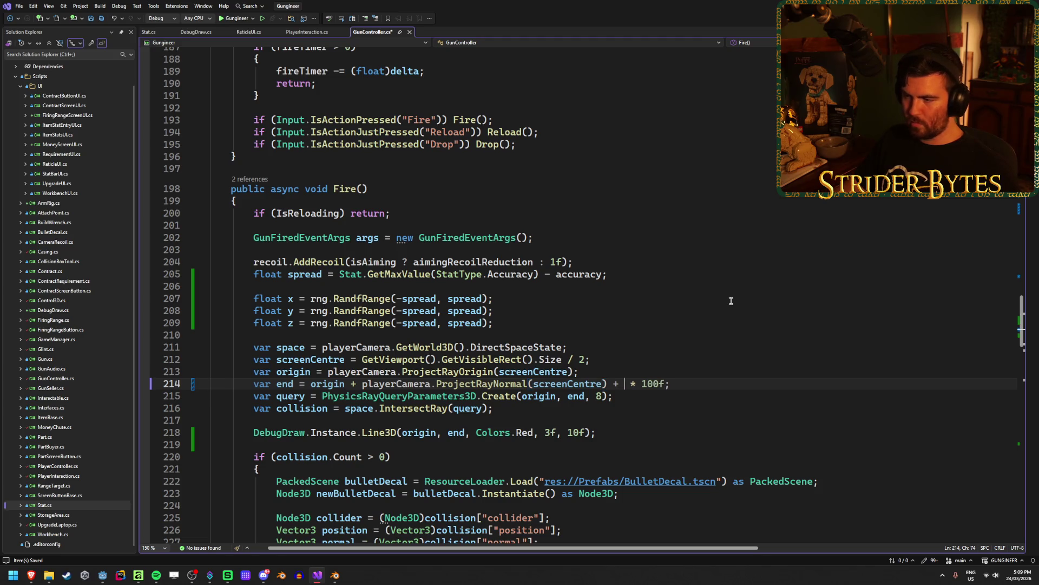
{"action": "type", "text": "new Vector3"}
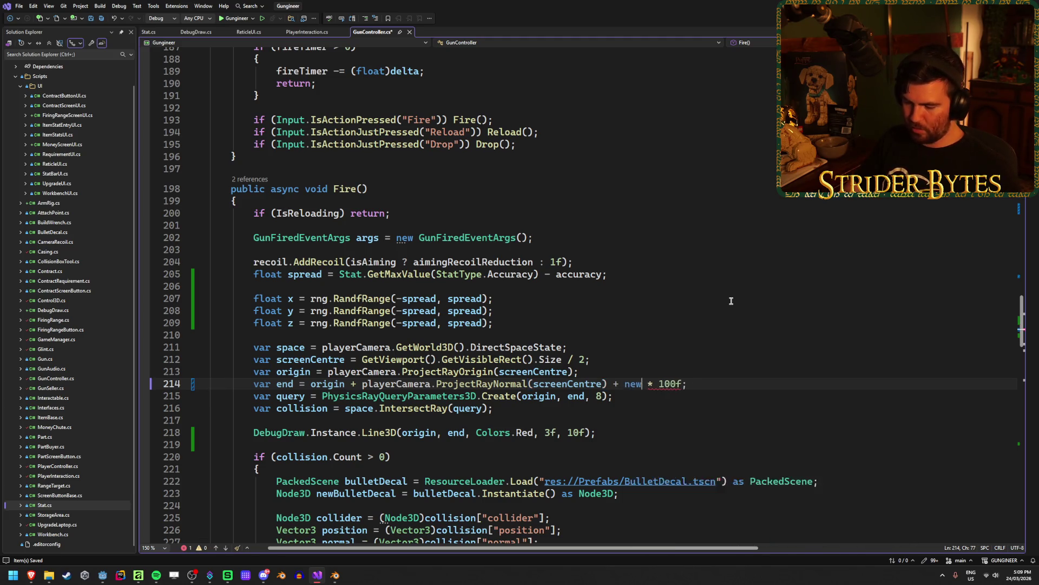
{"action": "type", "text": "(x,y"}
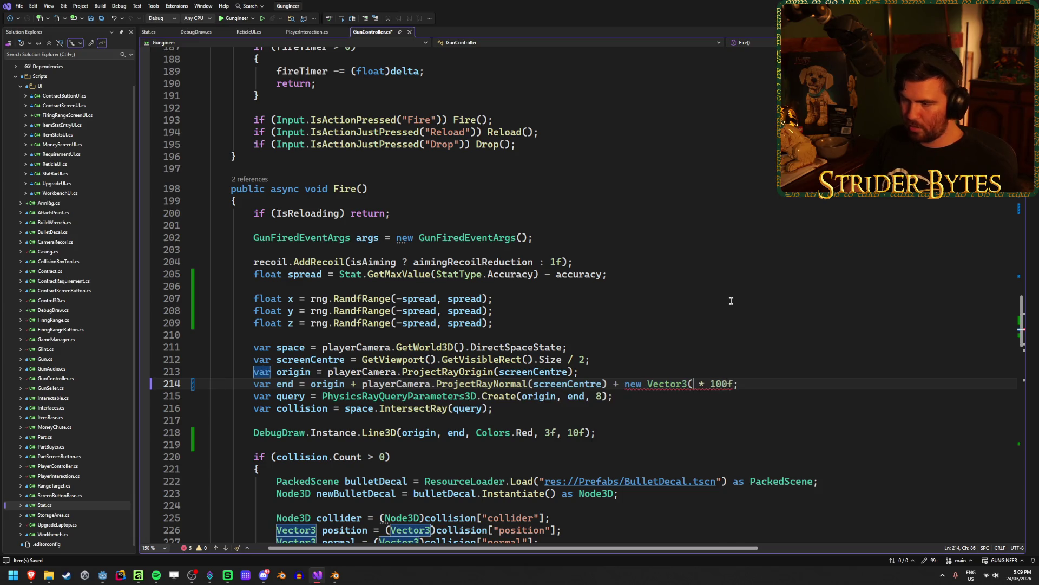
{"action": "type", "text": ",z)"}
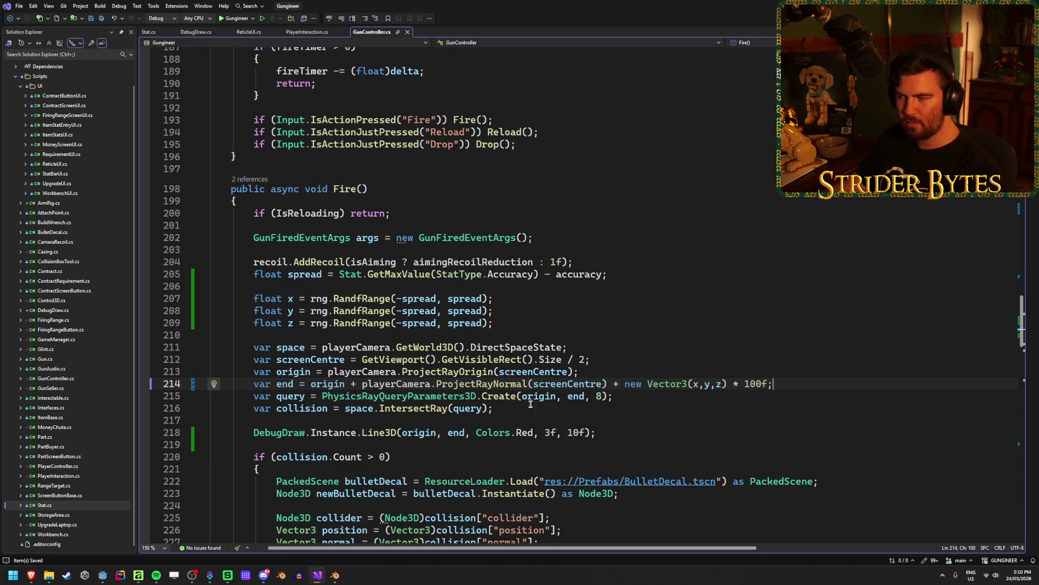
{"action": "key", "text": "BackSpace"}
{"action": "key", "text": "BackSpace"}
{"action": "type", "text": "5"}
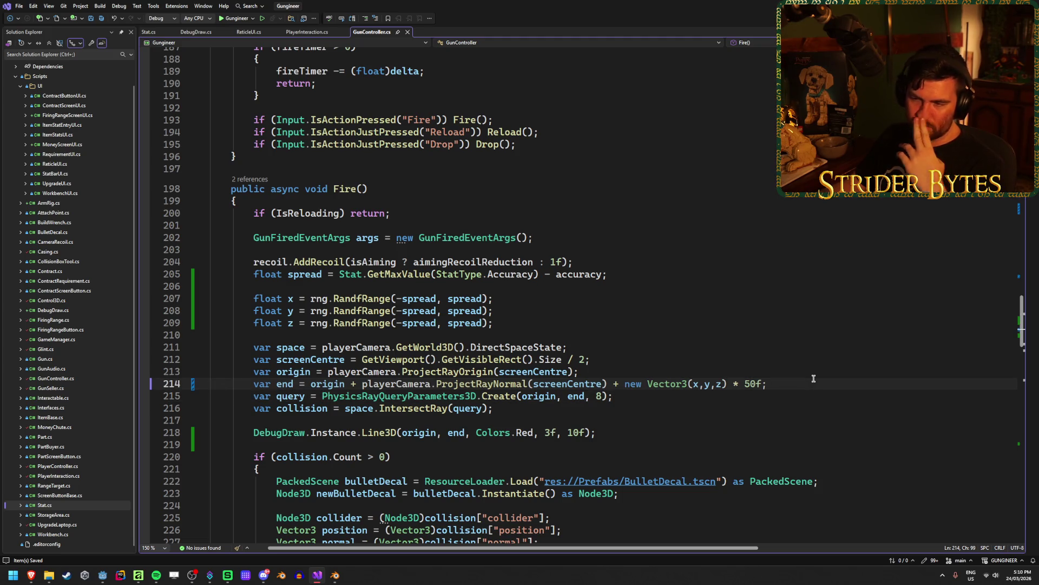
{"action": "left_click", "coordinate": [102, 575]}
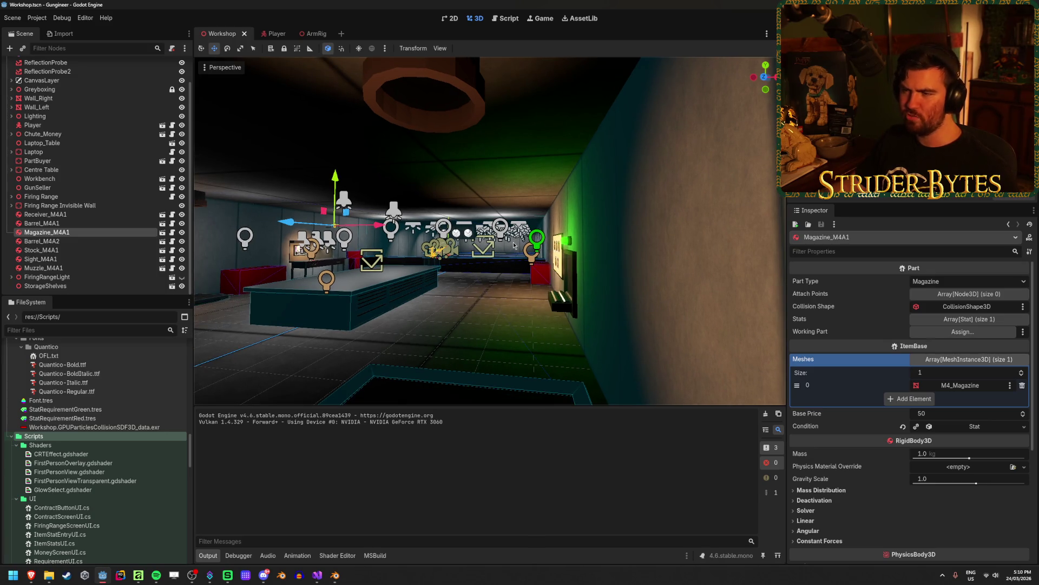
Run the game, fire five test shots to see scattered red rays and bullet holes, then stop it.
{"action": "key", "text": "F5"}
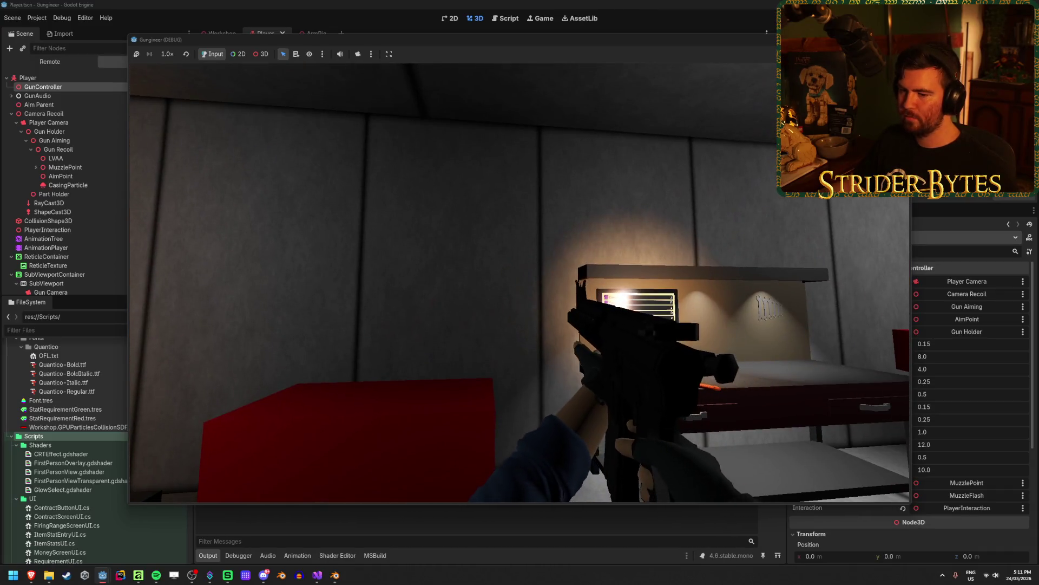
{"action": "left_click", "coordinate": [519, 283]}
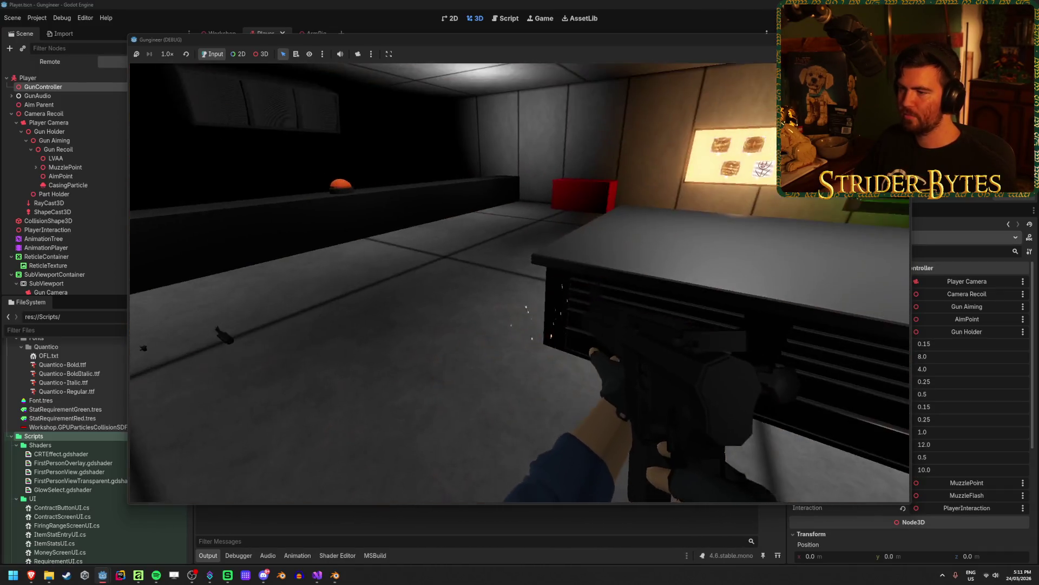
{"action": "left_click", "coordinate": [520, 283]}
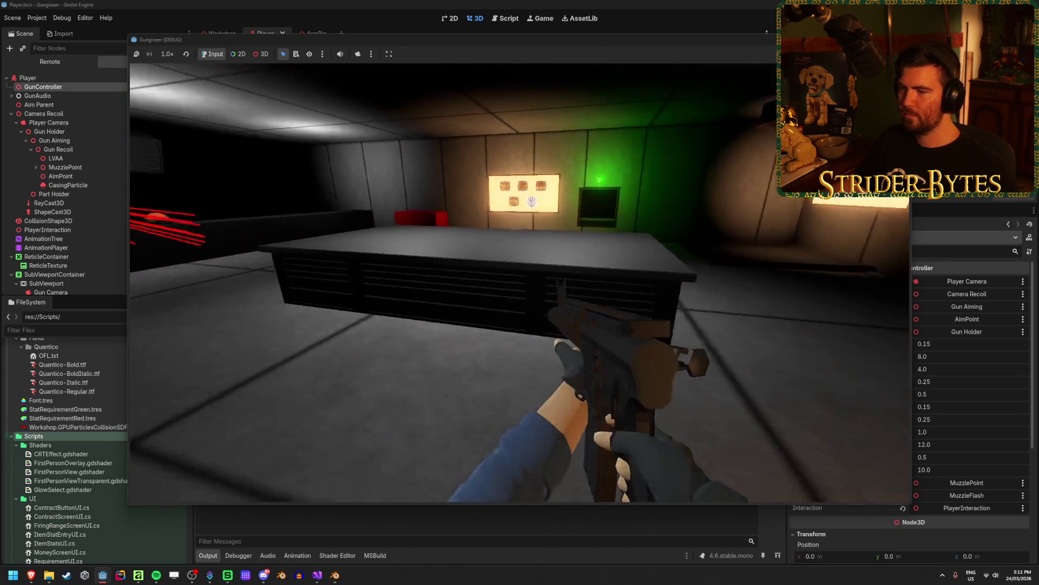
{"action": "left_click", "coordinate": [520, 283]}
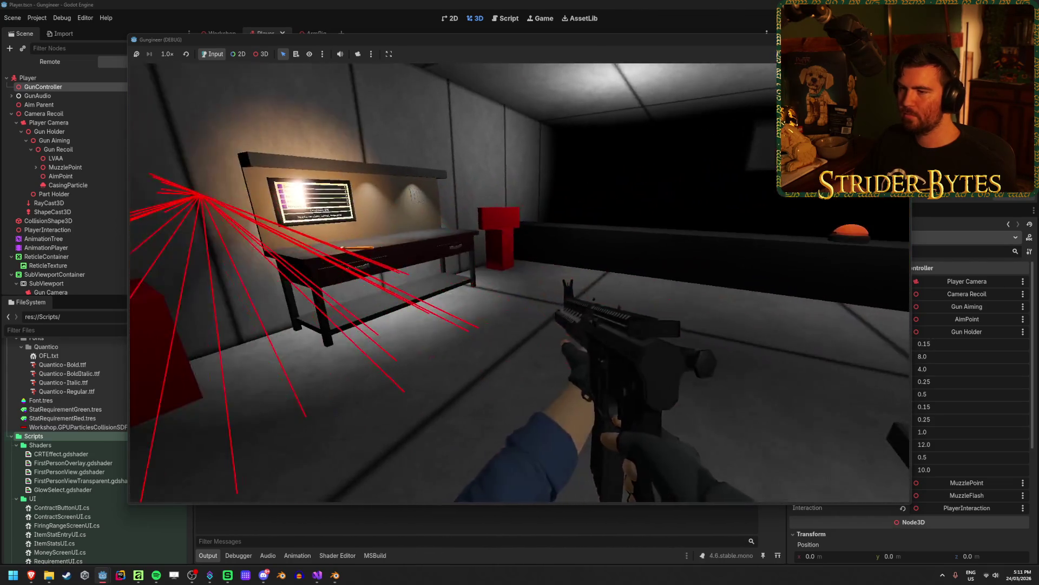
{"action": "left_click", "coordinate": [519, 282]}
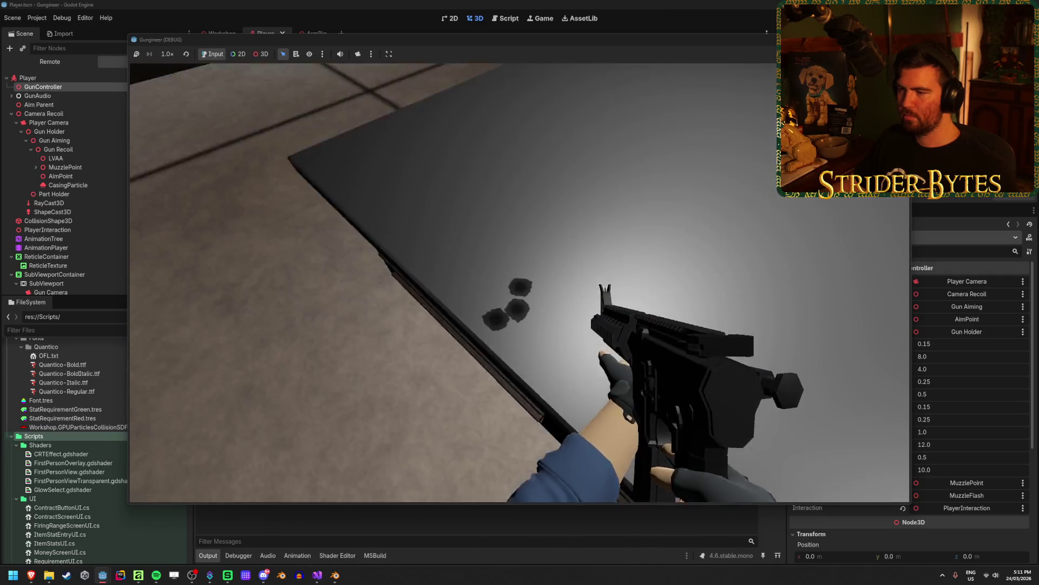
{"action": "left_click", "coordinate": [531, 282]}
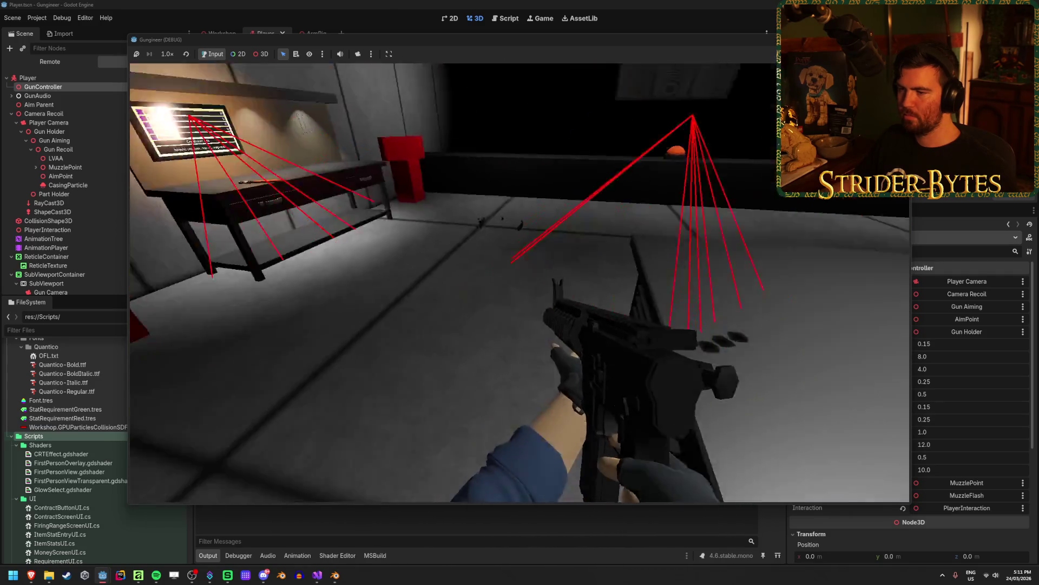
{"action": "key", "text": "F8"}
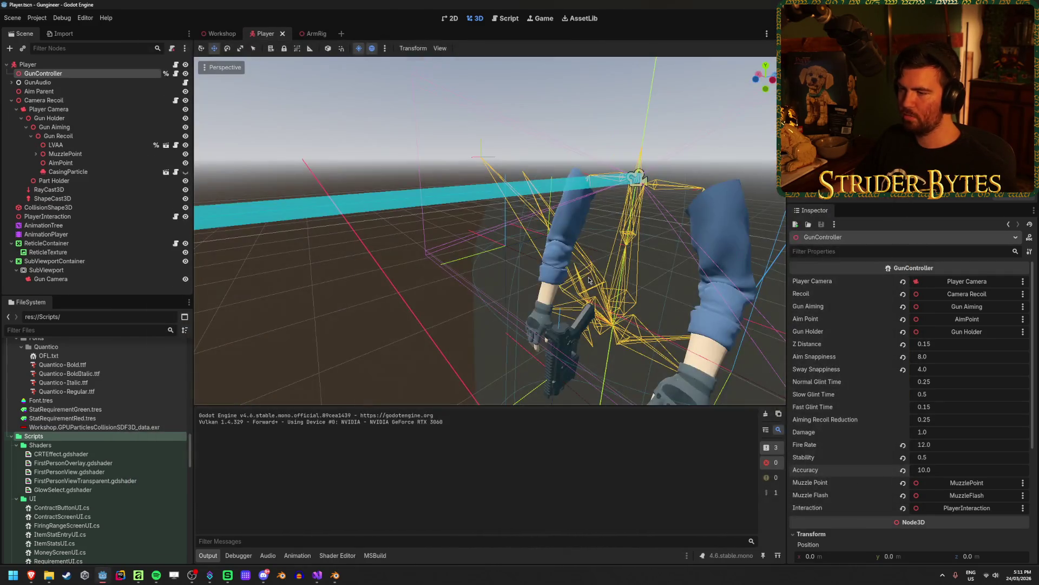
{"action": "left_click", "coordinate": [318, 575]}
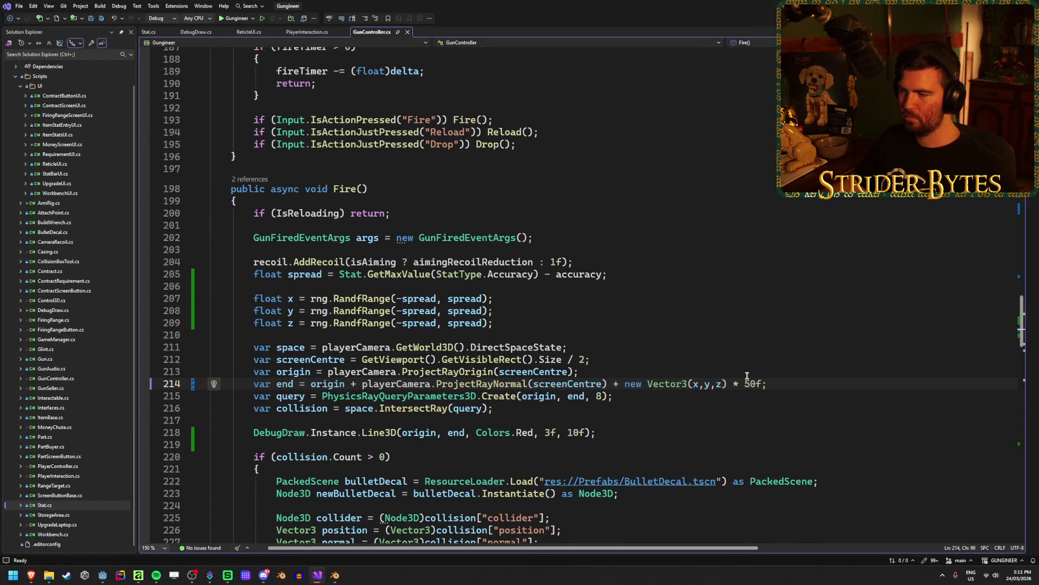
Change the ray end multiplier from 50f to 100f, parenthesise origin + normal + Vector3(x,y,z), and save.
{"action": "key", "text": "Left"}
{"action": "key", "text": "Left"}
{"action": "key", "text": "Left"}
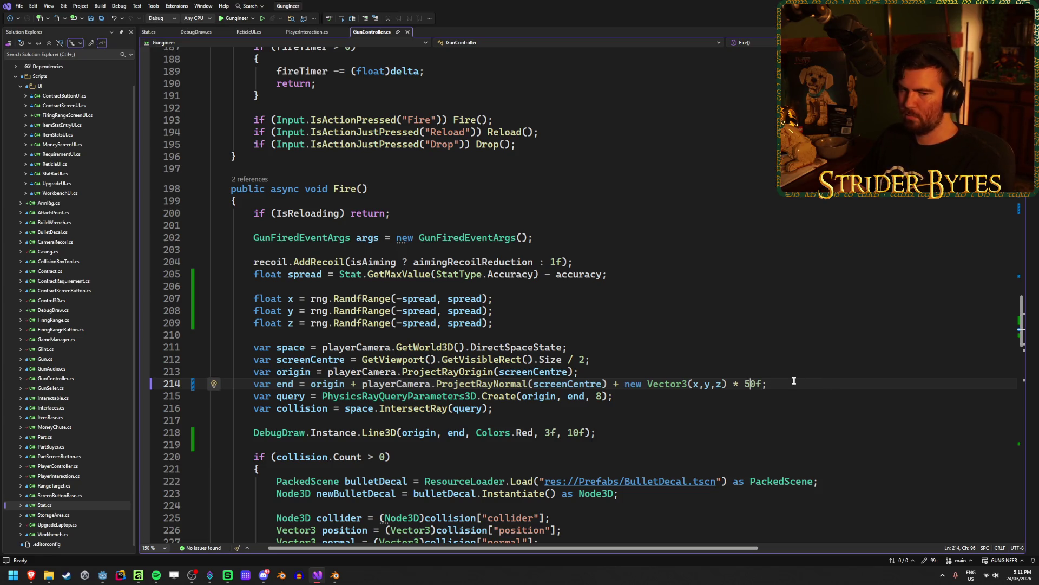
{"action": "key", "text": "BackSpace"}
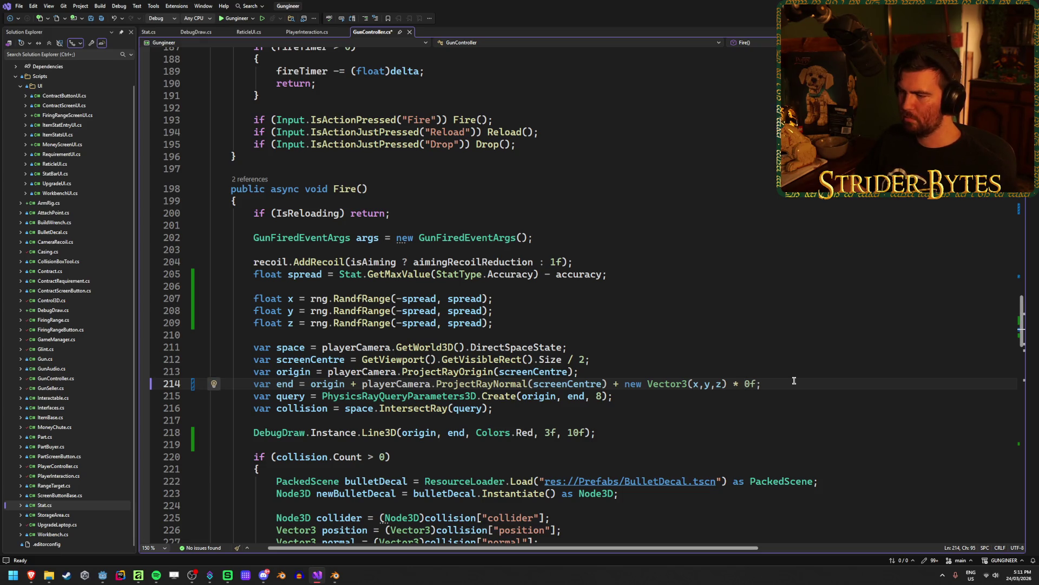
{"action": "type", "text": "10"}
{"action": "key", "text": "ctrl+s"}
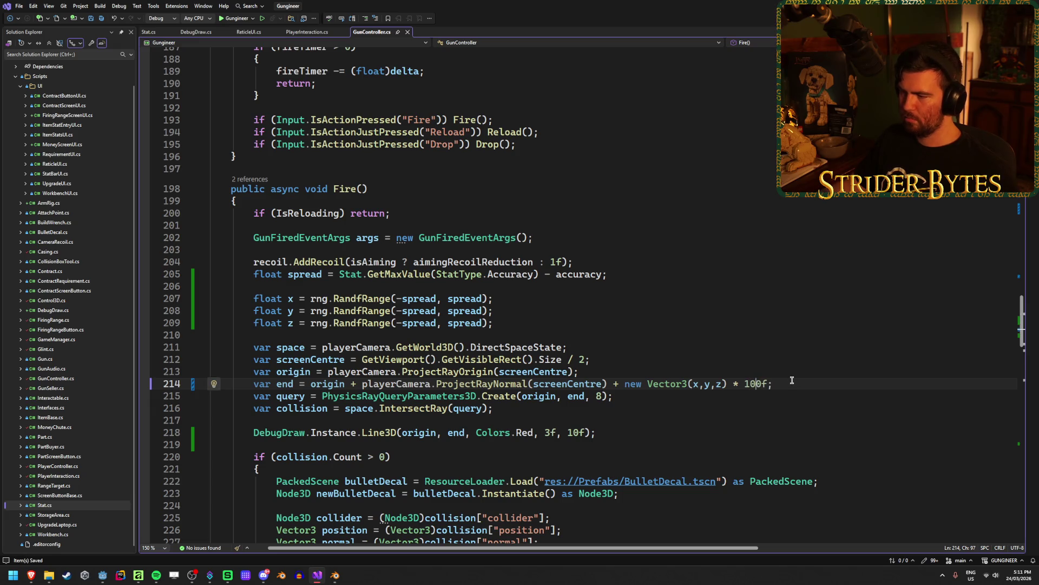
{"action": "type", "text": ")"}
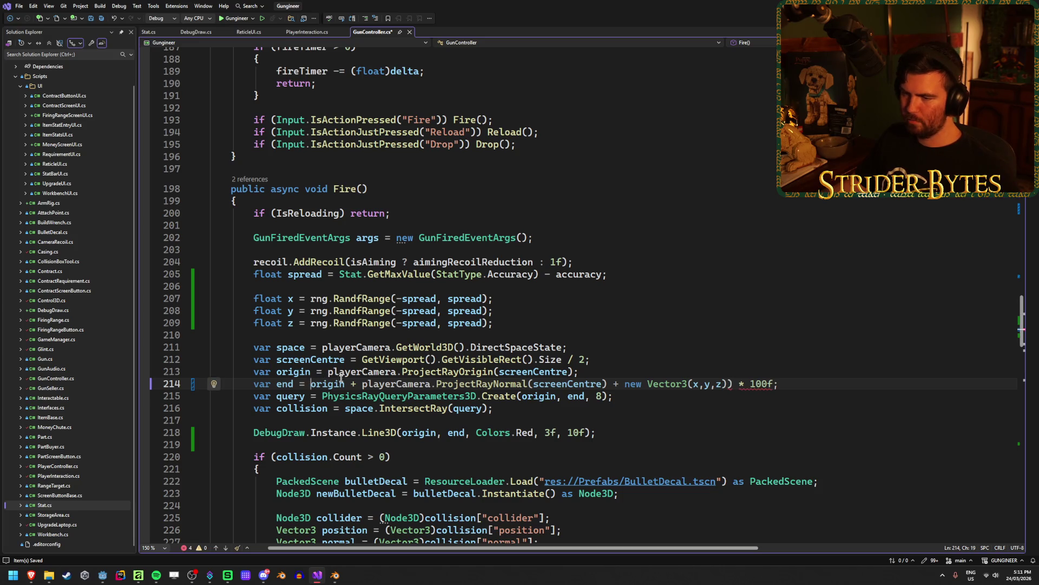
{"action": "type", "text": "("}
{"action": "key", "text": "ctrl+s"}
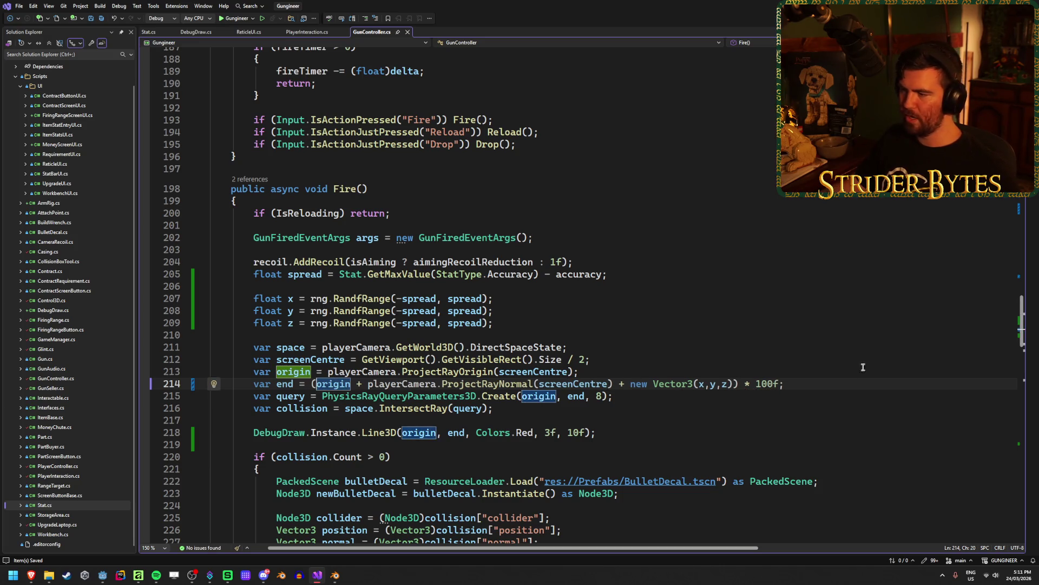
{"action": "key", "text": "alt+Tab"}
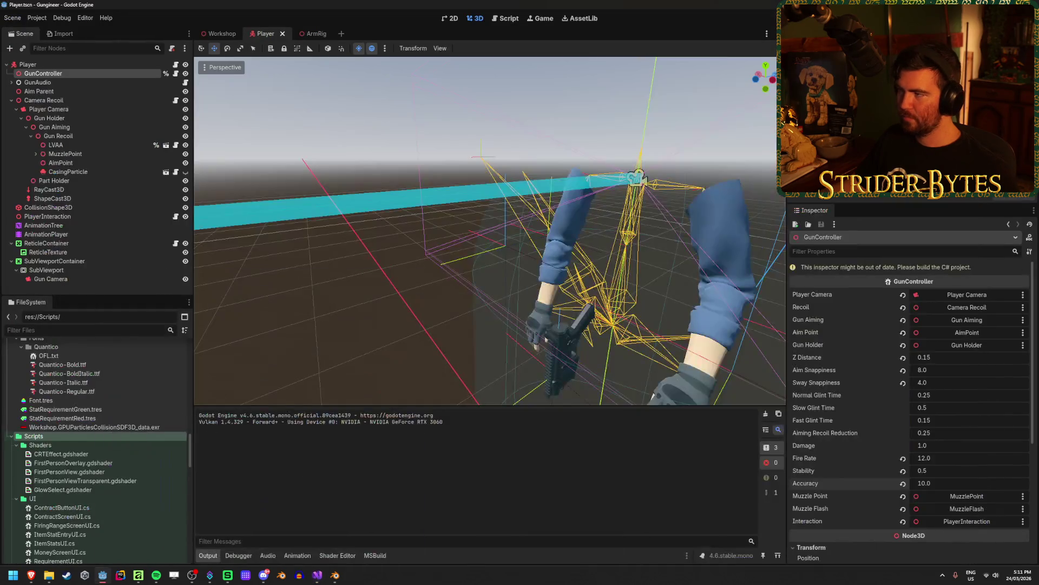
{"action": "key", "text": "alt+b"}
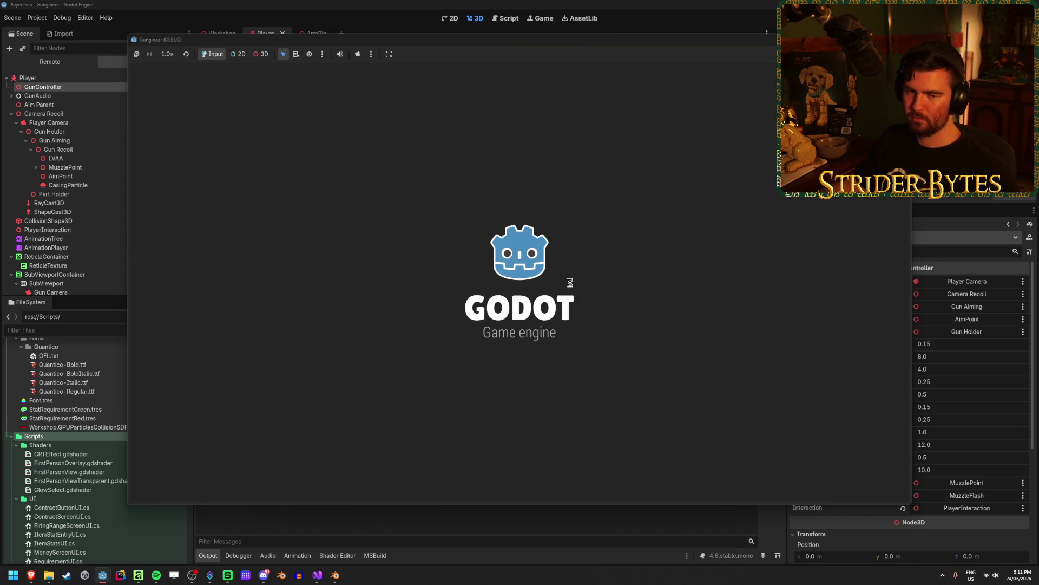
{"action": "key", "text": "w"}
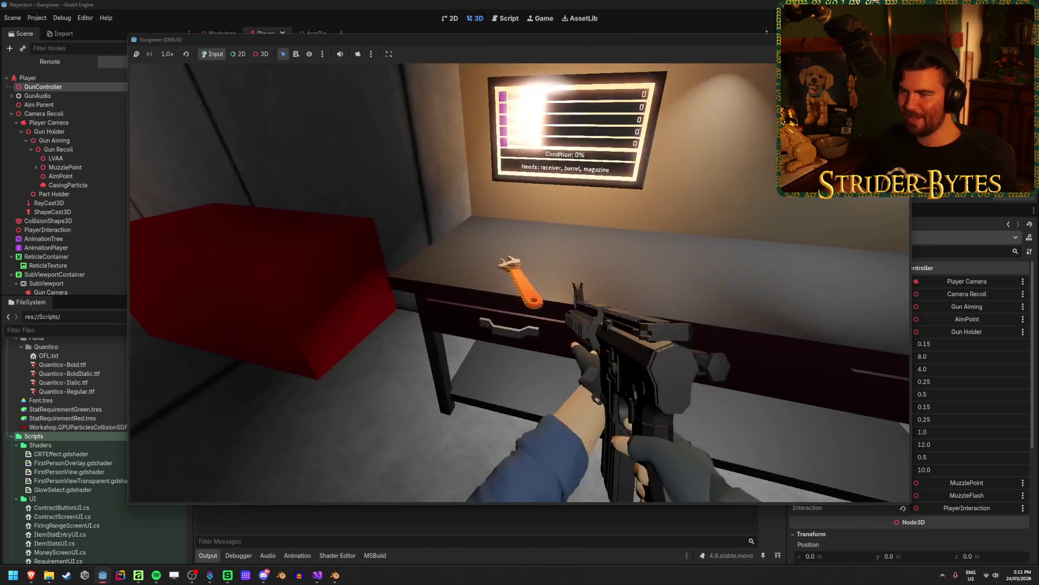
{"action": "left_click", "coordinate": [520, 282]}
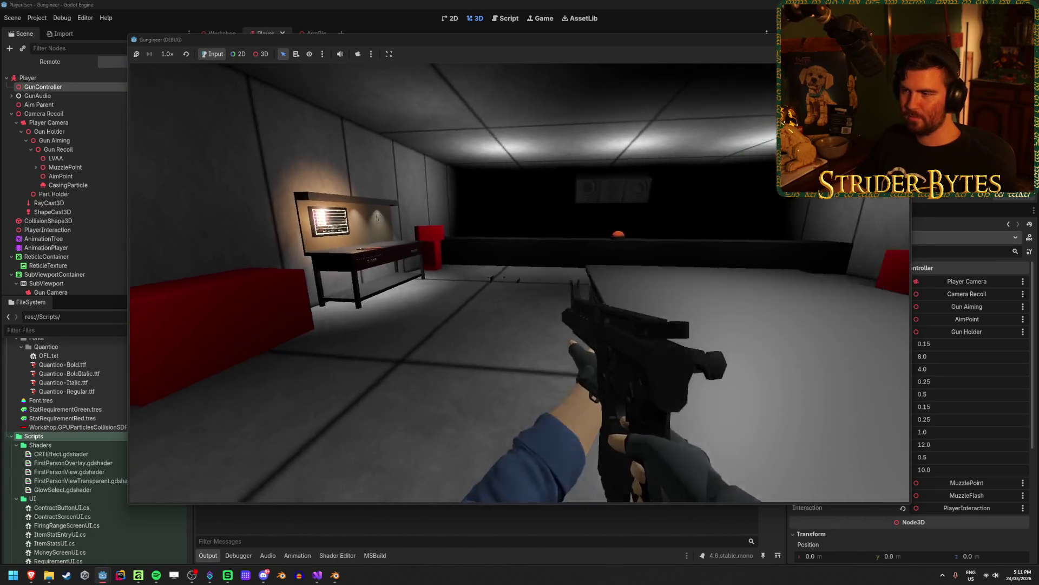
{"action": "left_click", "coordinate": [519, 283]}
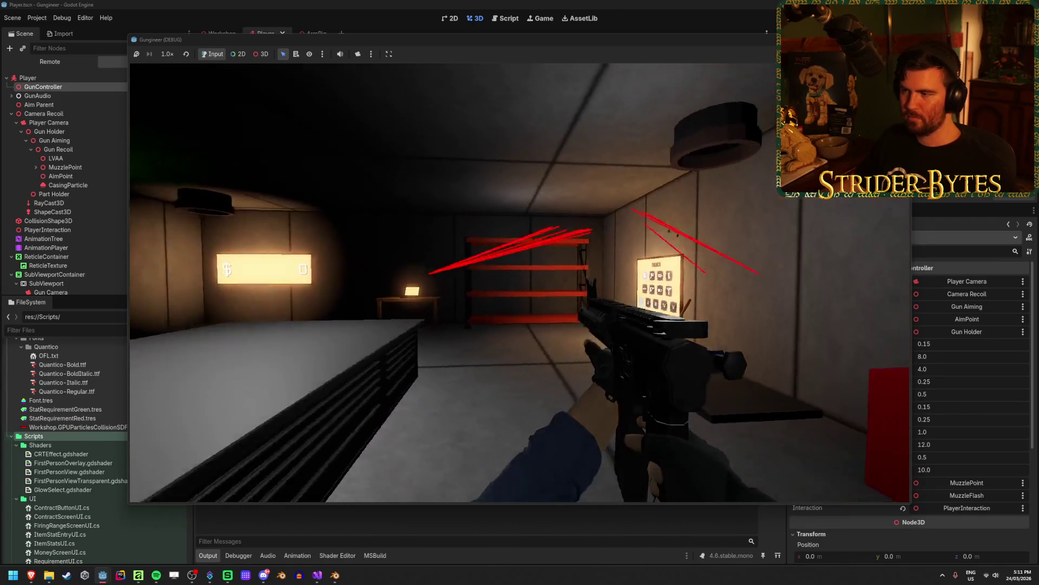
{"action": "left_click", "coordinate": [520, 282]}
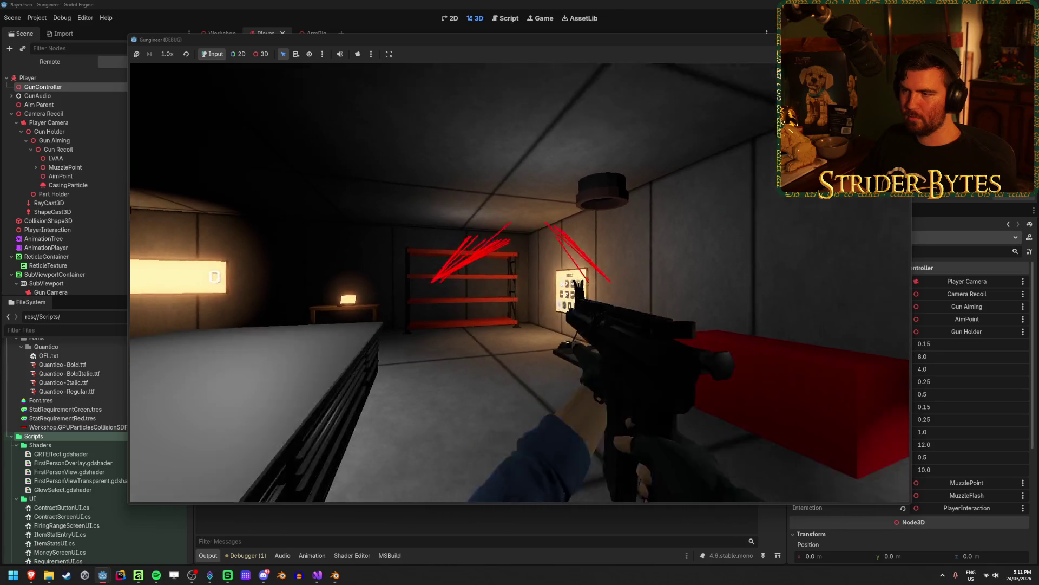
{"action": "left_click", "coordinate": [520, 282]}
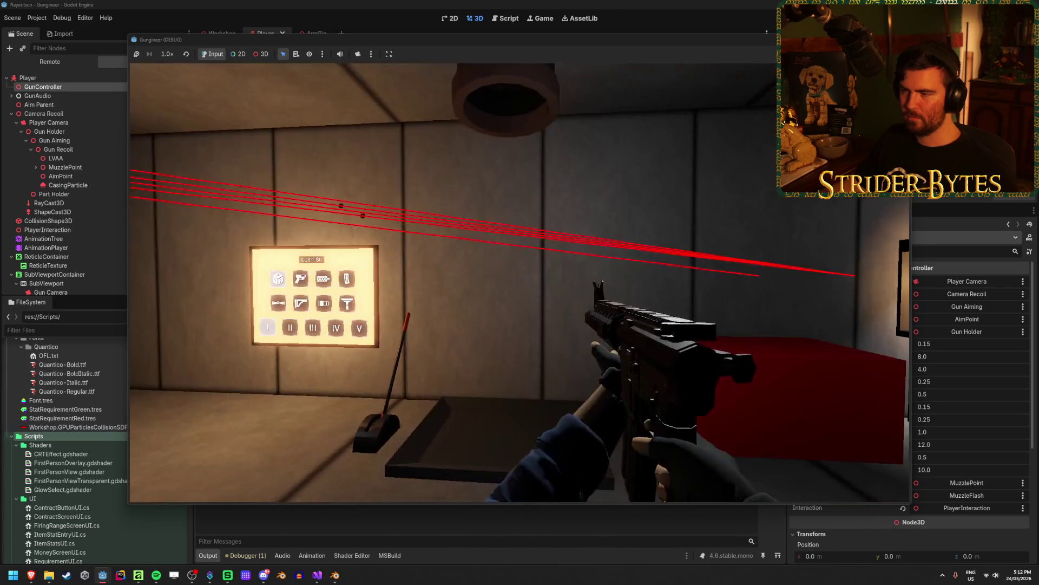
{"action": "left_click", "coordinate": [520, 282]}
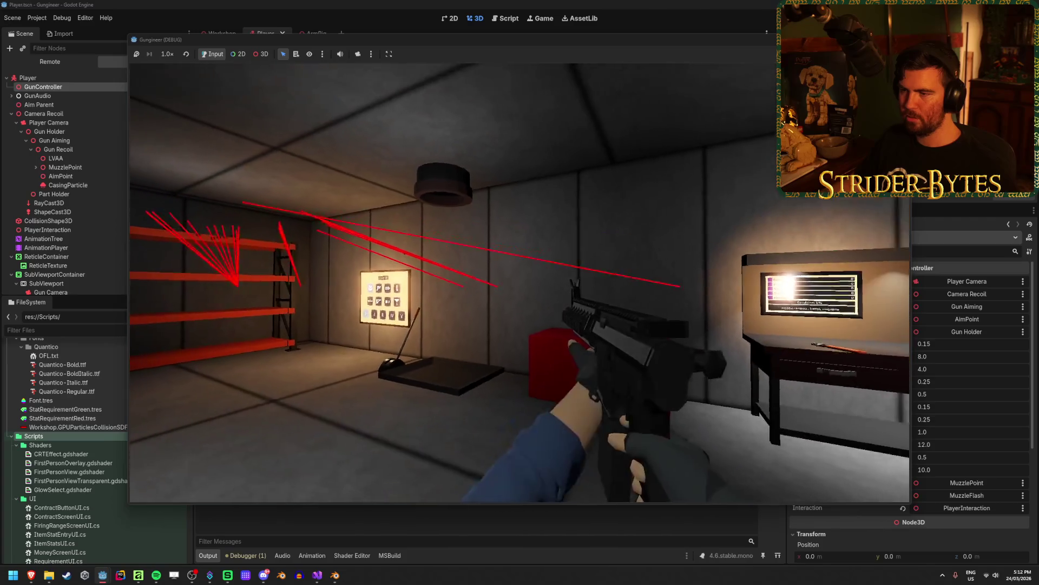
{"action": "key", "text": "s"}
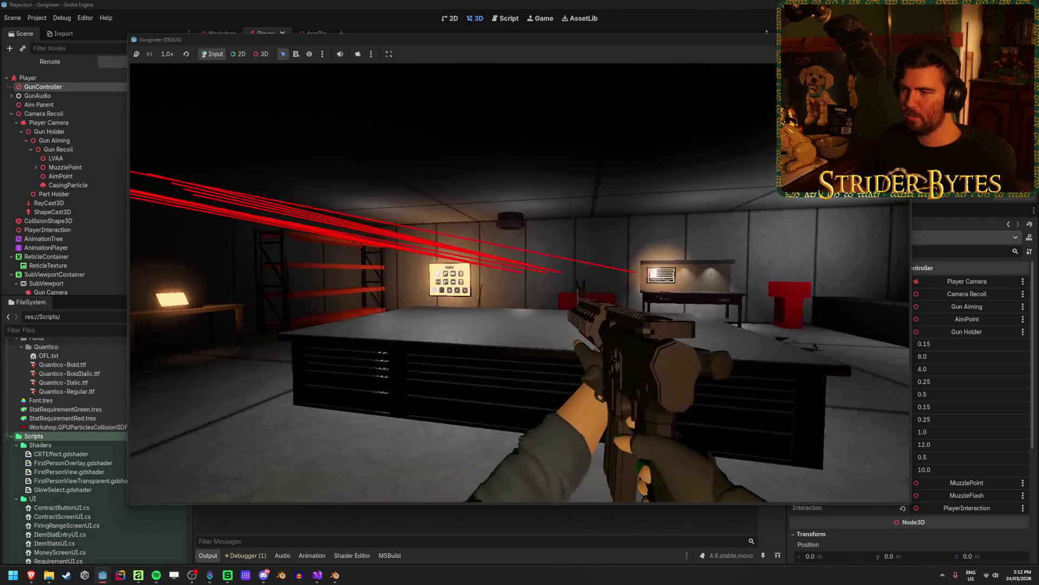
{"action": "key", "text": "a"}
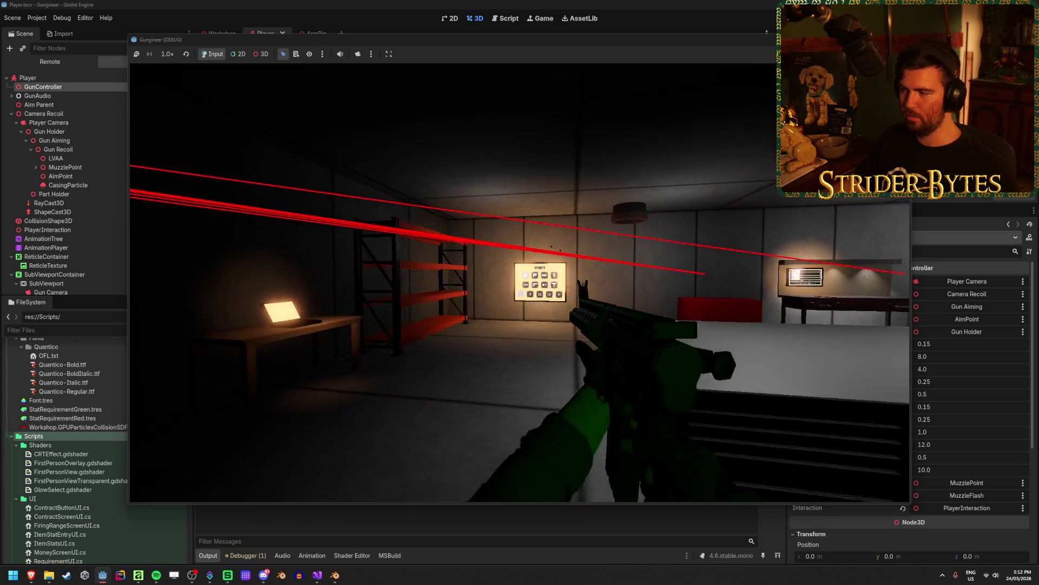
{"action": "key", "text": "w"}
{"action": "left_click", "coordinate": [519, 282]}
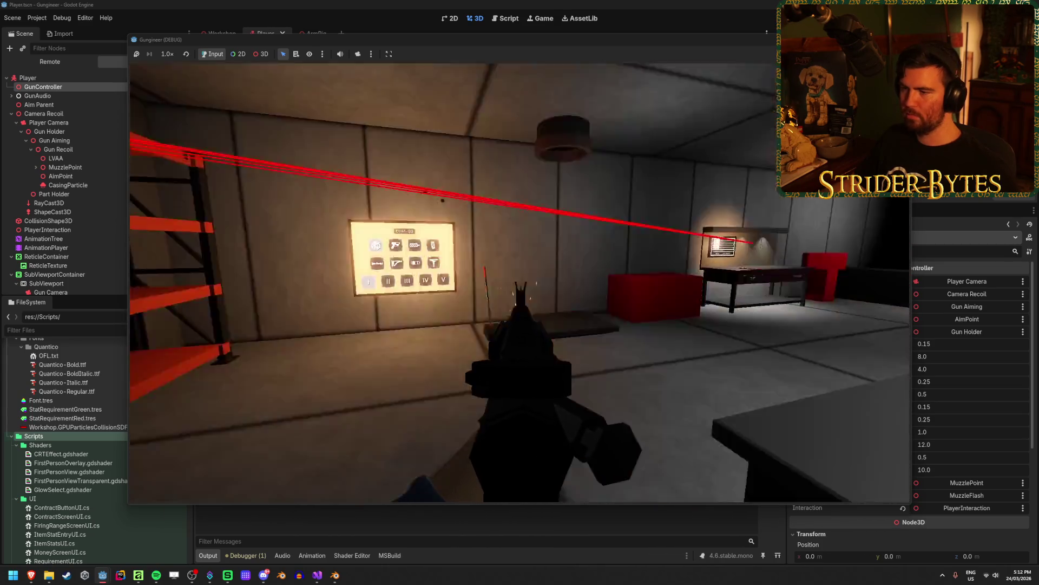
{"action": "key", "text": "s"}
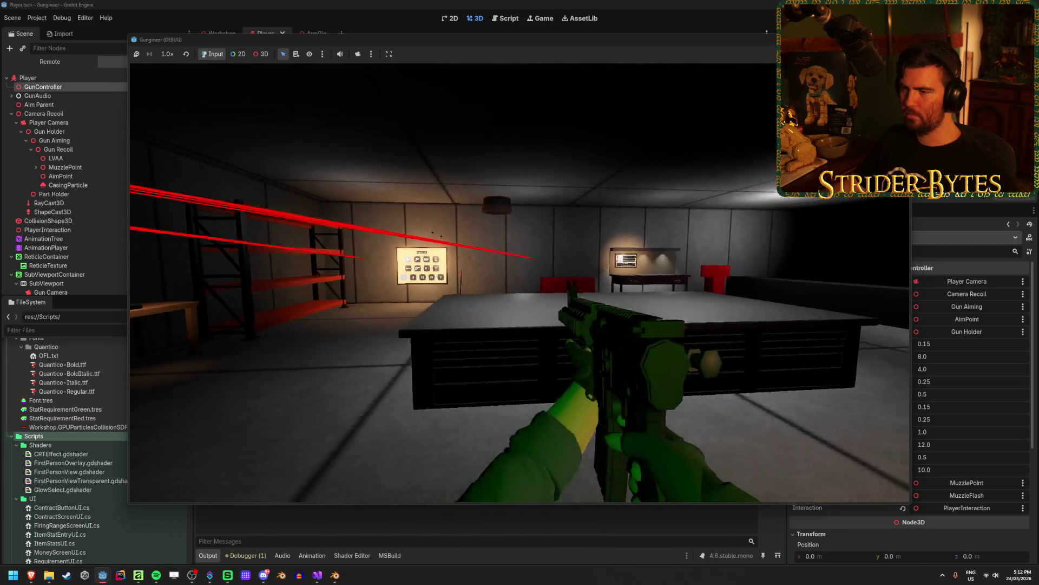
{"action": "key", "text": "a"}
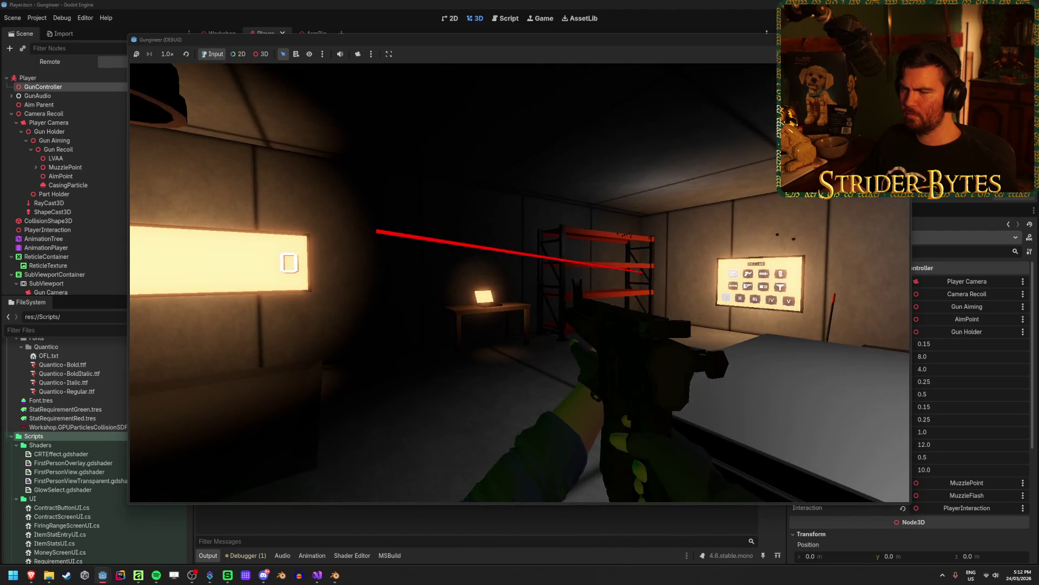
{"action": "key", "text": "s"}
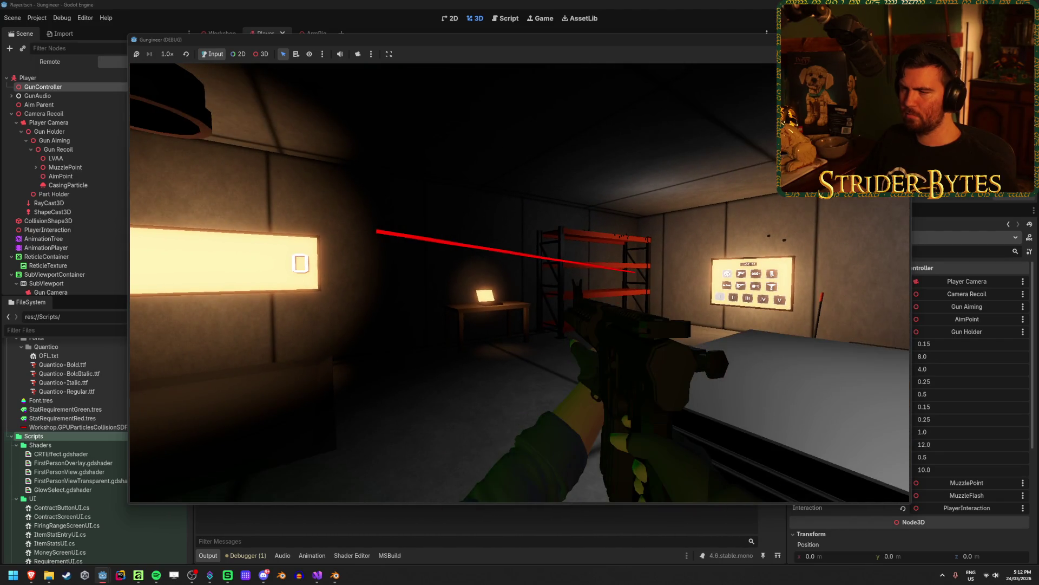
{"action": "key", "text": "F8"}
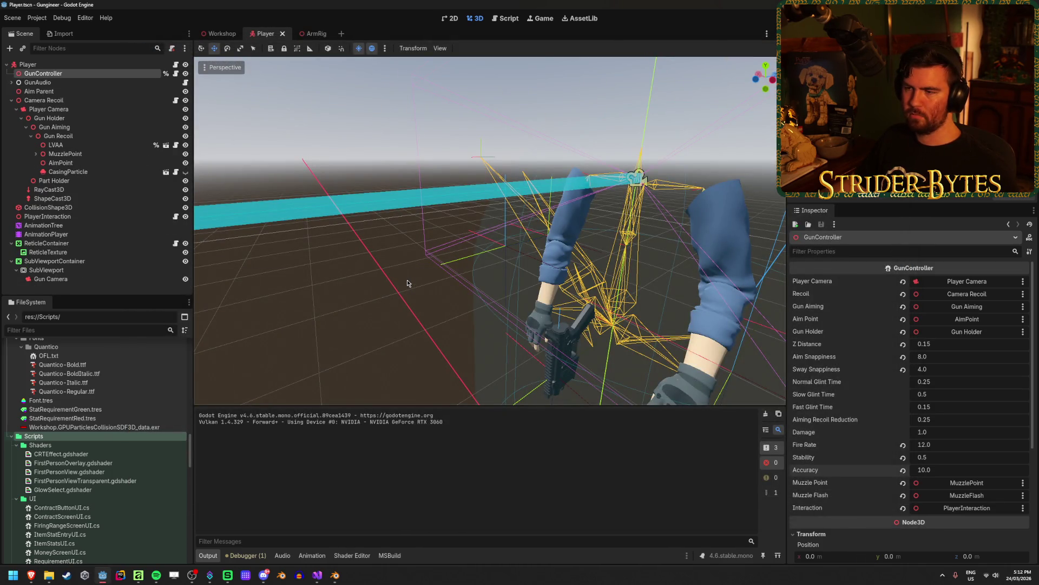
Comment out the IsPositionBehind skip check on line 32 of DebugDraw.cs with //.
{"action": "key", "text": "a"}
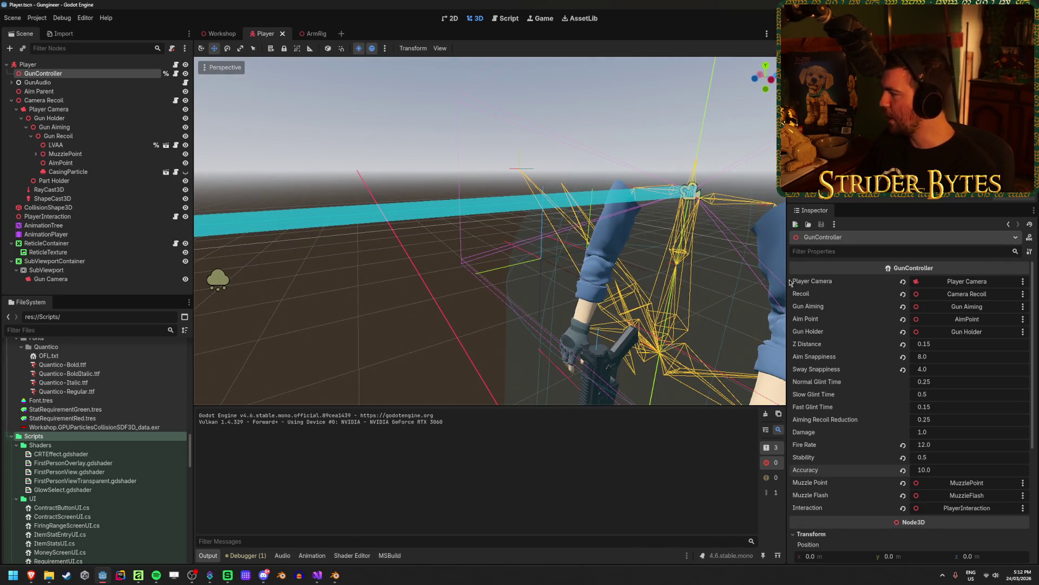
{"action": "left_click", "coordinate": [326, 576]}
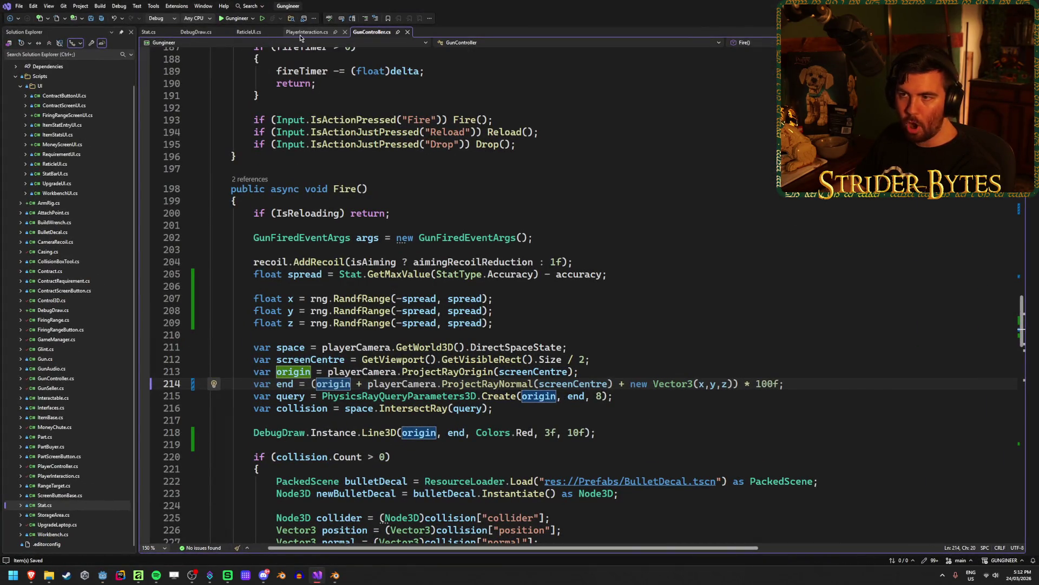
{"action": "left_click", "coordinate": [215, 32]}
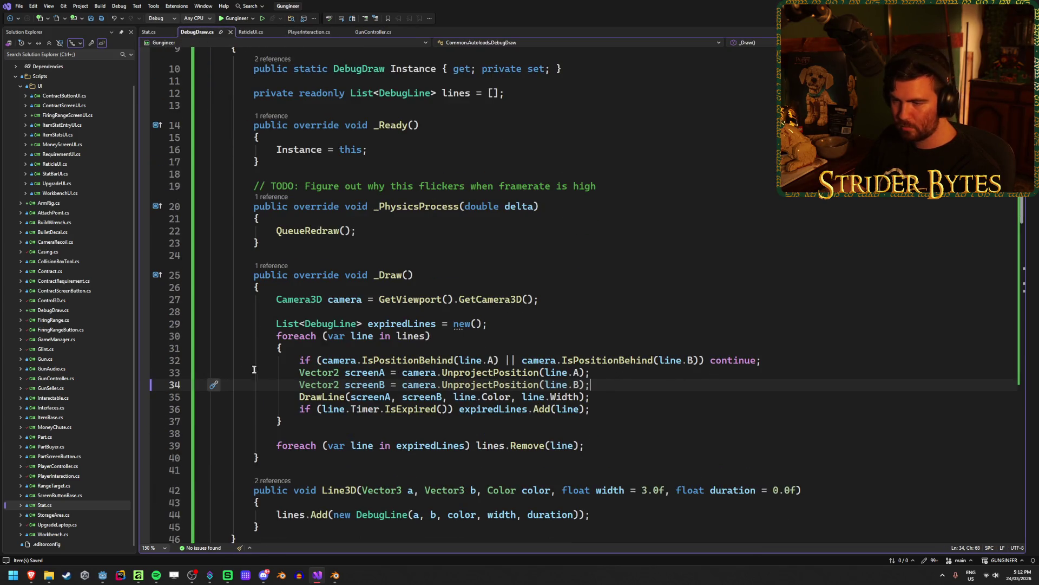
{"action": "left_click", "coordinate": [296, 358]}
{"action": "type", "text": "//"}
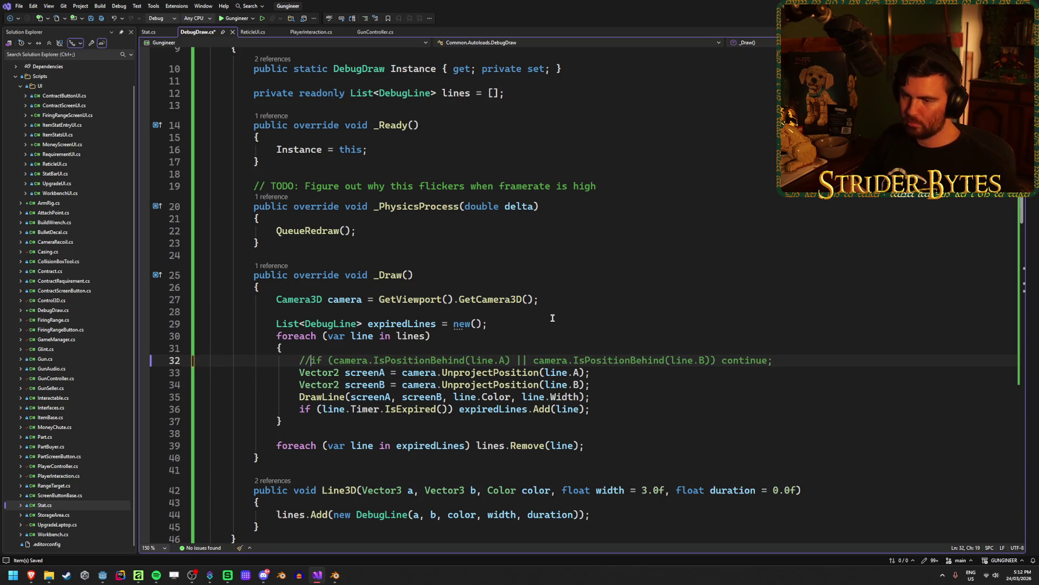
{"action": "key", "text": "alt+Tab"}
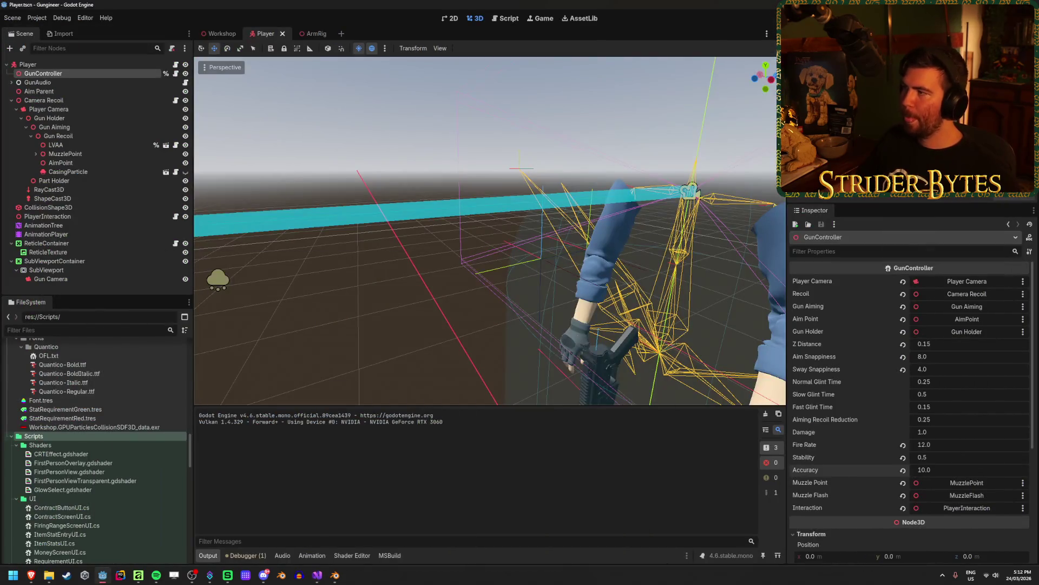
Run the game with the behind-camera skip disabled, fire several shots around the room, then stop it.
{"action": "key", "text": "F5"}
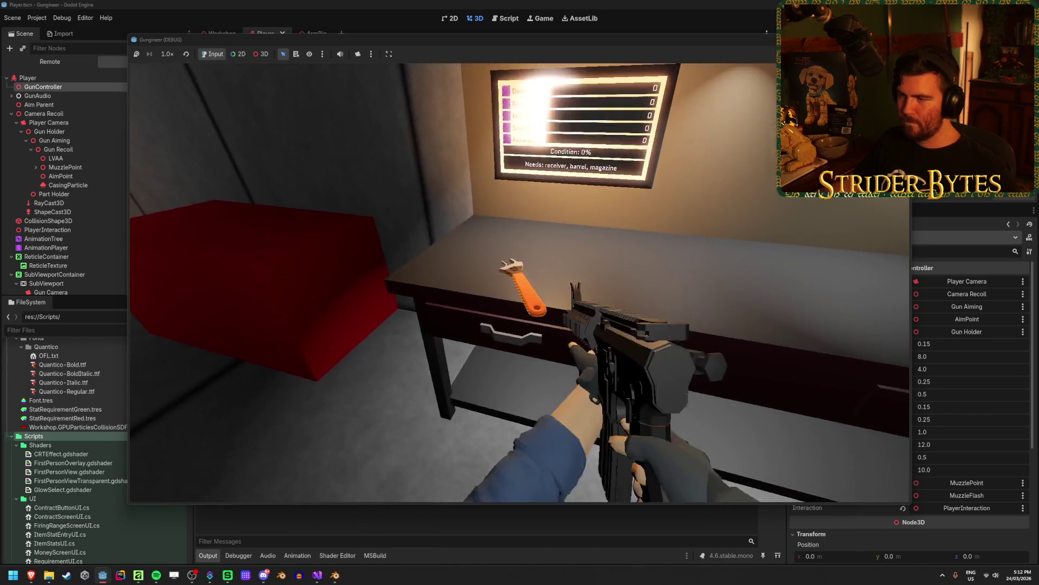
{"action": "left_click", "coordinate": [520, 283]}
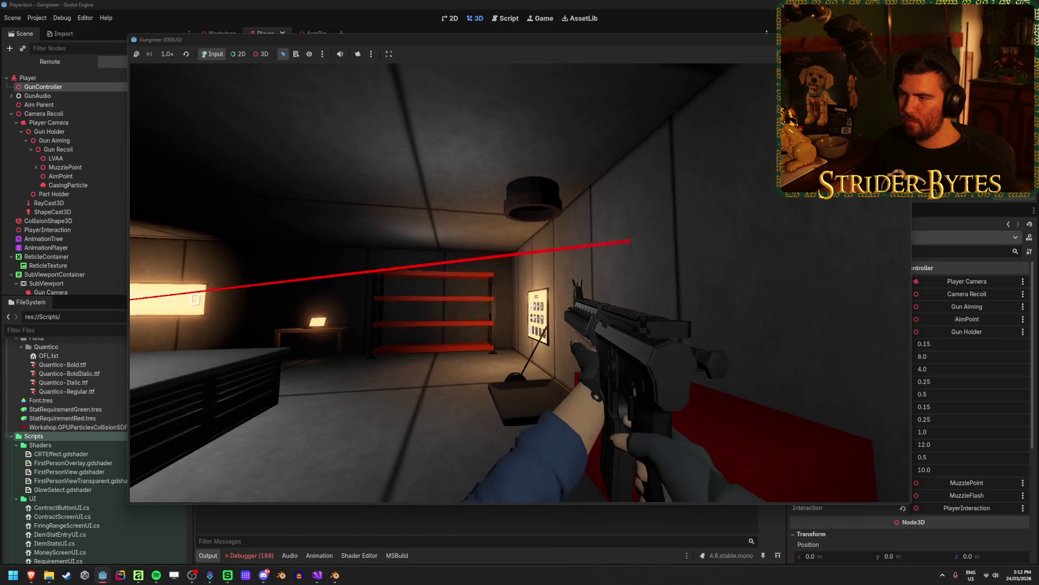
{"action": "key", "text": "w"}
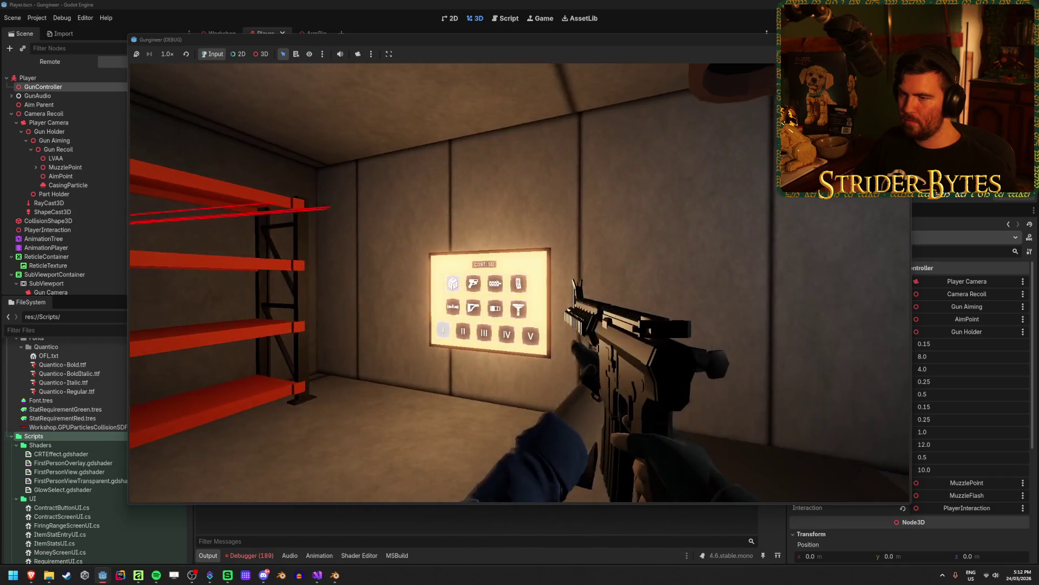
{"action": "key", "text": "s"}
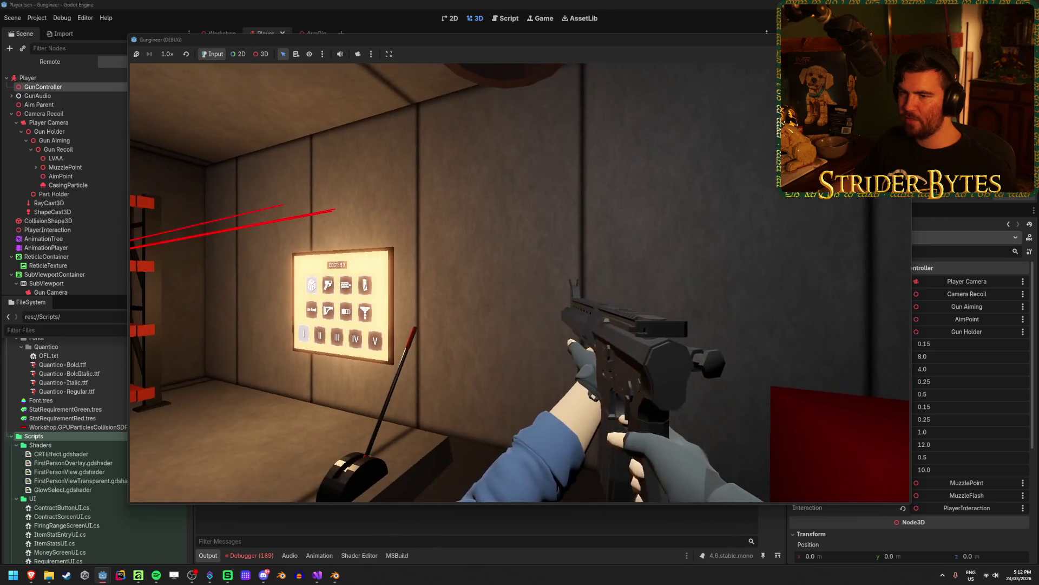
{"action": "key", "text": "s"}
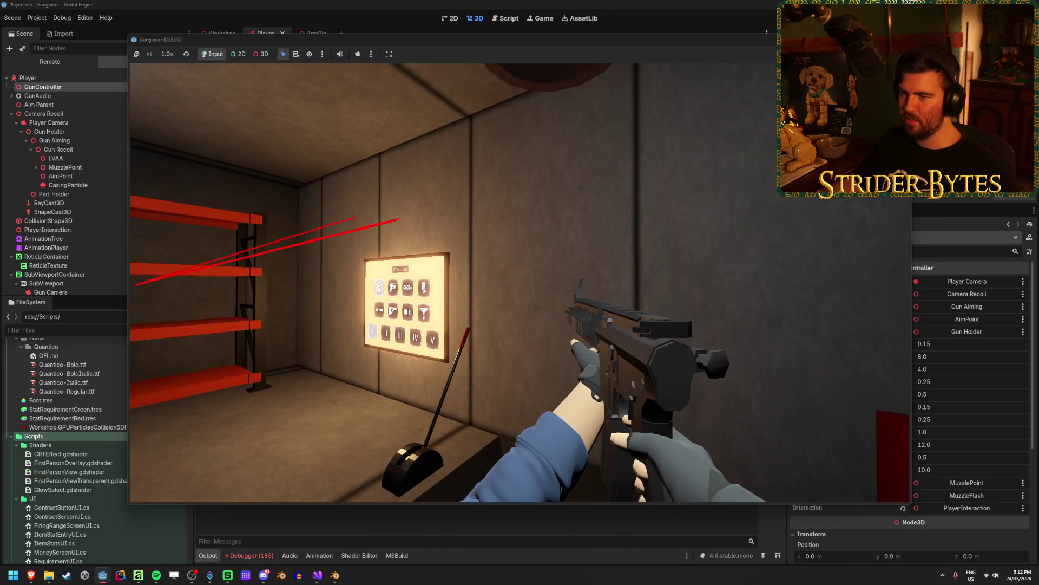
{"action": "key", "text": "s"}
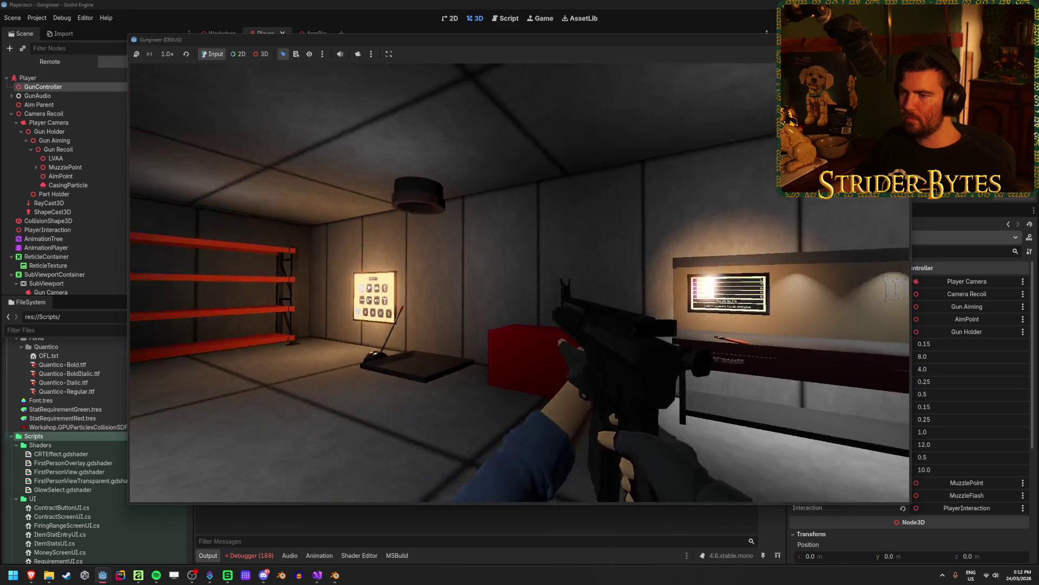
{"action": "key", "text": "s"}
{"action": "left_click", "coordinate": [520, 282]}
{"action": "left_click", "coordinate": [519, 282]}
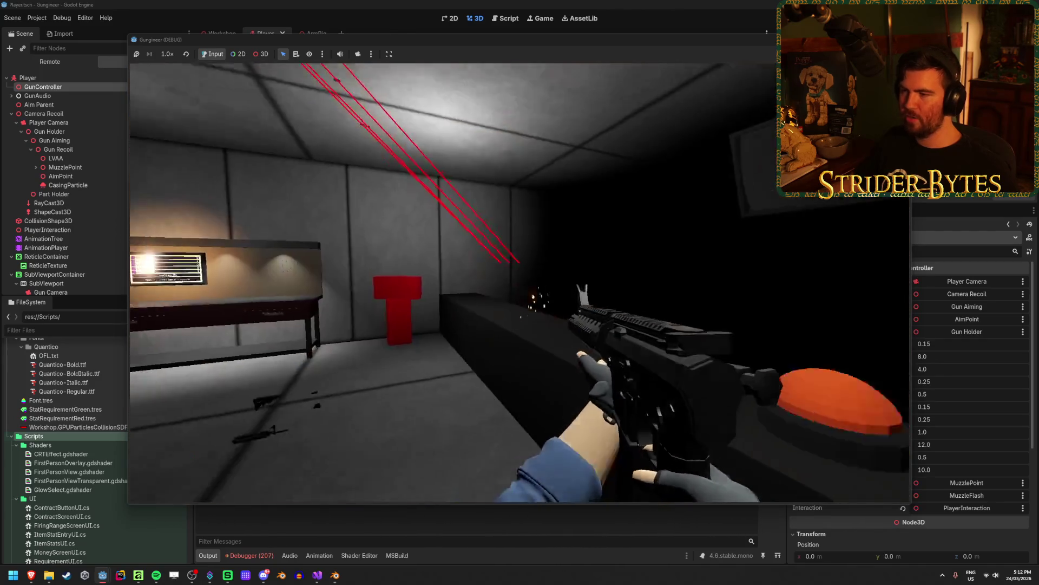
{"action": "key", "text": "w"}
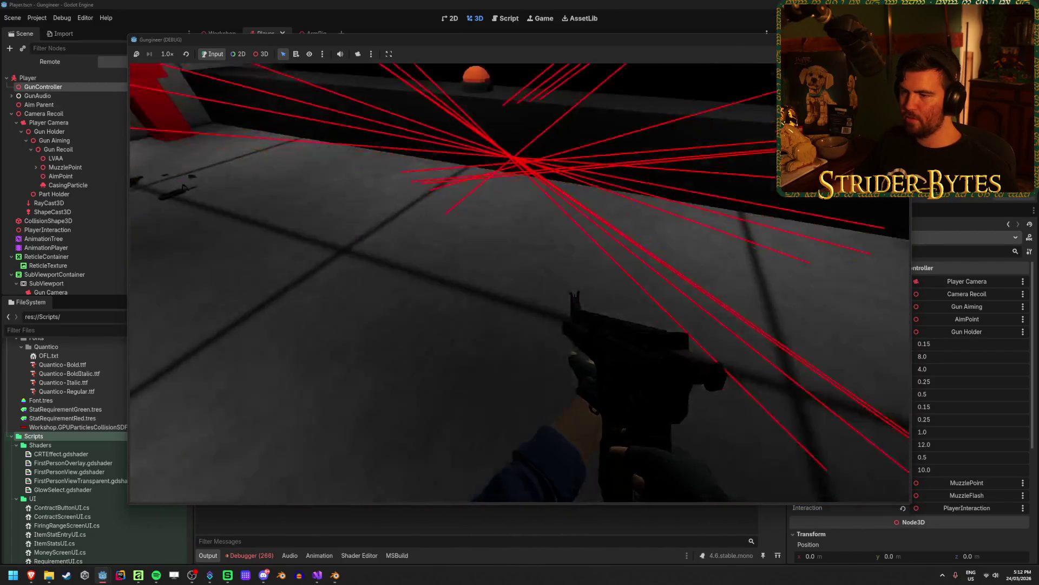
{"action": "left_click", "coordinate": [520, 282]}
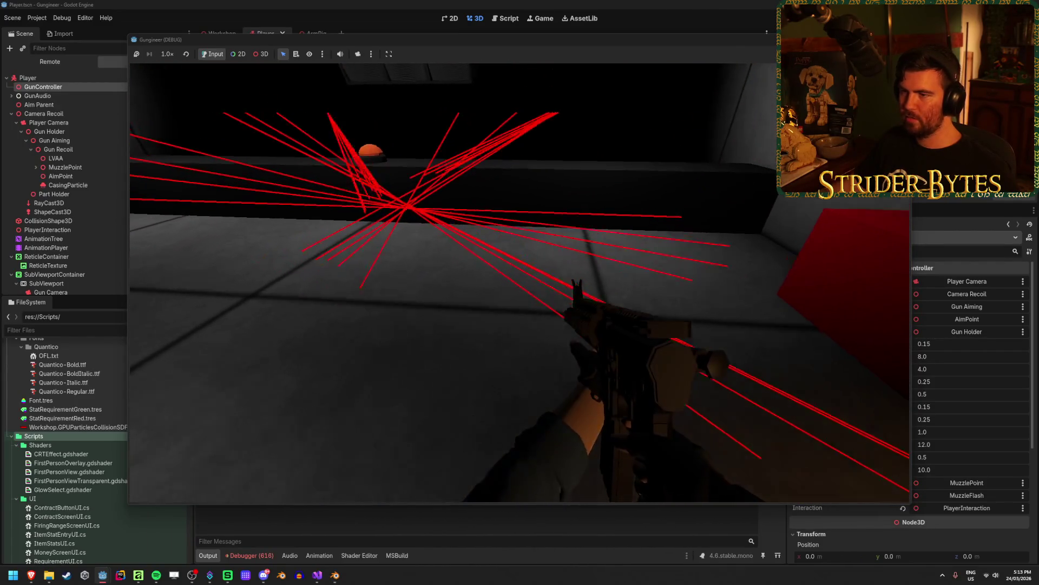
{"action": "key", "text": "F8"}
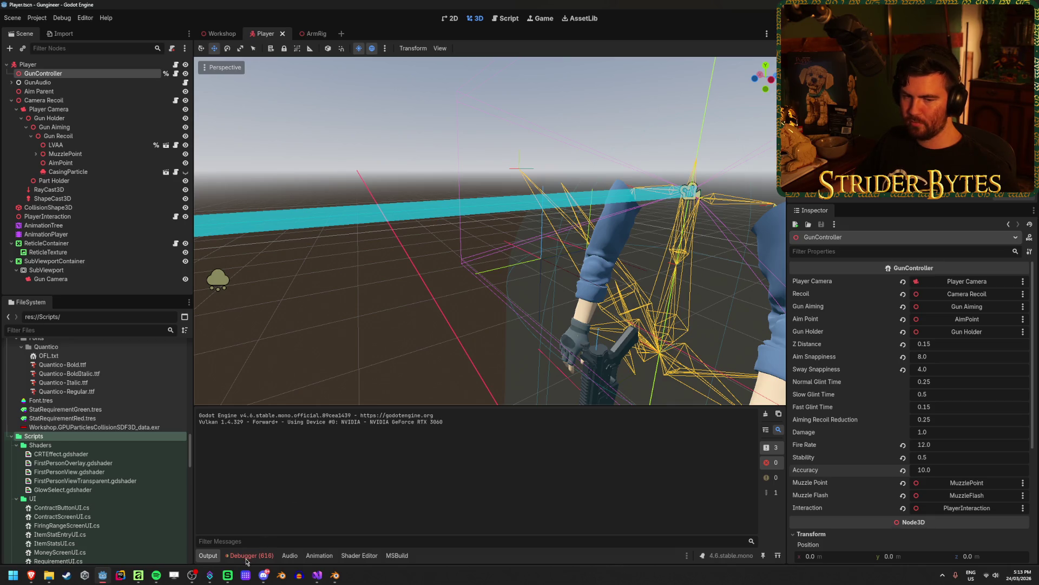
Show the debugger's Errors list of UnprojectPosition failures.
{"action": "left_click", "coordinate": [262, 551]}
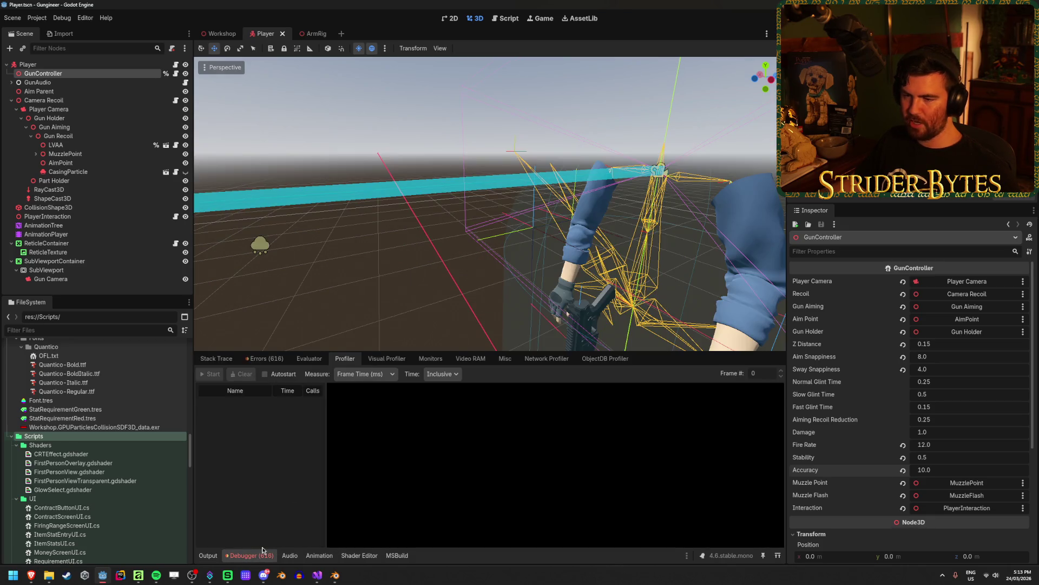
{"action": "left_click", "coordinate": [269, 357]}
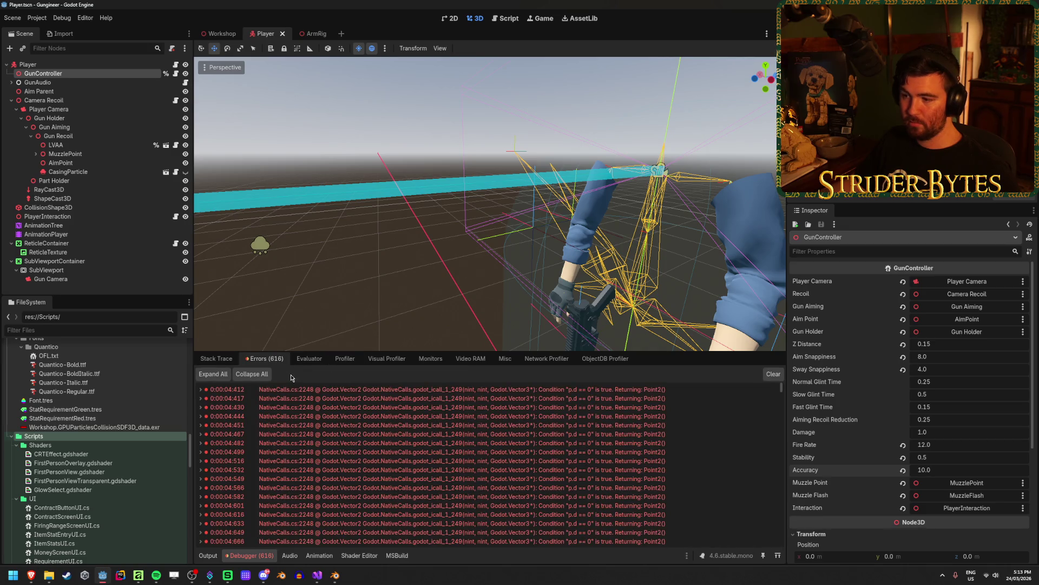
{"action": "mouse_move", "coordinate": [314, 393]}
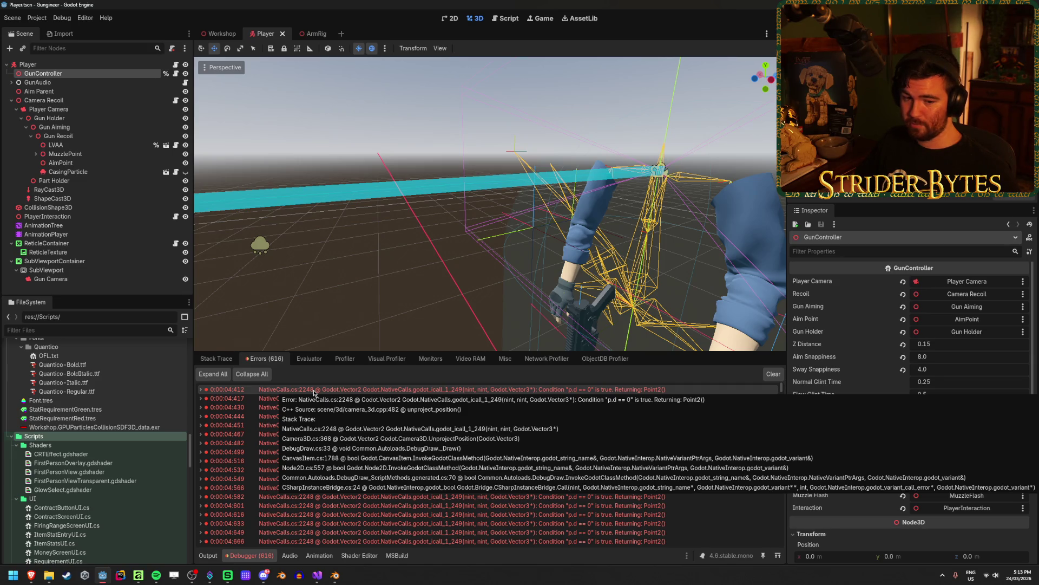
In DebugDraw.cs, uncomment the line 32 behind-camera check and replace || with &&.
{"action": "left_click", "coordinate": [317, 575]}
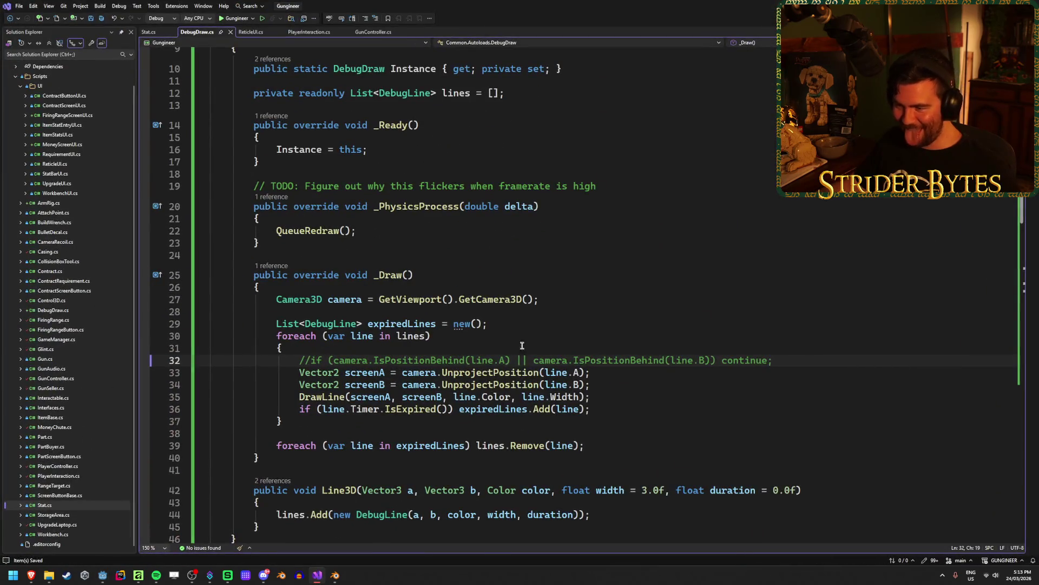
{"action": "key", "text": "BackSpace"}
{"action": "key", "text": "BackSpace"}
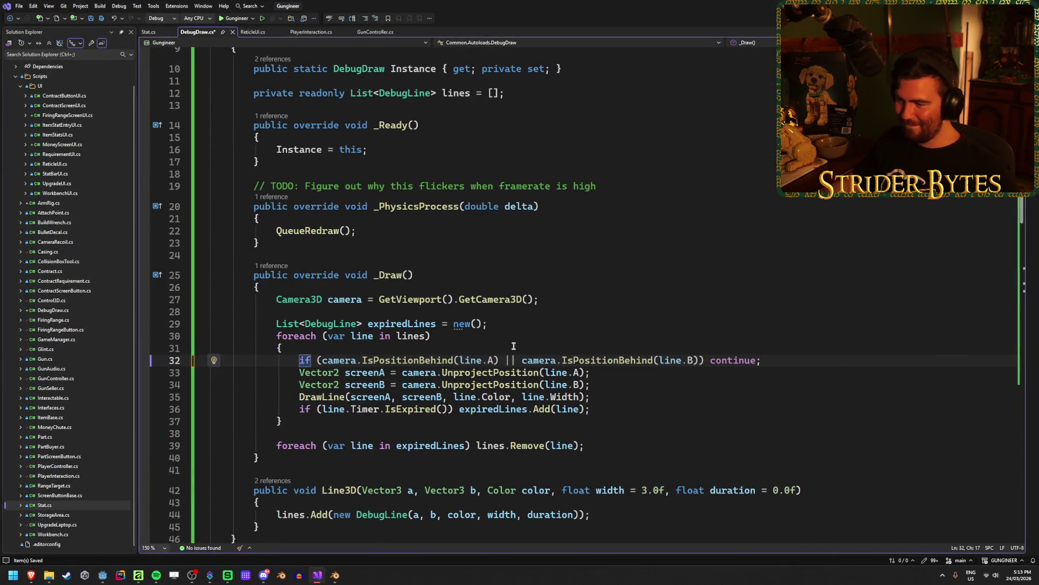
{"action": "left_click", "coordinate": [511, 360]}
{"action": "key", "text": "BackSpace"}
{"action": "type", "text": "&&"}
{"action": "key", "text": "alt+Tab"}
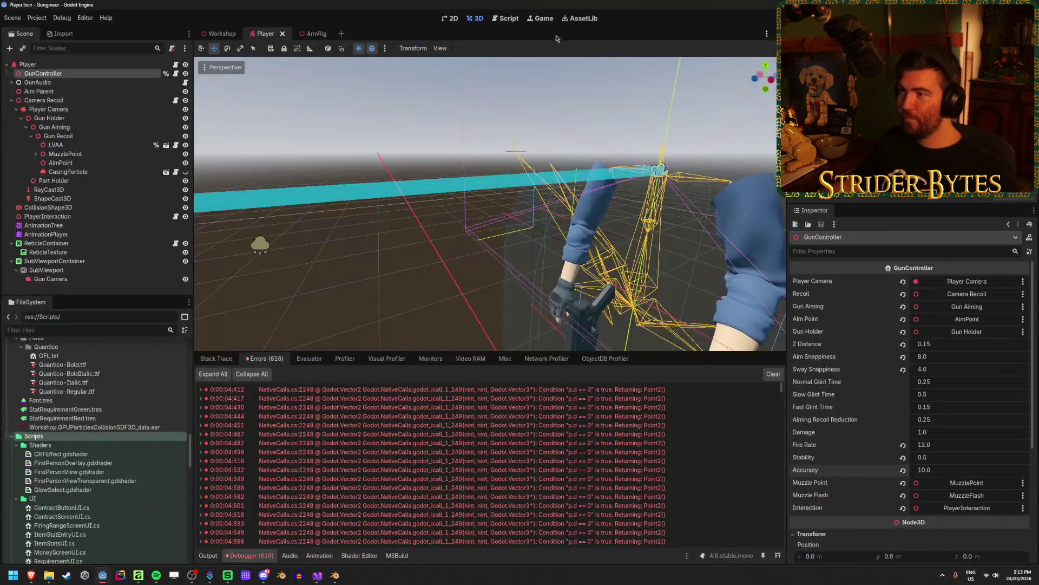
Run the rebuilt game, equip the rifle, fire at the walls, then stop it.
{"action": "key", "text": "F5"}
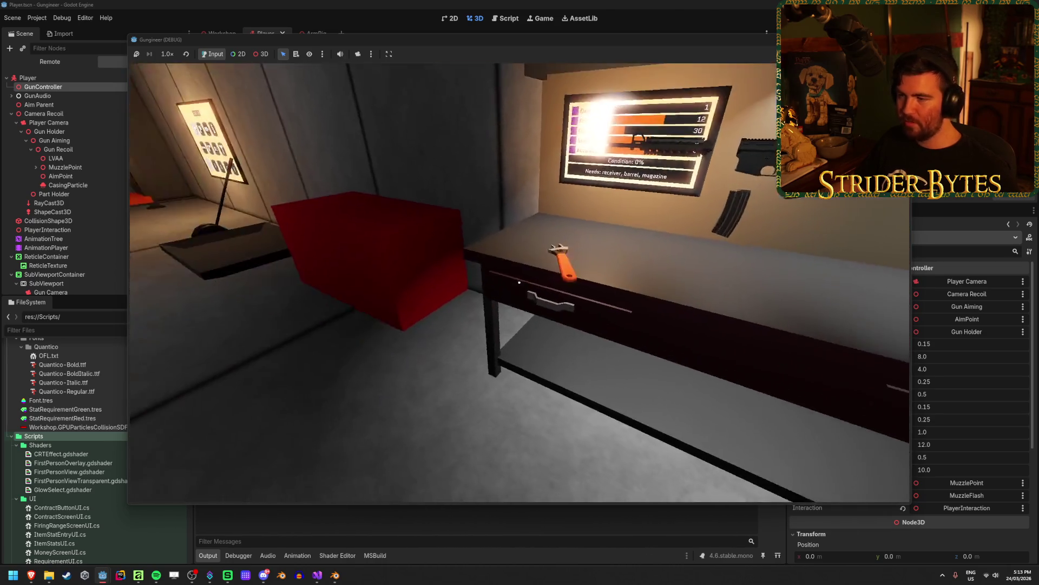
{"action": "key", "text": "e"}
{"action": "left_click", "coordinate": [519, 282]}
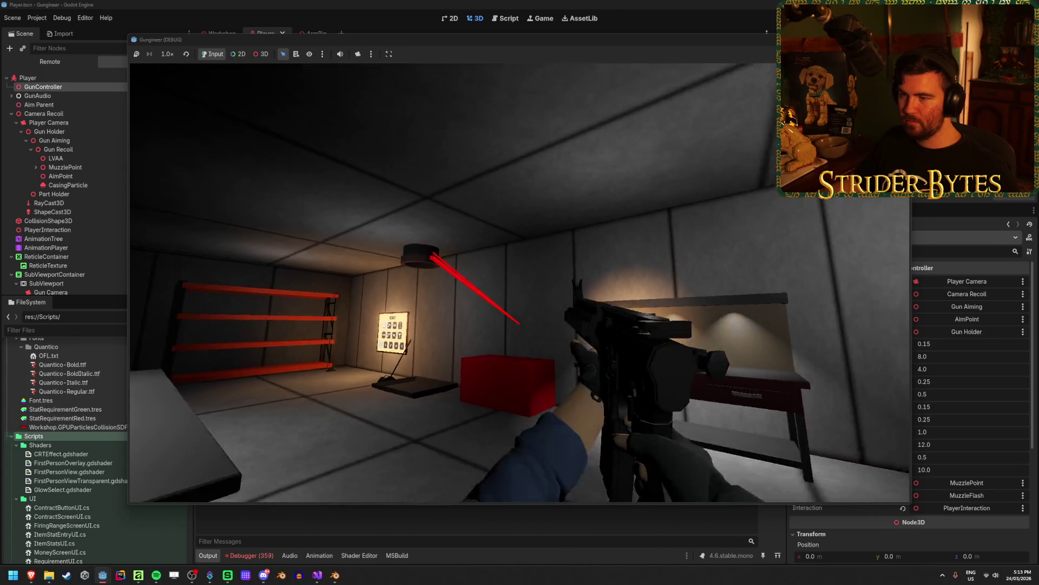
{"action": "key", "text": "w"}
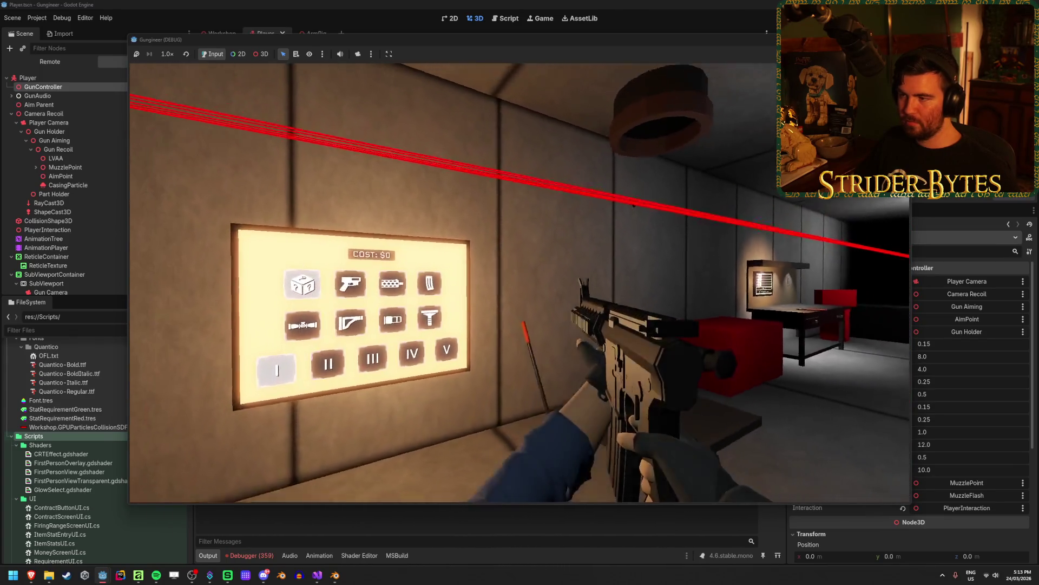
{"action": "left_click", "coordinate": [520, 283]}
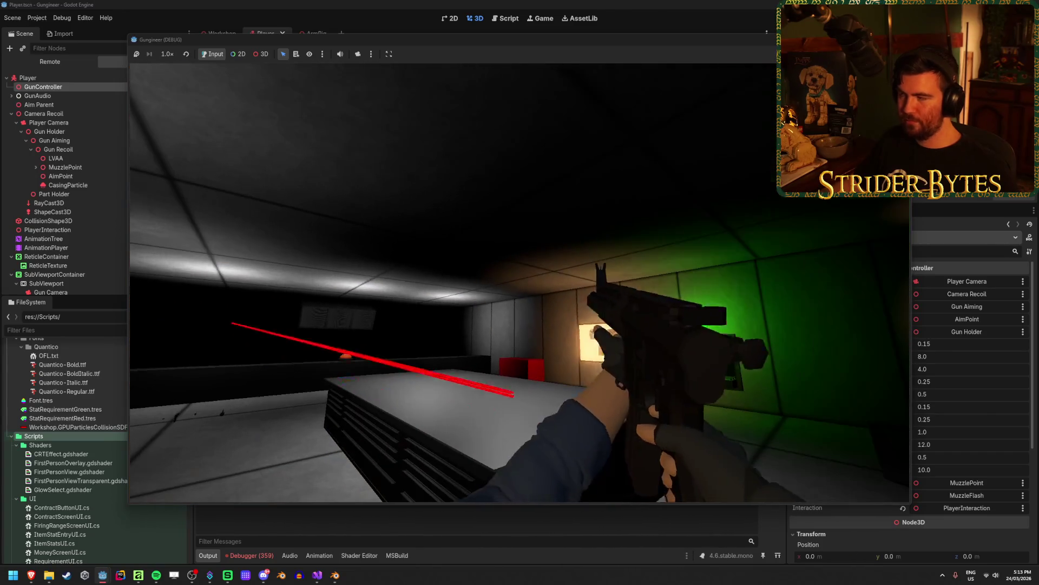
{"action": "key", "text": "F8"}
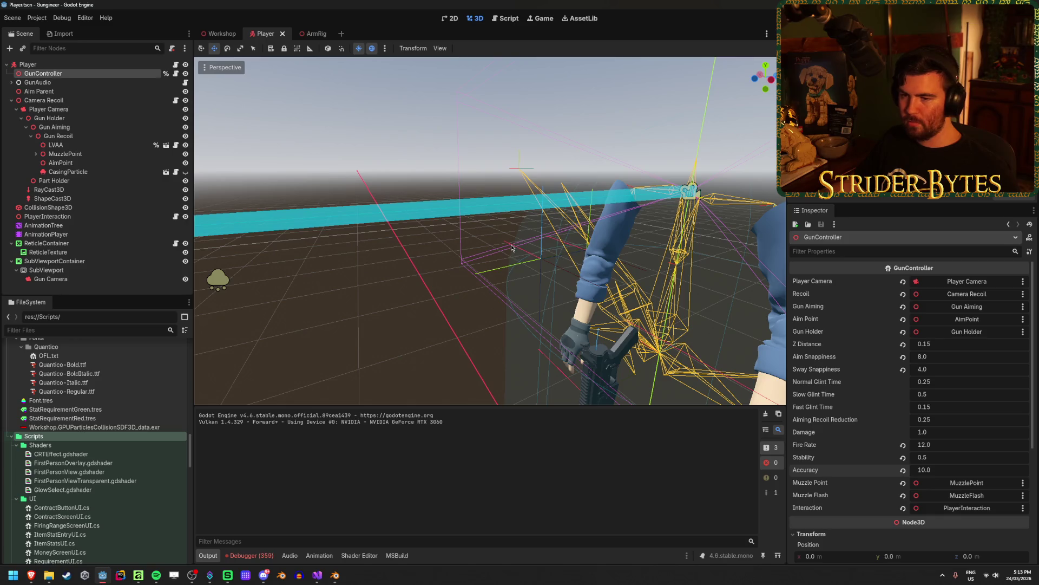
Show the debugger's Errors list, open the first error and dismiss the scene-loading alert.
{"action": "left_click", "coordinate": [250, 555]}
{"action": "double_click", "coordinate": [417, 424]}
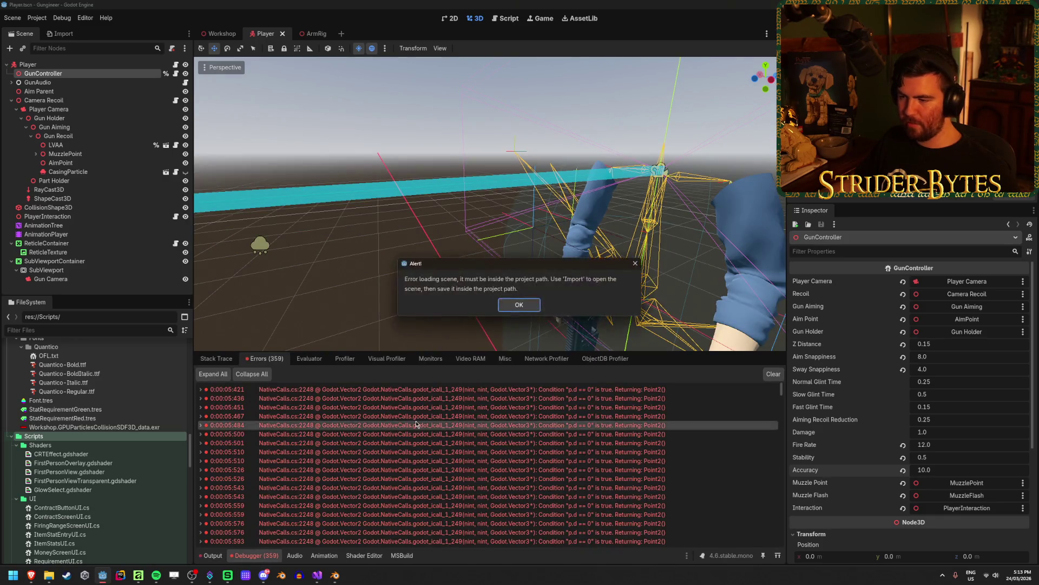
{"action": "left_click", "coordinate": [521, 306]}
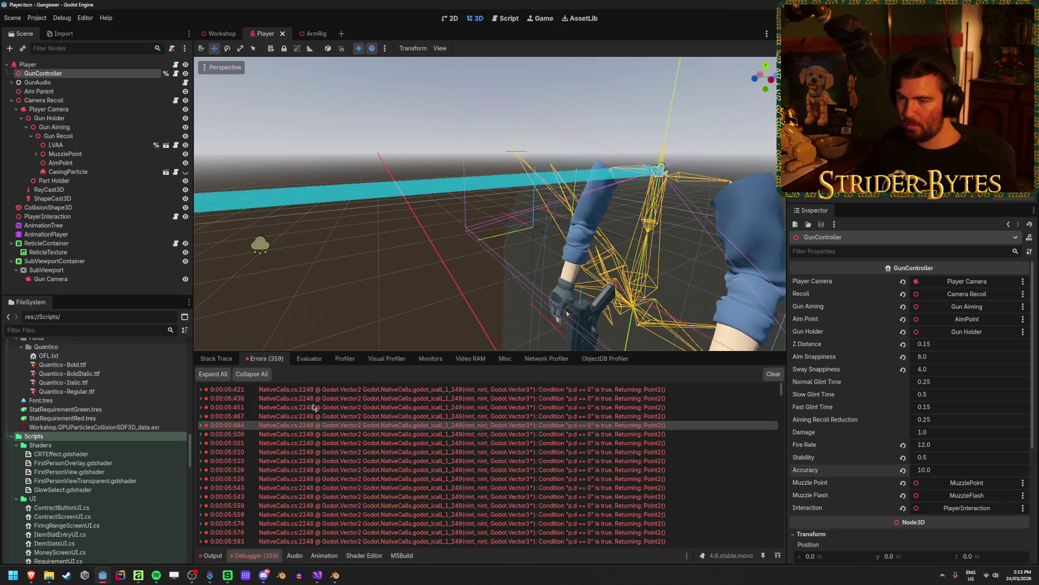
Trace an error's stack to DebugDraw.cs line 33's UnprojectPosition and view that code in Visual Studio.
{"action": "double_click", "coordinate": [202, 427]}
{"action": "left_click", "coordinate": [517, 303]}
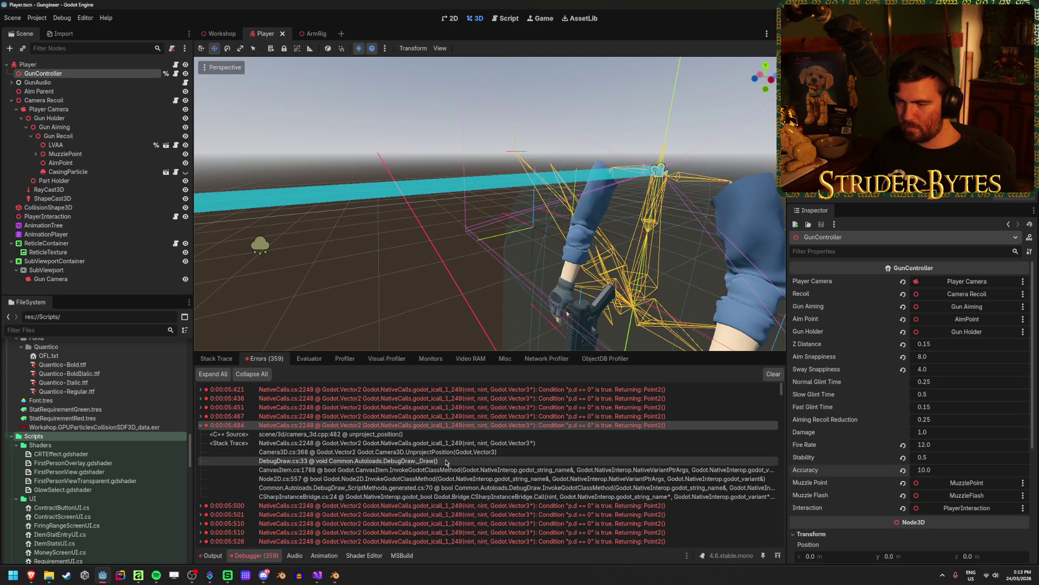
{"action": "left_click", "coordinate": [447, 461]}
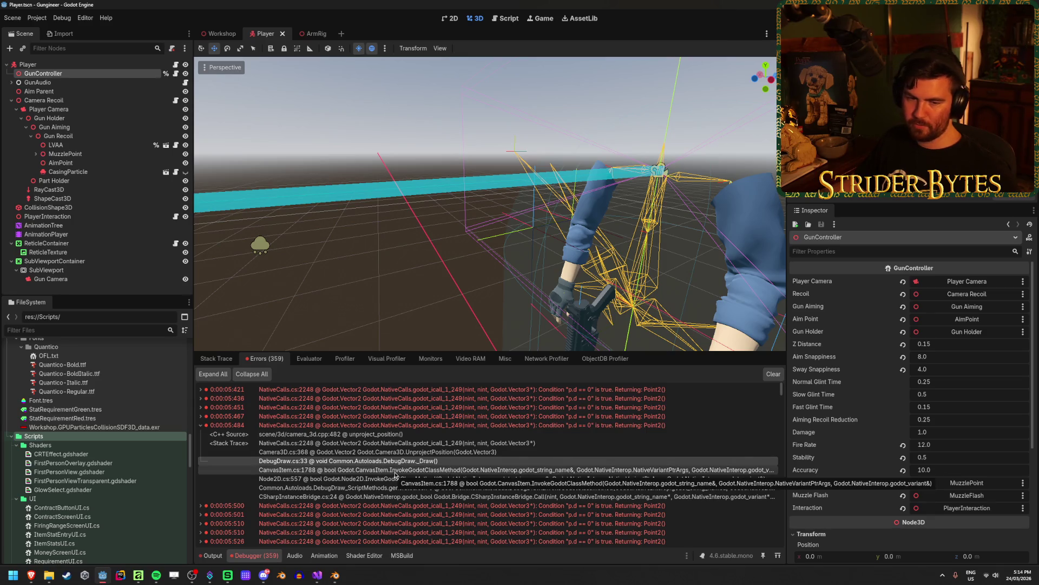
{"action": "left_click", "coordinate": [317, 575]}
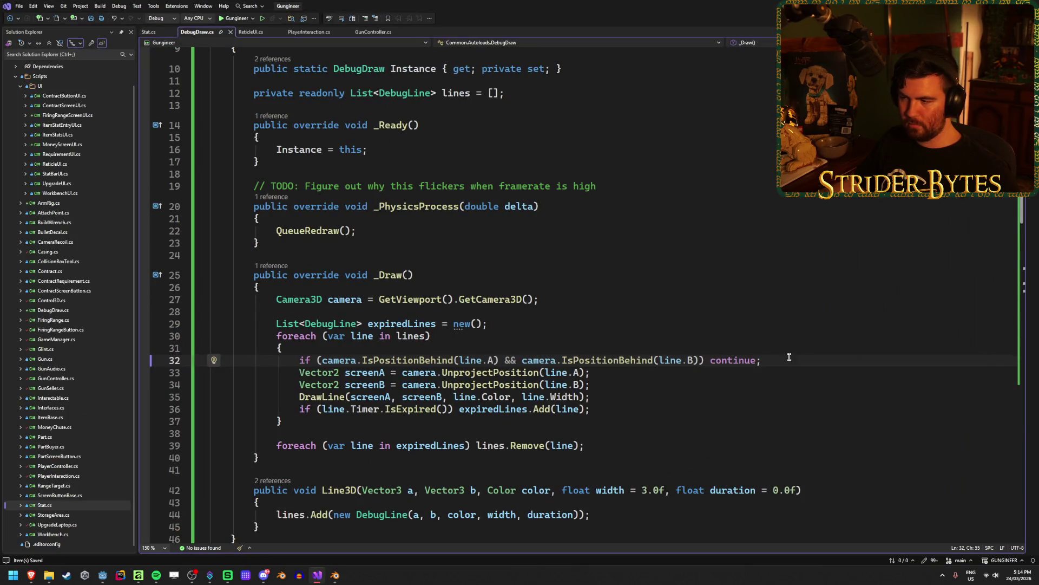
Change the line 32 behind-camera check in DebugDraw.cs back from && to ||.
{"action": "left_click", "coordinate": [783, 361]}
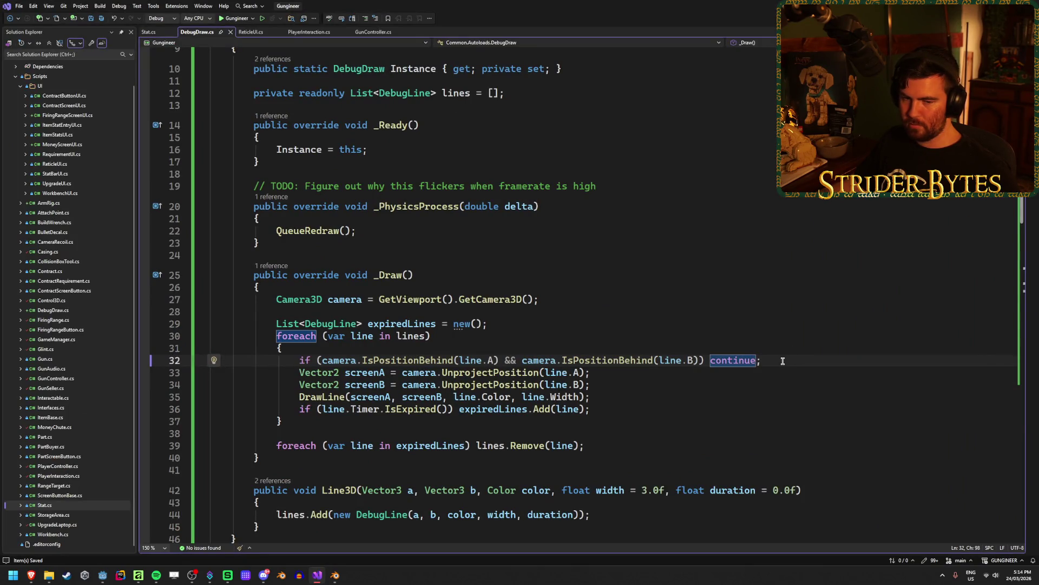
{"action": "mouse_move", "coordinate": [607, 360]}
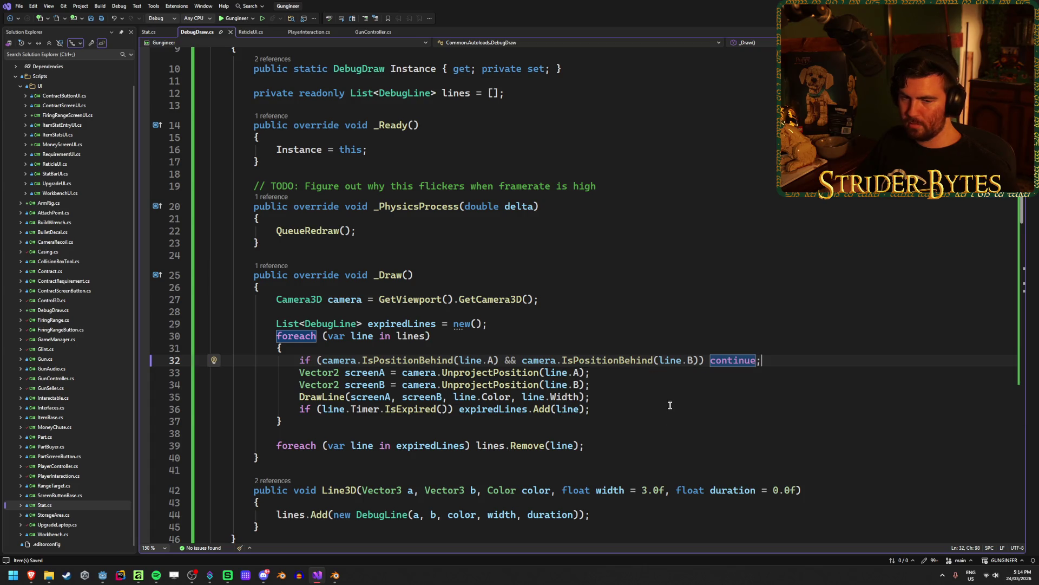
{"action": "left_click", "coordinate": [670, 406]}
{"action": "key", "text": "Up"}
{"action": "key", "text": "Up"}
{"action": "key", "text": "Up"}
{"action": "key", "text": "ctrl+Left"}
{"action": "key", "text": "ctrl+Left"}
{"action": "key", "text": "ctrl+Left"}
{"action": "key", "text": "shift+Right"}
{"action": "key", "text": "shift+Right"}
{"action": "type", "text": "||"}
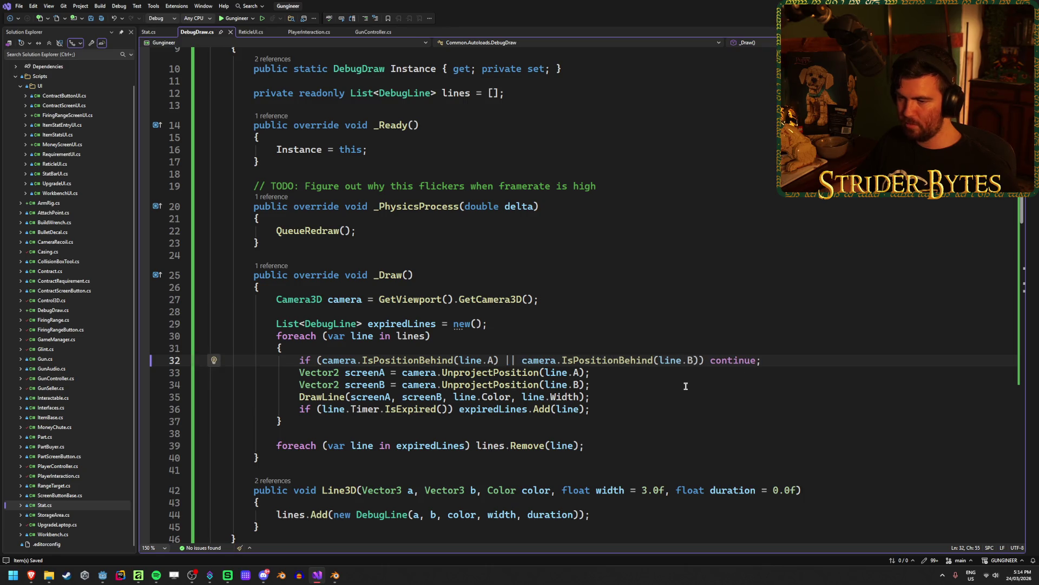
Inspect UnprojectPosition on line 33 and highlight every use of the camera variable.
{"action": "left_click", "coordinate": [487, 372]}
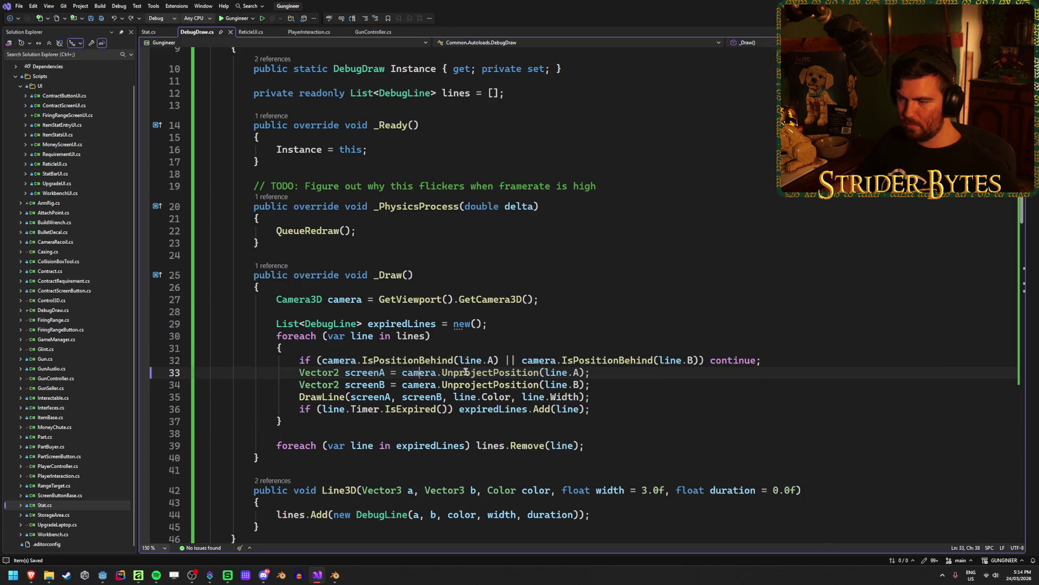
{"action": "key", "text": "Home"}
{"action": "left_click", "coordinate": [430, 372]}
{"action": "scroll", "coordinate": [415, 421], "scroll_direction": "up", "scroll_amount": 3}
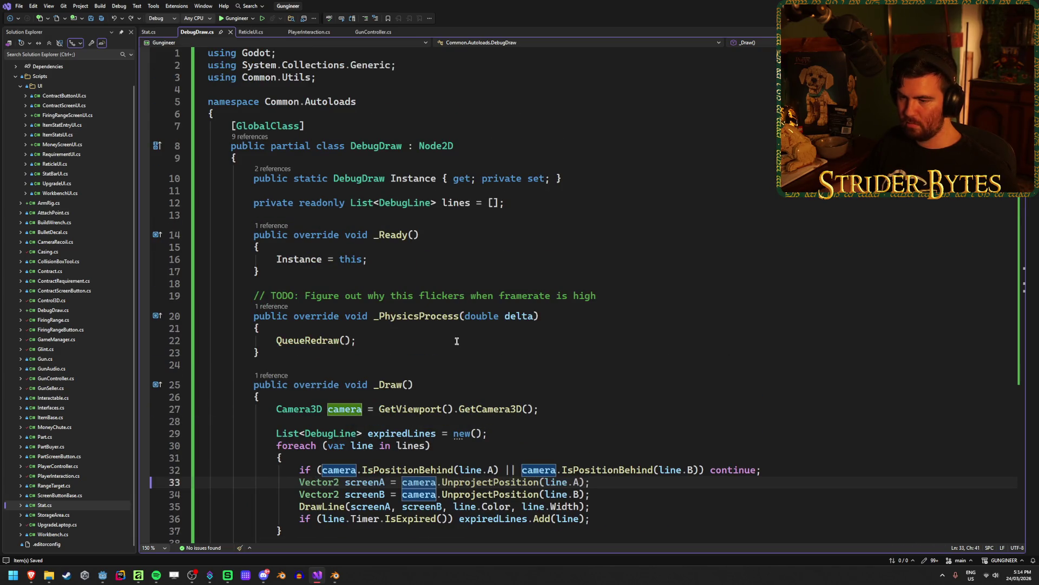
{"action": "scroll", "coordinate": [457, 340], "scroll_direction": "down", "scroll_amount": 2}
{"action": "scroll", "coordinate": [554, 342], "scroll_direction": "down", "scroll_amount": 2}
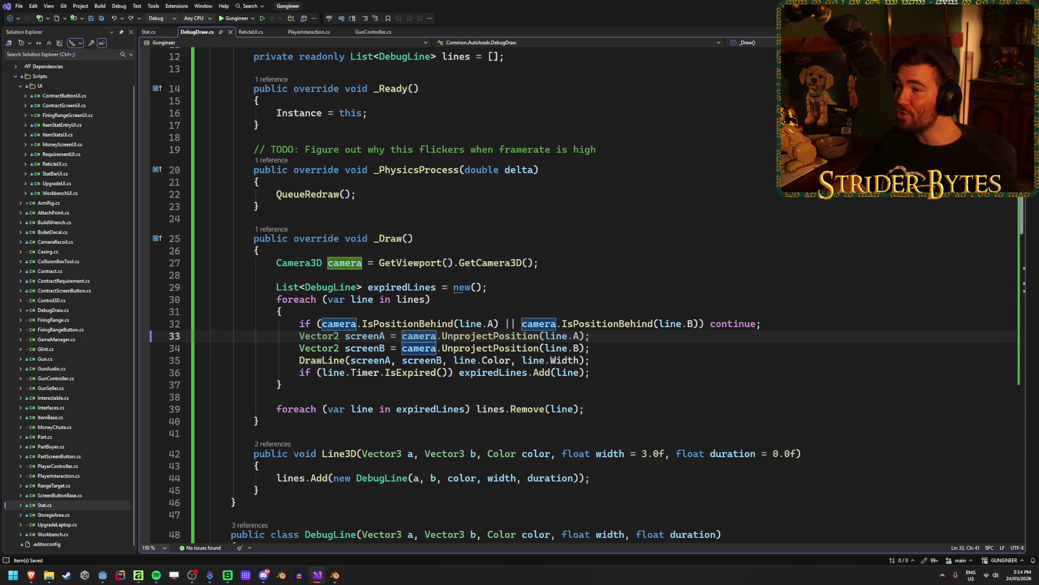
Look over PlayerInteraction.cs and GunController.cs, then return to DebugDraw.cs and go back to Godot.
{"action": "left_click", "coordinate": [312, 31]}
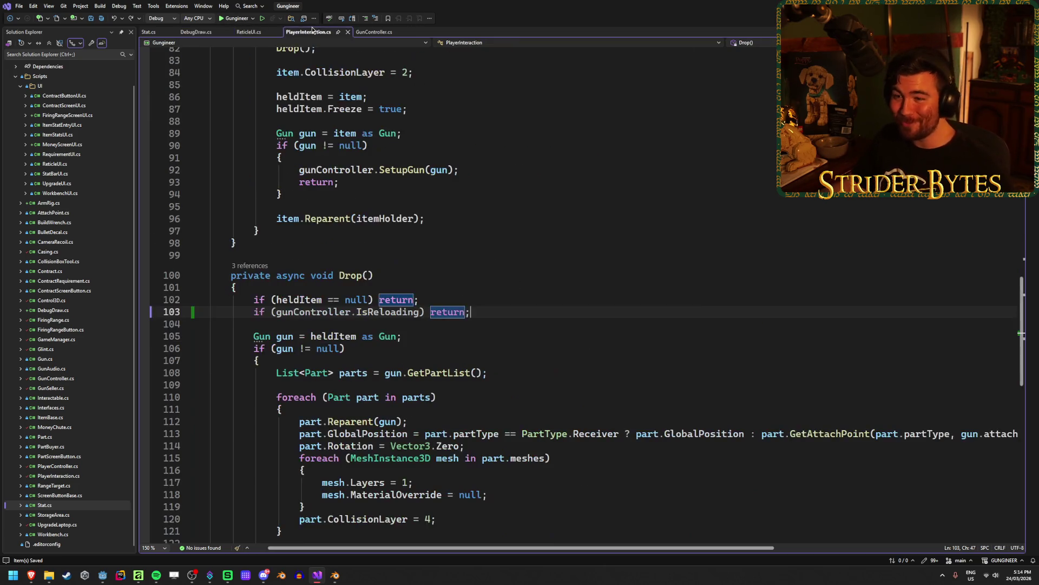
{"action": "left_click", "coordinate": [373, 31]}
{"action": "left_click", "coordinate": [201, 32]}
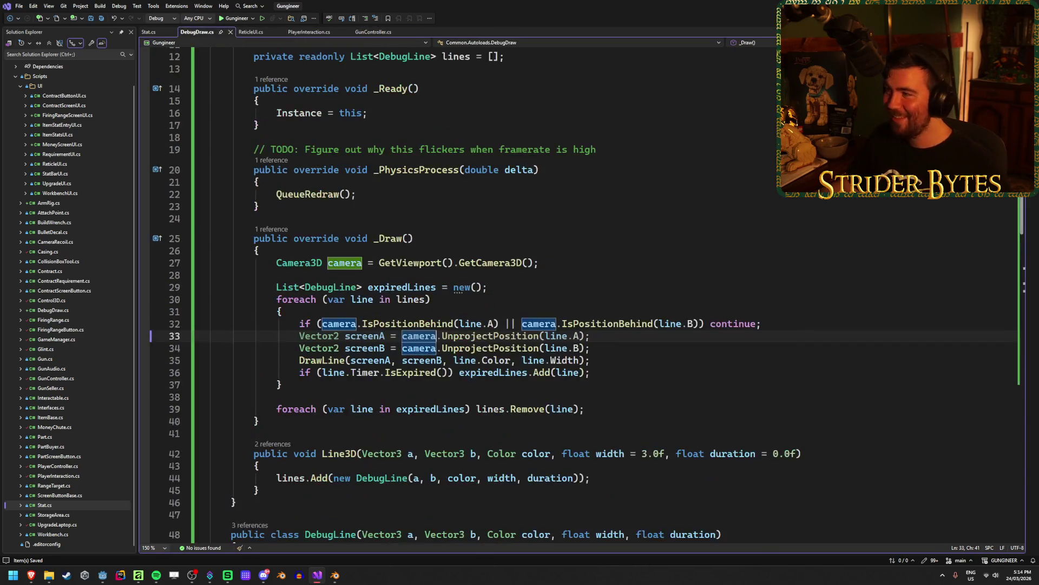
{"action": "key", "text": "alt+Tab"}
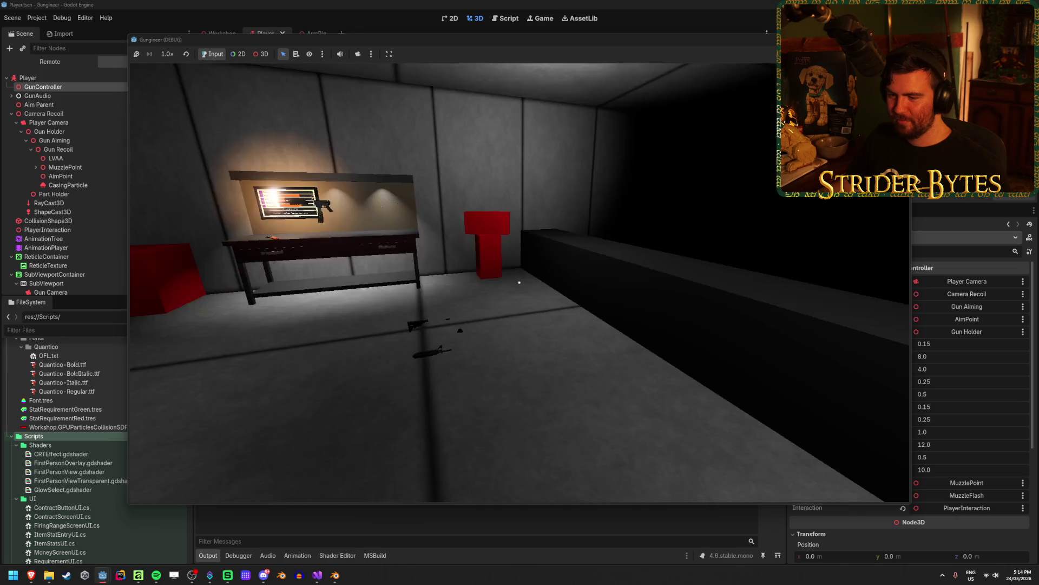
Fire two shots while moving around to check the red rays, stop the game, and return to Visual Studio.
{"action": "key", "text": "w"}
{"action": "key", "text": "s"}
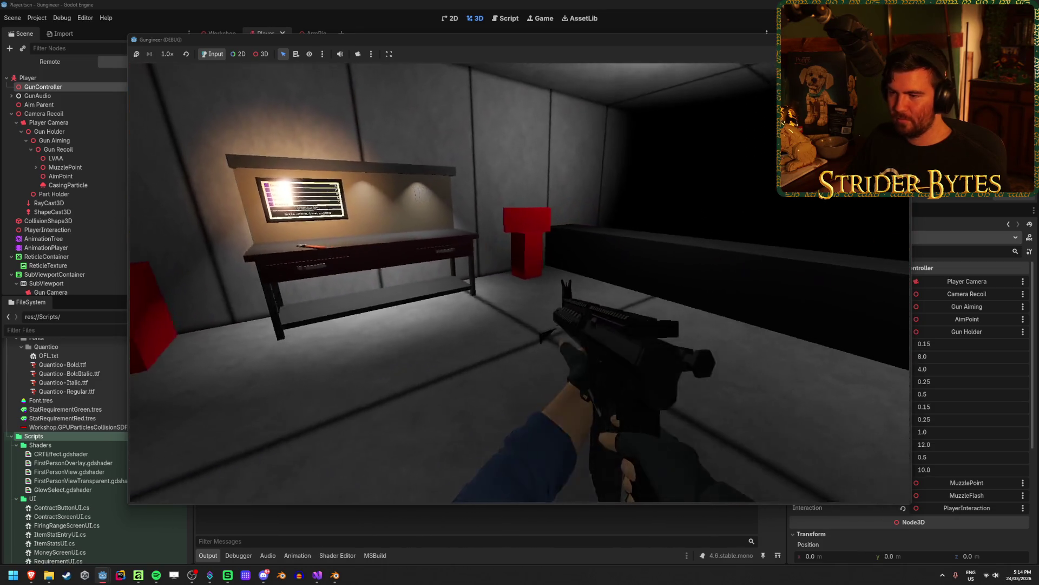
{"action": "left_click", "coordinate": [519, 283]}
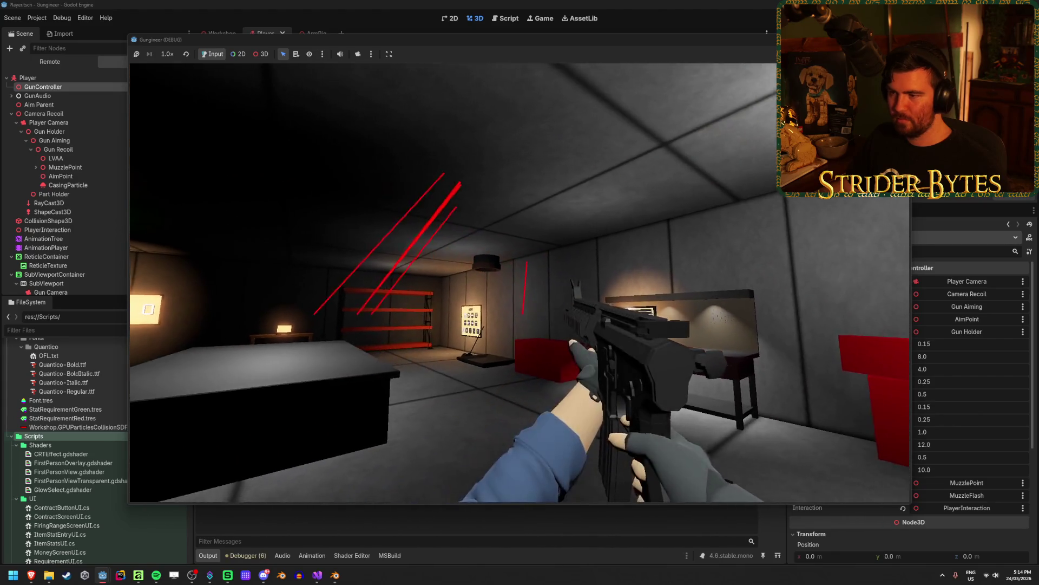
{"action": "key", "text": "d"}
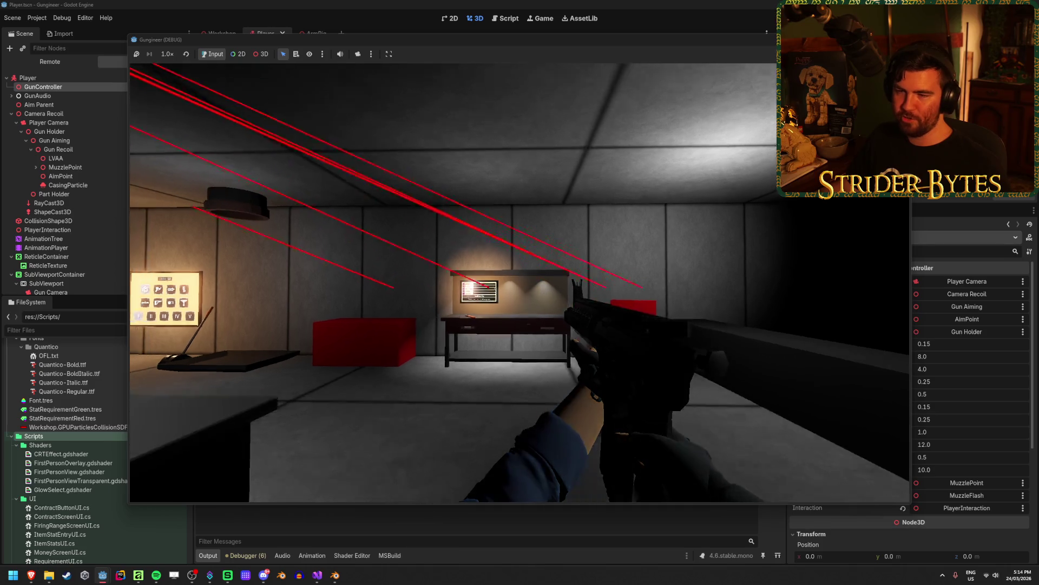
{"action": "key", "text": "w"}
{"action": "left_click", "coordinate": [520, 283]}
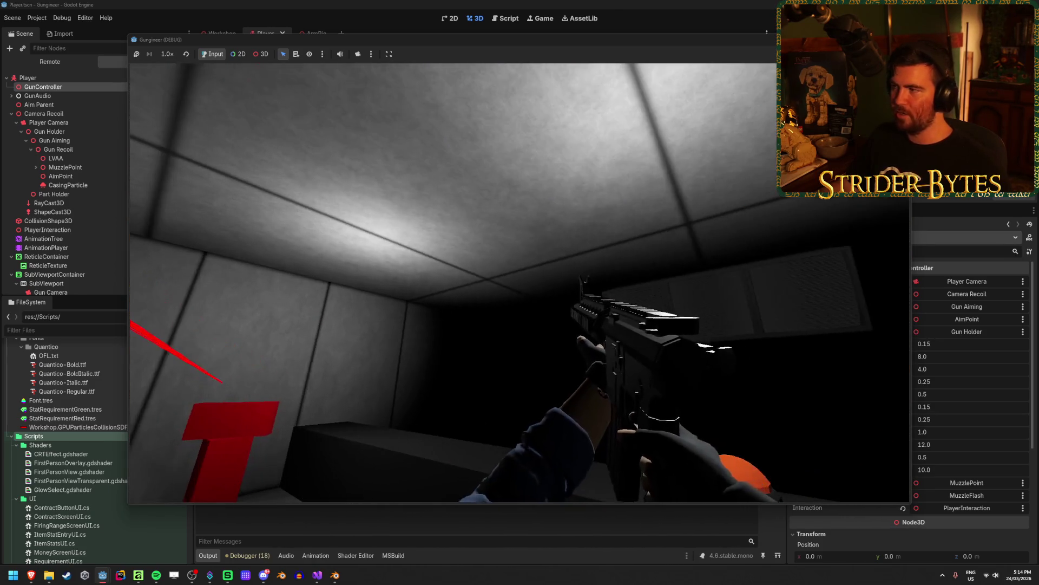
{"action": "key", "text": "F8"}
{"action": "left_click", "coordinate": [318, 573]}
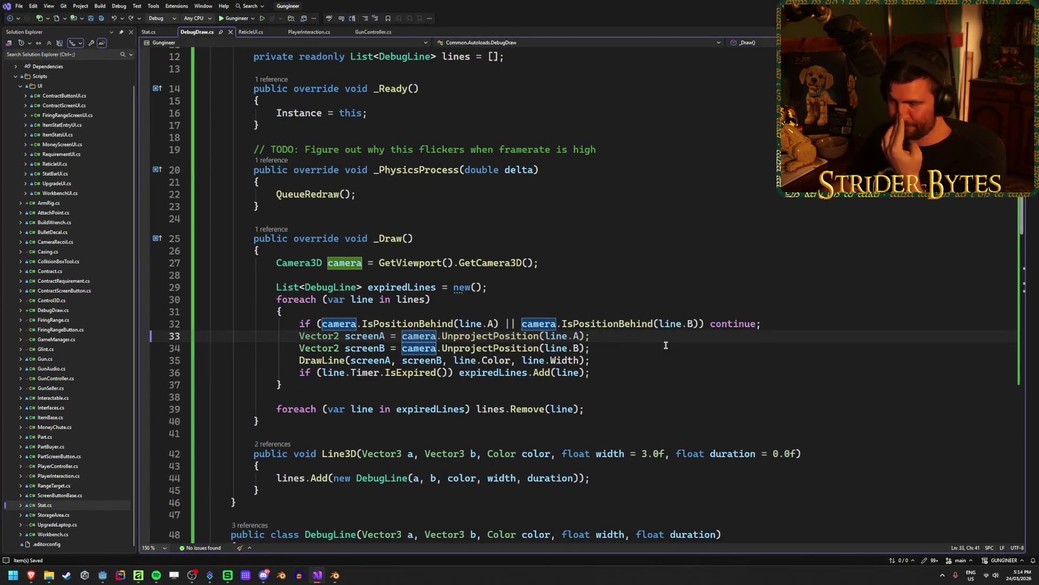
Delete the random Vector3(x,y,z) offset from the end point on line 214 of GunController.cs.
{"action": "left_click", "coordinate": [372, 32]}
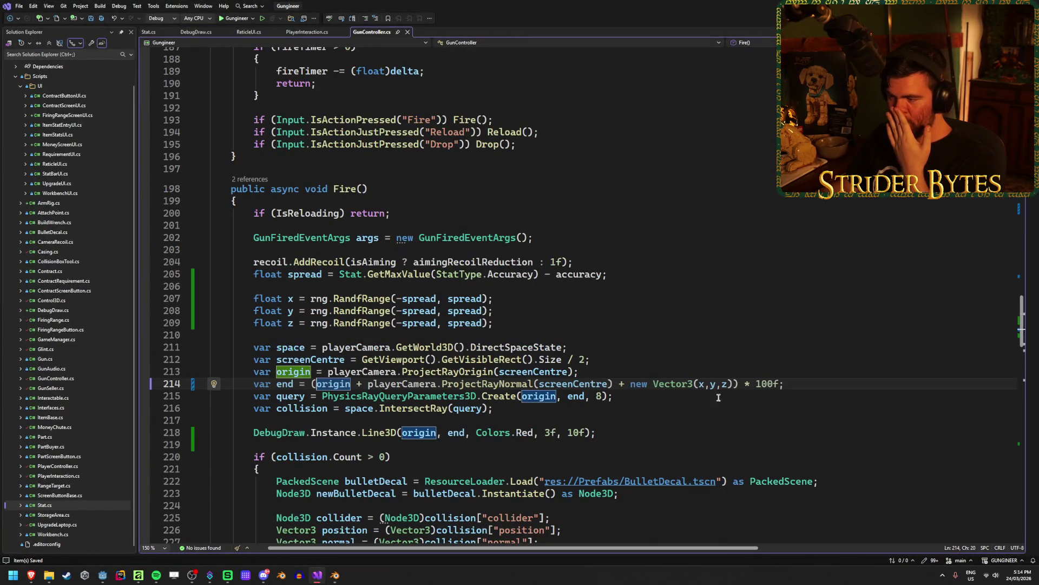
{"action": "left_click_drag", "start_coordinate": [733, 384], "coordinate": [614, 387]}
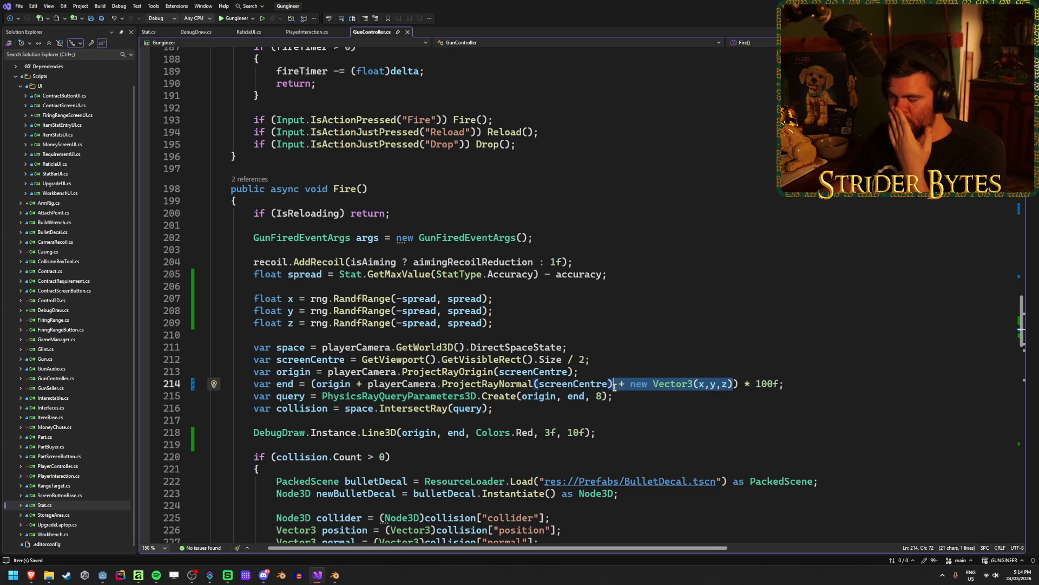
{"action": "key", "text": "BackSpace"}
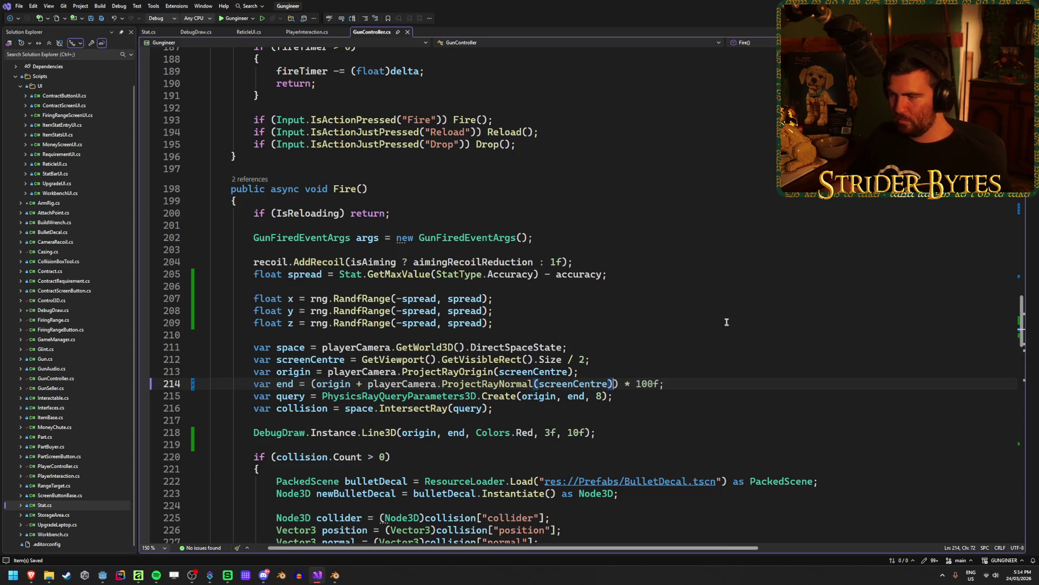
Check how screenCentre is defined, then switch to Godot to run the rebuilt game.
{"action": "left_click", "coordinate": [99, 582]}
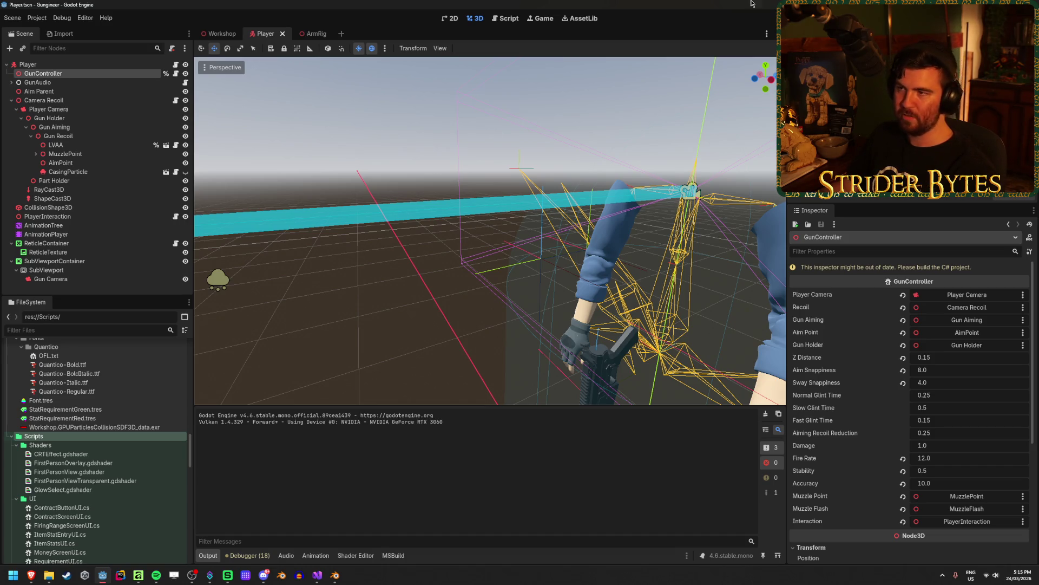
{"action": "left_click", "coordinate": [318, 575]}
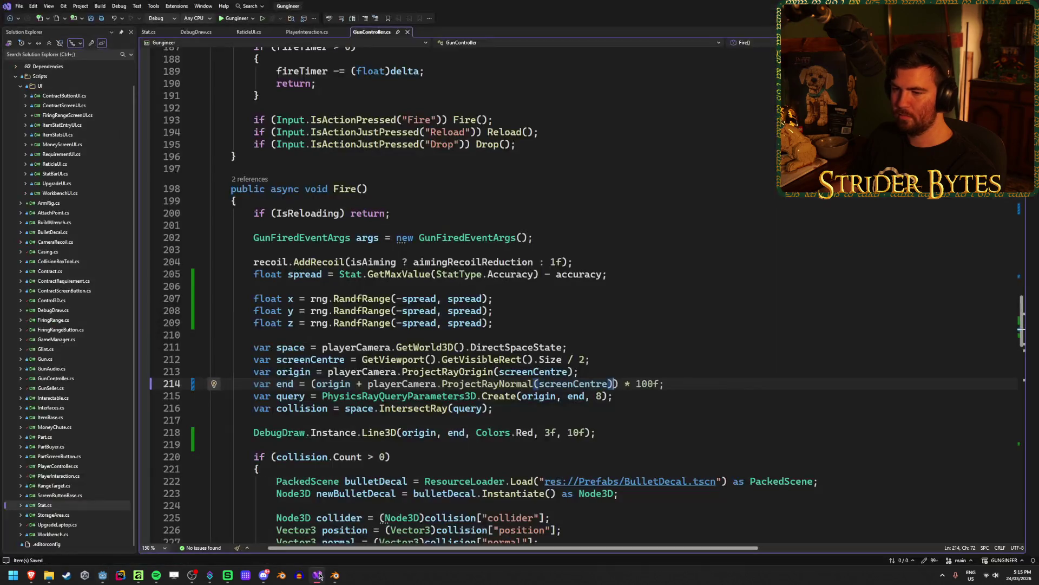
{"action": "left_click", "coordinate": [505, 371]}
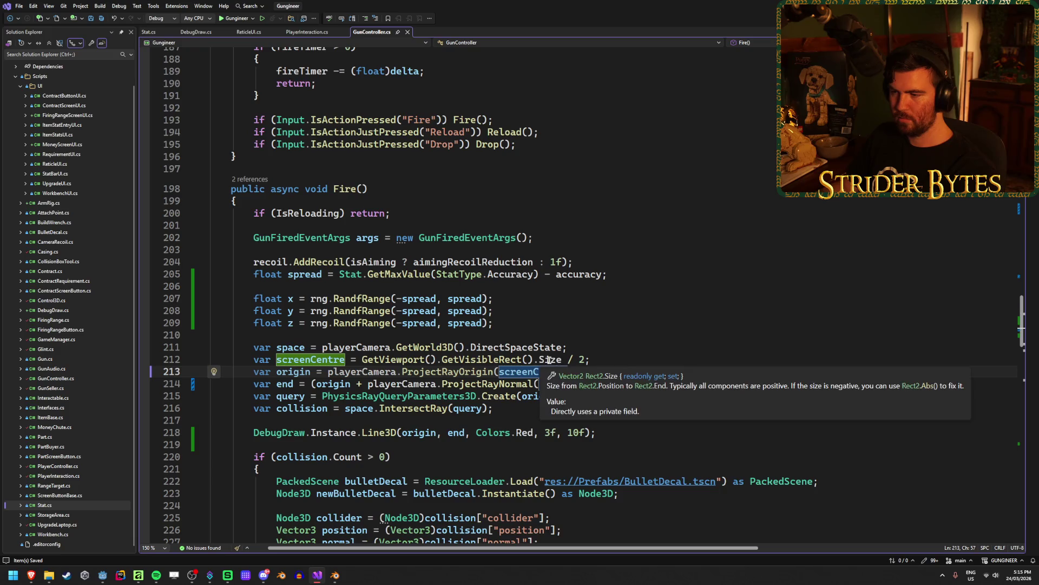
{"action": "left_click", "coordinate": [614, 359]}
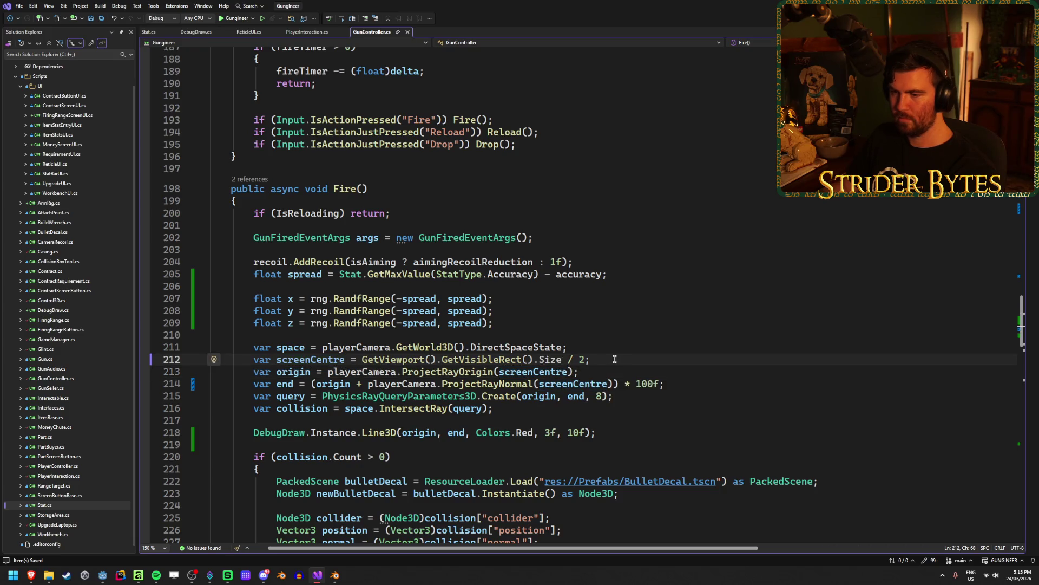
{"action": "key", "text": "alt+Tab"}
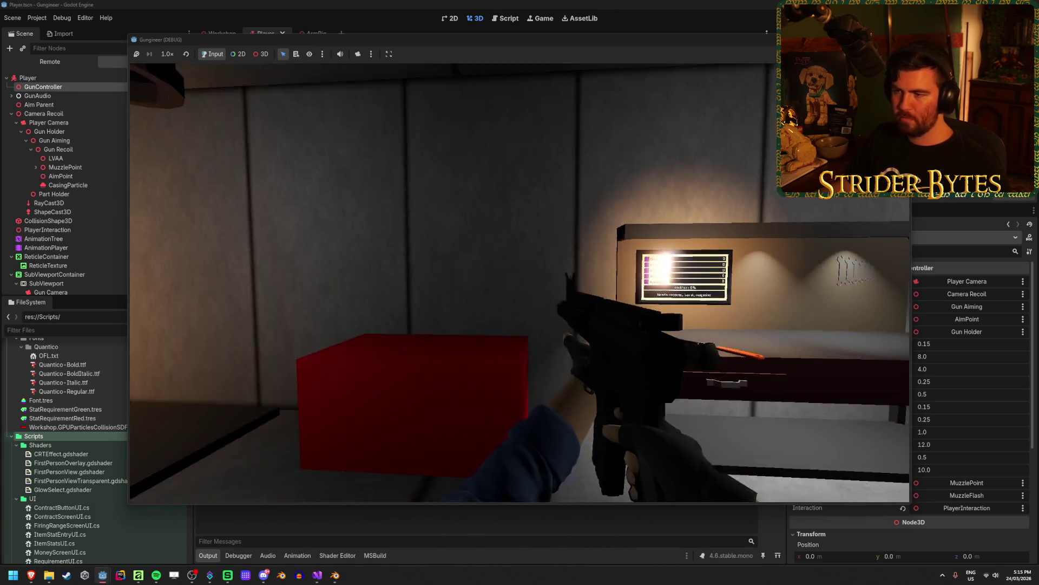
Fire five test shots around the range, stop the game, and return to GunController.cs.
{"action": "left_click", "coordinate": [520, 283]}
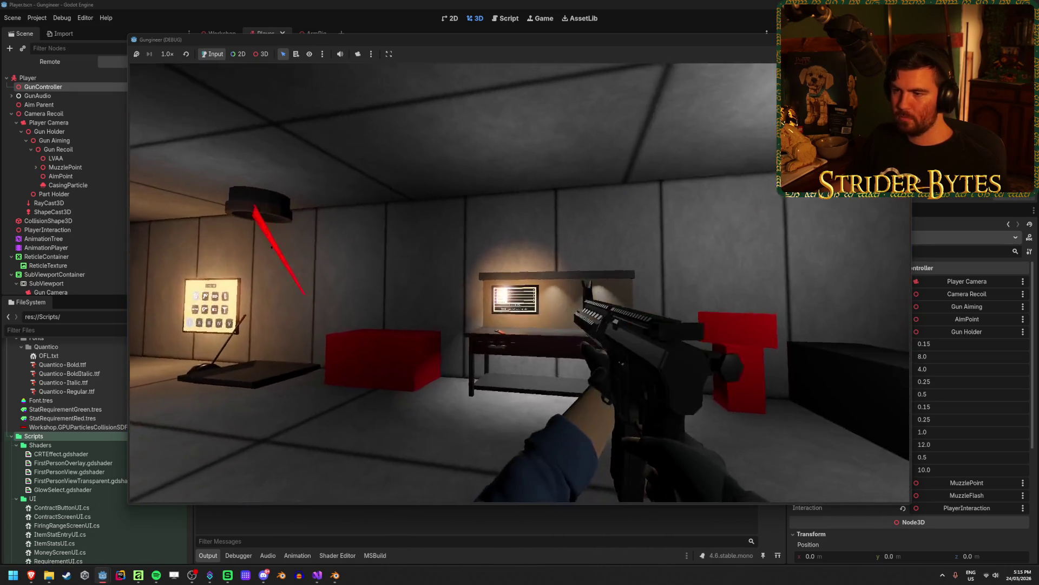
{"action": "left_click", "coordinate": [520, 283]}
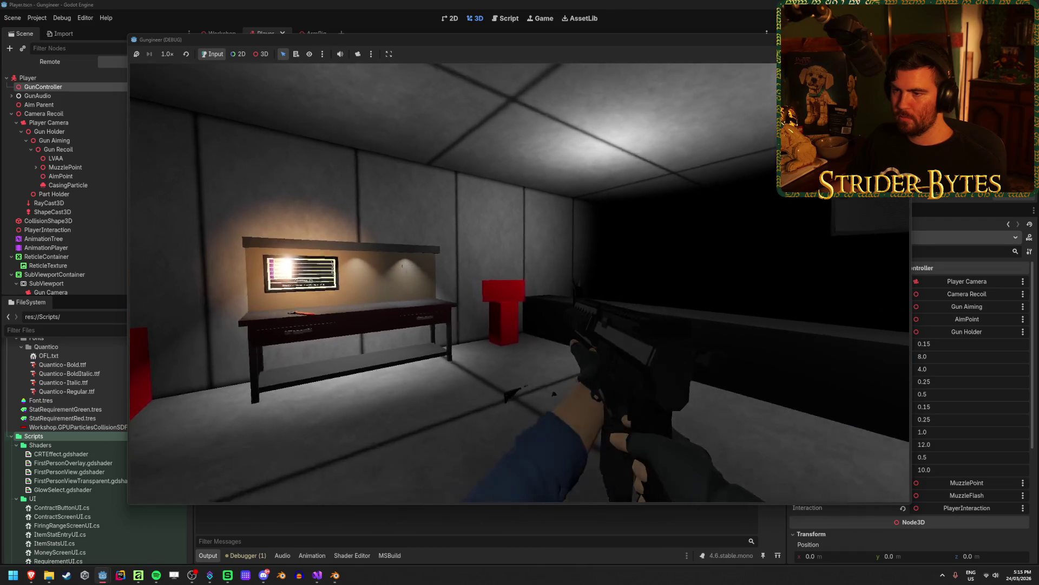
{"action": "left_click", "coordinate": [520, 283]}
{"action": "key", "text": "s"}
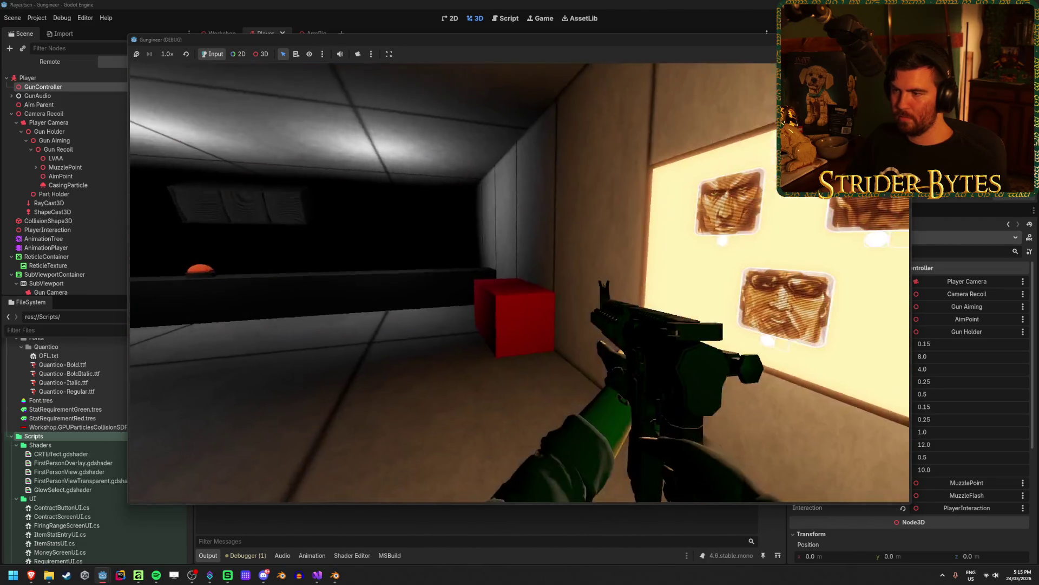
{"action": "left_click", "coordinate": [520, 282]}
{"action": "key", "text": "w"}
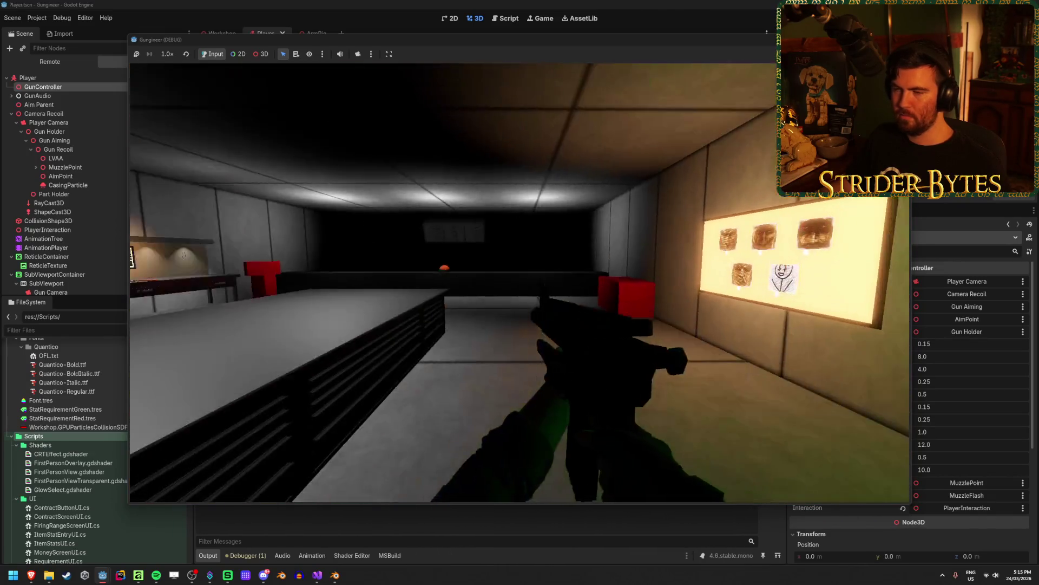
{"action": "left_click", "coordinate": [519, 283]}
{"action": "key", "text": "F8"}
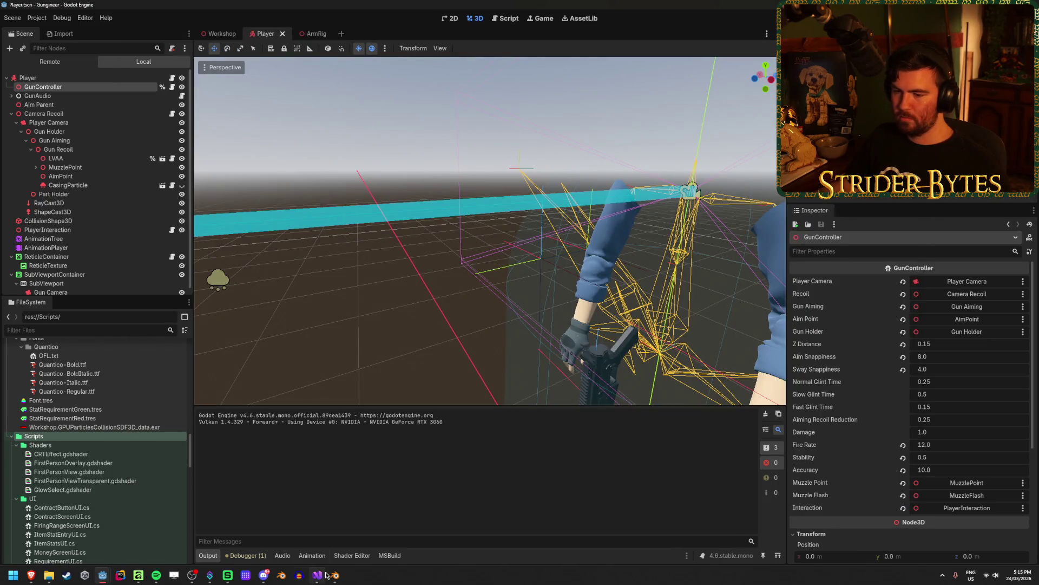
{"action": "left_click", "coordinate": [322, 575]}
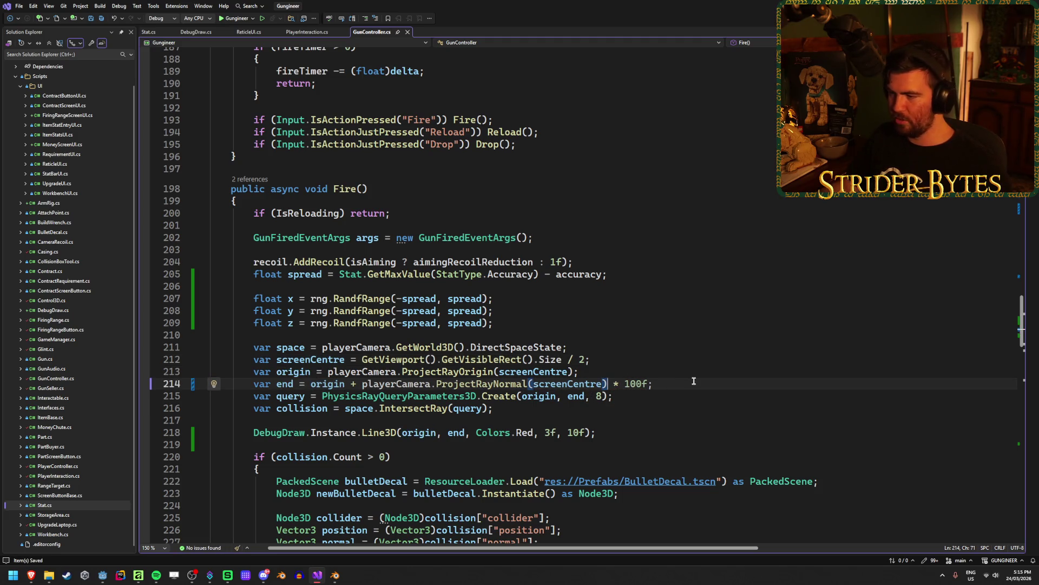
Return to Godot and build and run the .NET project with Alt+B.
{"action": "key", "text": "alt+Tab"}
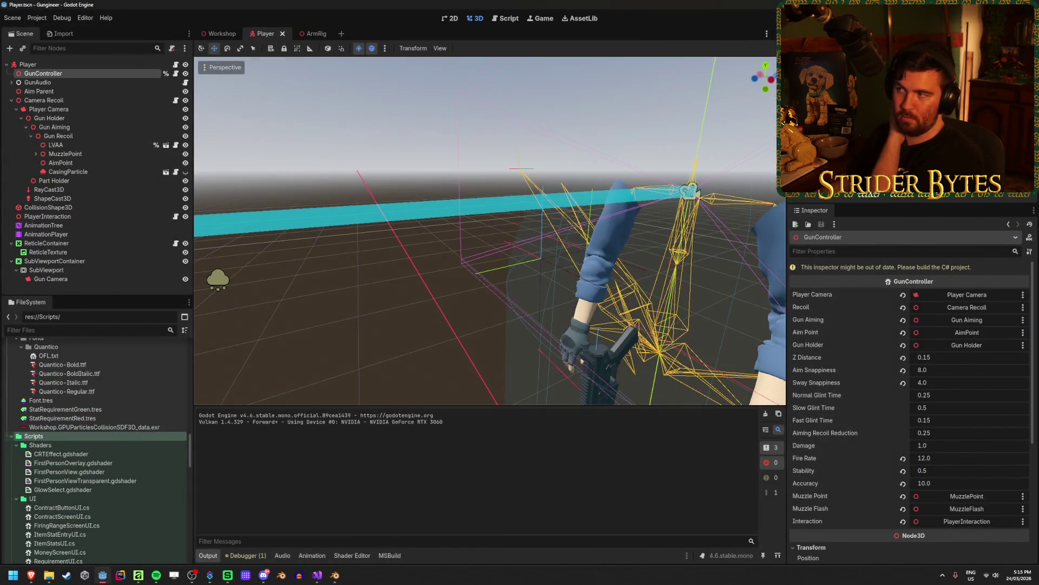
{"action": "key", "text": "alt+b"}
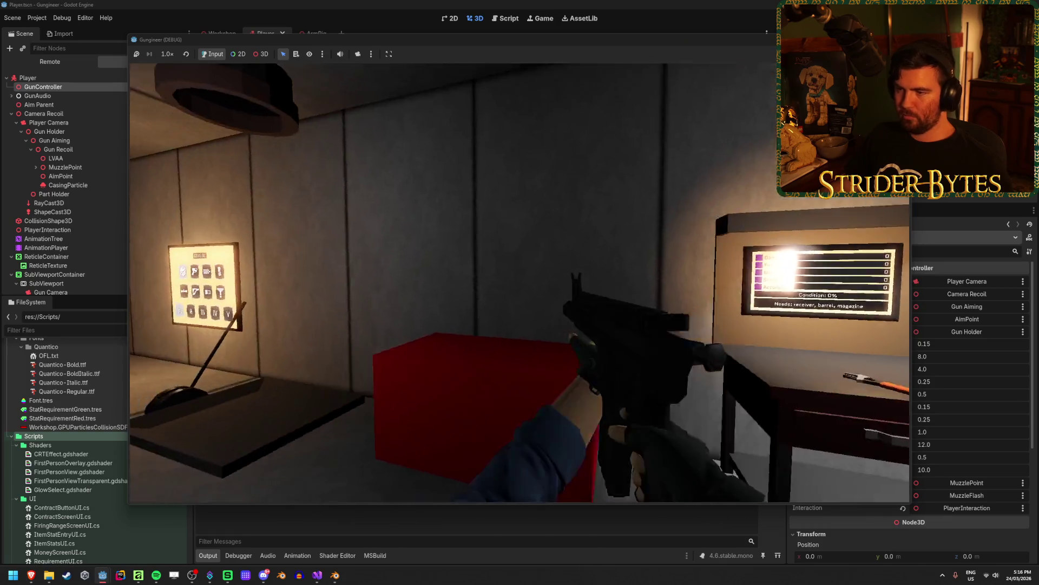
Fire repeatedly at the workbench, red block, walls, shelves and lit target panel to check spread.
{"action": "left_click", "coordinate": [520, 282]}
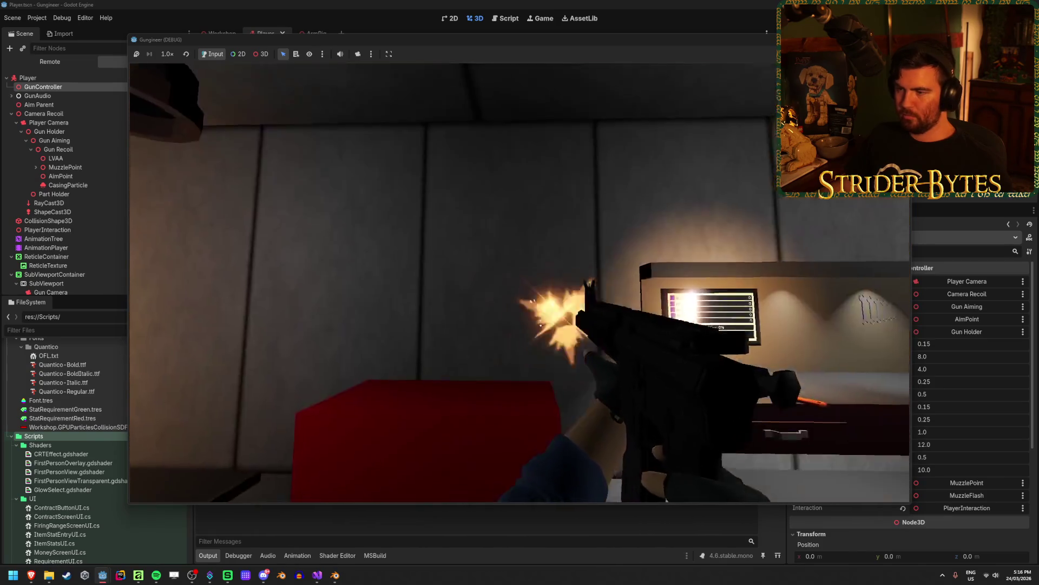
{"action": "left_click", "coordinate": [519, 283]}
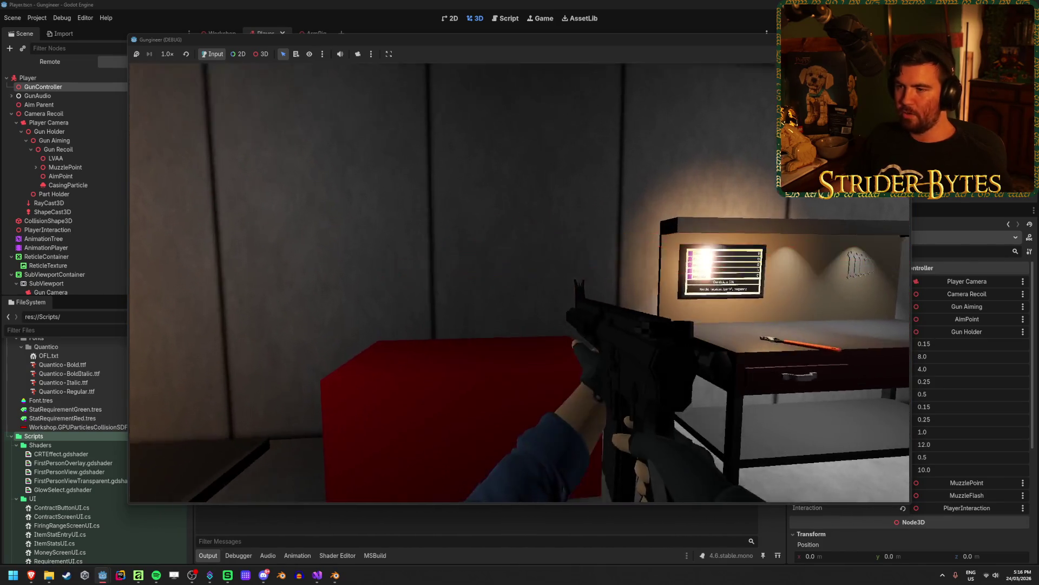
{"action": "left_click", "coordinate": [520, 283]}
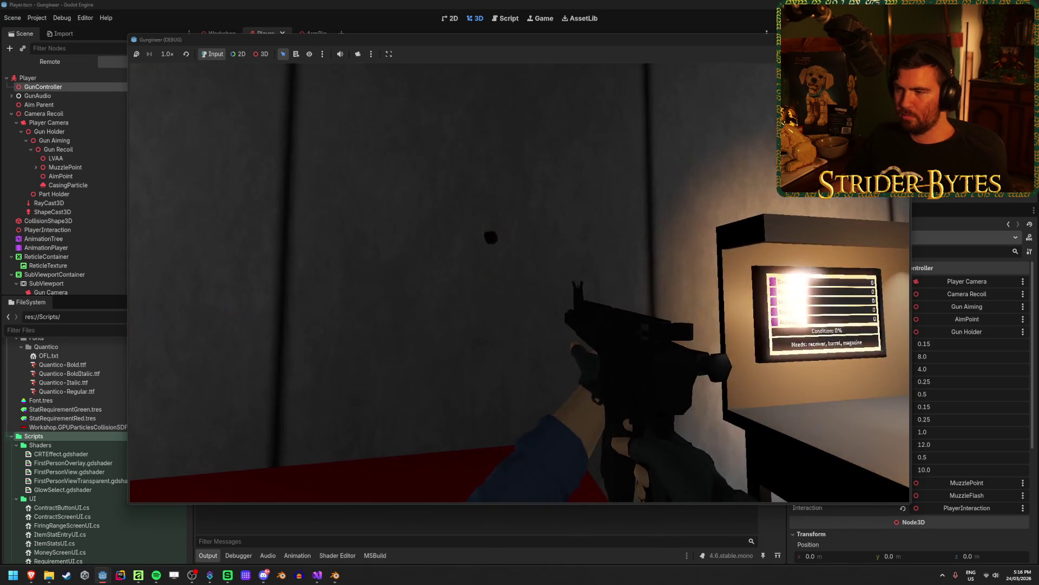
{"action": "left_click", "coordinate": [520, 283]}
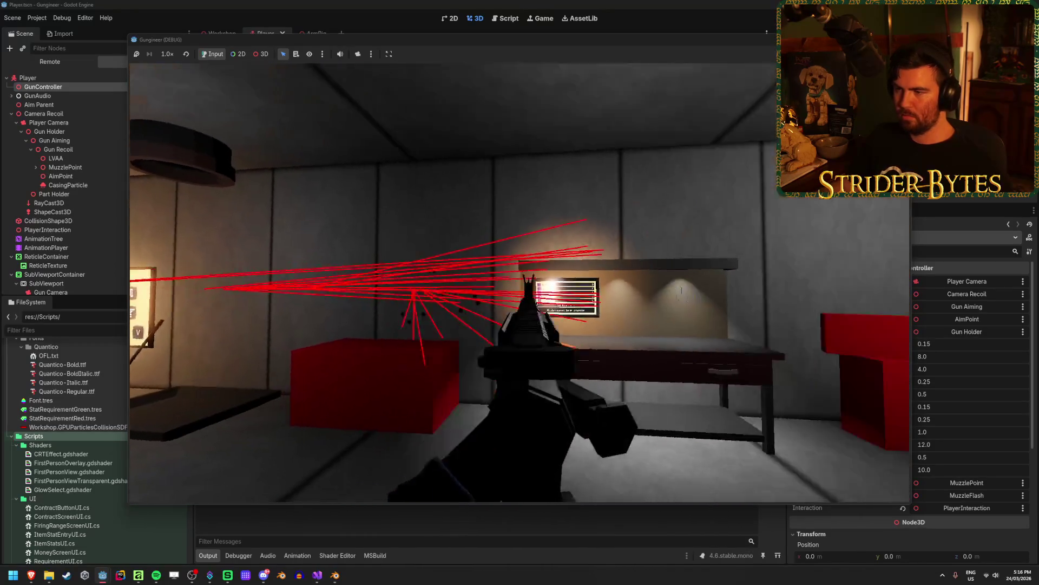
{"action": "left_click", "coordinate": [519, 283]}
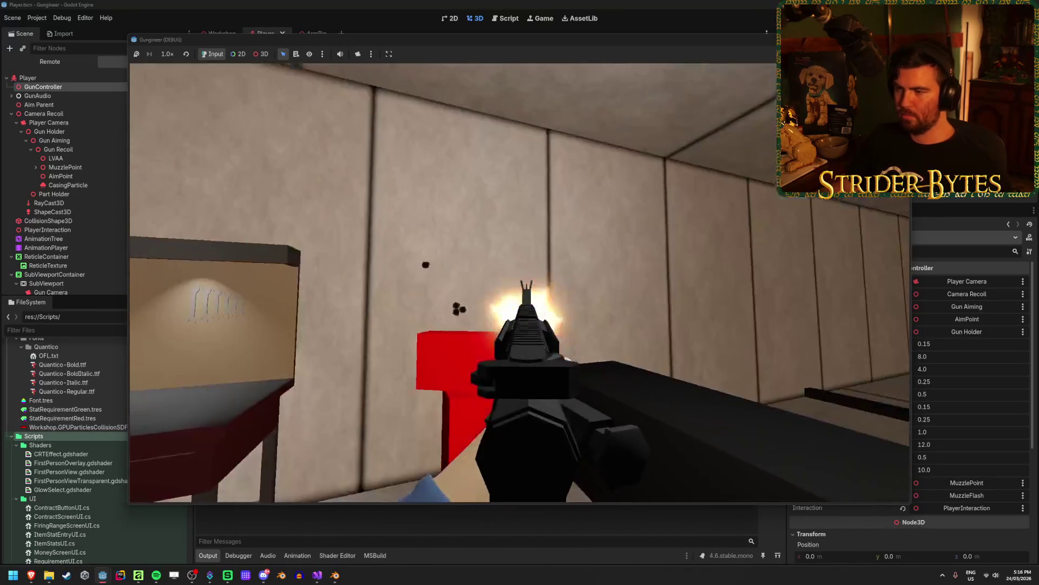
{"action": "left_click", "coordinate": [519, 283]}
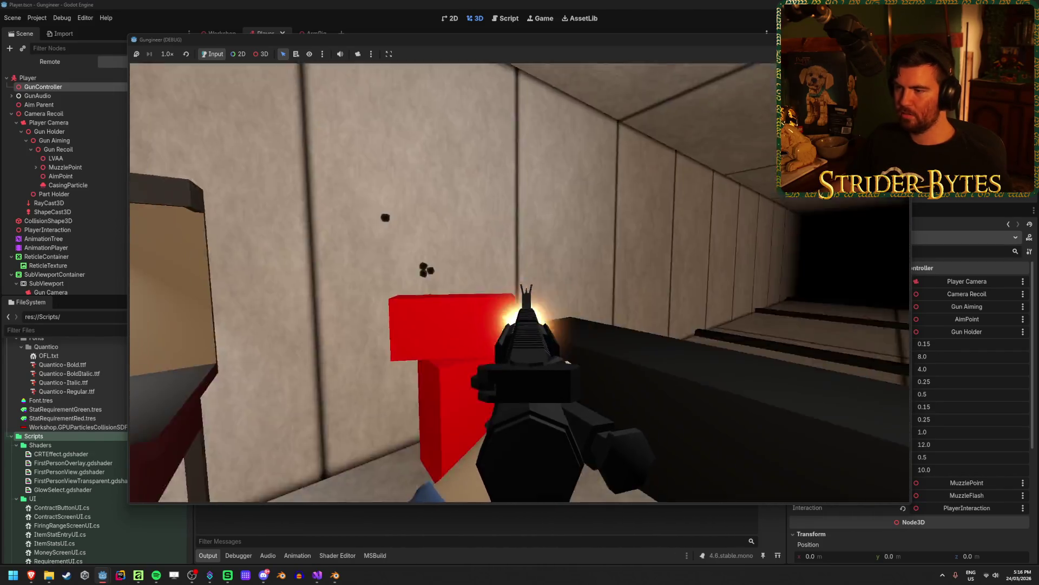
{"action": "left_click", "coordinate": [520, 282]}
{"action": "left_click", "coordinate": [520, 283]}
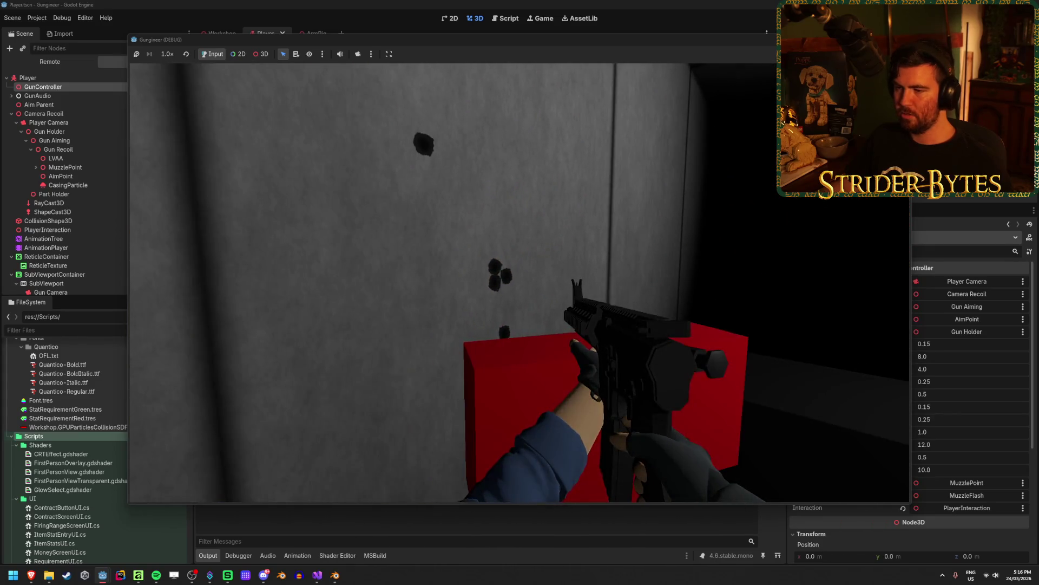
{"action": "left_click", "coordinate": [519, 282]}
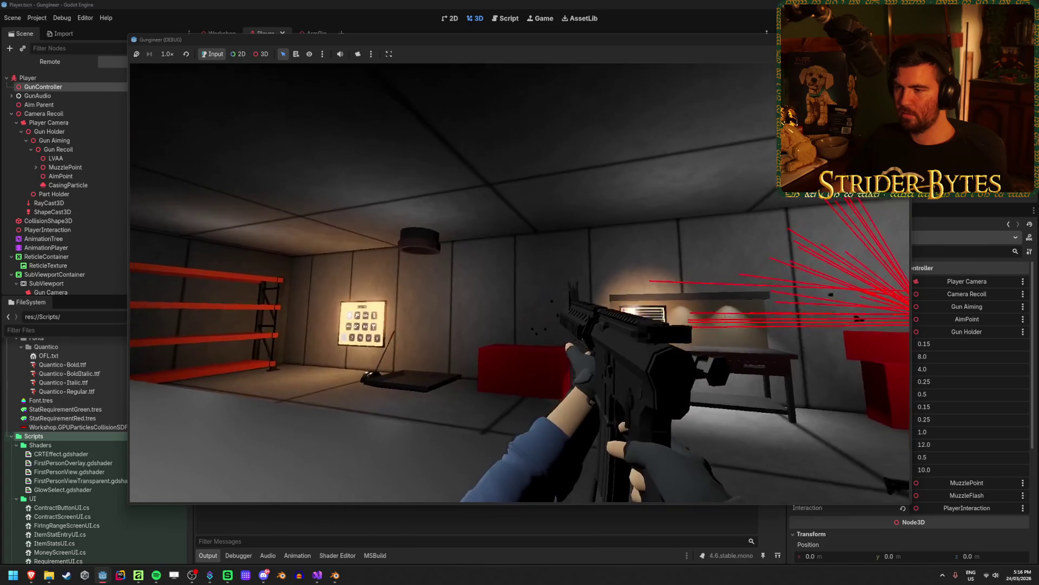
{"action": "left_click", "coordinate": [520, 283]}
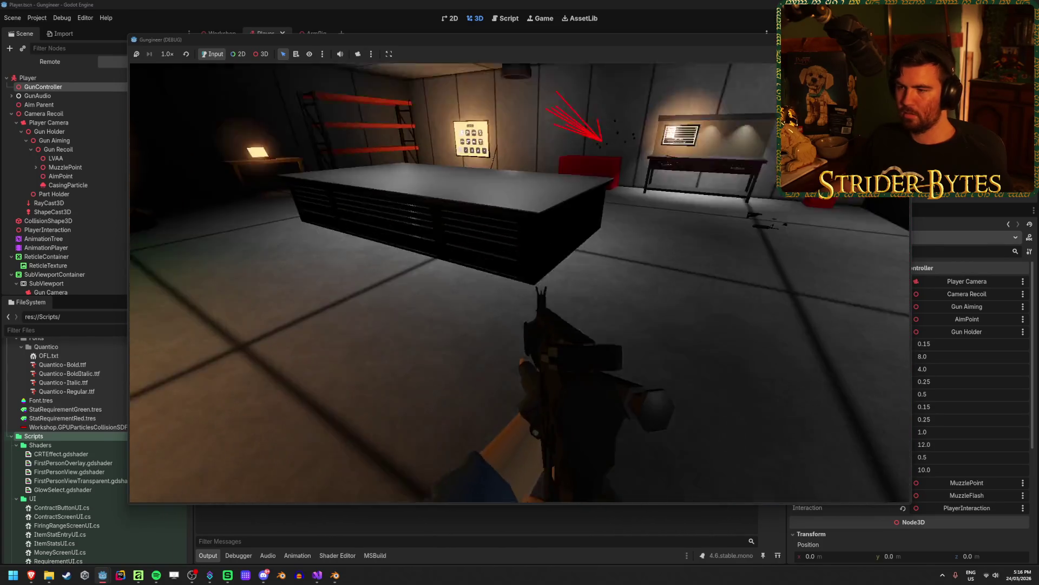
{"action": "left_click", "coordinate": [520, 282]}
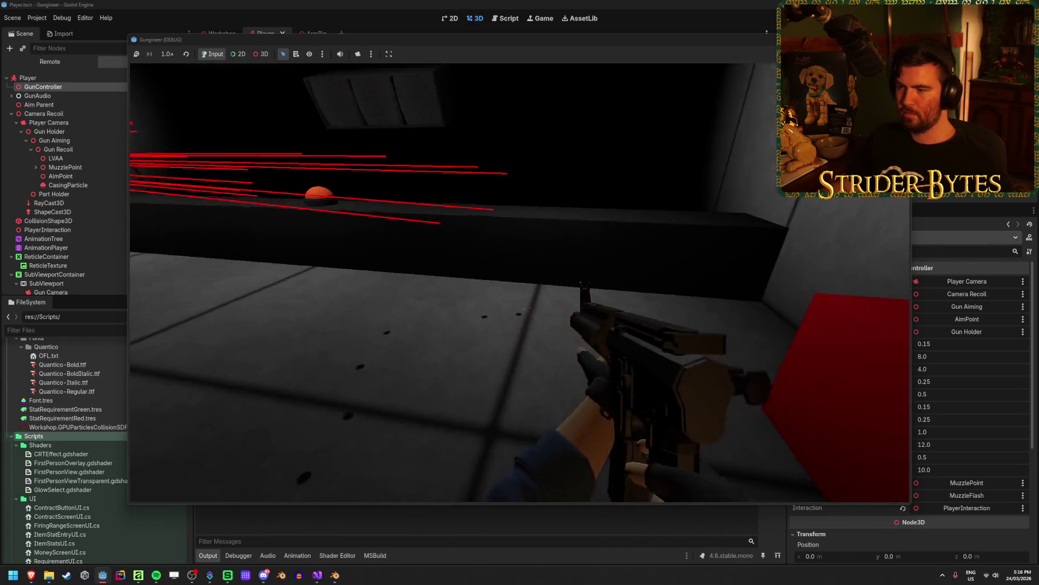
{"action": "left_click", "coordinate": [519, 282]}
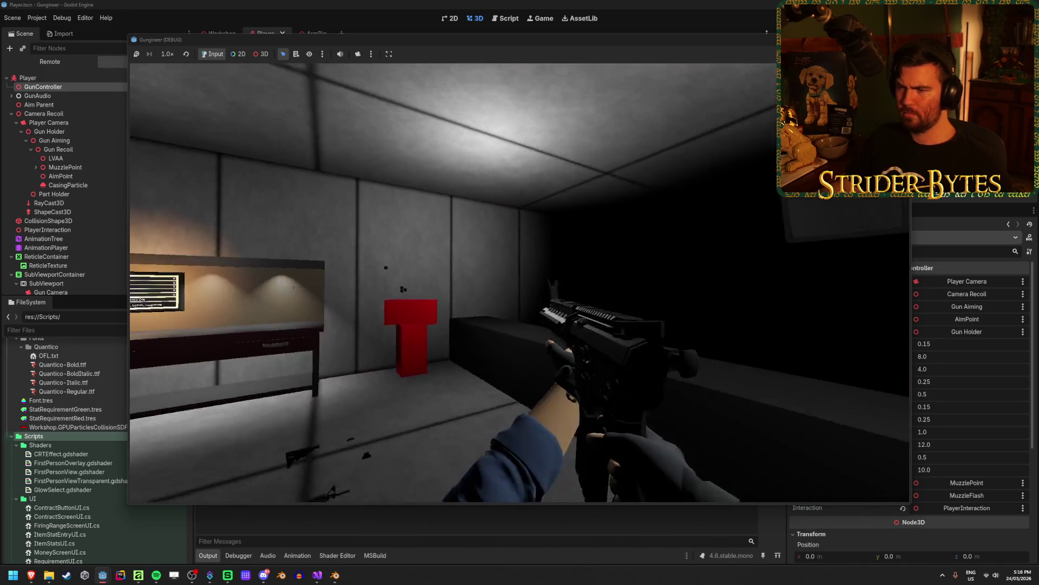
{"action": "left_click", "coordinate": [520, 283]}
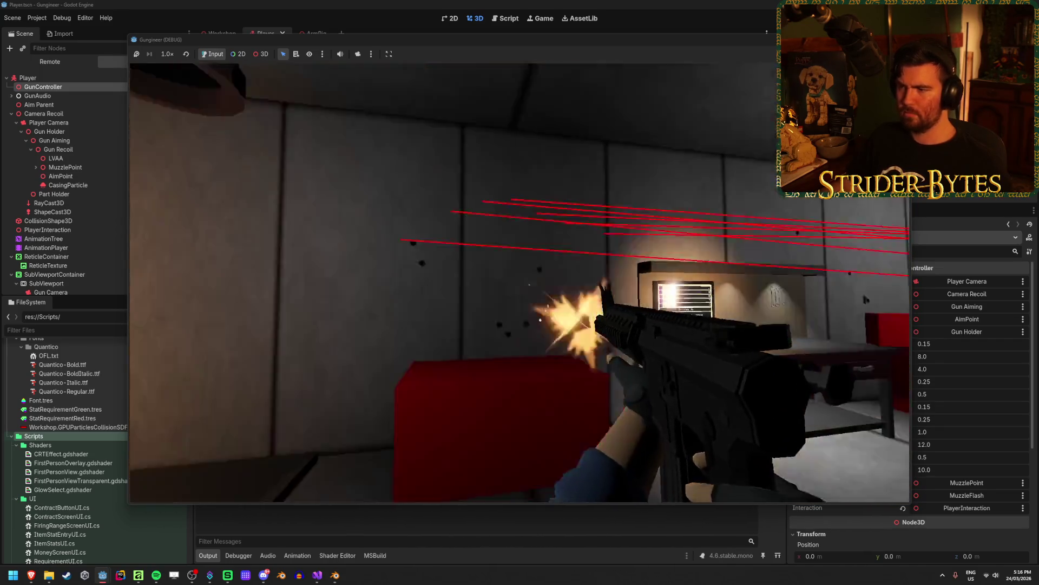
{"action": "left_click", "coordinate": [519, 282]}
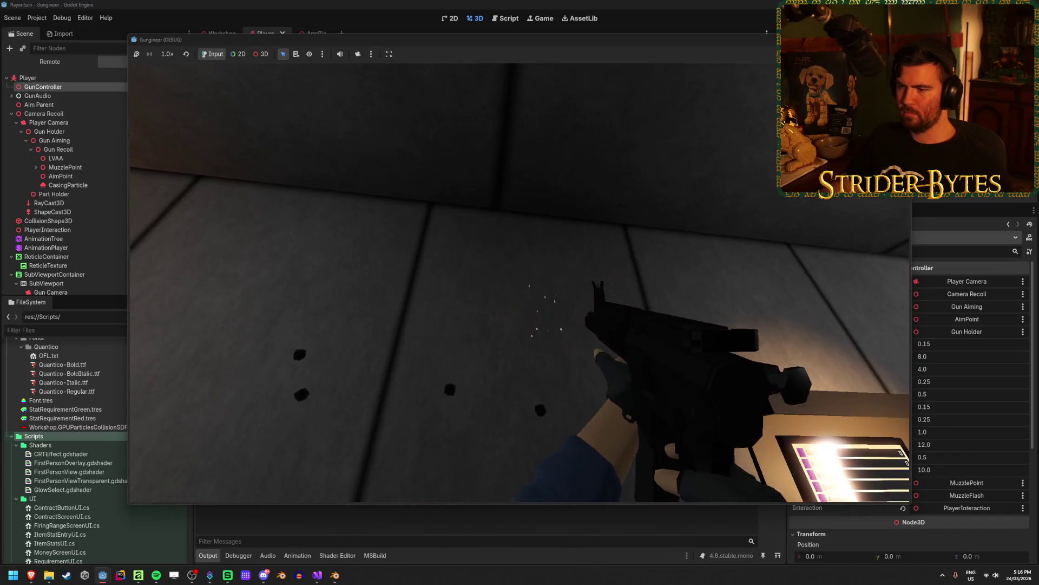
{"action": "left_click", "coordinate": [519, 282]}
{"action": "left_click", "coordinate": [520, 282]}
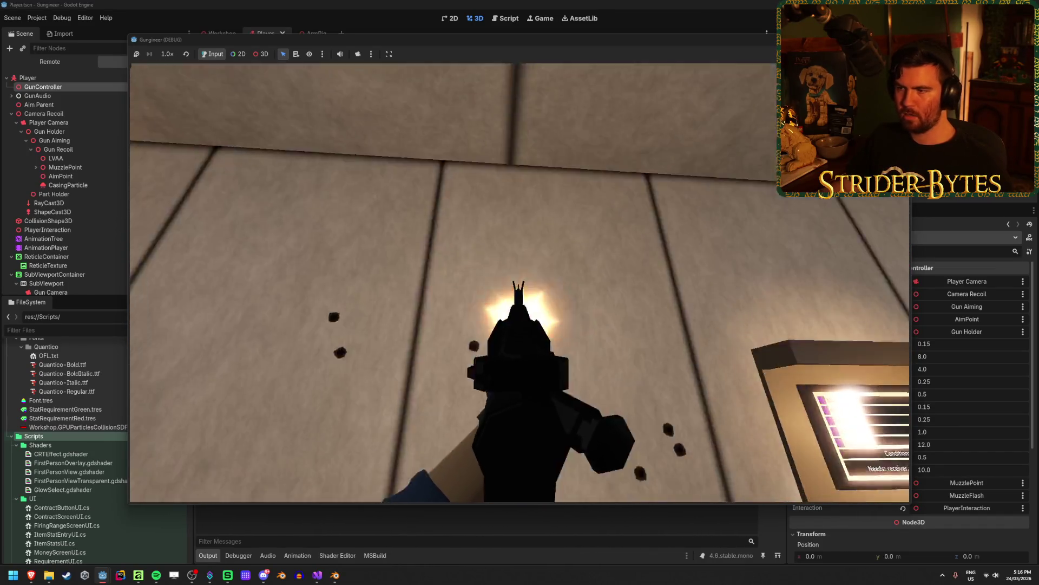
{"action": "left_click", "coordinate": [519, 283]}
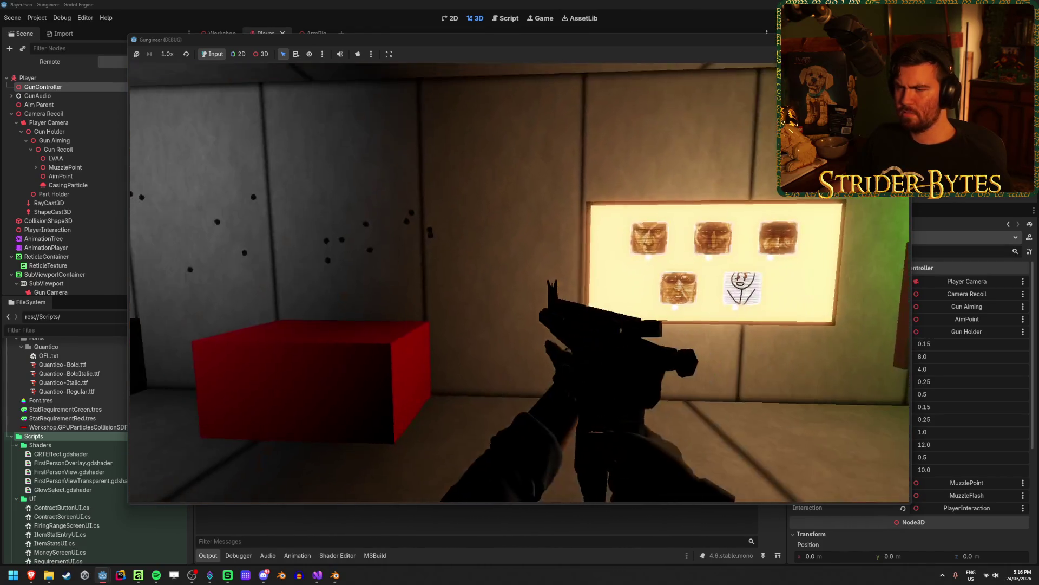
{"action": "left_click", "coordinate": [519, 283]}
{"action": "key", "text": "w"}
{"action": "key", "text": "s"}
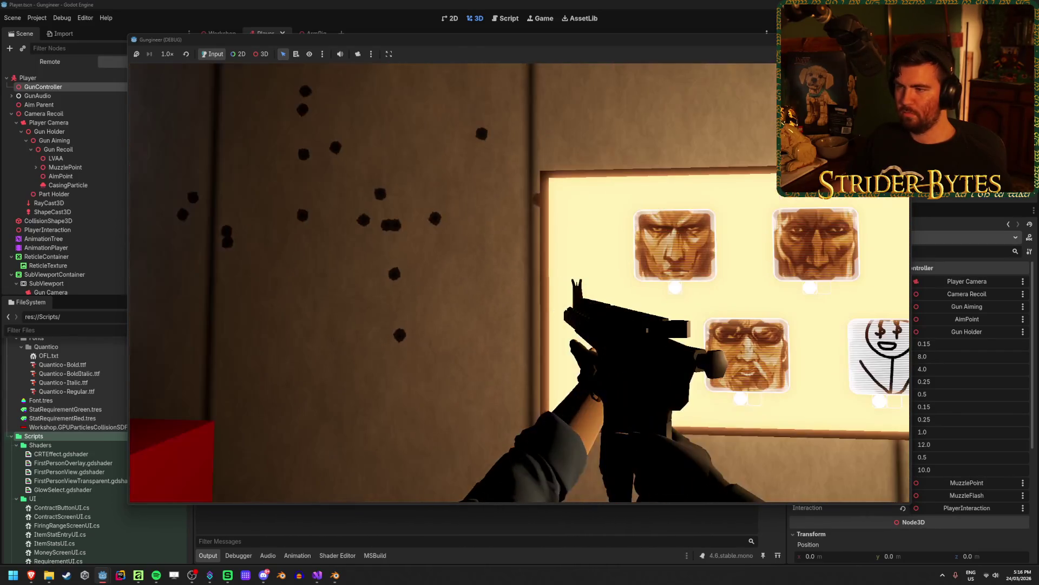
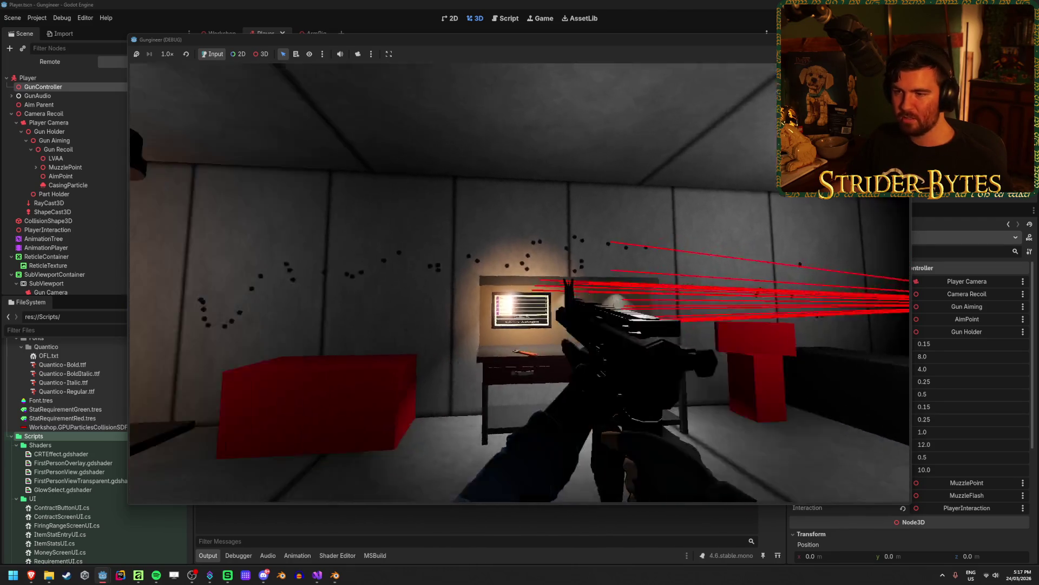
Stop the game, turn off Use Collision on Wall and Wall2 in the Workshop scene, and rerun.
{"action": "key", "text": "F8"}
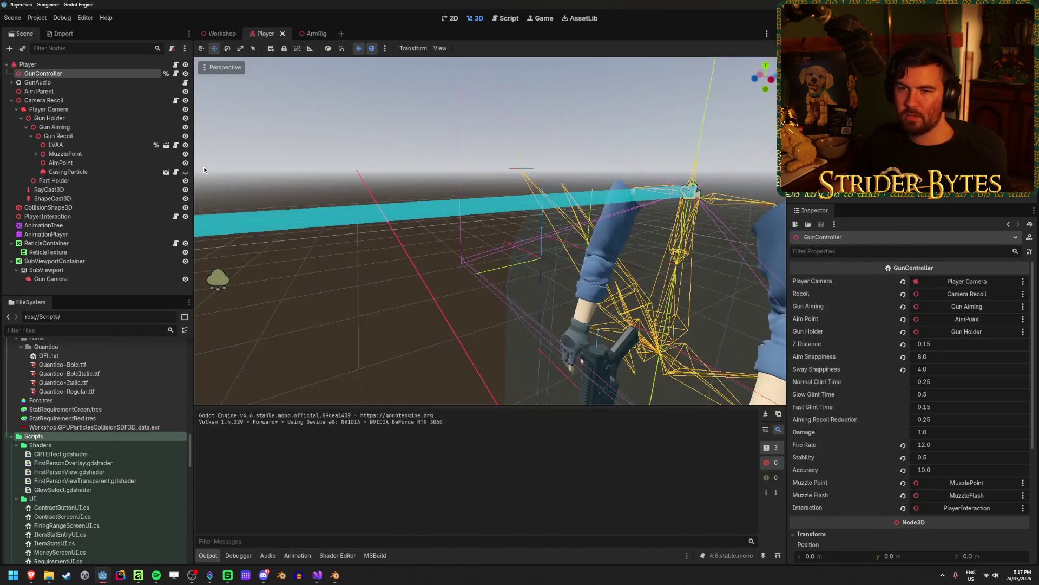
{"action": "left_click", "coordinate": [219, 33]}
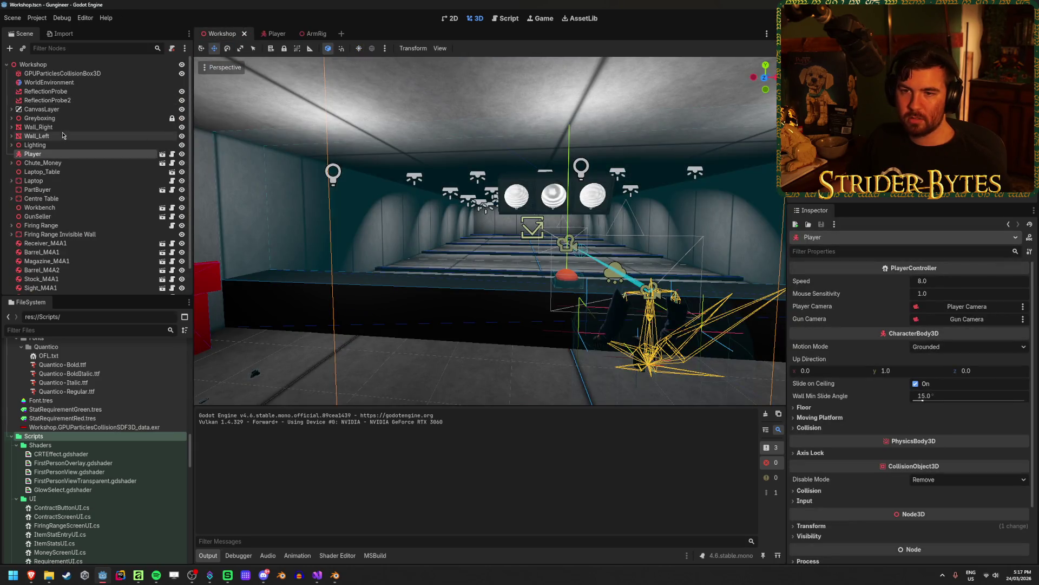
{"action": "left_click", "coordinate": [11, 119]}
{"action": "left_click", "coordinate": [55, 145]}
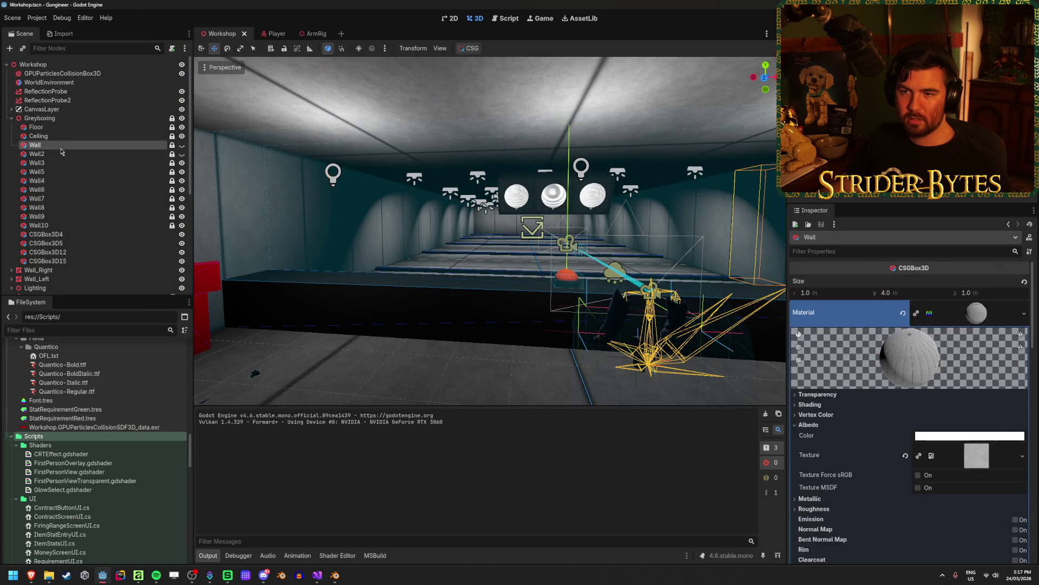
{"action": "left_click", "coordinate": [66, 156]}
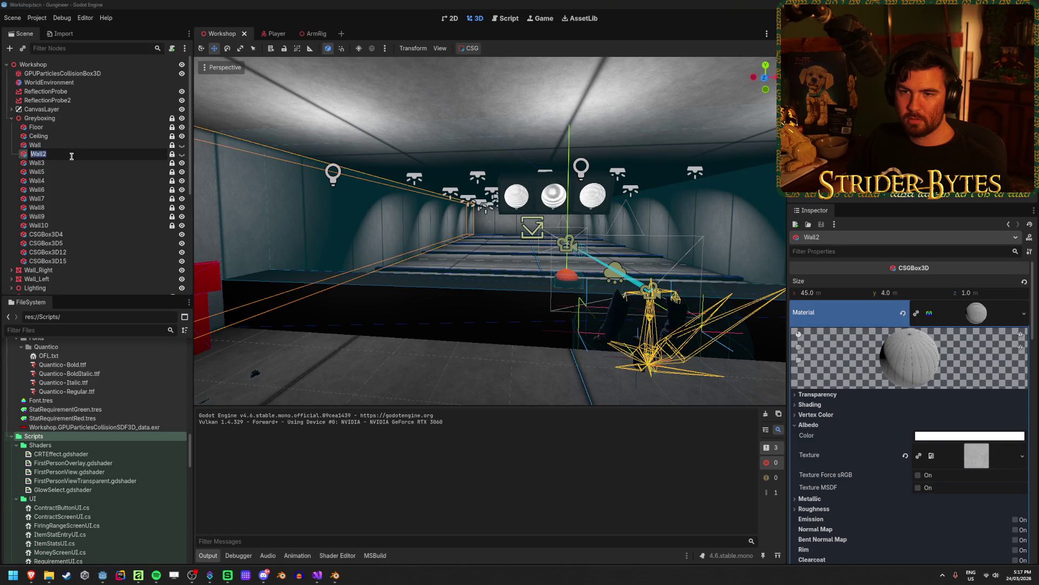
{"action": "key", "text": "Down"}
{"action": "key", "text": "Up"}
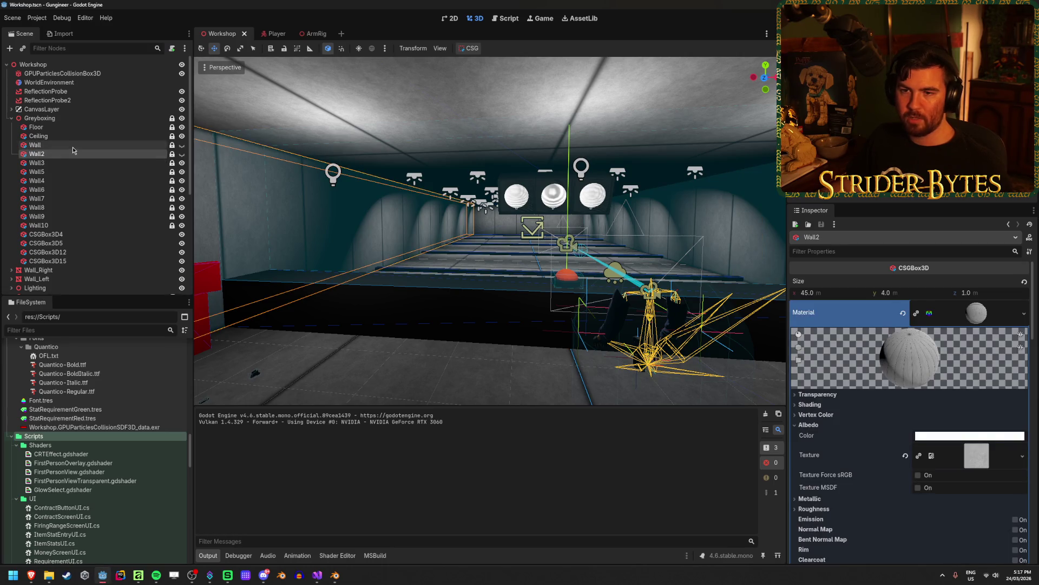
{"action": "left_click", "coordinate": [74, 145], "text": "ctrl"}
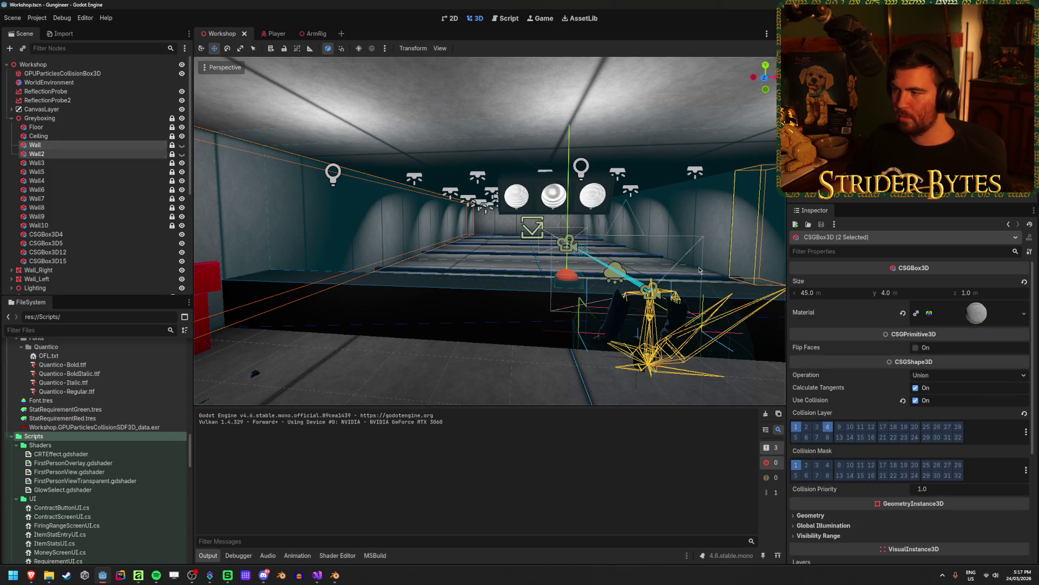
{"action": "scroll", "coordinate": [869, 326], "scroll_direction": "down", "scroll_amount": 3}
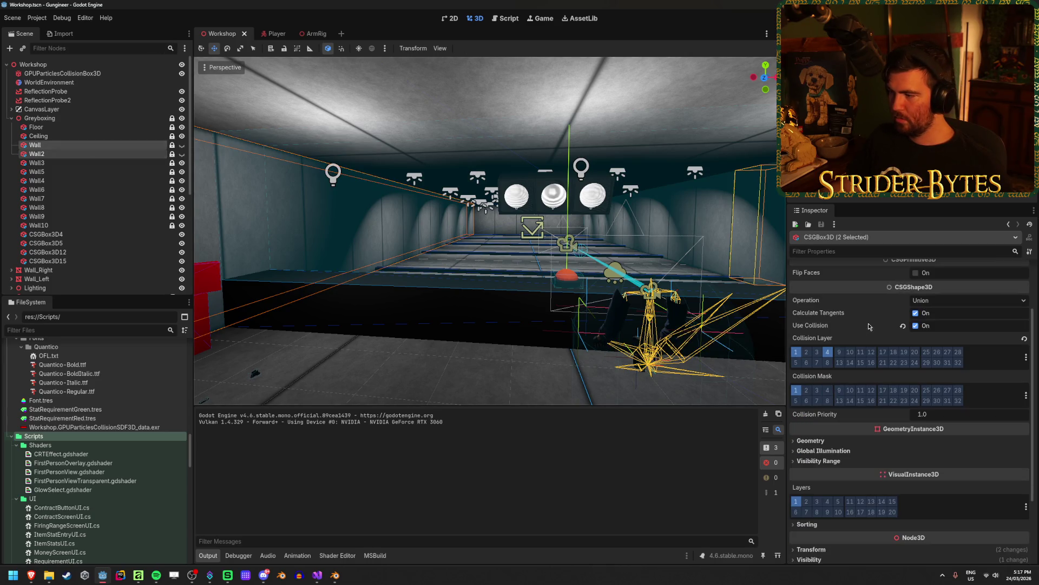
{"action": "left_click", "coordinate": [920, 326]}
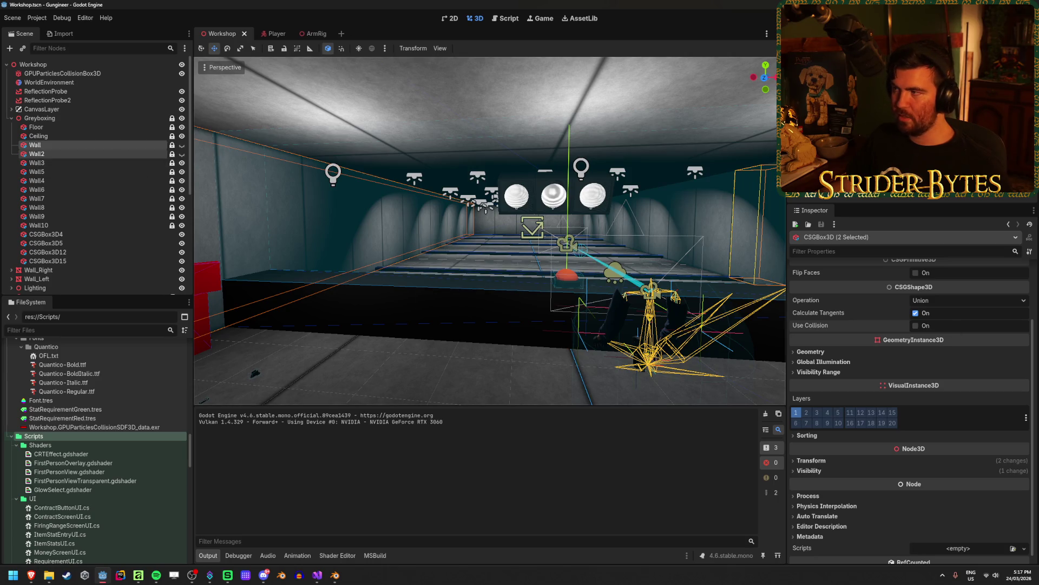
{"action": "key", "text": "F5"}
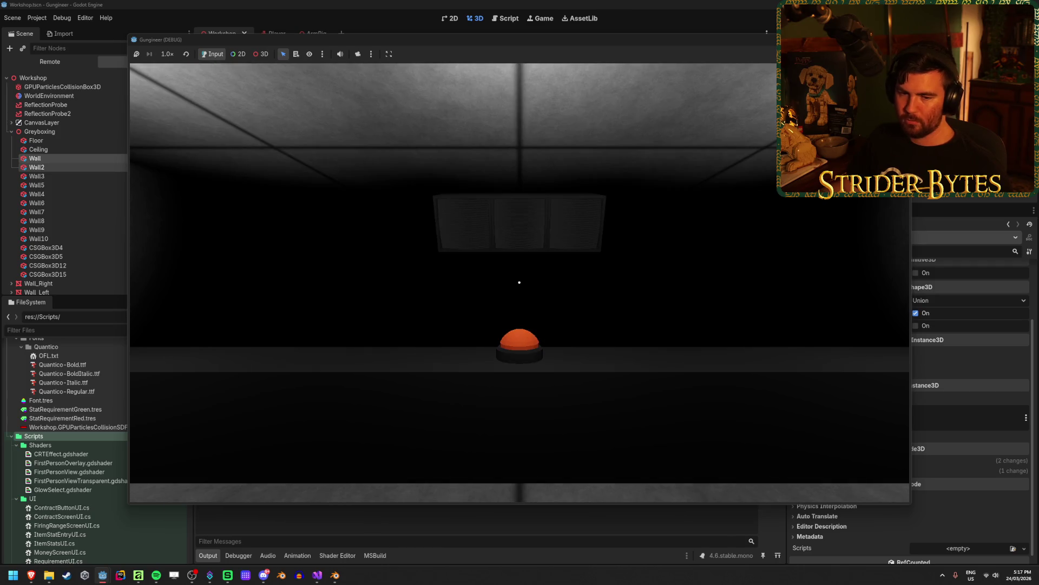
Walk to the workbench, pick up the rifle and fire at the wall twice.
{"action": "key", "text": "w"}
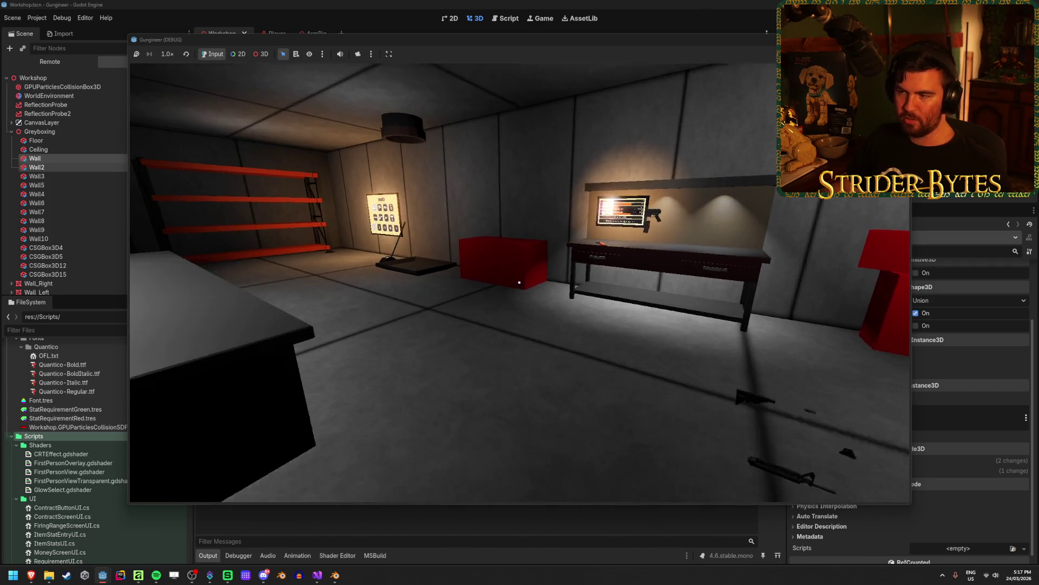
{"action": "key", "text": "s"}
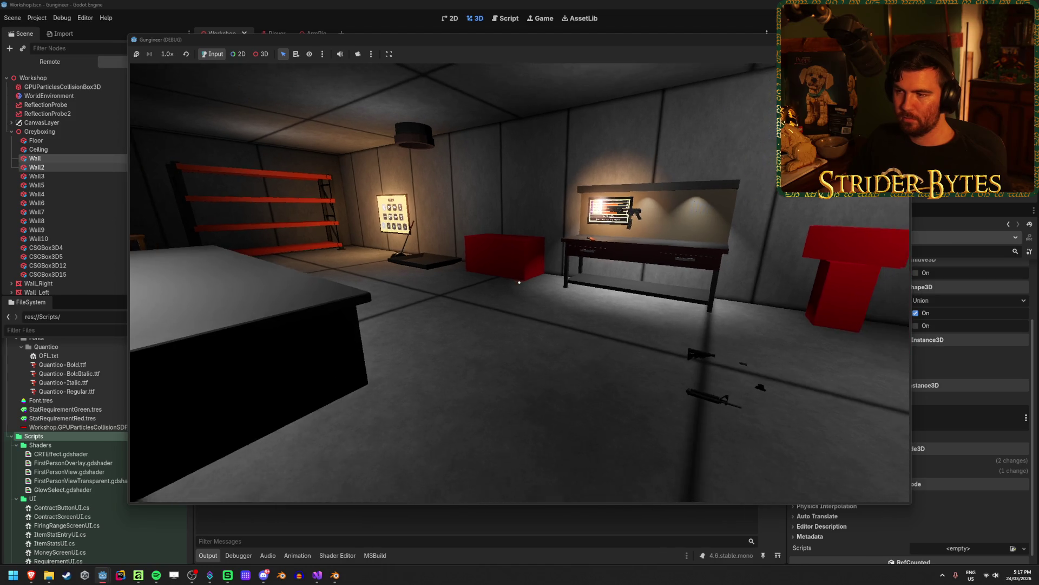
{"action": "key", "text": "w"}
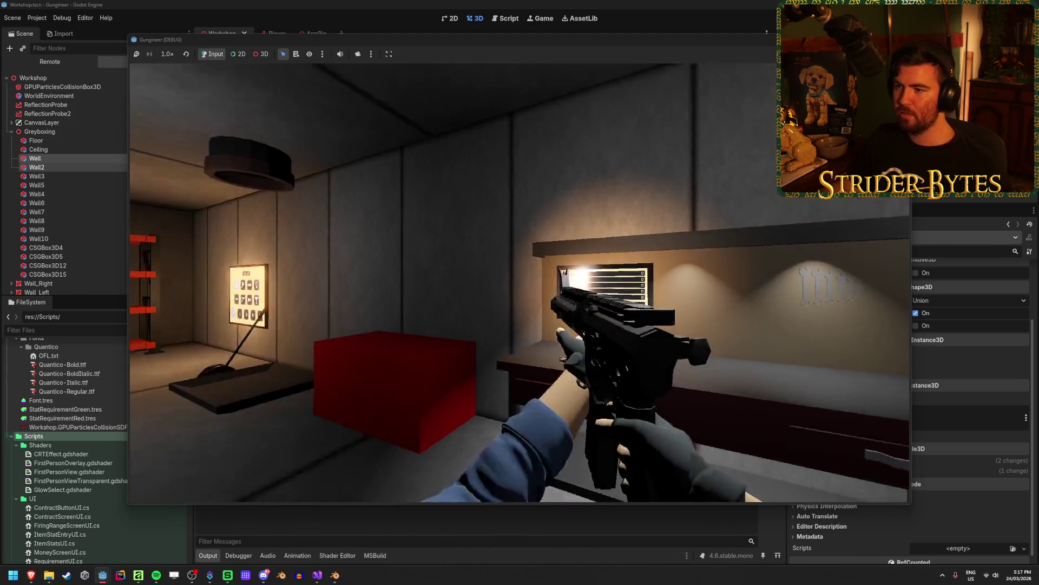
{"action": "left_click", "coordinate": [520, 282]}
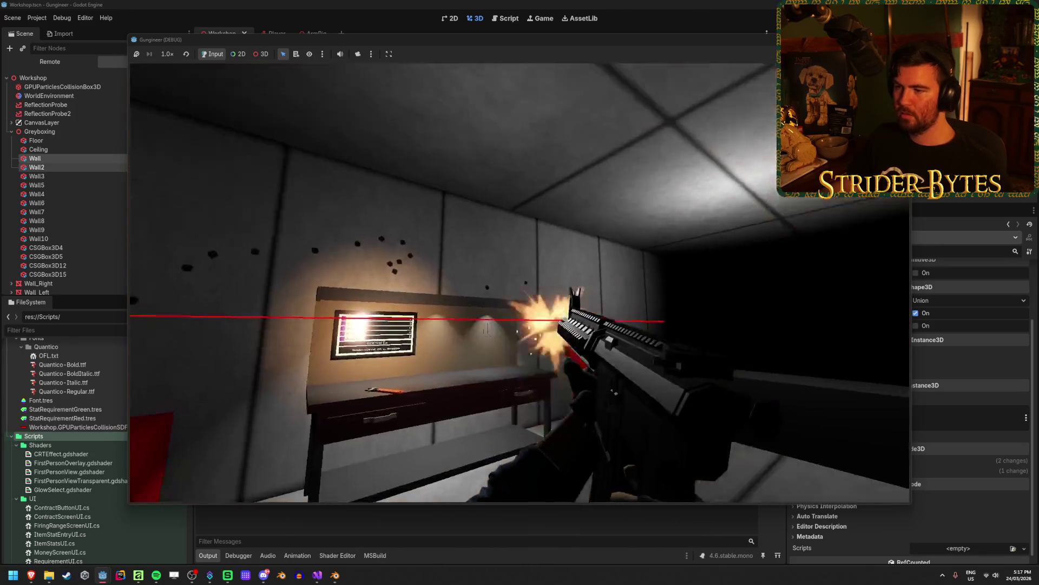
{"action": "key", "text": "s"}
{"action": "left_click", "coordinate": [520, 282]}
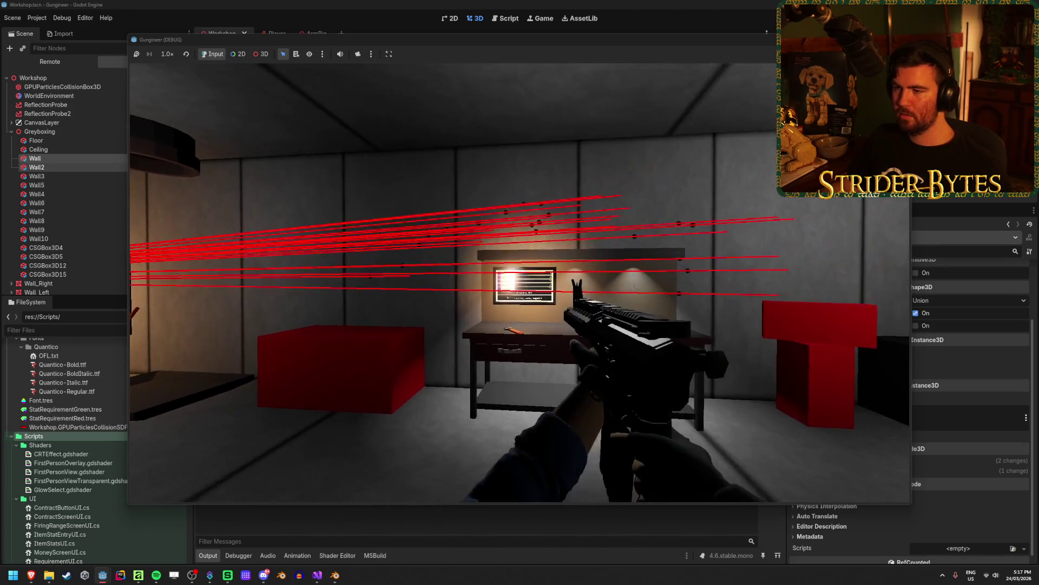
Keep firing while turning toward the workbench, then stop the game and save the Workshop scene.
{"action": "key", "text": "w"}
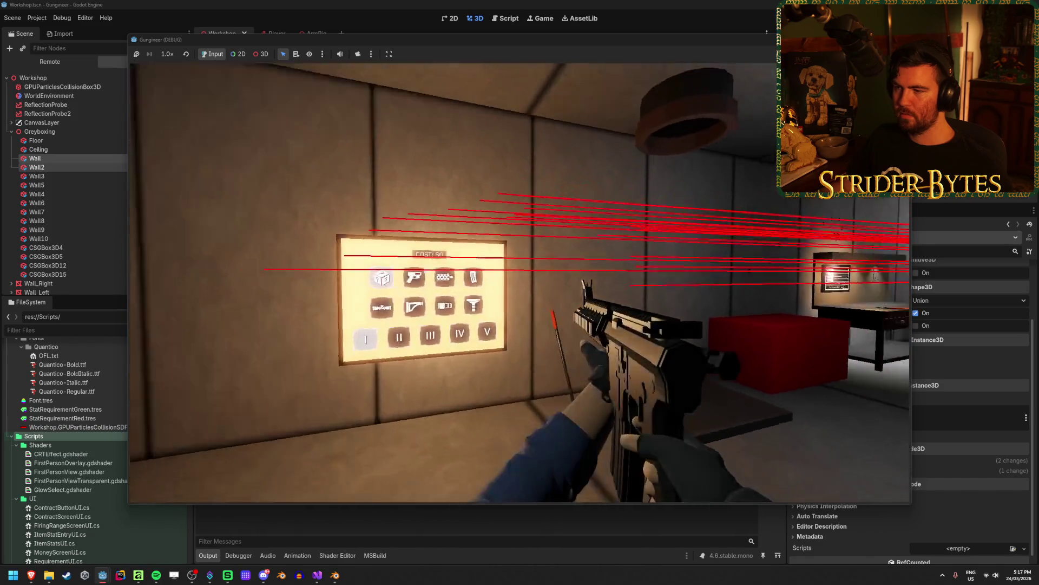
{"action": "key", "text": "s"}
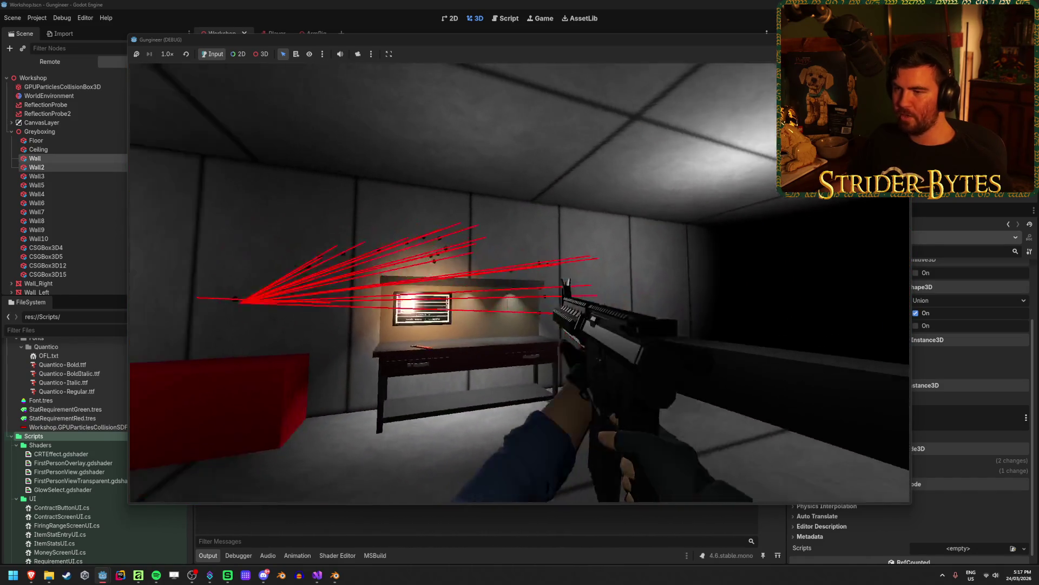
{"action": "key", "text": "w"}
{"action": "left_click", "coordinate": [520, 283]}
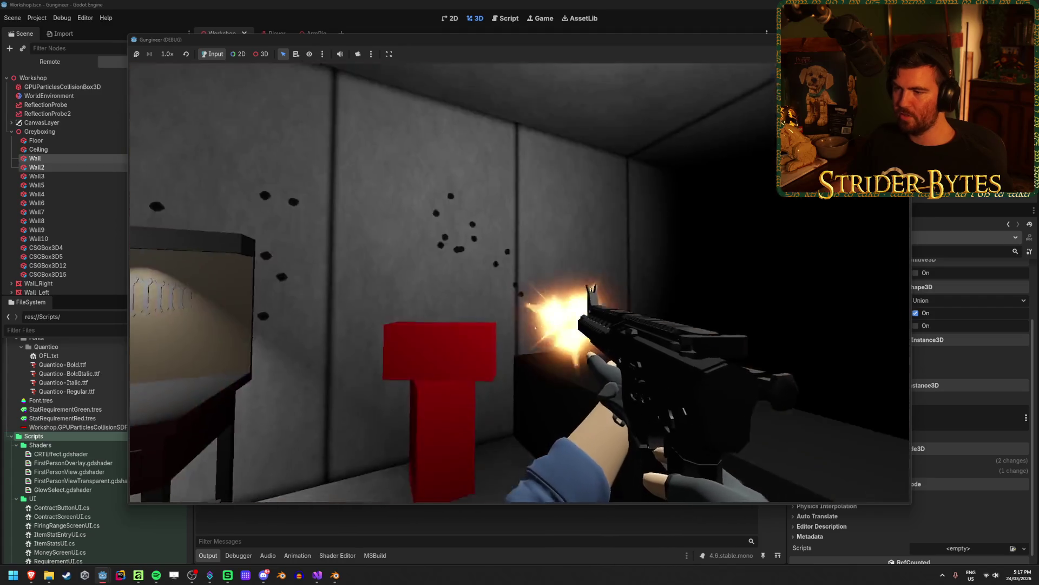
{"action": "mouse_move", "coordinate": [520, 283]}
{"action": "left_mouse_down"}
{"action": "mouse_move", "coordinate": [401, 278]}
{"action": "mouse_move", "coordinate": [423, 280]}
{"action": "left_mouse_up"}
{"action": "key", "text": "s"}
{"action": "key", "text": "s"}
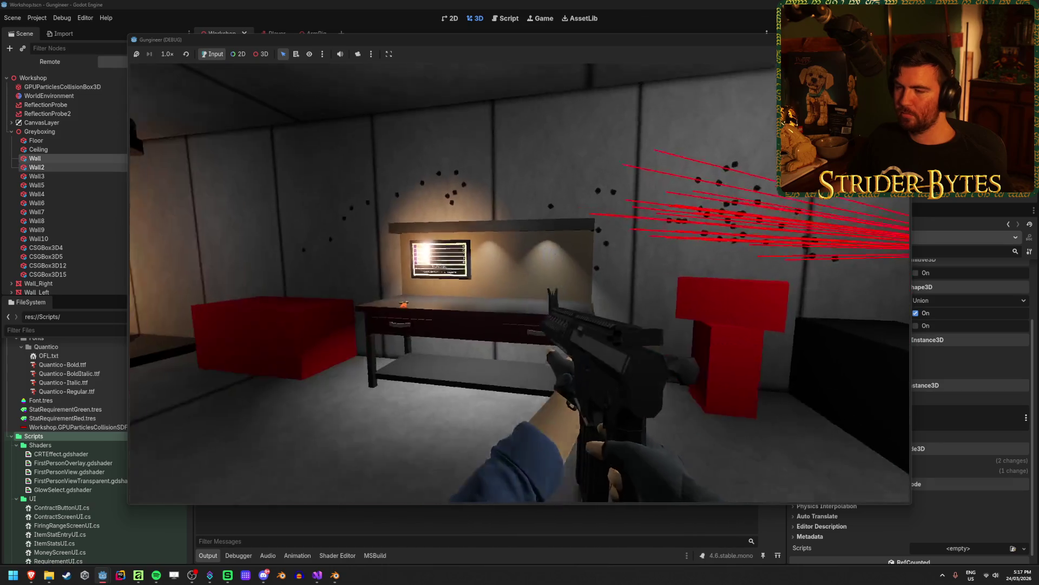
{"action": "key", "text": "F8"}
{"action": "key", "text": "ctrl+s"}
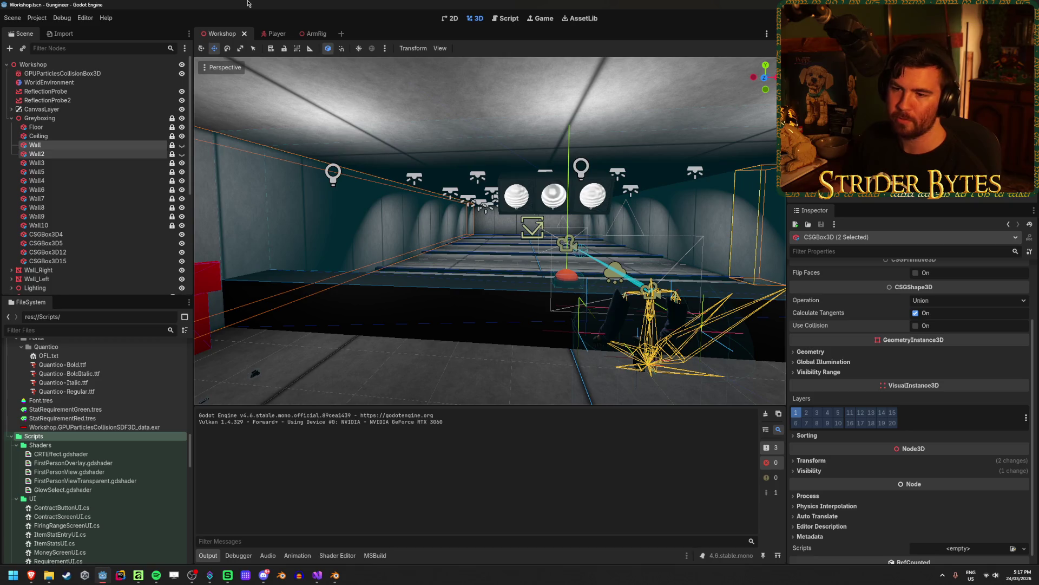
Collapse the Greyboxing group in the Scene dock and switch to GunController.cs in Visual Studio.
{"action": "left_click", "coordinate": [37, 135]}
{"action": "left_click", "coordinate": [39, 118]}
{"action": "left_click", "coordinate": [12, 118]}
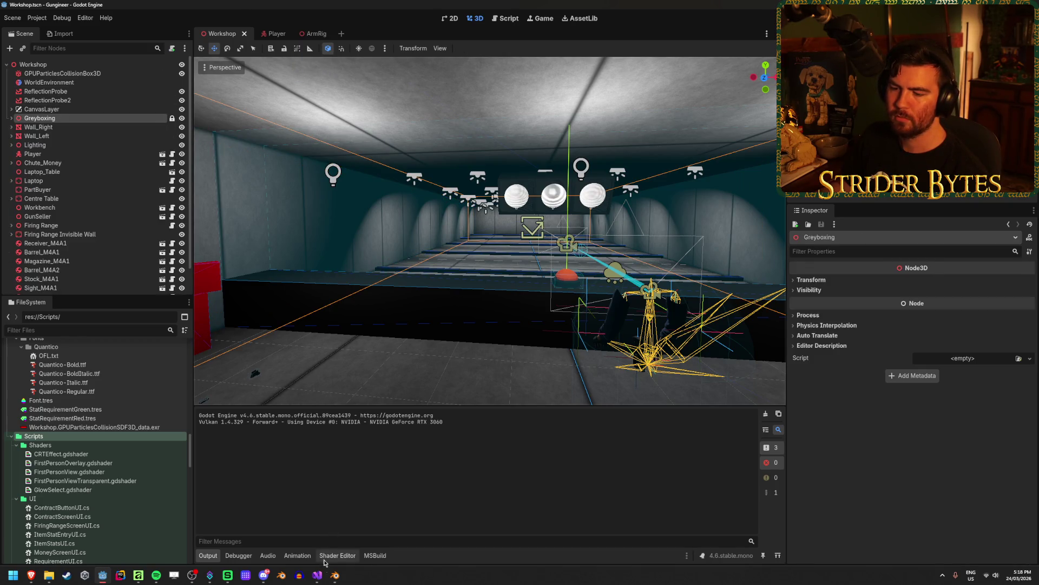
{"action": "left_click", "coordinate": [317, 575]}
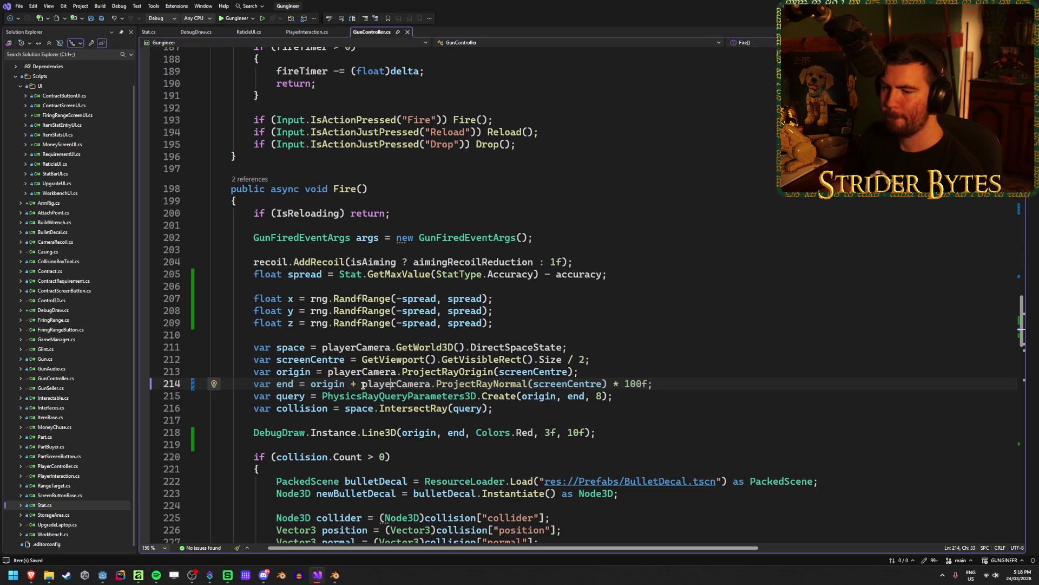
On line 214, insert 'new Vector3(x,y,z) +' after 'origin +' in the ray end, then return to Godot.
{"action": "left_click", "coordinate": [391, 384]}
{"action": "left_click", "coordinate": [357, 385]}
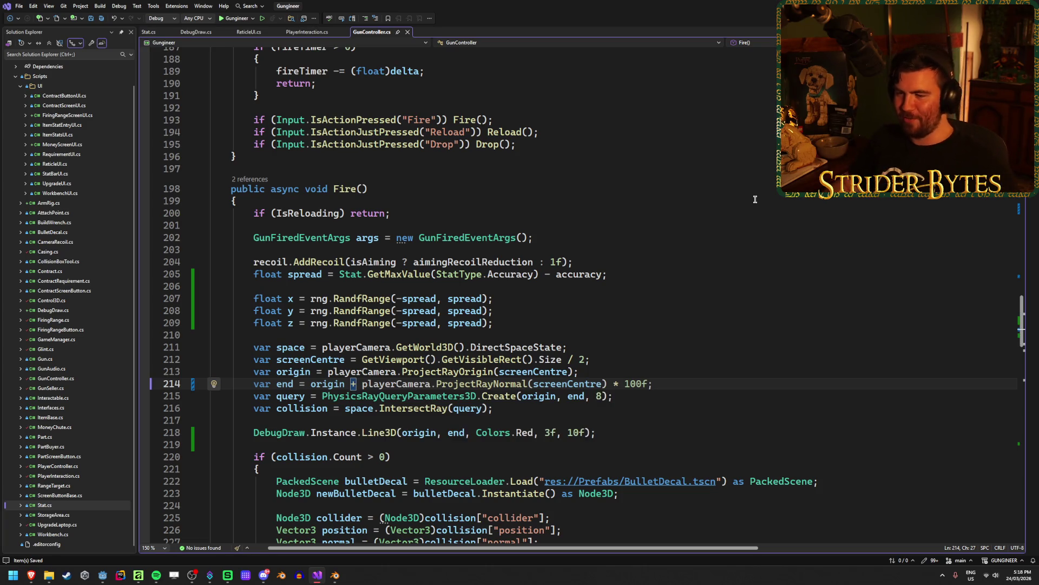
{"action": "type", "text": "("}
{"action": "key", "text": "BackSpace"}
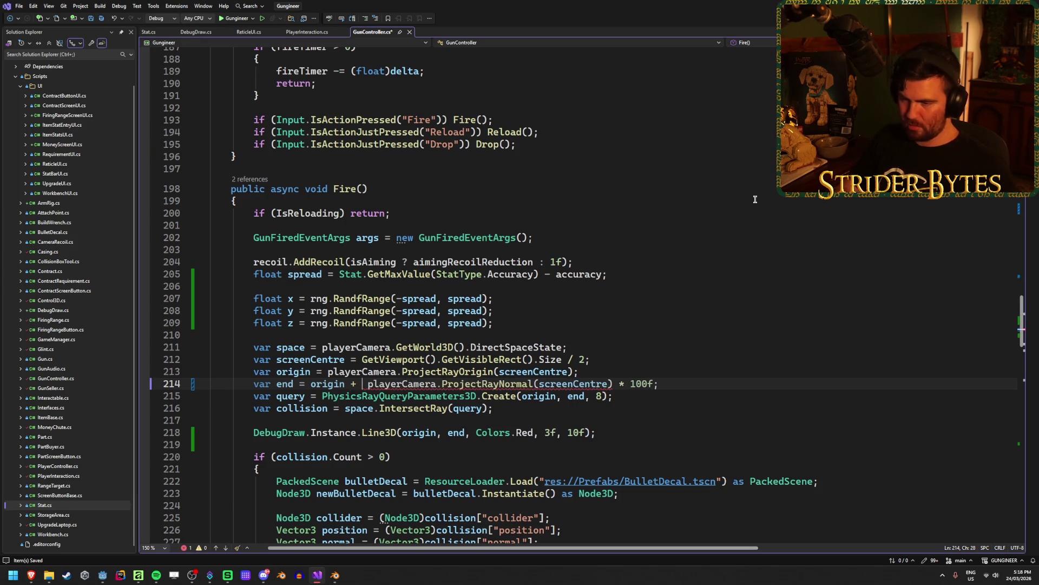
{"action": "type", "text": "new Vectoir"}
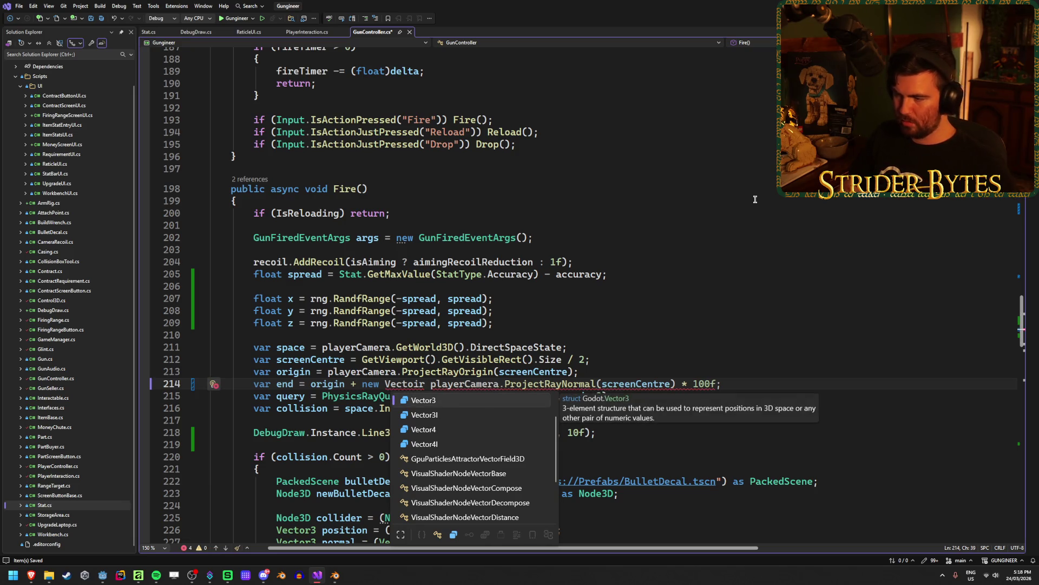
{"action": "key", "text": "Tab"}
{"action": "type", "text": "(x,y,z"}
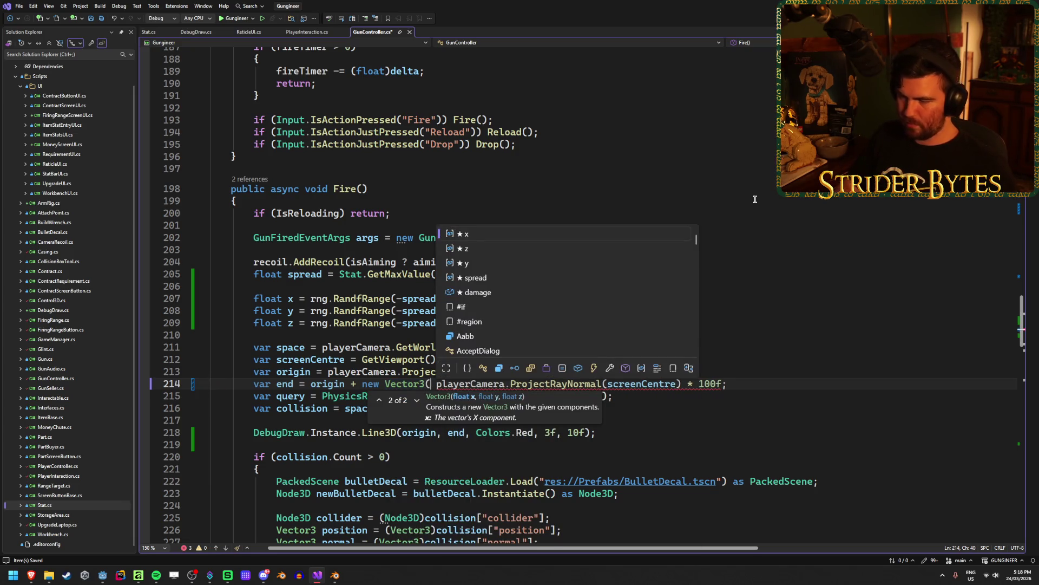
{"action": "type", "text": ") +"}
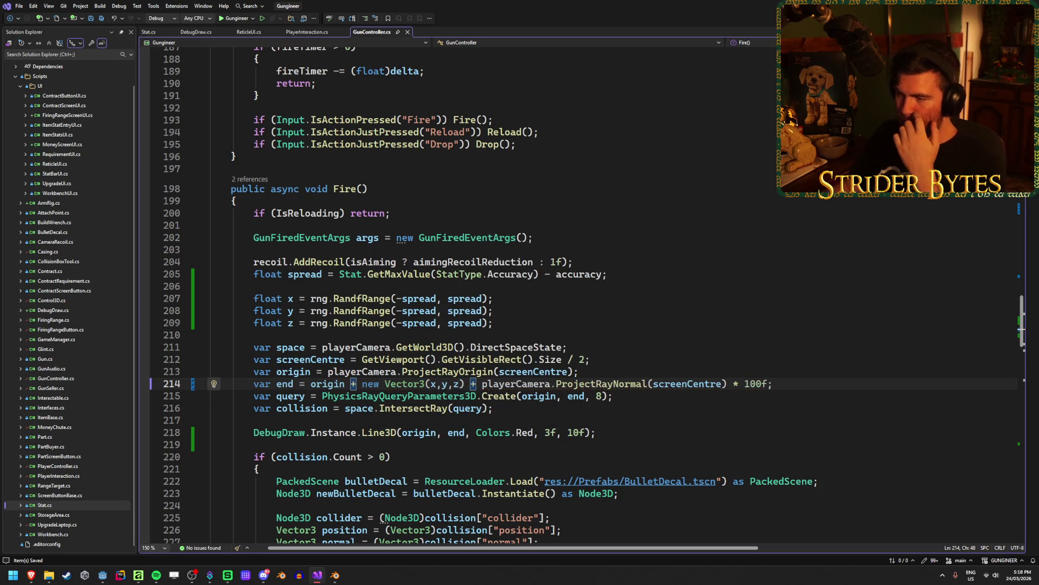
{"action": "left_click_drag", "start_coordinate": [774, 382], "coordinate": [482, 383]}
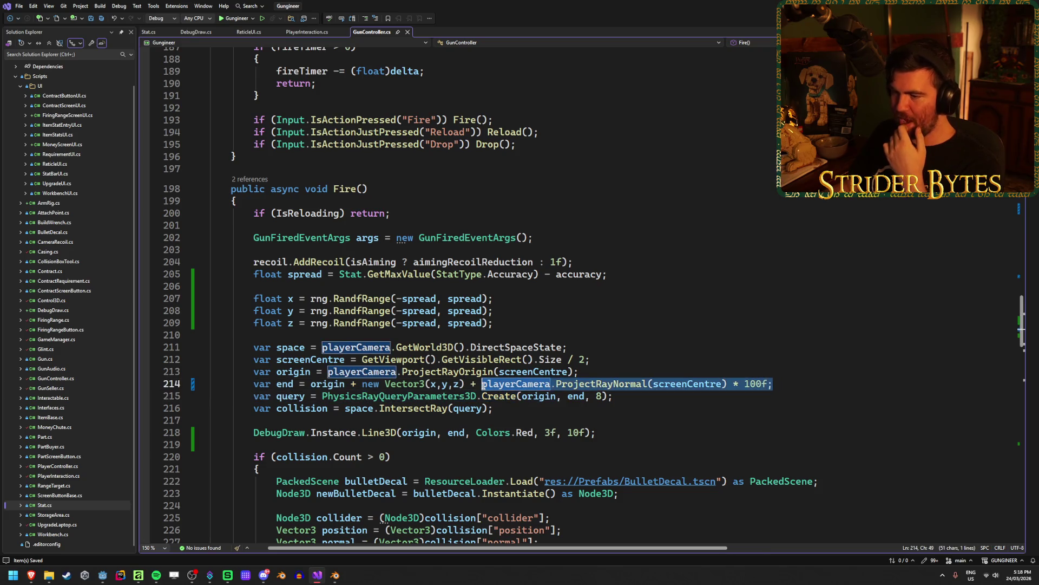
{"action": "left_click", "coordinate": [808, 387]}
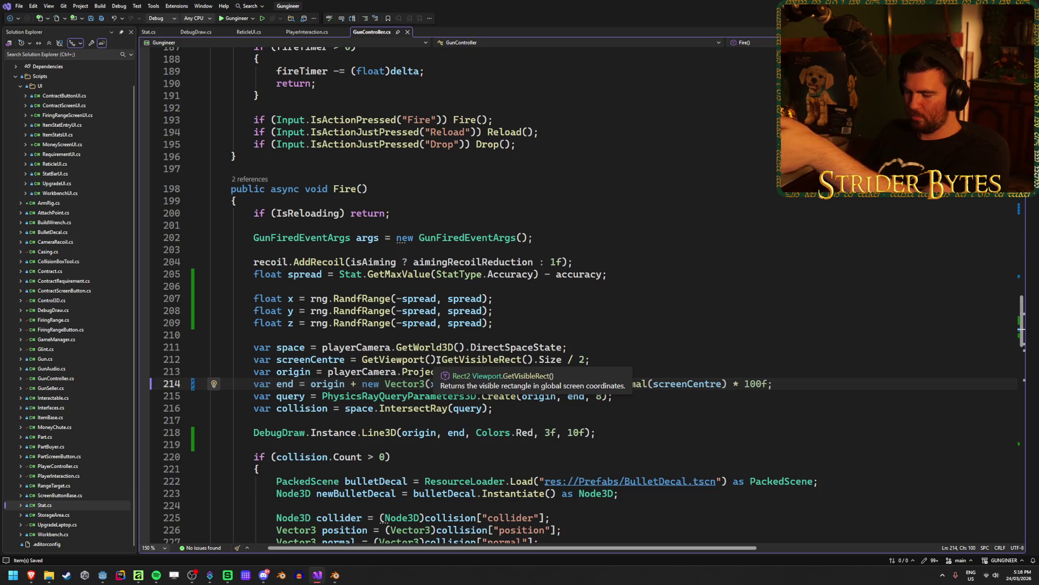
{"action": "key", "text": "alt+Tab"}
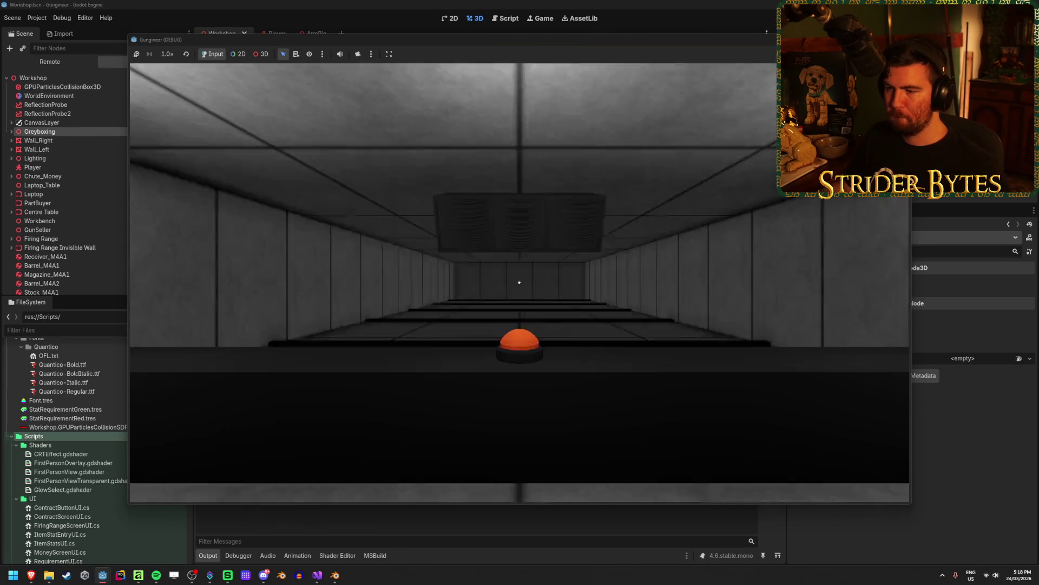
Fire four test shots to check the spread tracers, then stop the game and open the Player scene.
{"action": "left_click", "coordinate": [520, 282]}
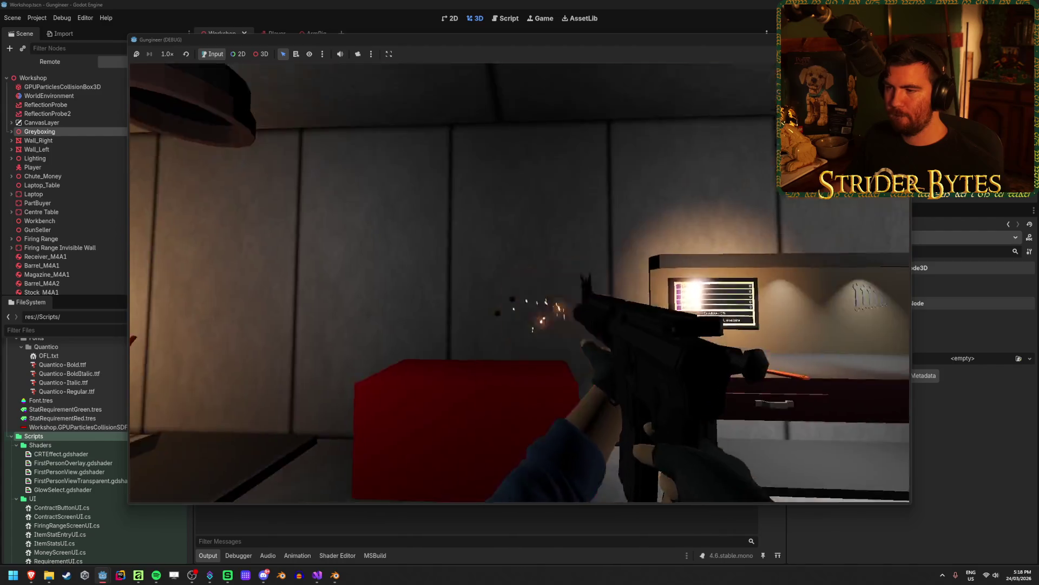
{"action": "left_click", "coordinate": [520, 282]}
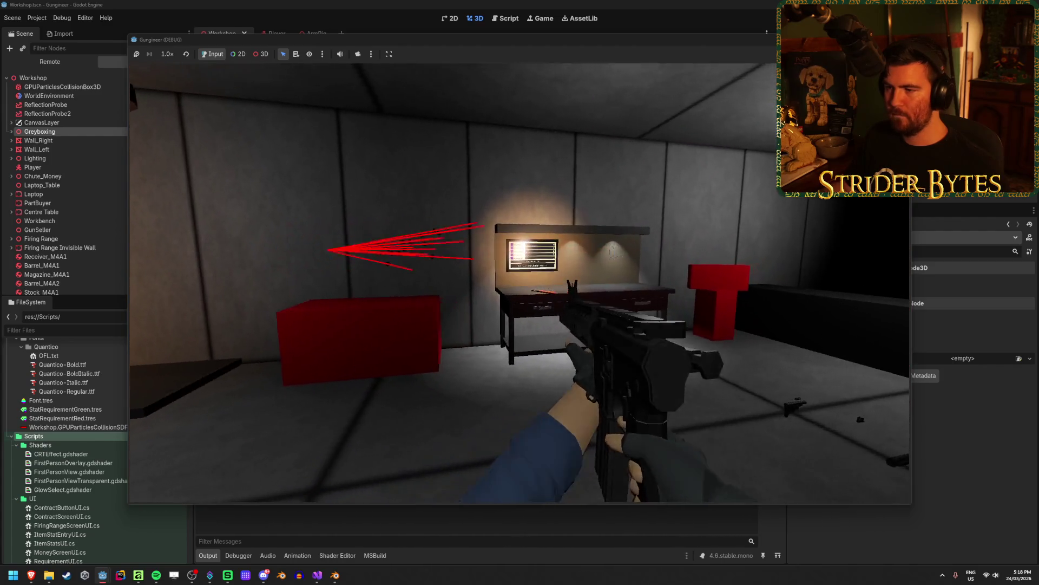
{"action": "left_click", "coordinate": [520, 282]}
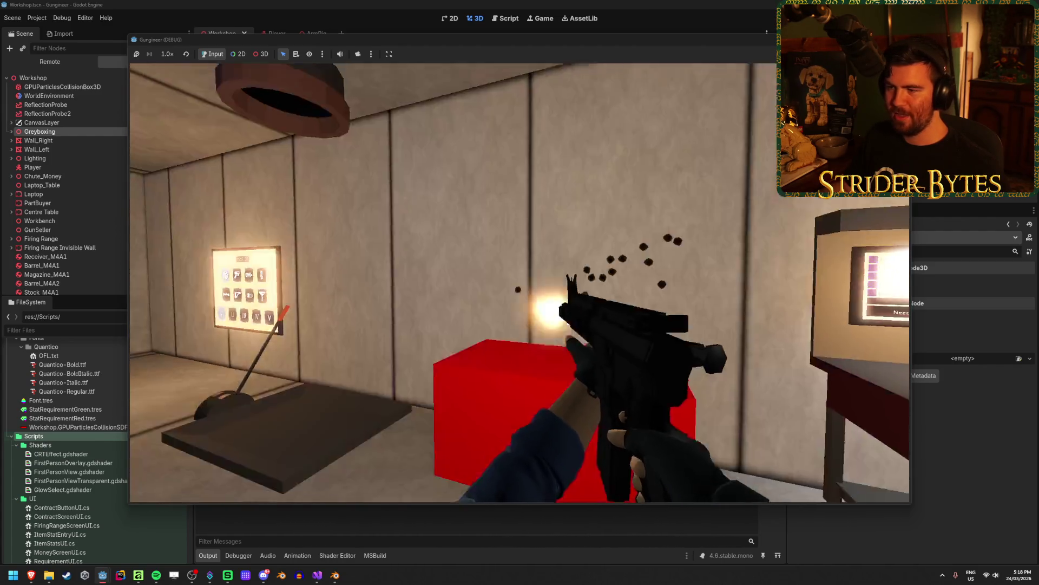
{"action": "left_click", "coordinate": [520, 282]}
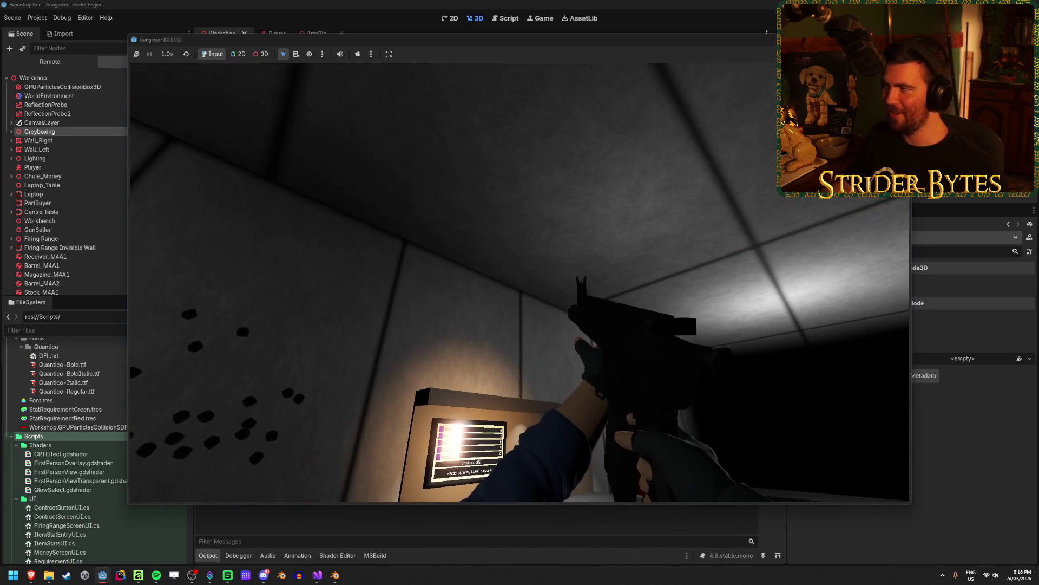
{"action": "key", "text": "F8"}
{"action": "left_click", "coordinate": [265, 34]}
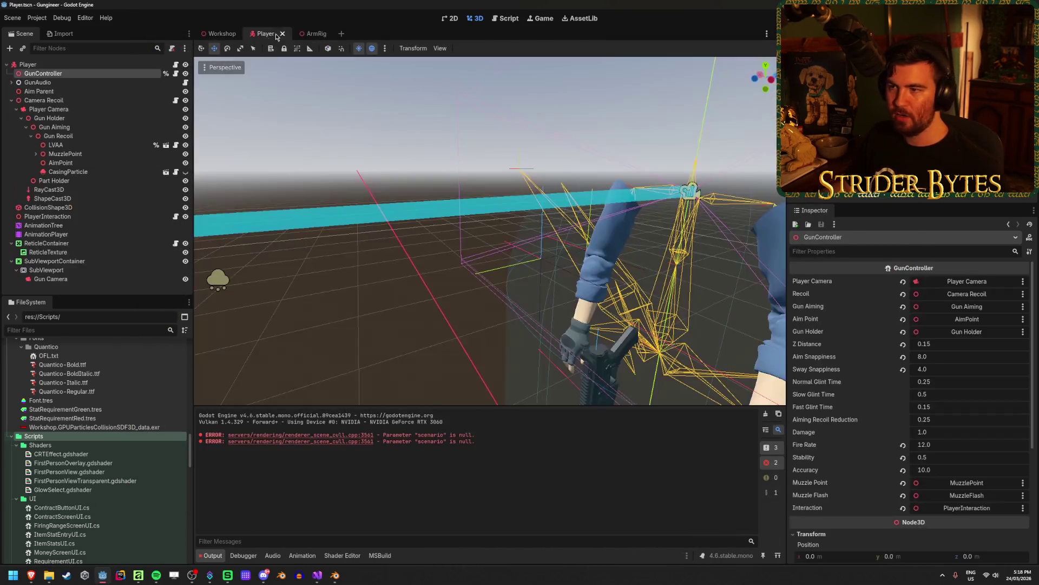
Set GunController's Accuracy to 5.0, save the Player scene, and relaunch the game for testing.
{"action": "left_click", "coordinate": [943, 467]}
{"action": "type", "text": "5"}
{"action": "key", "text": "ctrl+s"}
{"action": "key", "text": "F5"}
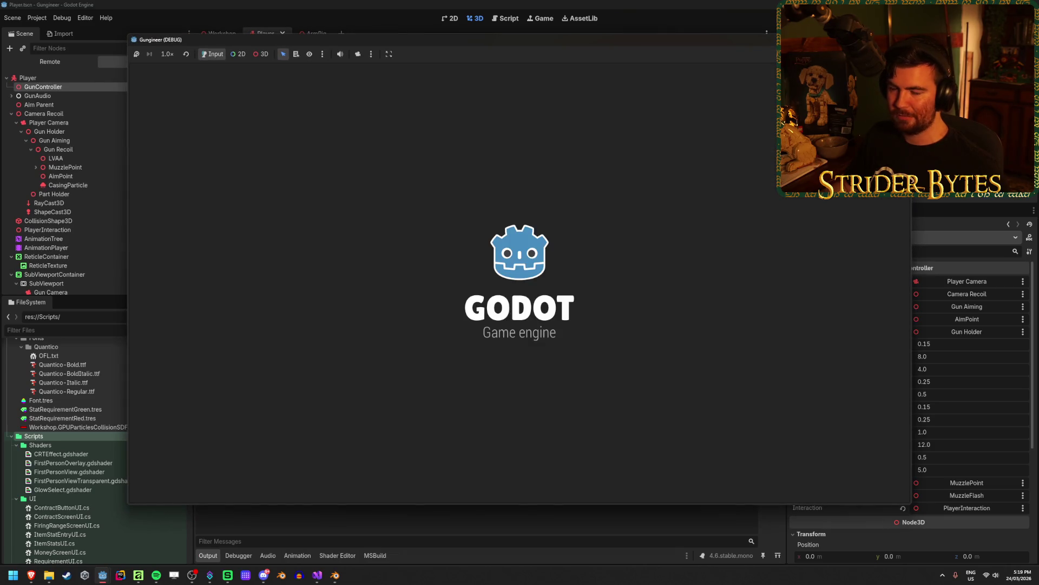
{"action": "key", "text": "F8"}
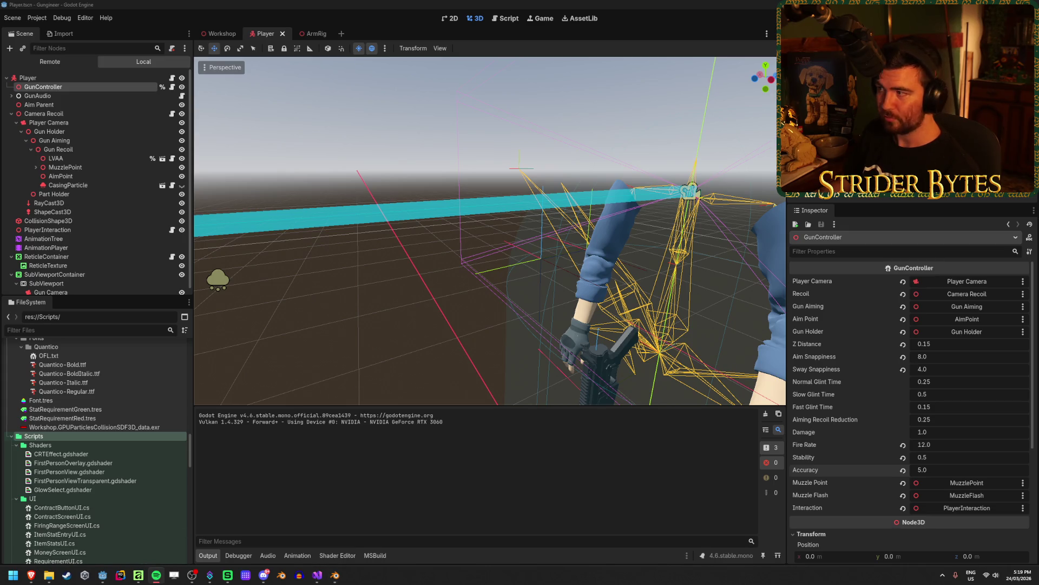
{"action": "mouse_move", "coordinate": [103, 575]}
{"action": "left_click", "coordinate": [147, 528]}
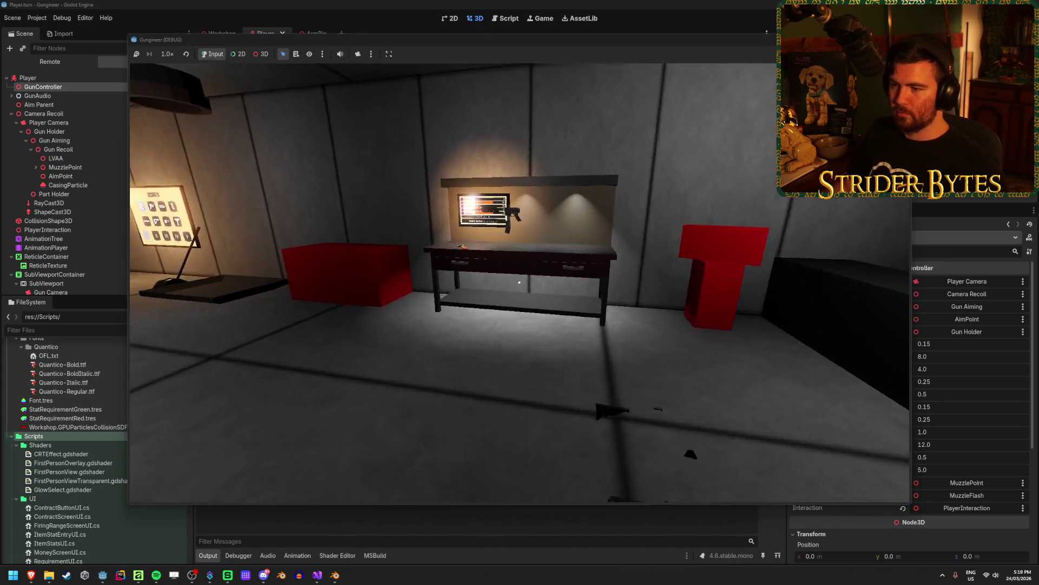
Take the rifle at the bench, fire hip and aimed shots at the wall, then stop the game.
{"action": "key", "text": "w"}
{"action": "key", "text": "e"}
{"action": "left_click", "coordinate": [520, 282]}
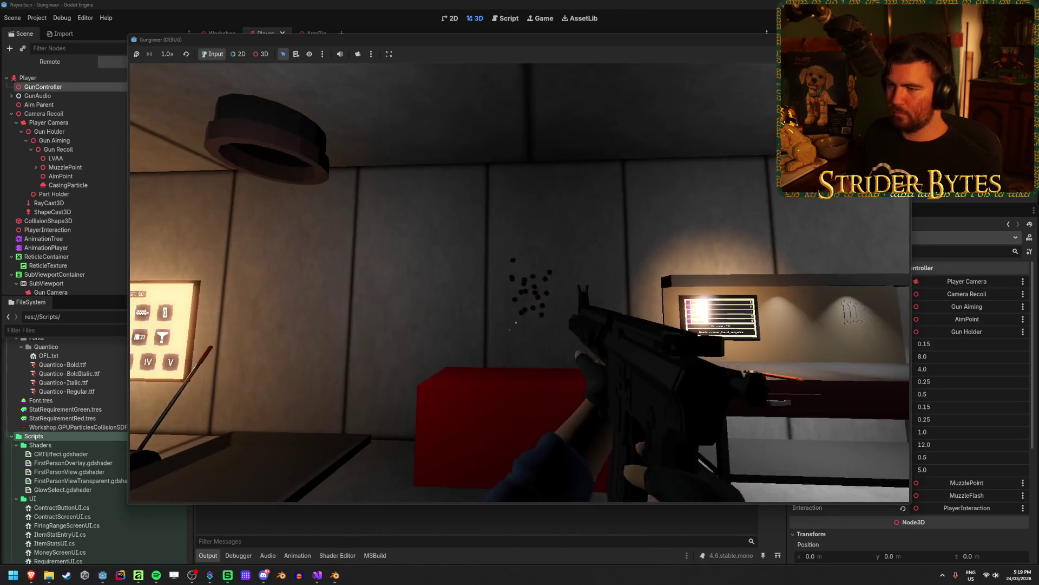
{"action": "key", "text": "s"}
{"action": "right_click", "coordinate": [519, 282]}
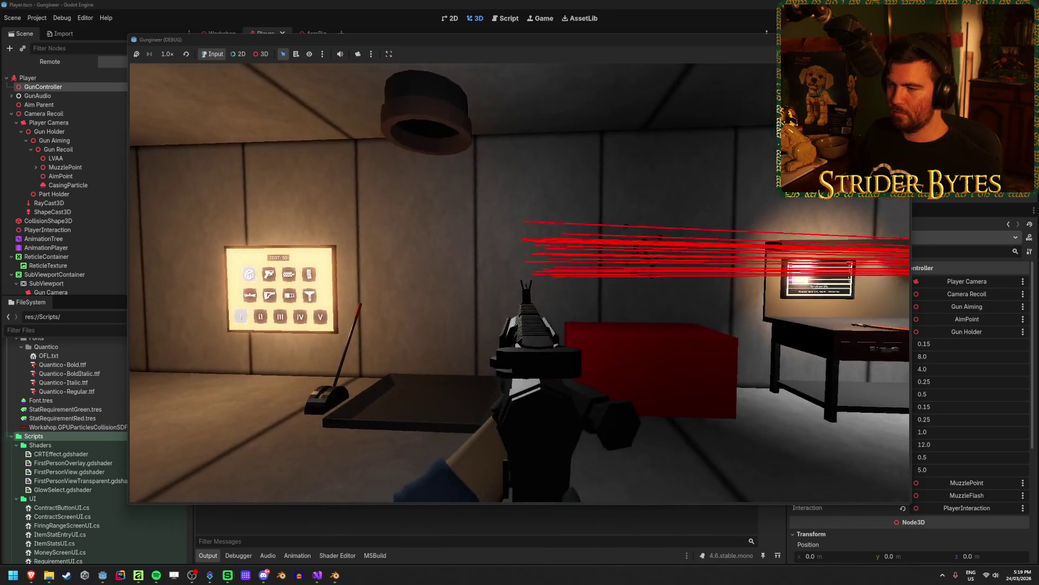
{"action": "left_click", "coordinate": [519, 282]}
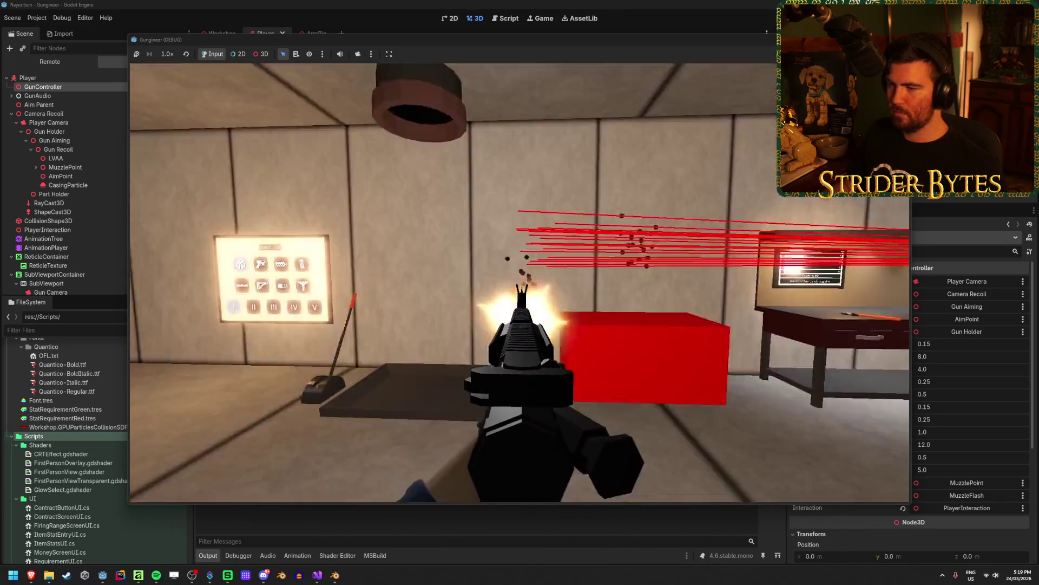
{"action": "key", "text": "w"}
{"action": "left_click", "coordinate": [519, 282]}
{"action": "left_click", "coordinate": [519, 282]}
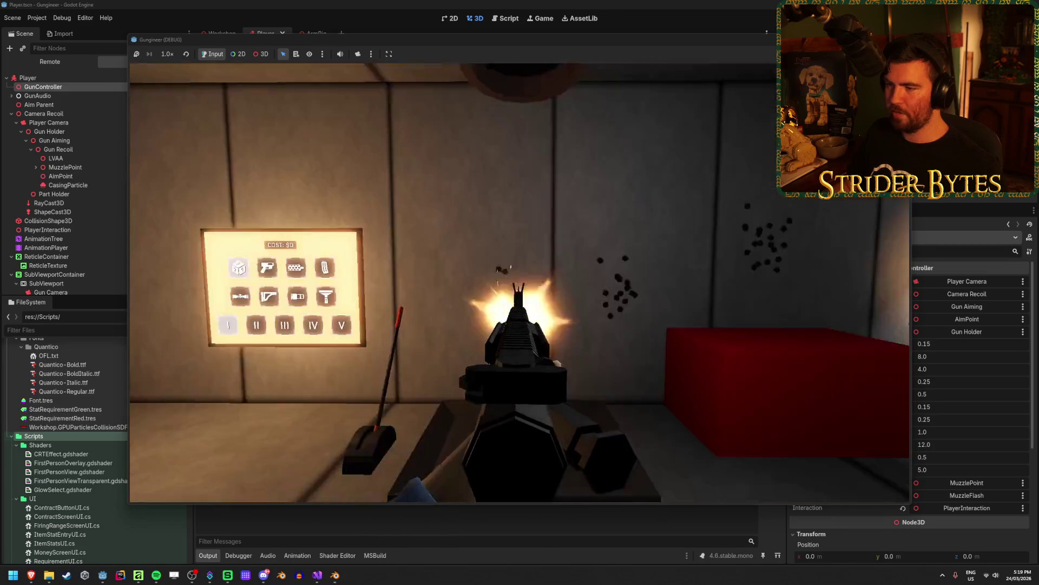
{"action": "key", "text": "F8"}
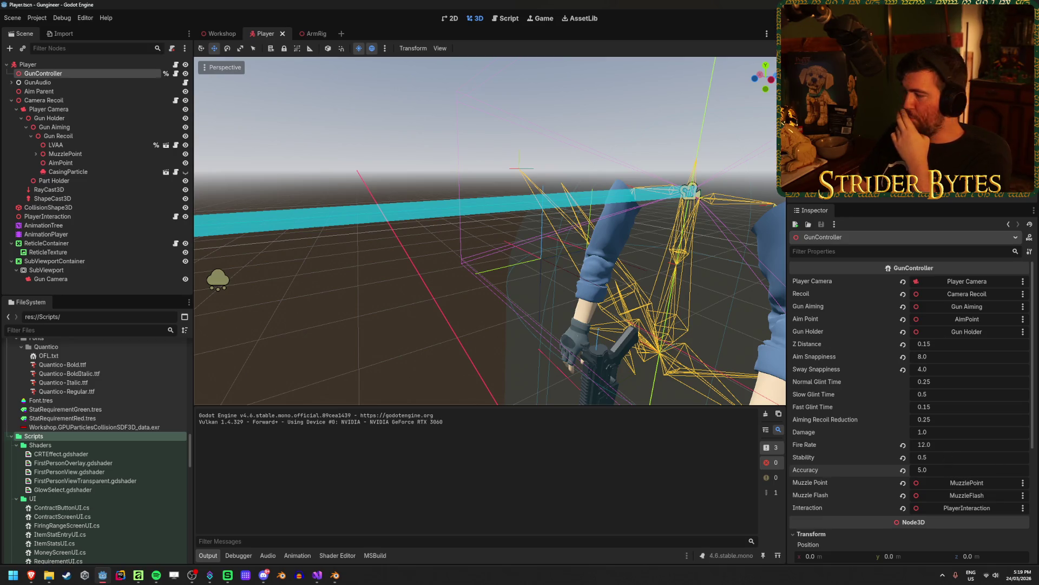
Enter 0.0 as GunController's Accuracy, then save and launch the game.
{"action": "left_click", "coordinate": [951, 468]}
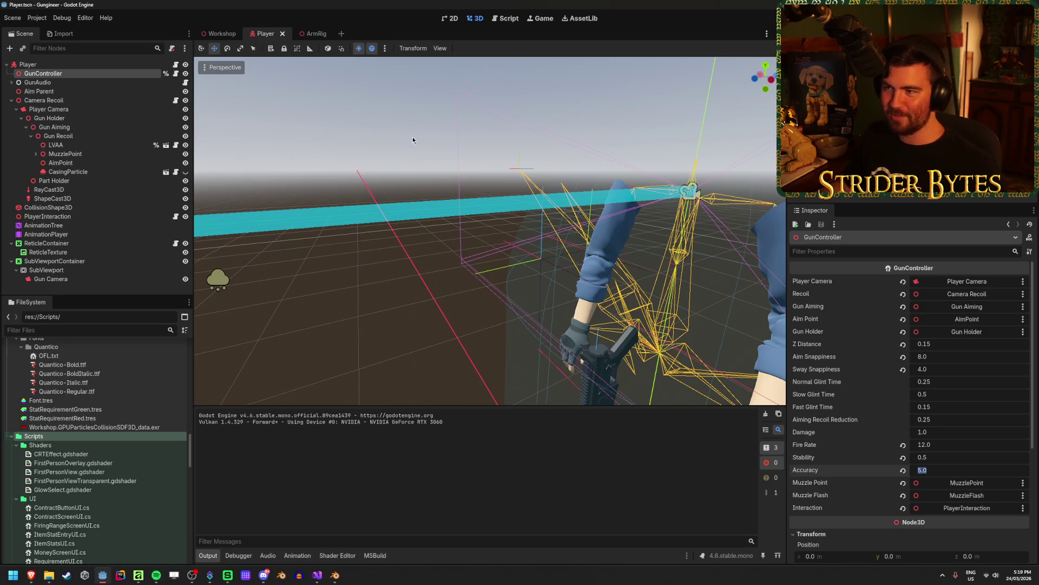
{"action": "type", "text": "0.0"}
{"action": "key", "text": "Return"}
{"action": "key", "text": "F5"}
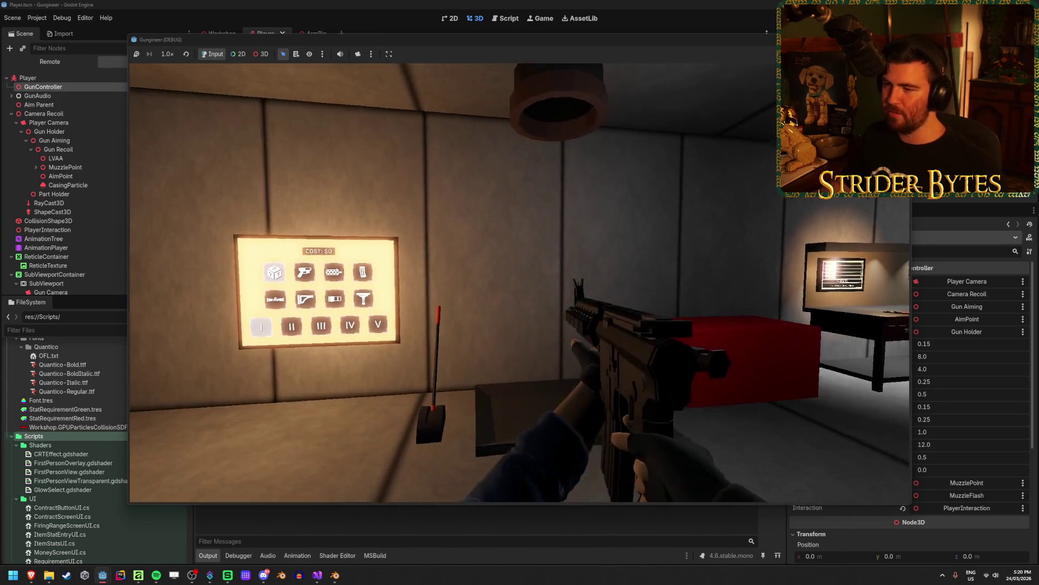
Fire six hip bursts at the walls to build bullet-hole clusters at Accuracy 0.0.
{"action": "left_click", "coordinate": [520, 282]}
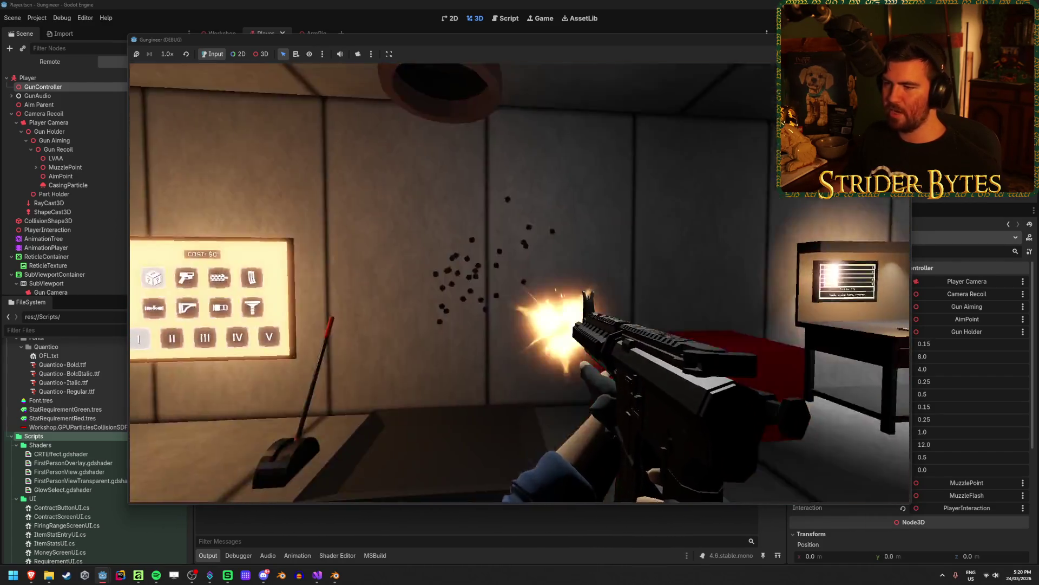
{"action": "left_click", "coordinate": [519, 282]}
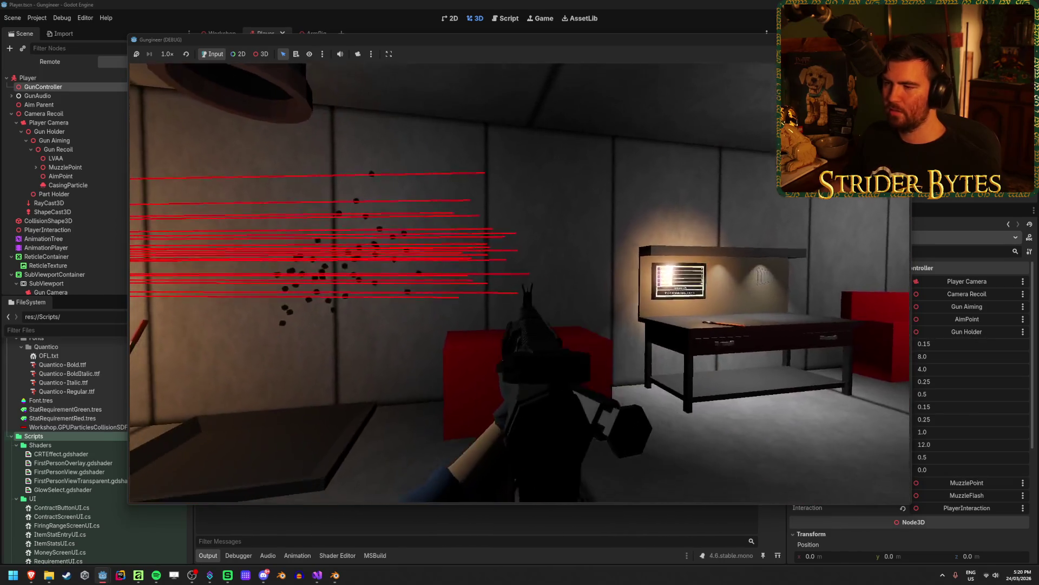
{"action": "left_click", "coordinate": [520, 282]}
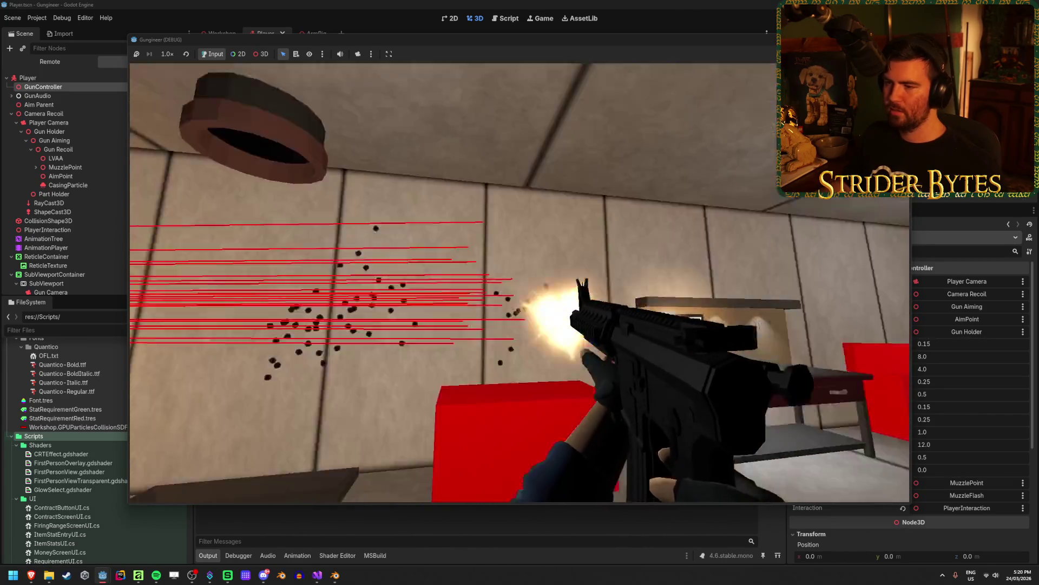
{"action": "left_click", "coordinate": [519, 283]}
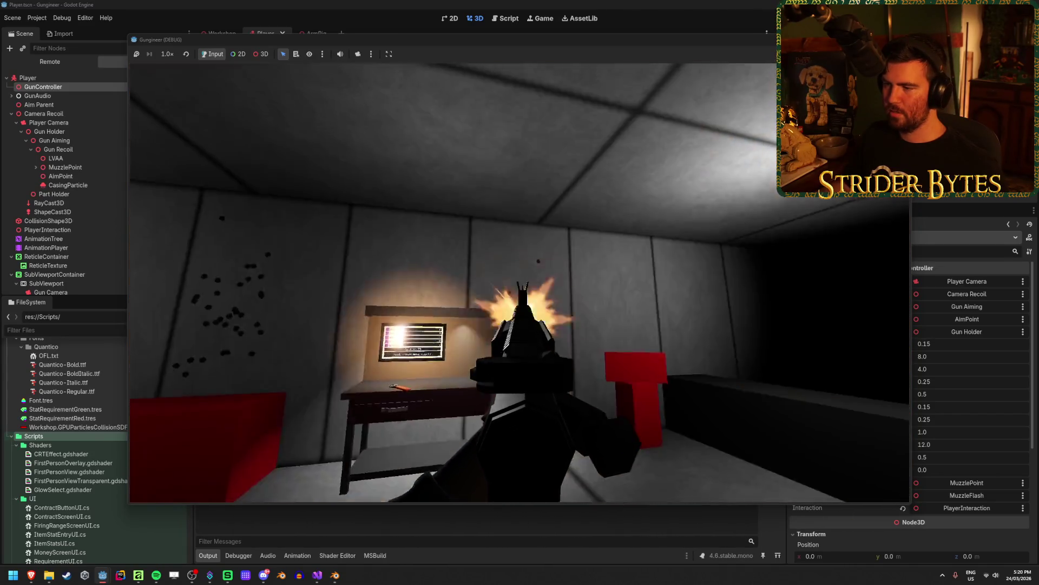
{"action": "left_click", "coordinate": [520, 283]}
{"action": "left_click", "coordinate": [520, 282]}
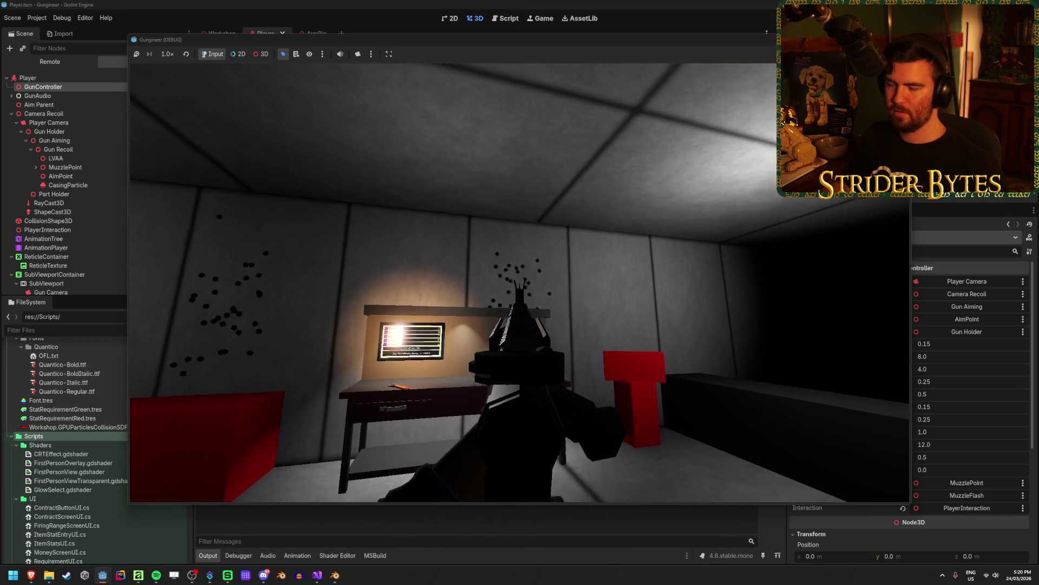
Alternate aiming down sights and hip firing at the walls to compare the spread.
{"action": "right_click", "coordinate": [520, 283]}
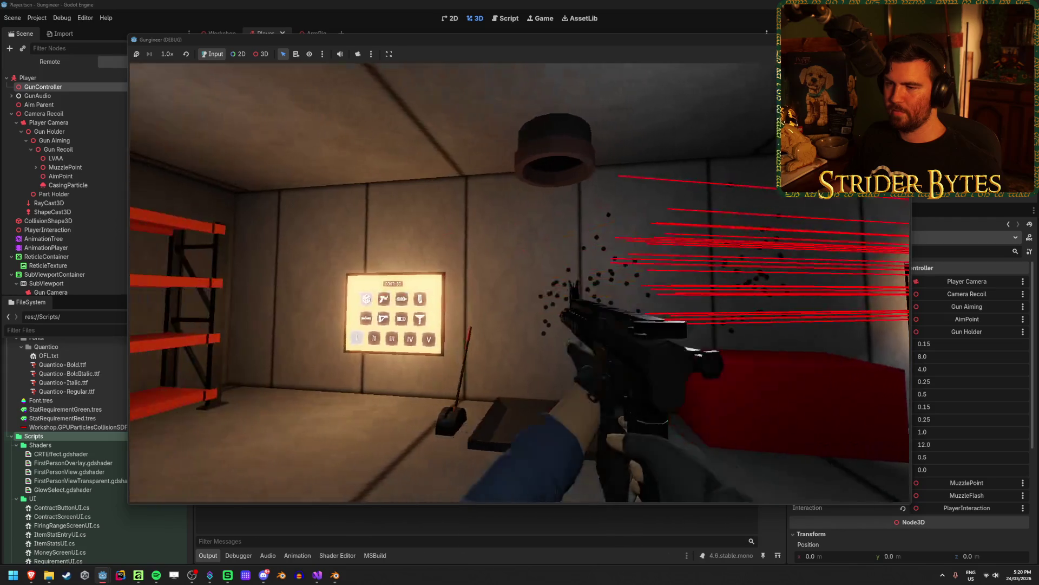
{"action": "right_click", "coordinate": [520, 282]}
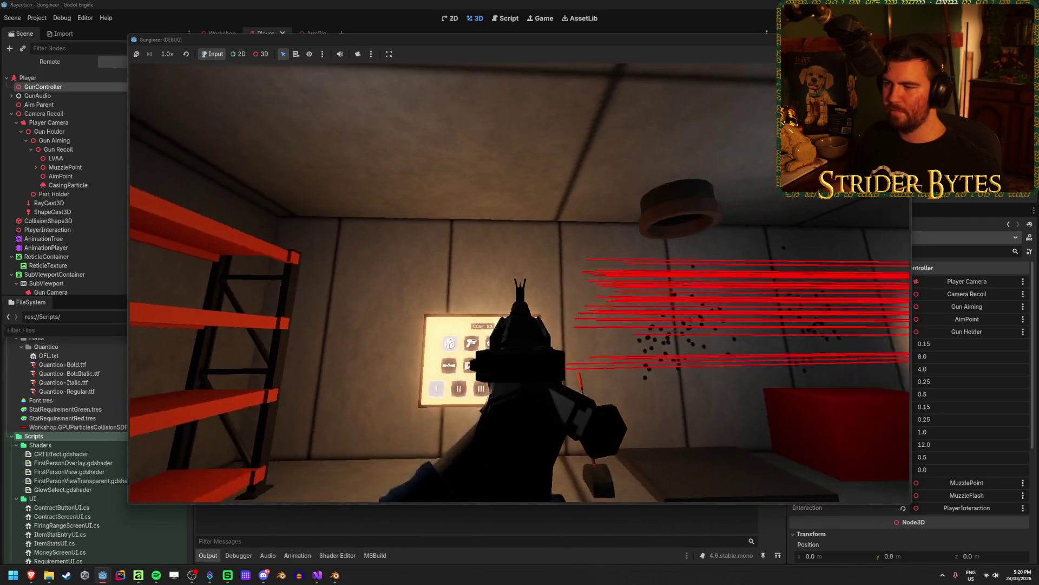
{"action": "right_click", "coordinate": [520, 282]}
{"action": "left_click", "coordinate": [520, 282]}
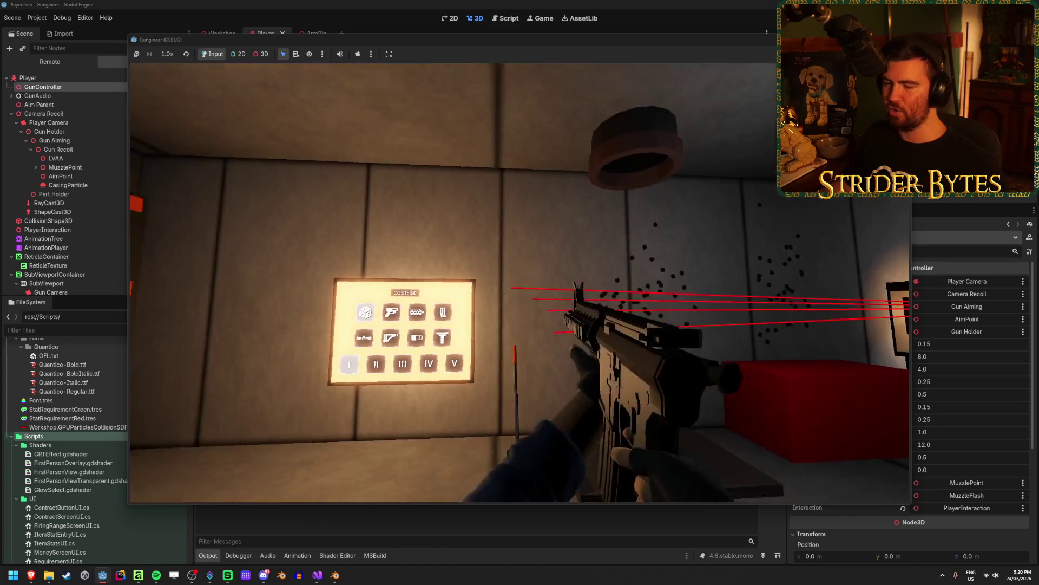
{"action": "left_click", "coordinate": [520, 283]}
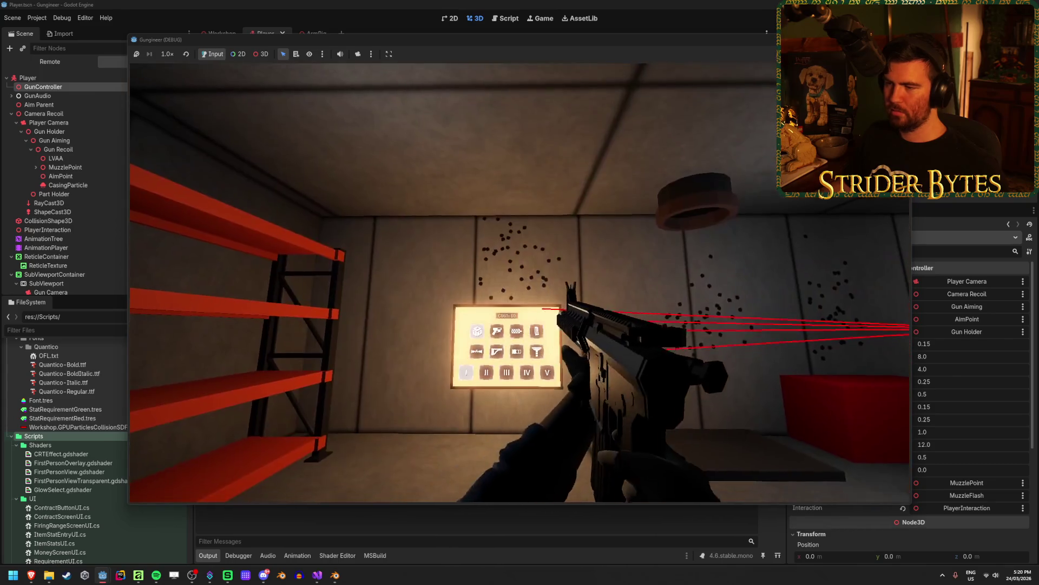
{"action": "left_click", "coordinate": [520, 283]}
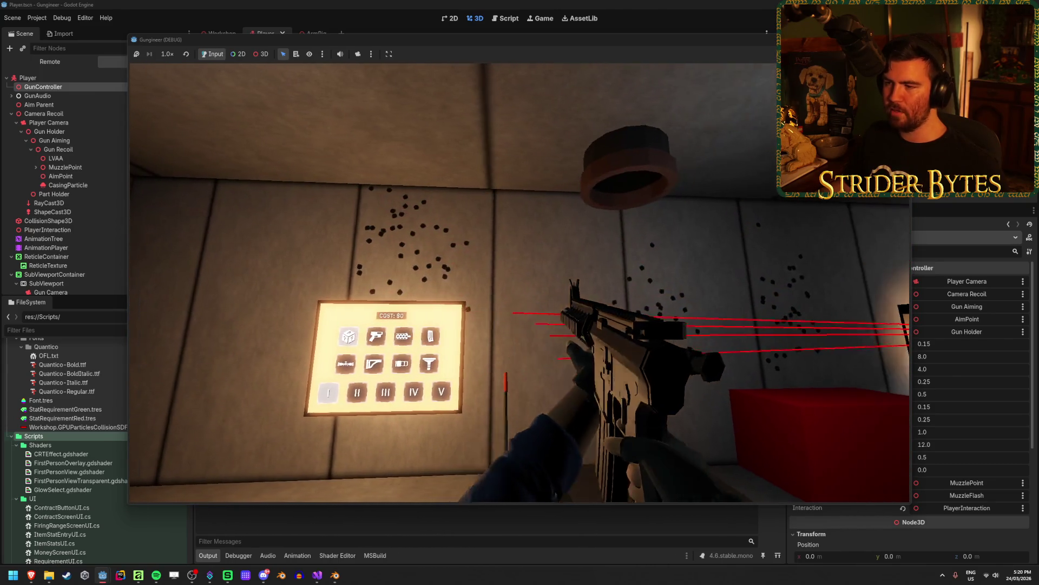
{"action": "right_click", "coordinate": [519, 283]}
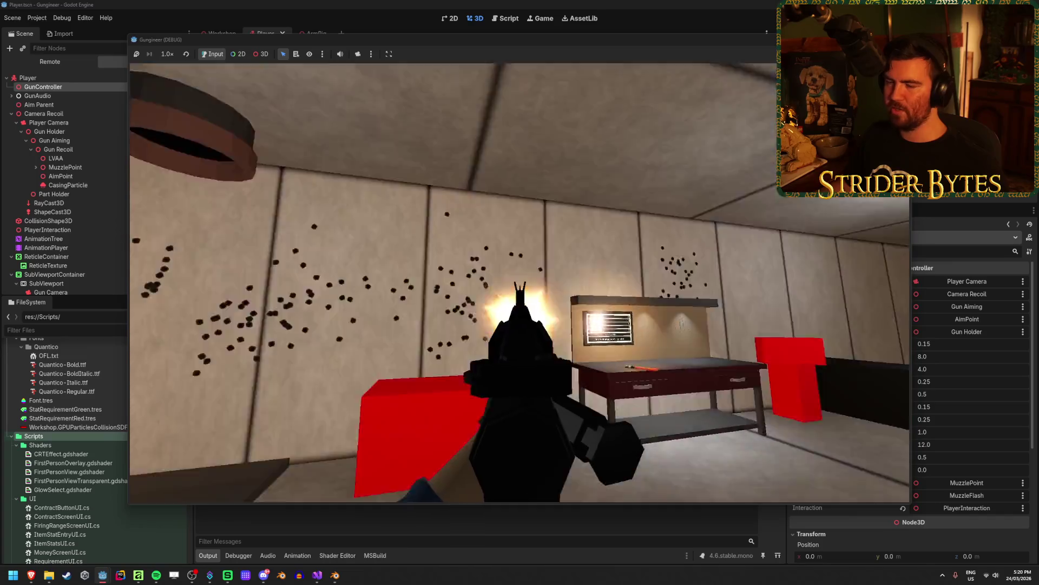
{"action": "right_click", "coordinate": [520, 283]}
{"action": "left_click", "coordinate": [520, 283]}
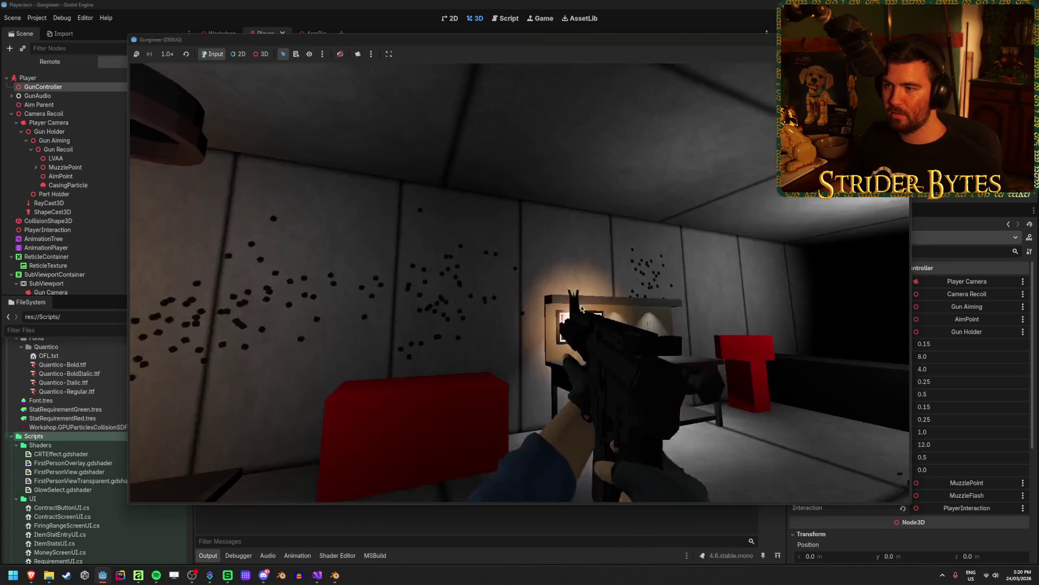
{"action": "left_click", "coordinate": [581, 309]}
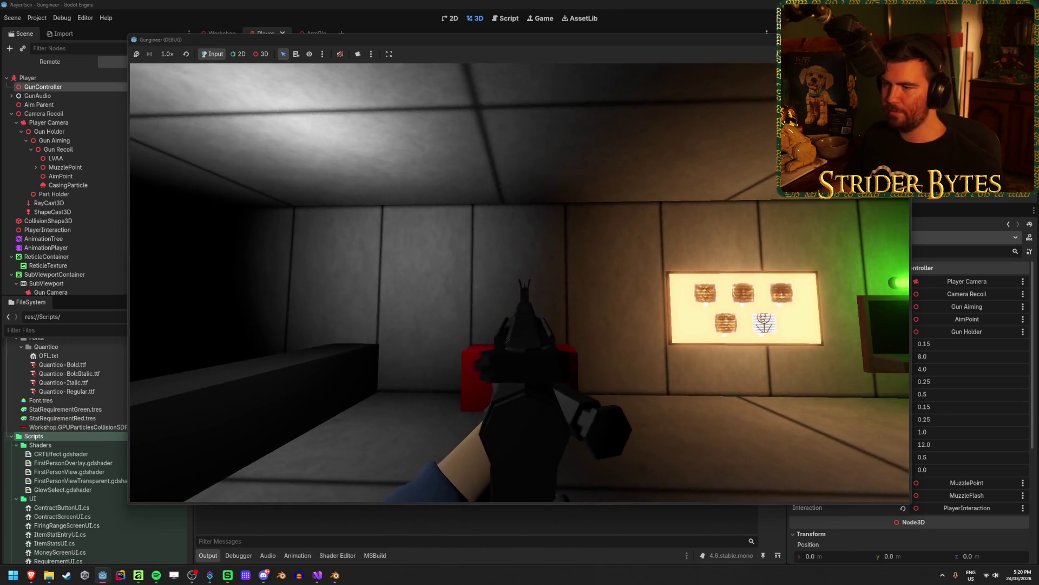
Fire aimed and hip bursts at the far wall and red box to test the spread.
{"action": "right_click", "coordinate": [520, 282]}
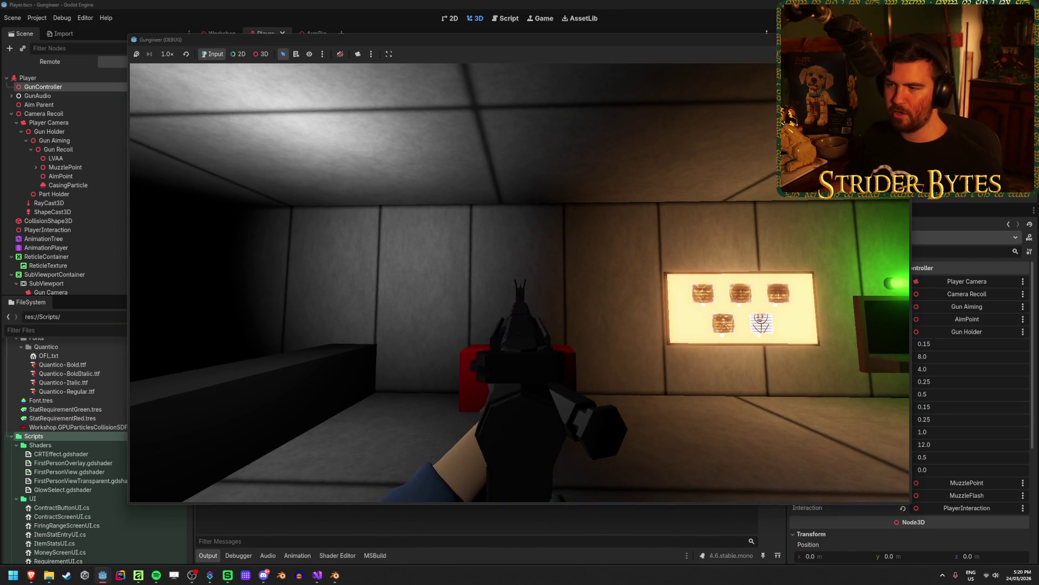
{"action": "right_click", "coordinate": [519, 283]}
{"action": "right_click", "coordinate": [519, 282]}
{"action": "left_click", "coordinate": [519, 282]}
{"action": "left_click", "coordinate": [519, 282]}
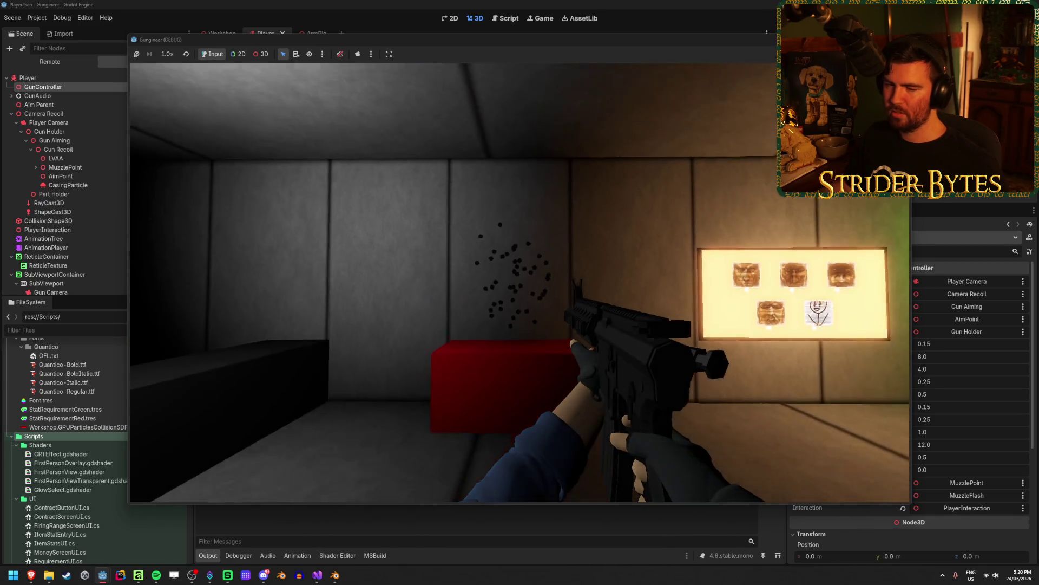
{"action": "left_click", "coordinate": [520, 283]}
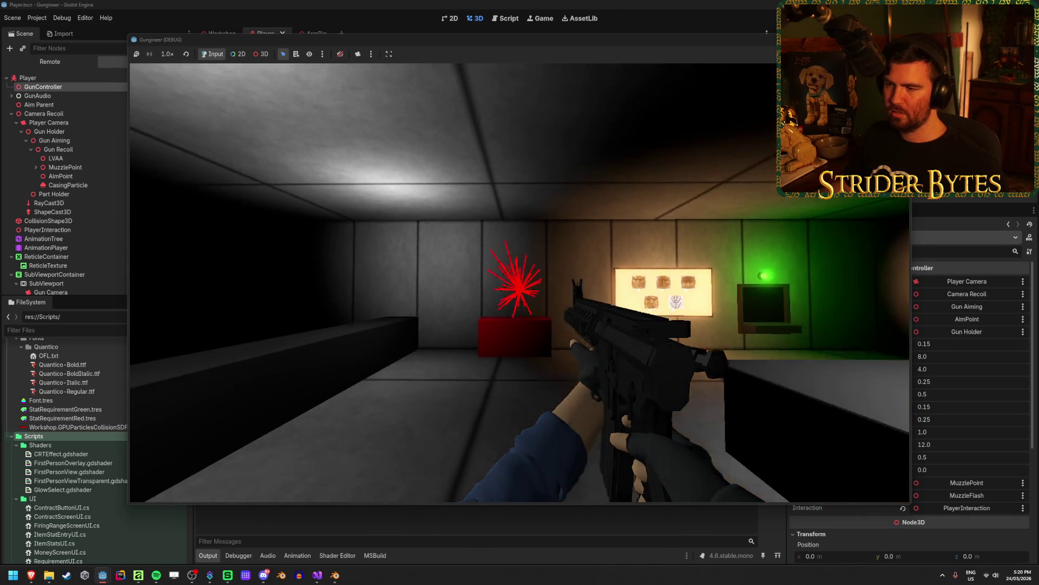
{"action": "left_click", "coordinate": [520, 283]}
{"action": "left_click", "coordinate": [520, 283]}
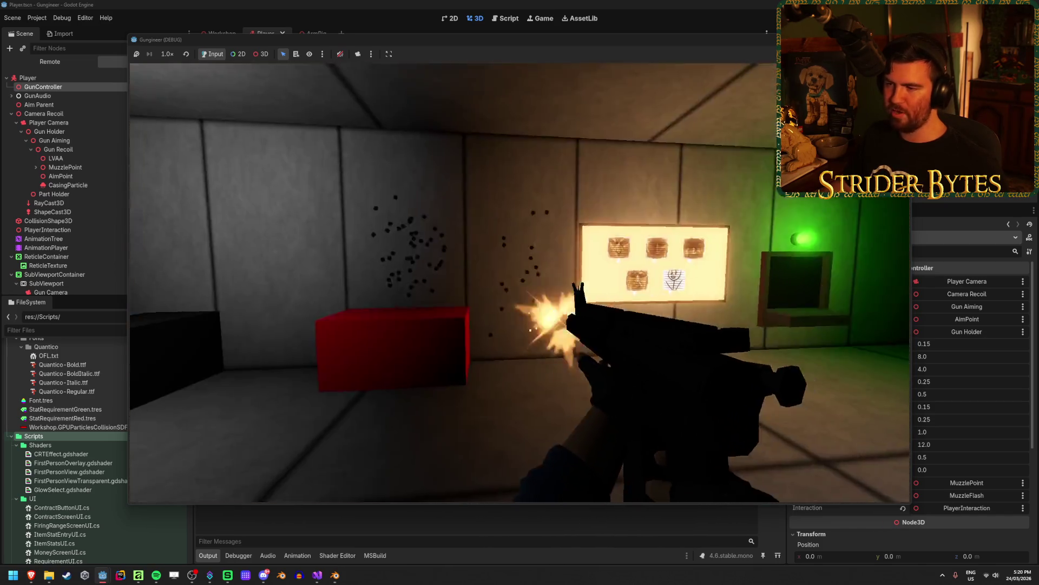
{"action": "left_click", "coordinate": [520, 282]}
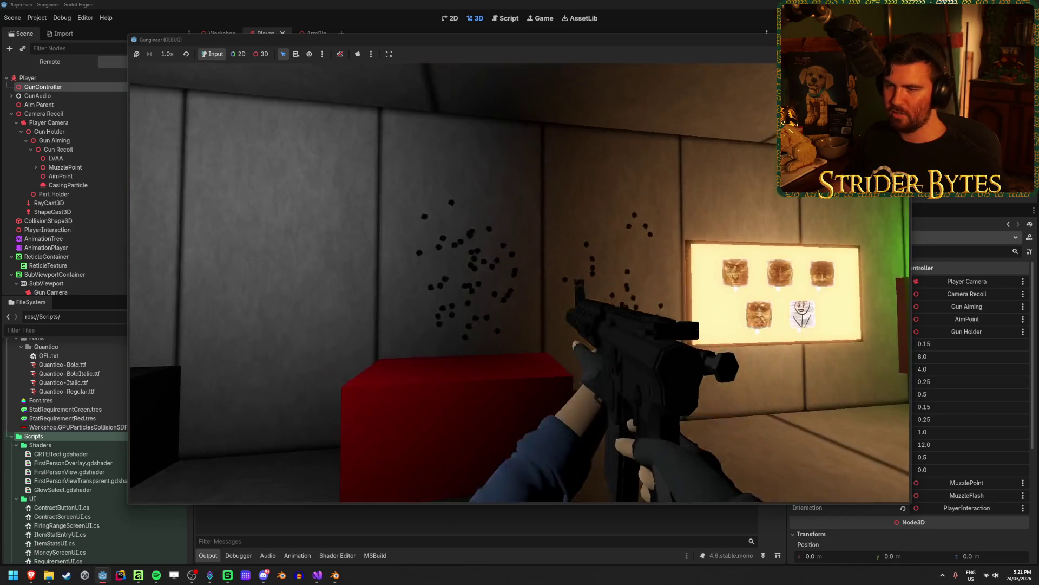
{"action": "left_click", "coordinate": [519, 282]}
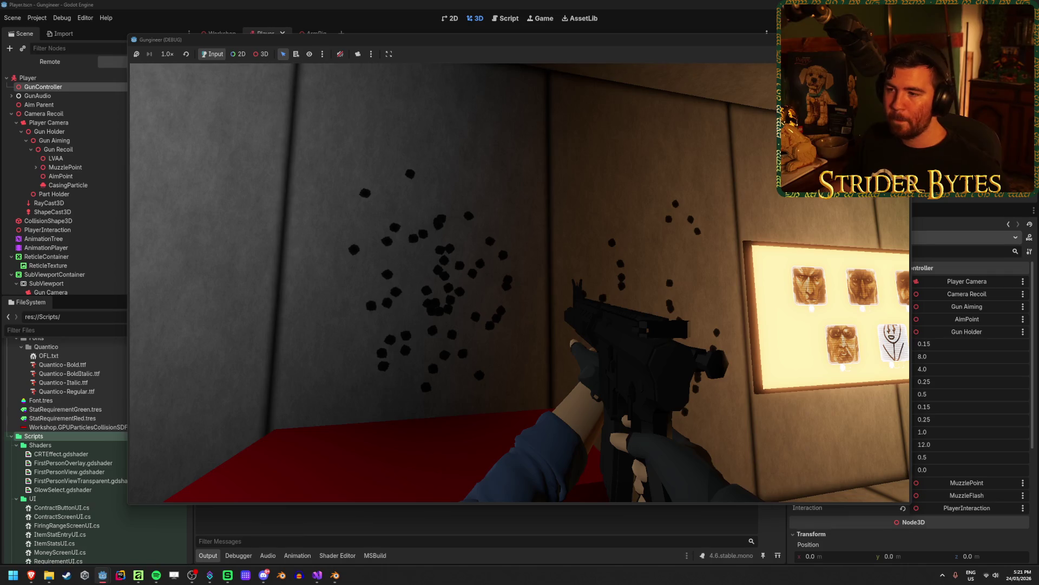
{"action": "key", "text": "s"}
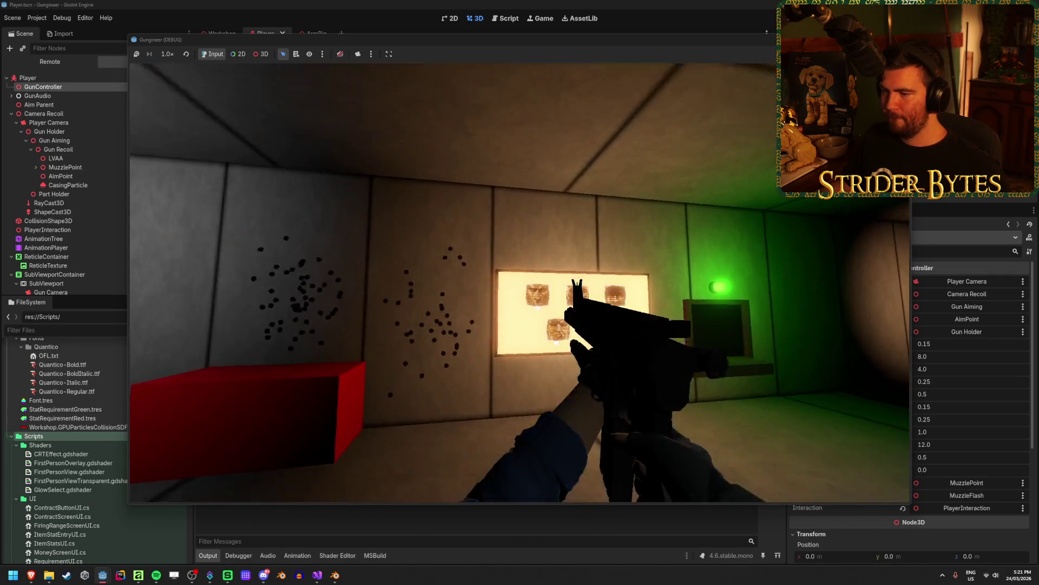
{"action": "key", "text": "w"}
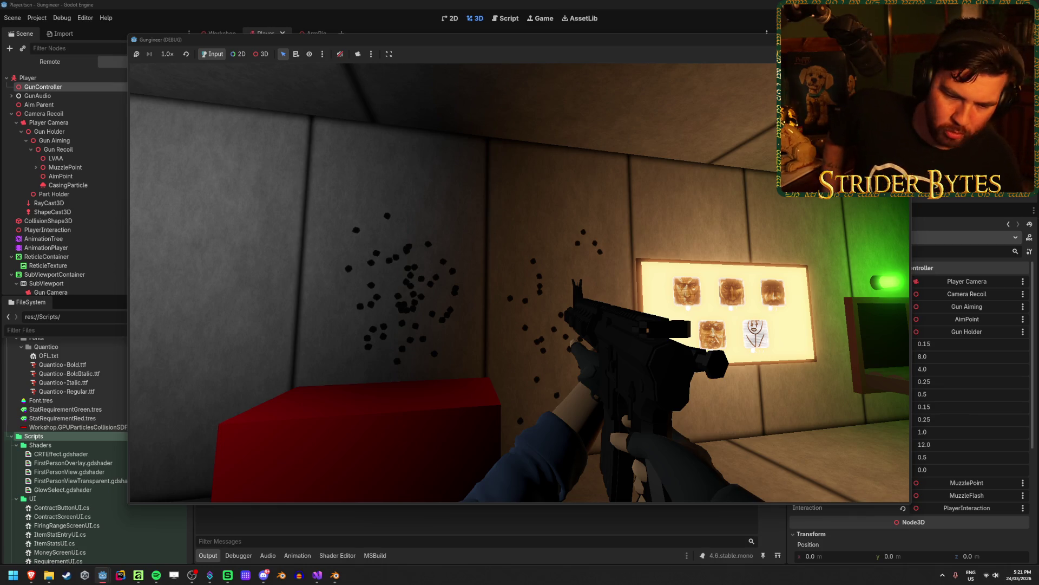
Stop the game, reset and save Accuracy, set it to 10, and switch to Visual Studio.
{"action": "mouse_move", "coordinate": [519, 282]}
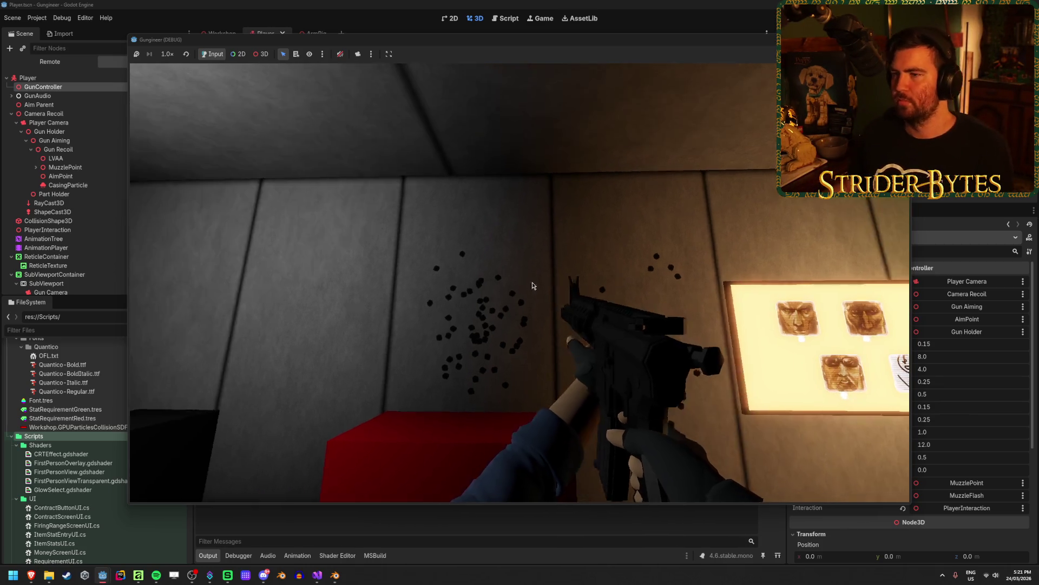
{"action": "key", "text": "F8"}
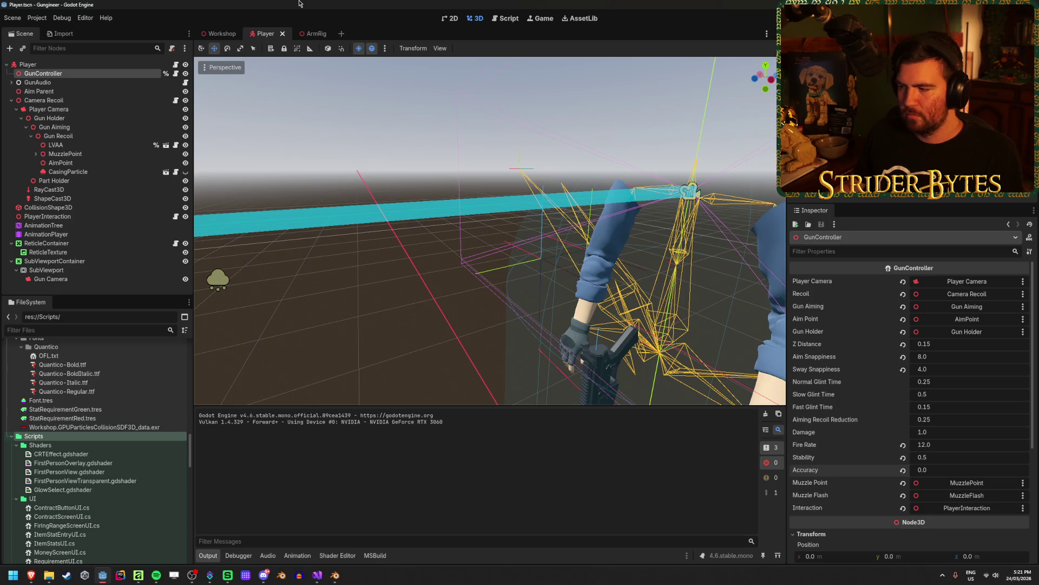
{"action": "left_click", "coordinate": [902, 469]}
{"action": "key", "text": "ctrl+s"}
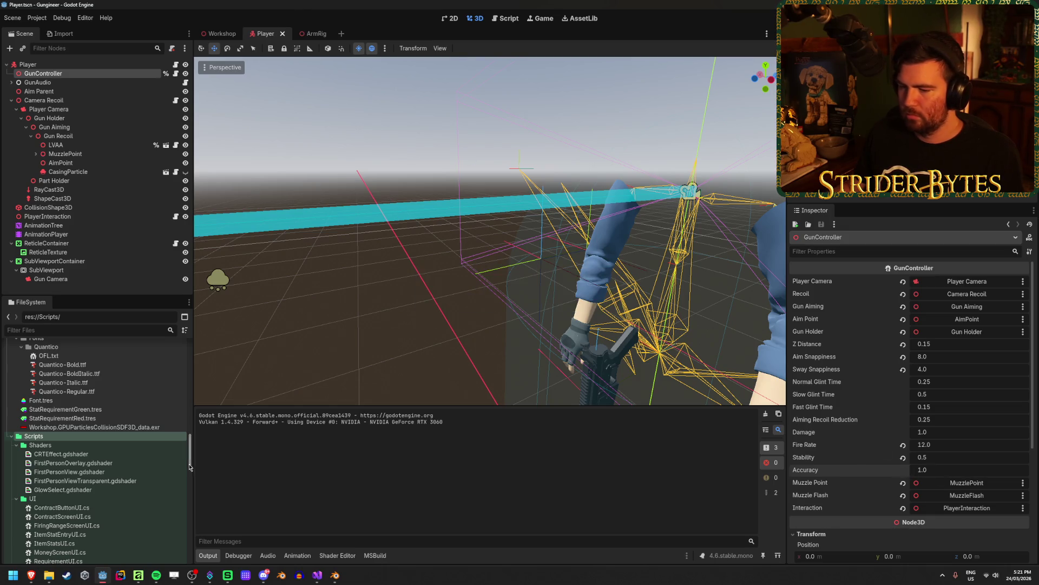
{"action": "left_click", "coordinate": [944, 470]}
{"action": "type", "text": "10"}
{"action": "key", "text": "Return"}
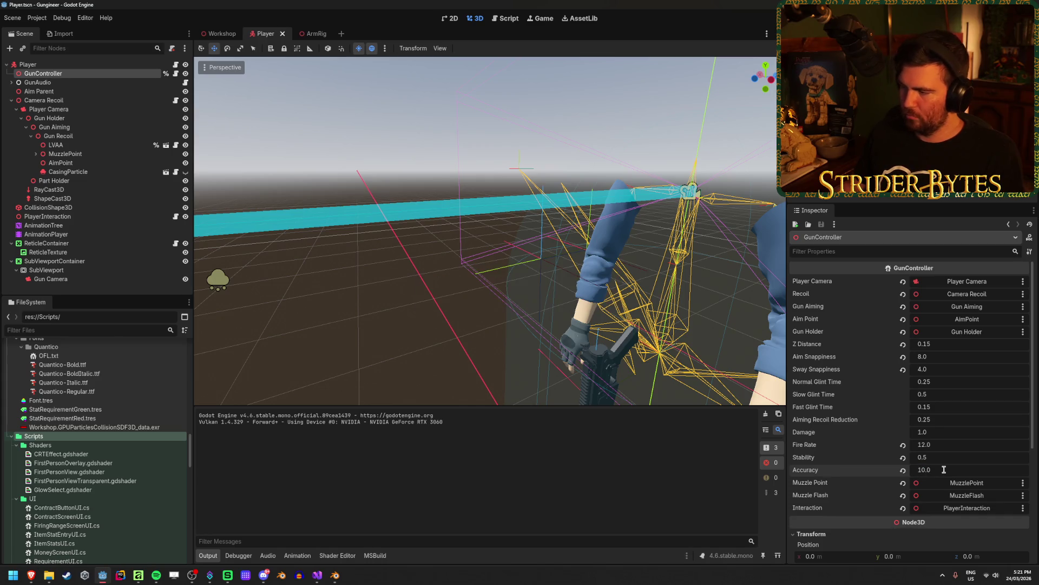
{"action": "left_click", "coordinate": [315, 575]}
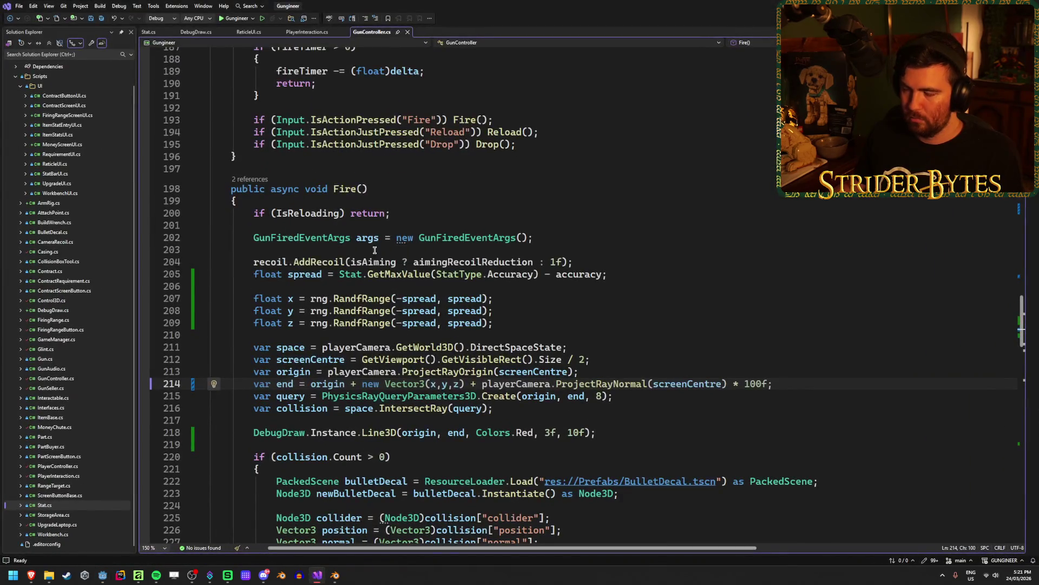
{"action": "scroll", "coordinate": [380, 290], "scroll_direction": "up", "scroll_amount": 20}
{"action": "scroll", "coordinate": [381, 290], "scroll_direction": "up", "scroll_amount": 2}
{"action": "left_click", "coordinate": [378, 271]}
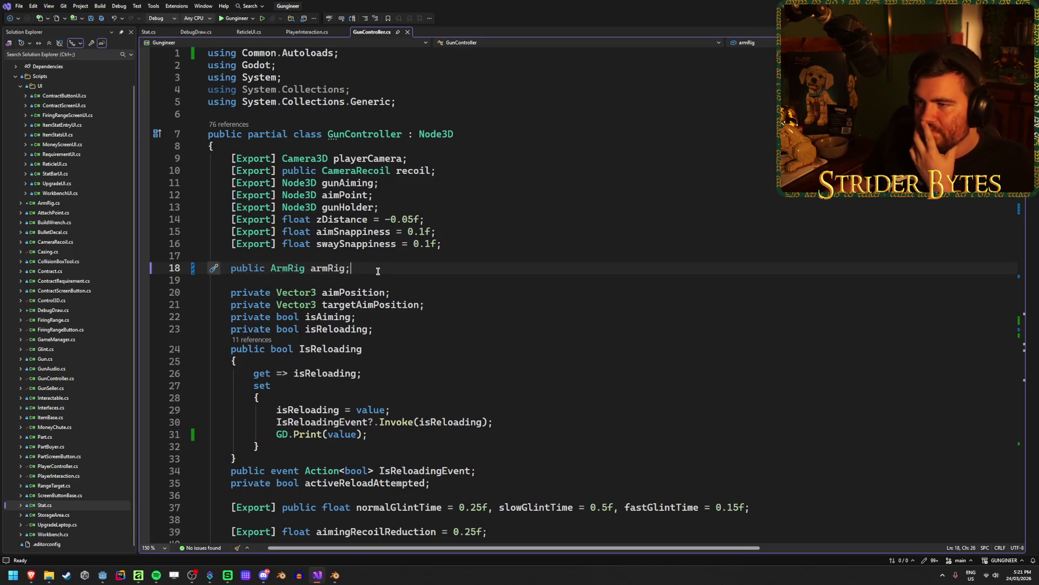
{"action": "scroll", "coordinate": [378, 270], "scroll_direction": "down", "scroll_amount": 8}
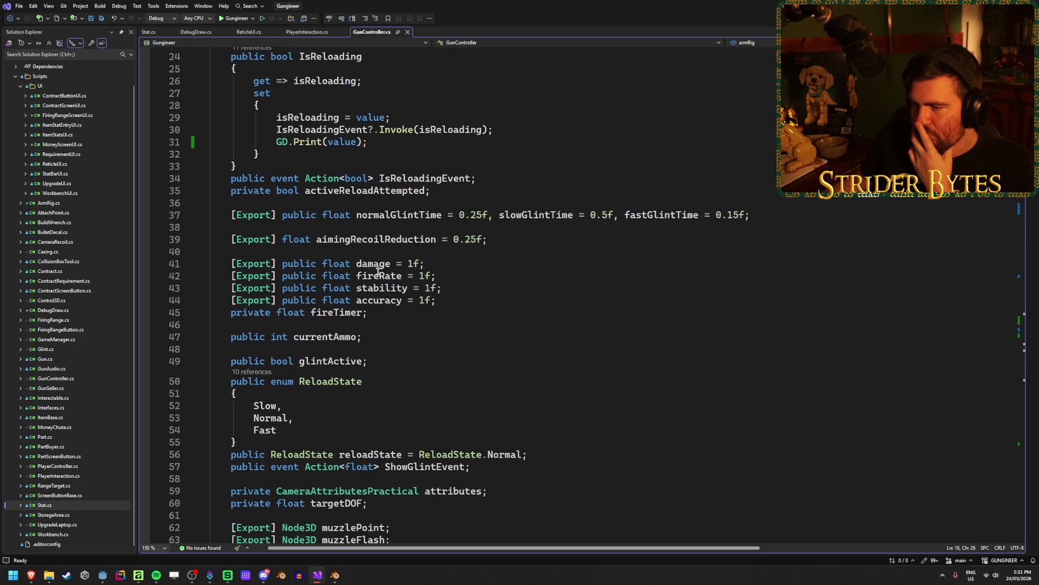
{"action": "mouse_move", "coordinate": [445, 301]}
{"action": "left_mouse_down"}
{"action": "mouse_move", "coordinate": [211, 276]}
{"action": "mouse_move", "coordinate": [212, 264]}
{"action": "left_mouse_up"}
{"action": "left_click", "coordinate": [452, 301]}
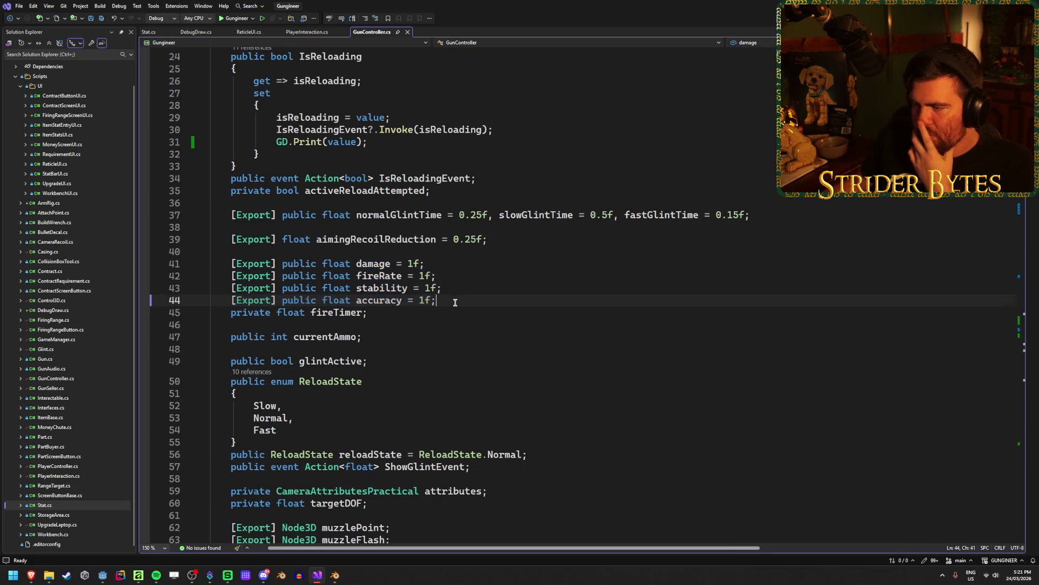
{"action": "key", "text": "Up"}
{"action": "key", "text": "Down"}
{"action": "scroll", "coordinate": [468, 300], "scroll_direction": "down", "scroll_amount": 5}
{"action": "left_click", "coordinate": [330, 381]}
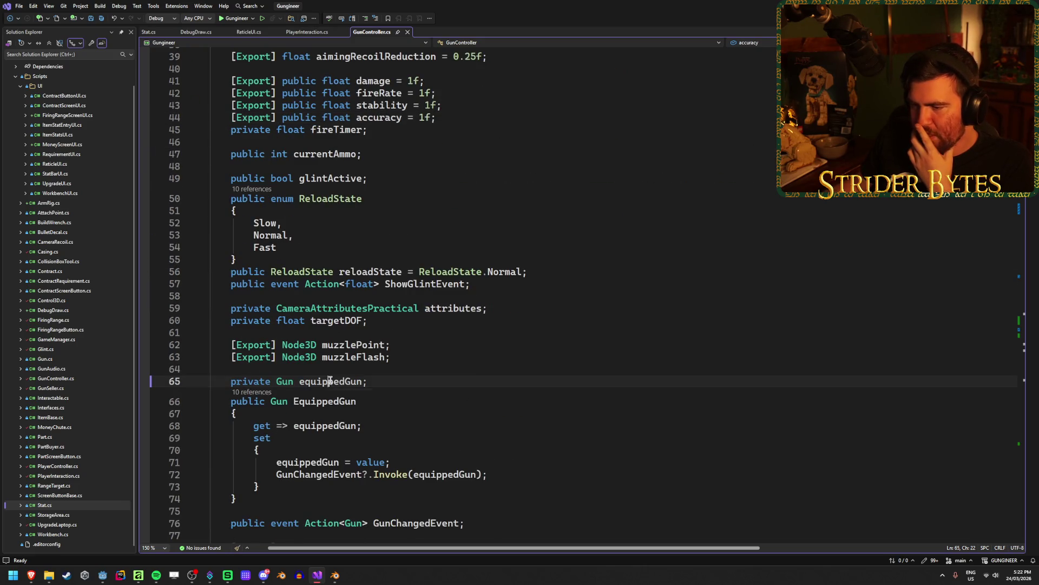
{"action": "left_click", "coordinate": [403, 378]}
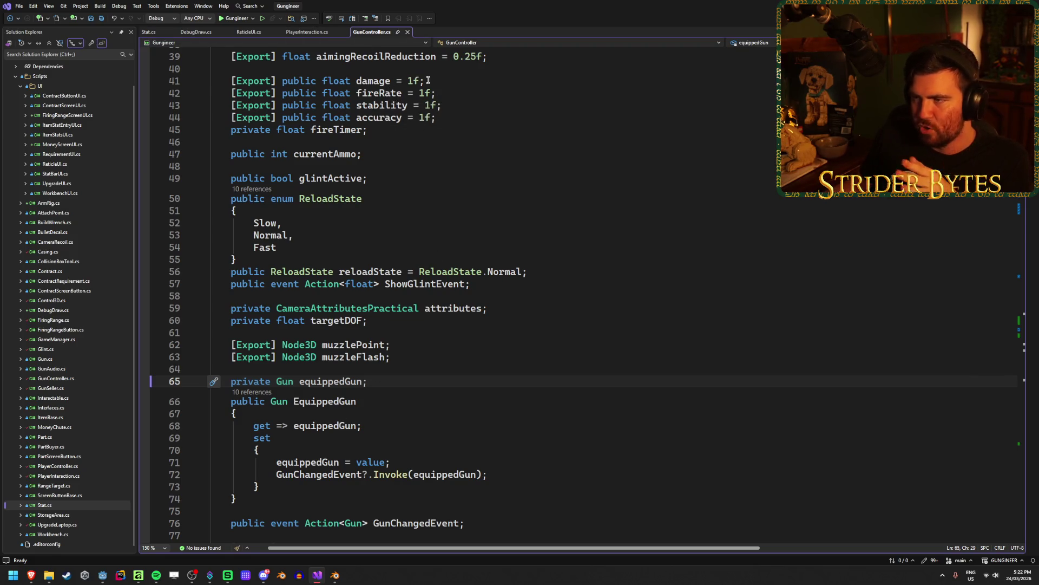
{"action": "left_click_drag", "start_coordinate": [443, 117], "coordinate": [174, 86]}
{"action": "left_click_drag", "start_coordinate": [457, 116], "coordinate": [179, 93]}
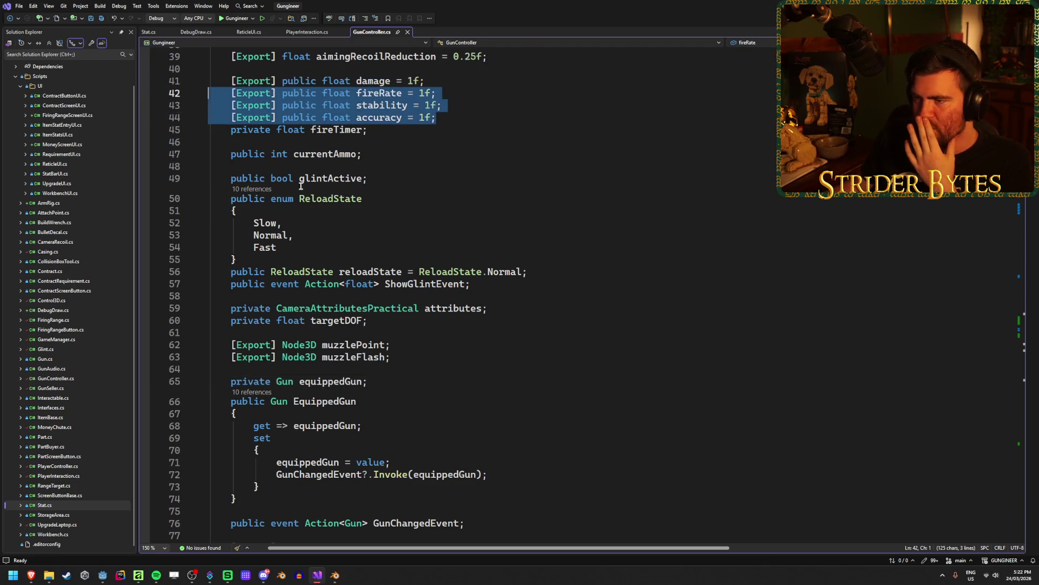
{"action": "left_click", "coordinate": [413, 382]}
{"action": "scroll", "coordinate": [414, 376], "scroll_direction": "down", "scroll_amount": 5}
{"action": "scroll", "coordinate": [416, 367], "scroll_direction": "down", "scroll_amount": 4}
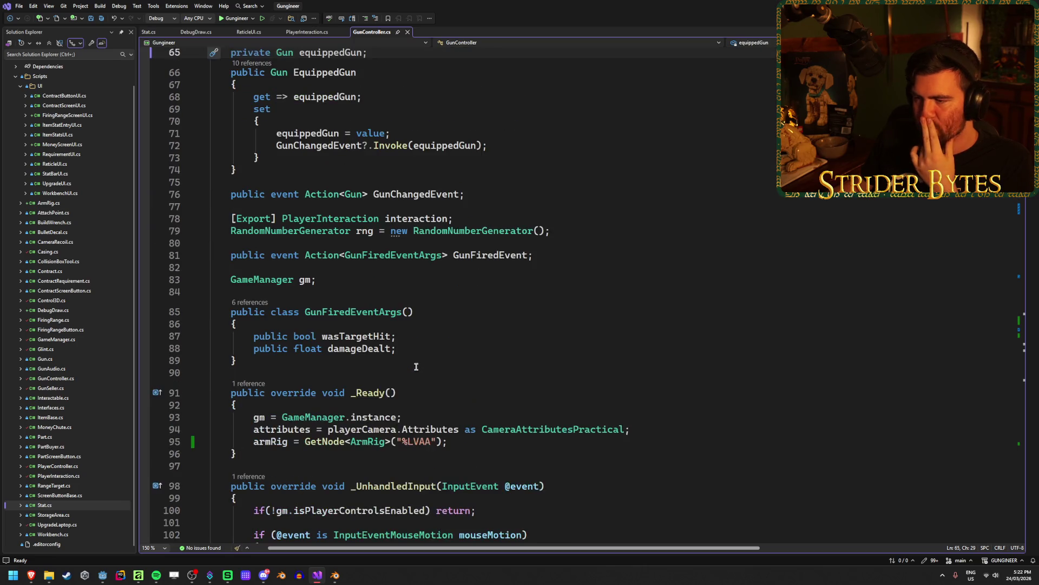
{"action": "scroll", "coordinate": [416, 361], "scroll_direction": "down", "scroll_amount": 6}
{"action": "scroll", "coordinate": [416, 362], "scroll_direction": "up", "scroll_amount": 20}
{"action": "scroll", "coordinate": [416, 360], "scroll_direction": "down", "scroll_amount": 3}
{"action": "scroll", "coordinate": [416, 357], "scroll_direction": "down", "scroll_amount": 5}
{"action": "left_click", "coordinate": [492, 290]}
{"action": "mouse_move", "coordinate": [492, 295]}
{"action": "left_mouse_down"}
{"action": "mouse_move", "coordinate": [243, 303]}
{"action": "mouse_move", "coordinate": [209, 264]}
{"action": "left_mouse_up"}
{"action": "left_click_drag", "start_coordinate": [469, 298], "coordinate": [209, 264]}
{"action": "scroll", "coordinate": [462, 379], "scroll_direction": "down", "scroll_amount": 5}
{"action": "left_click", "coordinate": [334, 381]}
{"action": "scroll", "coordinate": [457, 385], "scroll_direction": "down", "scroll_amount": 20}
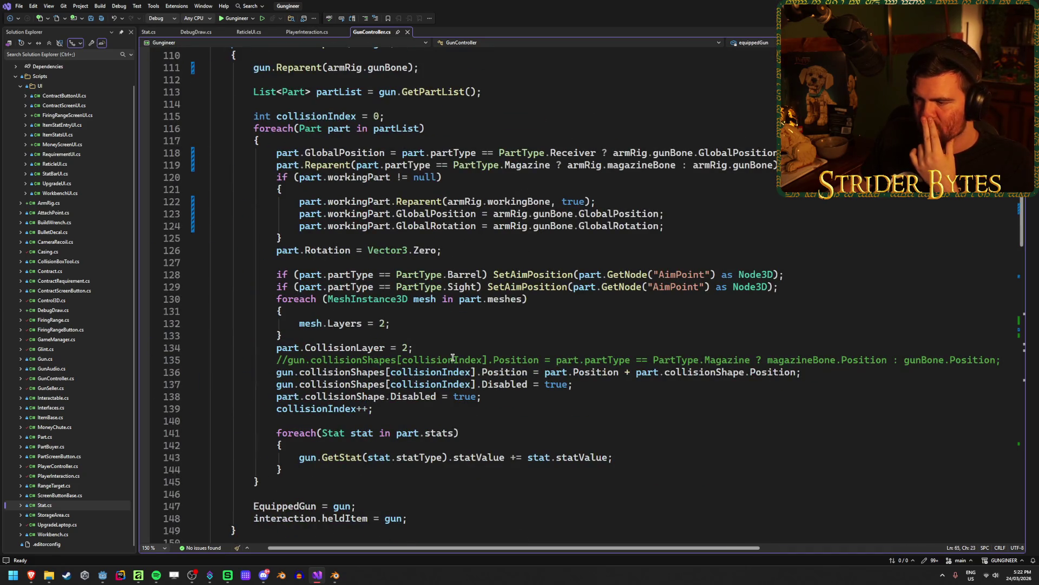
{"action": "scroll", "coordinate": [453, 358], "scroll_direction": "down", "scroll_amount": 5}
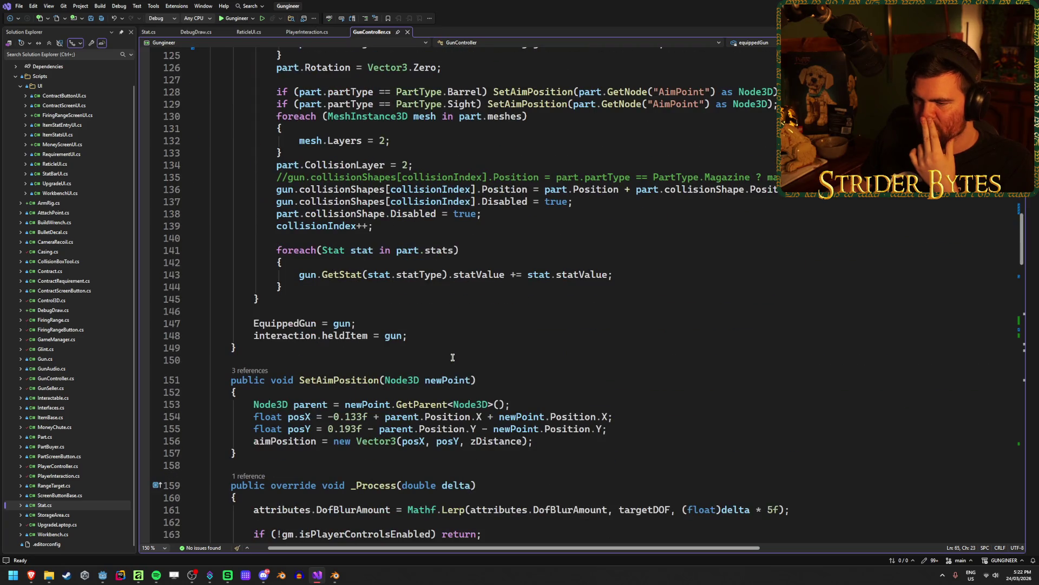
{"action": "scroll", "coordinate": [453, 358], "scroll_direction": "down", "scroll_amount": 4}
{"action": "scroll", "coordinate": [453, 358], "scroll_direction": "down", "scroll_amount": 8}
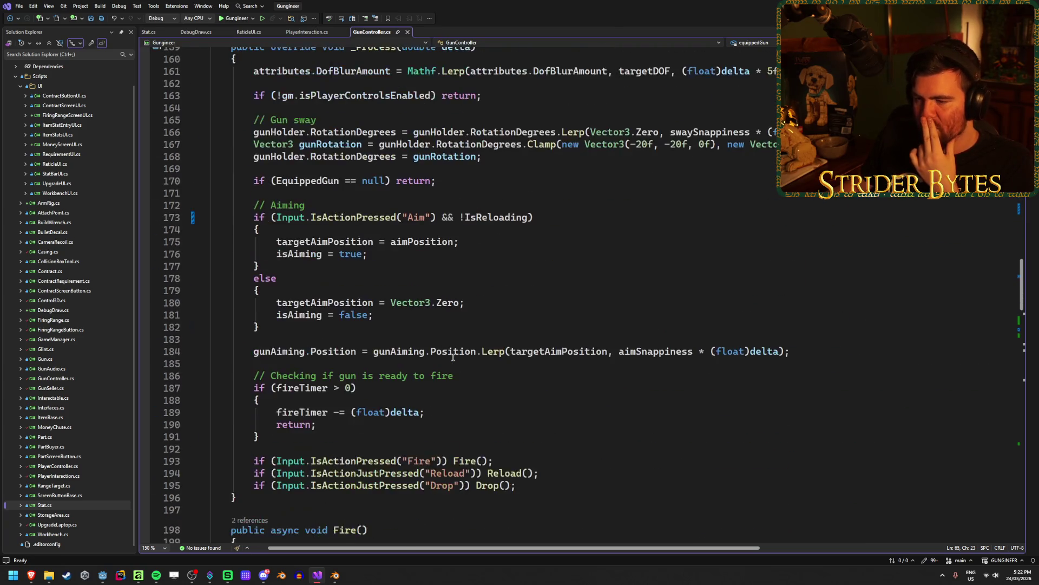
{"action": "scroll", "coordinate": [453, 358], "scroll_direction": "down", "scroll_amount": 14}
{"action": "scroll", "coordinate": [452, 358], "scroll_direction": "down", "scroll_amount": 1}
{"action": "scroll", "coordinate": [453, 358], "scroll_direction": "up", "scroll_amount": 5}
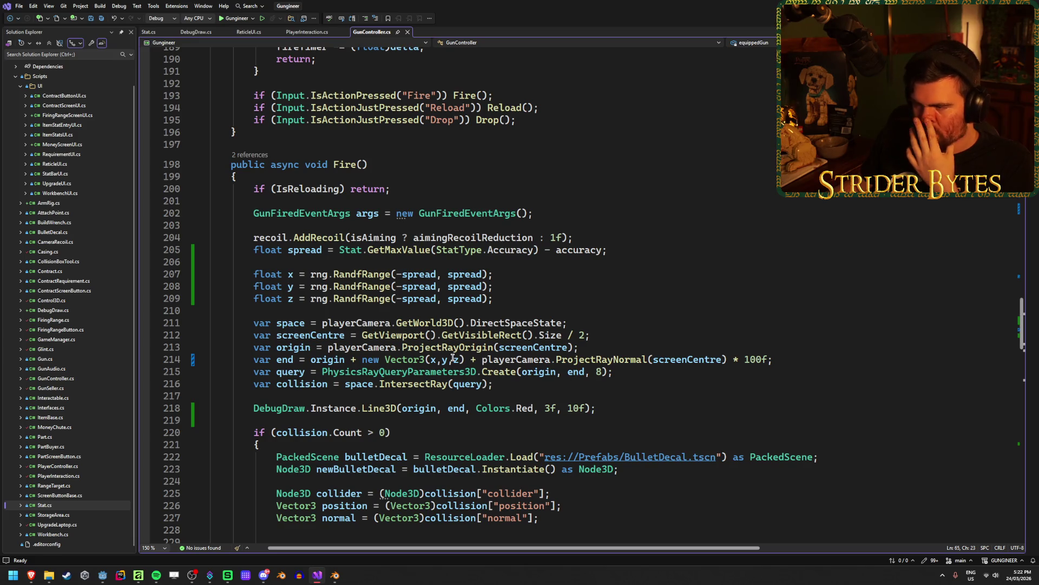
{"action": "left_click", "coordinate": [513, 279]}
{"action": "left_click", "coordinate": [634, 246]}
{"action": "left_click", "coordinate": [306, 250]}
{"action": "left_click", "coordinate": [350, 250]}
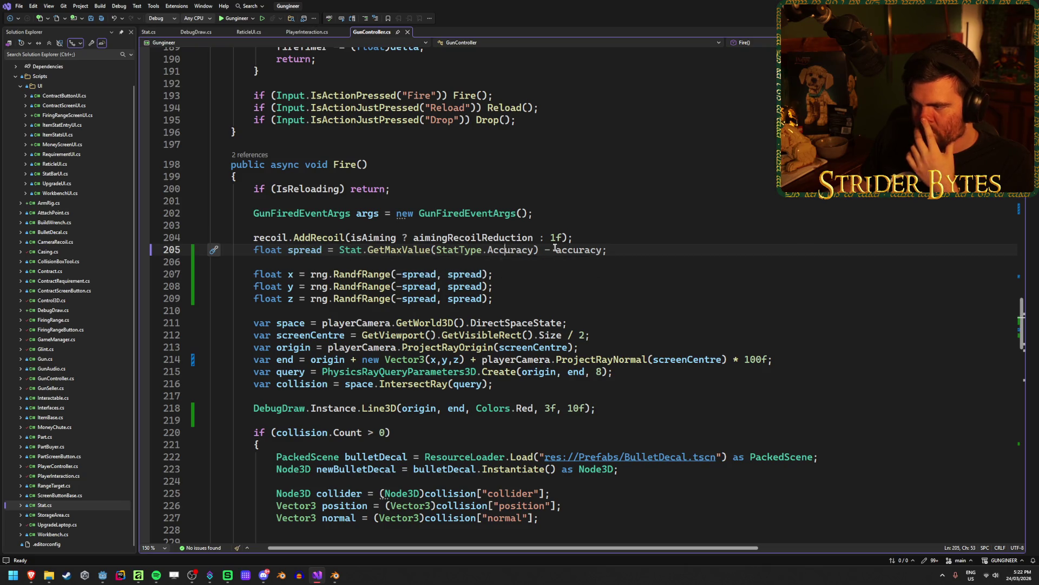
{"action": "left_click", "coordinate": [586, 249]}
{"action": "left_click", "coordinate": [598, 249], "text": "ctrl"}
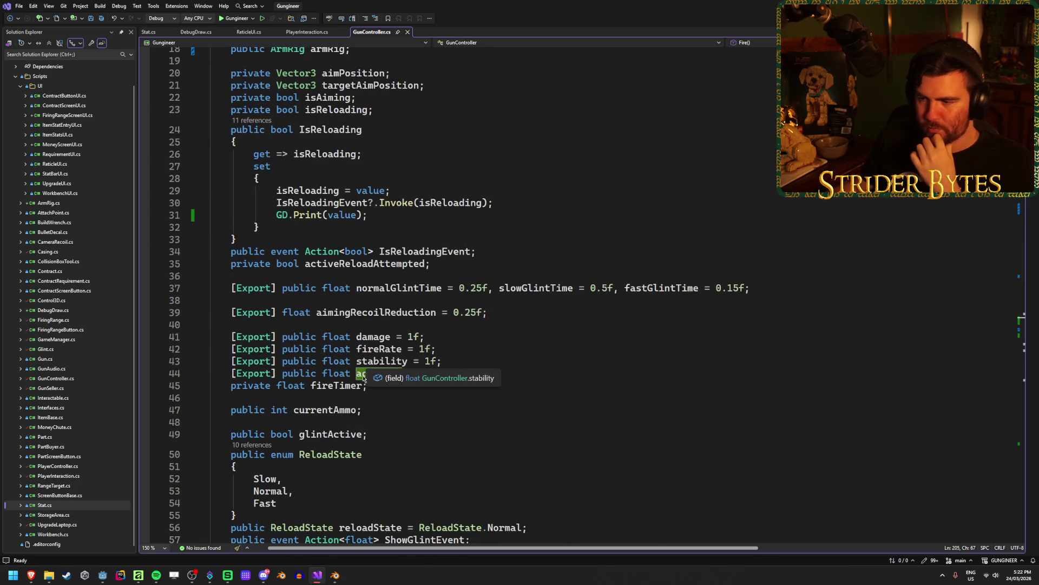
{"action": "left_click", "coordinate": [473, 369]}
{"action": "key", "text": "ctrl+shift+Left"}
{"action": "key", "text": "ctrl+shift+Left"}
{"action": "key", "text": "ctrl+shift+Left"}
{"action": "left_click", "coordinate": [473, 369]}
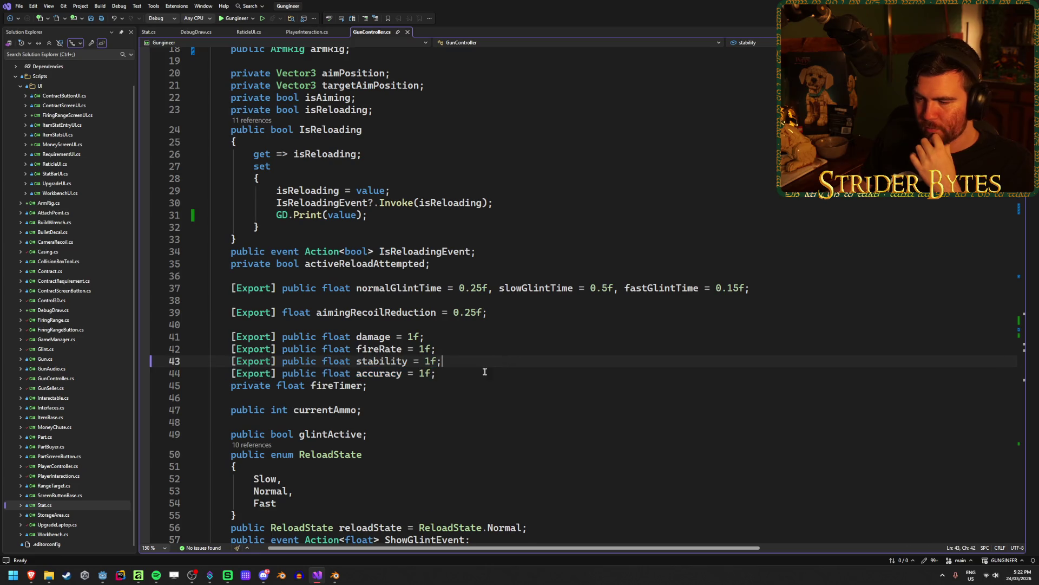
{"action": "scroll", "coordinate": [481, 372], "scroll_direction": "down", "scroll_amount": 6}
{"action": "scroll", "coordinate": [481, 372], "scroll_direction": "down", "scroll_amount": 9}
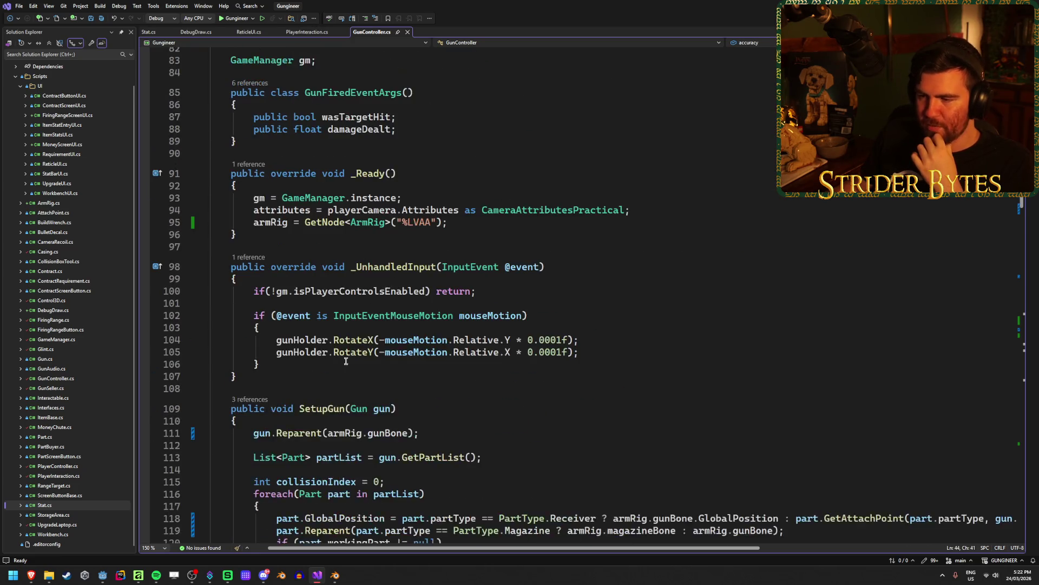
{"action": "scroll", "coordinate": [465, 372], "scroll_direction": "down", "scroll_amount": 20}
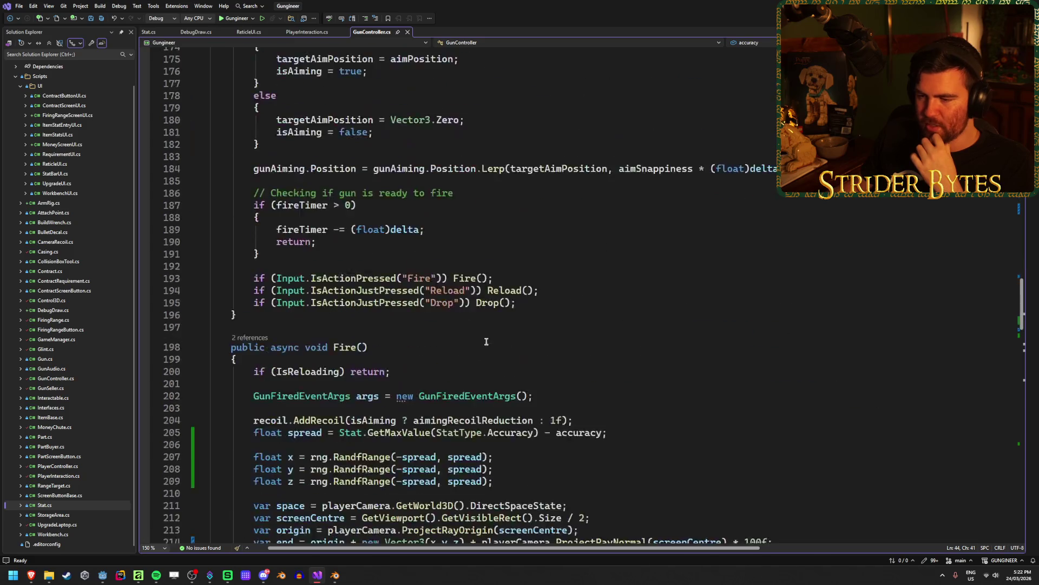
{"action": "scroll", "coordinate": [545, 356], "scroll_direction": "down", "scroll_amount": 4}
{"action": "scroll", "coordinate": [546, 363], "scroll_direction": "up", "scroll_amount": 20}
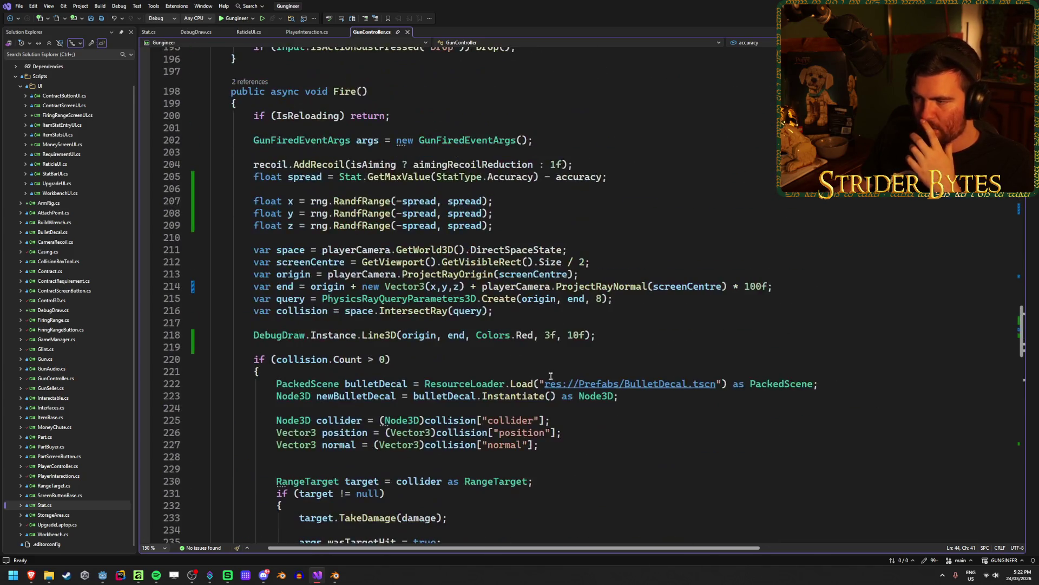
{"action": "scroll", "coordinate": [549, 375], "scroll_direction": "down", "scroll_amount": 20}
{"action": "scroll", "coordinate": [549, 375], "scroll_direction": "down", "scroll_amount": 19}
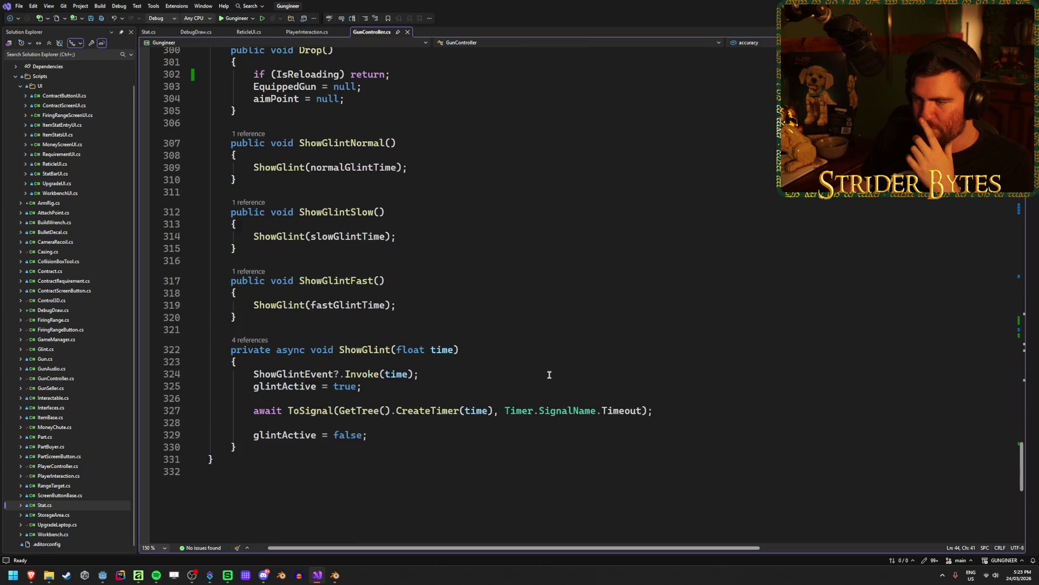
{"action": "scroll", "coordinate": [549, 375], "scroll_direction": "up", "scroll_amount": 20}
{"action": "scroll", "coordinate": [653, 321], "scroll_direction": "up", "scroll_amount": 3}
Replace accuracy in the spread line with equippedGun.accuracy.statValue and save the script.
{"action": "double_click", "coordinate": [578, 286]}
{"action": "type", "text": "equippedGun."}
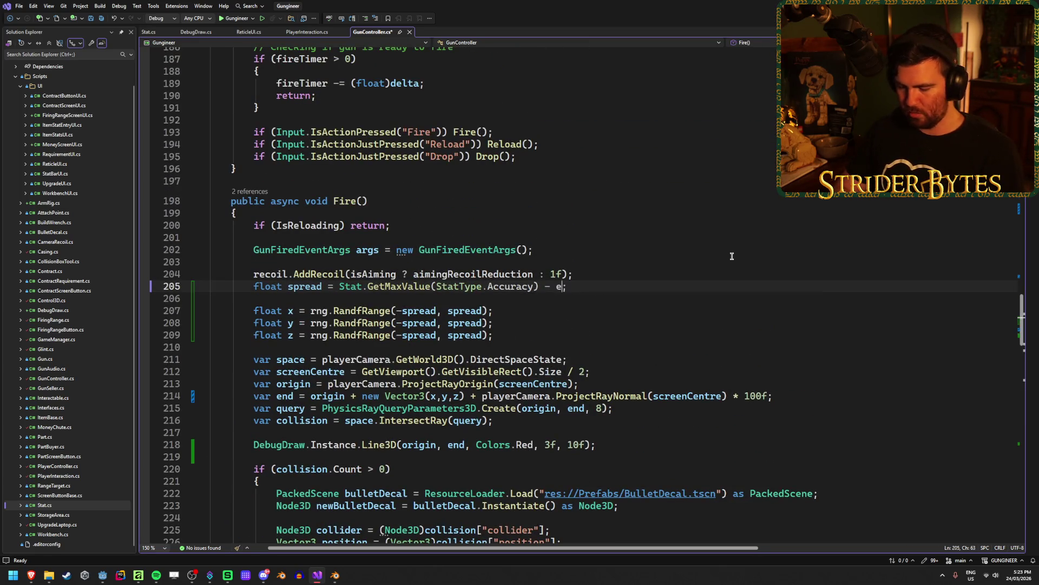
{"action": "type", "text": "Acc"}
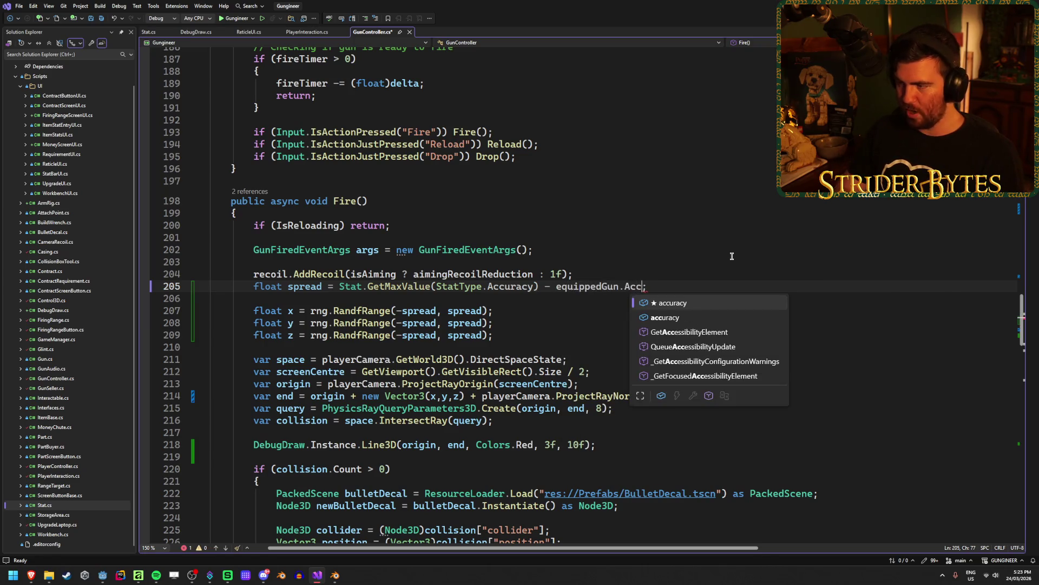
{"action": "key", "text": "Tab"}
{"action": "key", "text": "ctrl+s"}
{"action": "type", "text": "."}
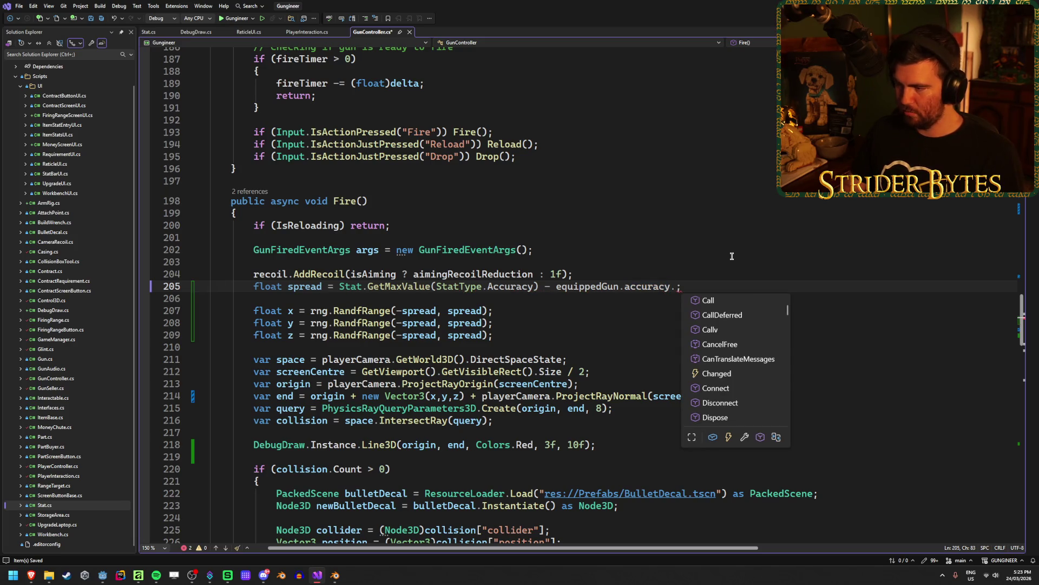
{"action": "type", "text": "st"}
{"action": "key", "text": "Tab"}
{"action": "key", "text": "End"}
{"action": "key", "text": "ctrl+s"}
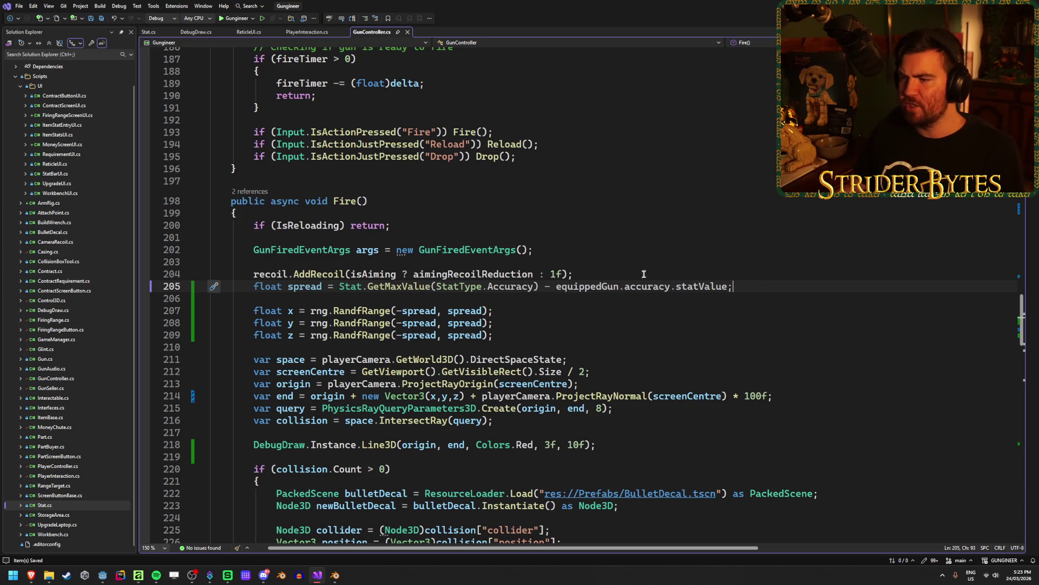
Check the new equippedGun.accuracy.statValue expression on line 205, then return to the Fire method declaration.
{"action": "left_click_drag", "start_coordinate": [557, 288], "coordinate": [730, 287]}
{"action": "left_click", "coordinate": [684, 283]}
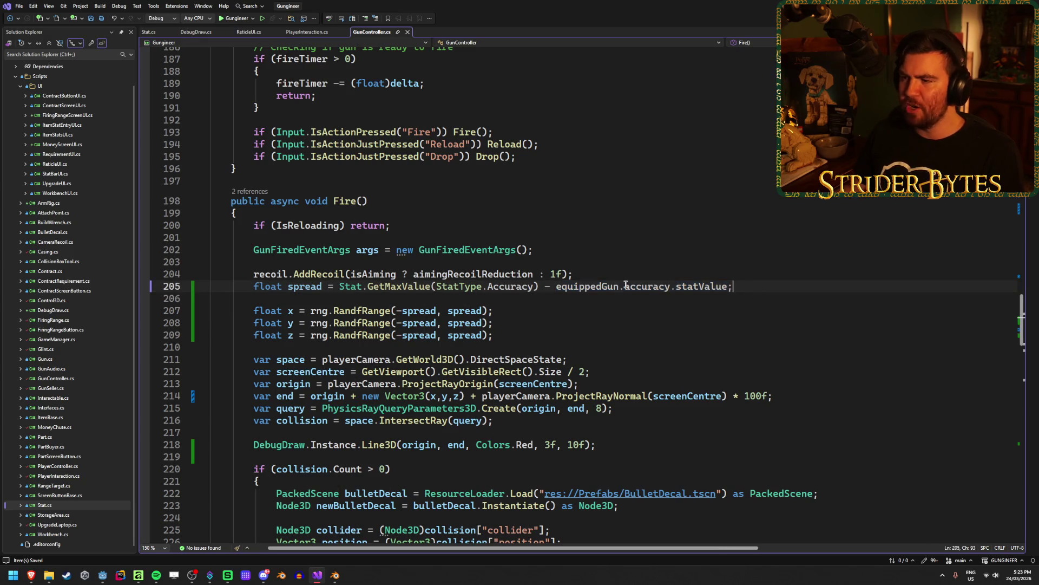
{"action": "left_click", "coordinate": [596, 287]}
{"action": "left_click", "coordinate": [725, 286]}
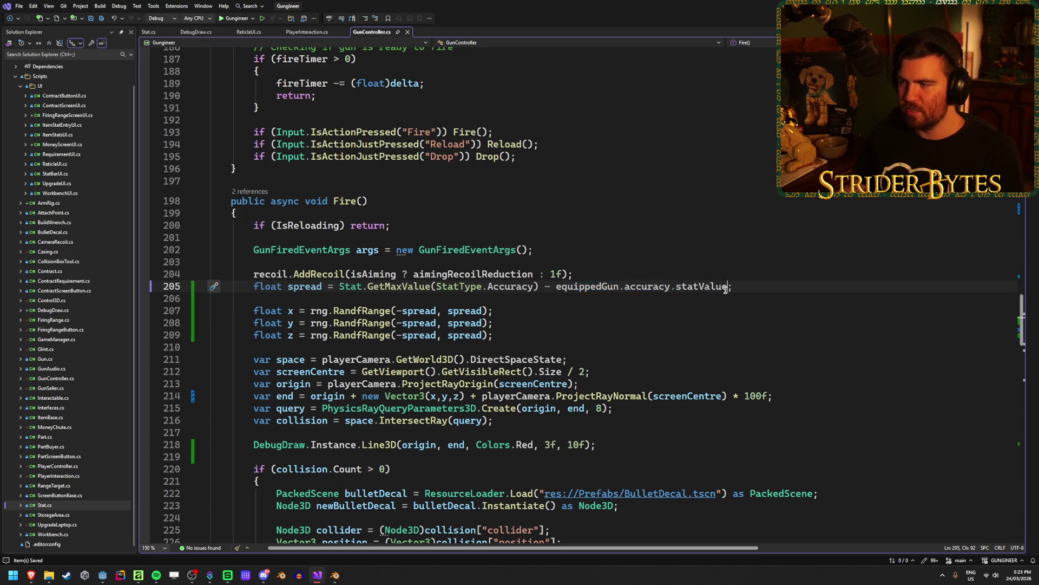
{"action": "key", "text": "End"}
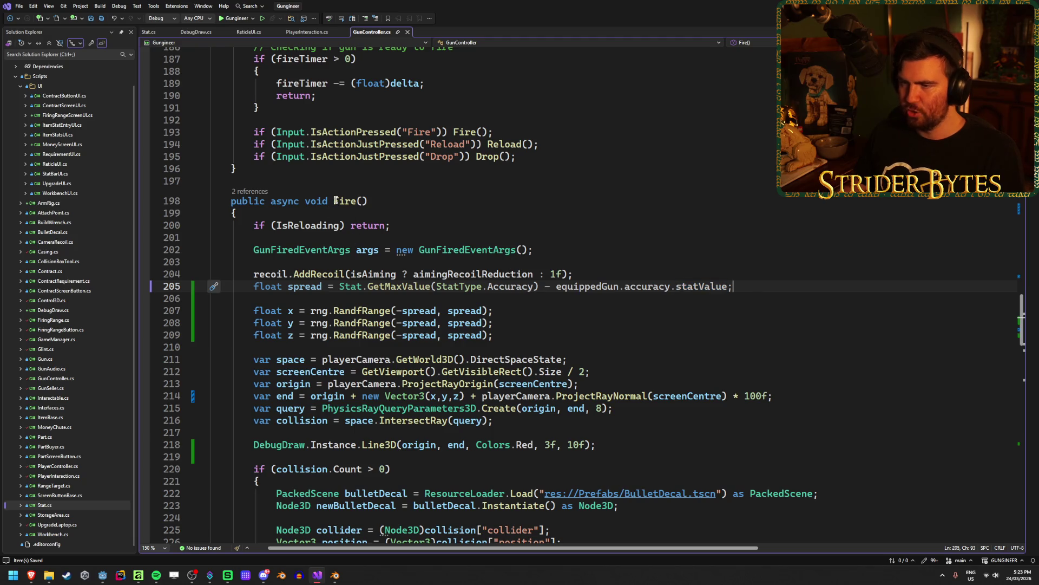
{"action": "left_click", "coordinate": [403, 205]}
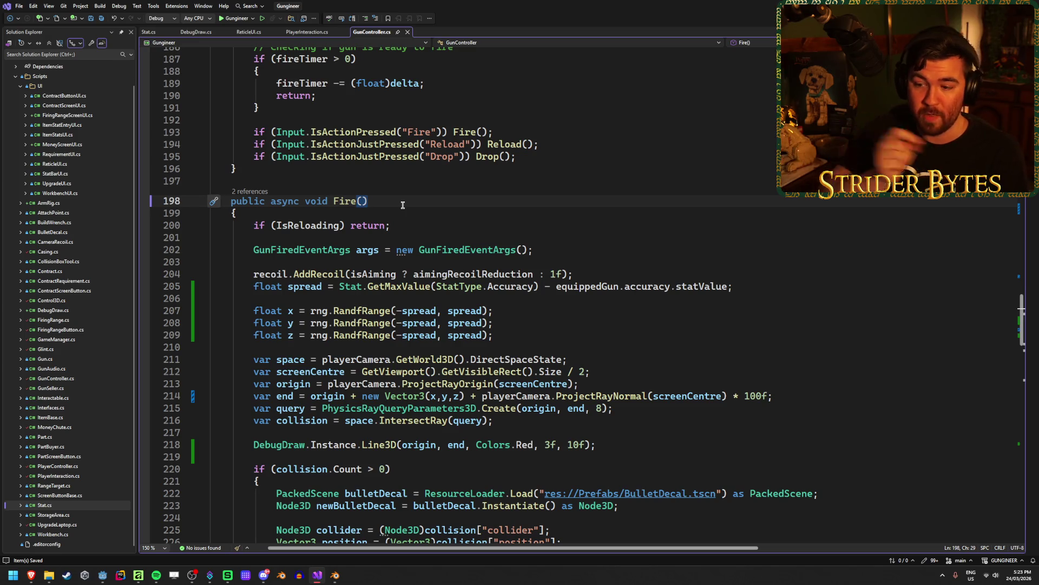
{"action": "scroll", "coordinate": [403, 204], "scroll_direction": "up", "scroll_amount": 20}
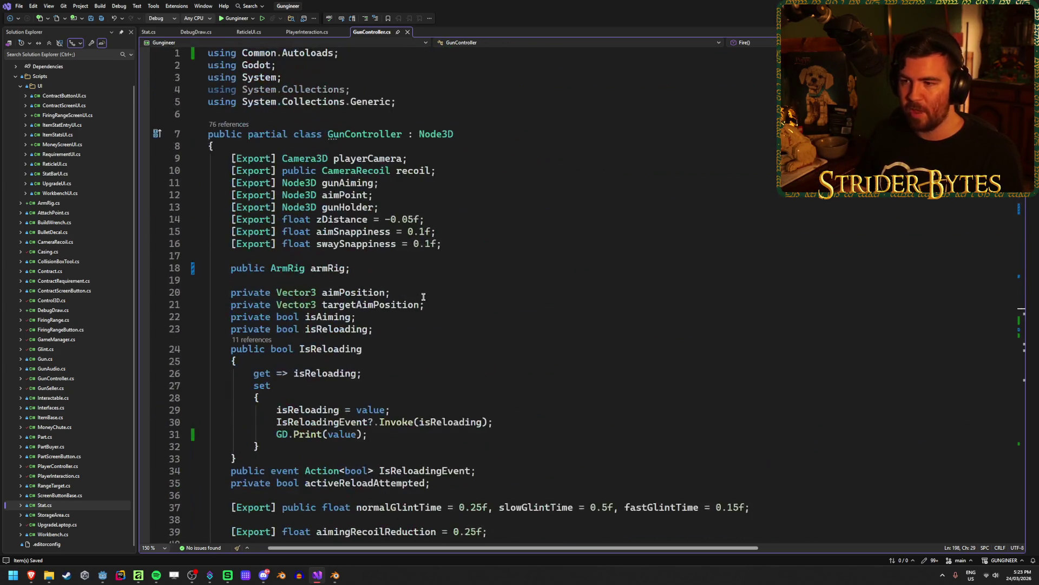
Cut the damage, fireRate, stability and accuracy field declarations out of GunController.cs.
{"action": "scroll", "coordinate": [367, 347], "scroll_direction": "down", "scroll_amount": 5}
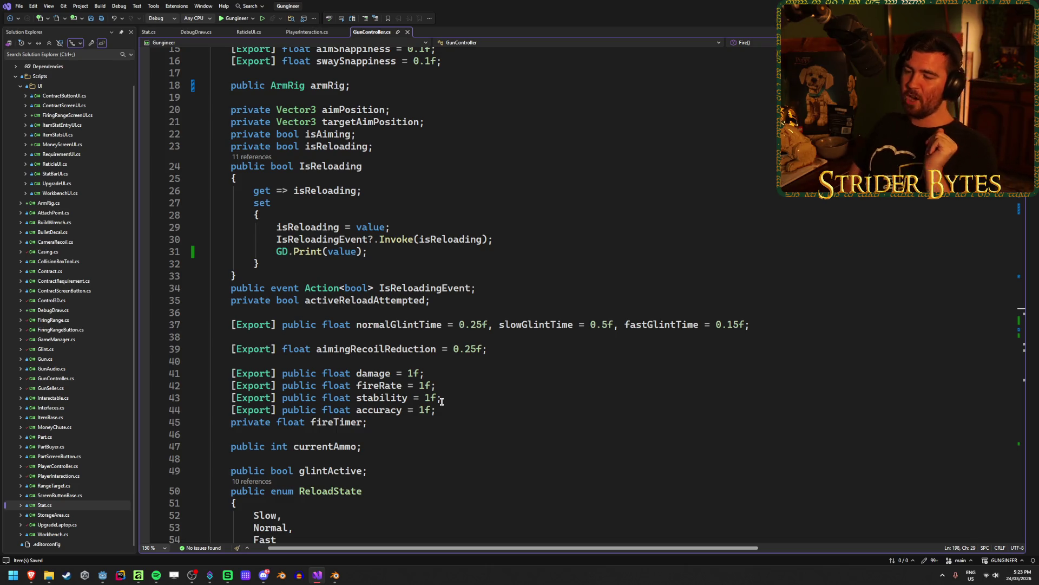
{"action": "left_click", "coordinate": [476, 409]}
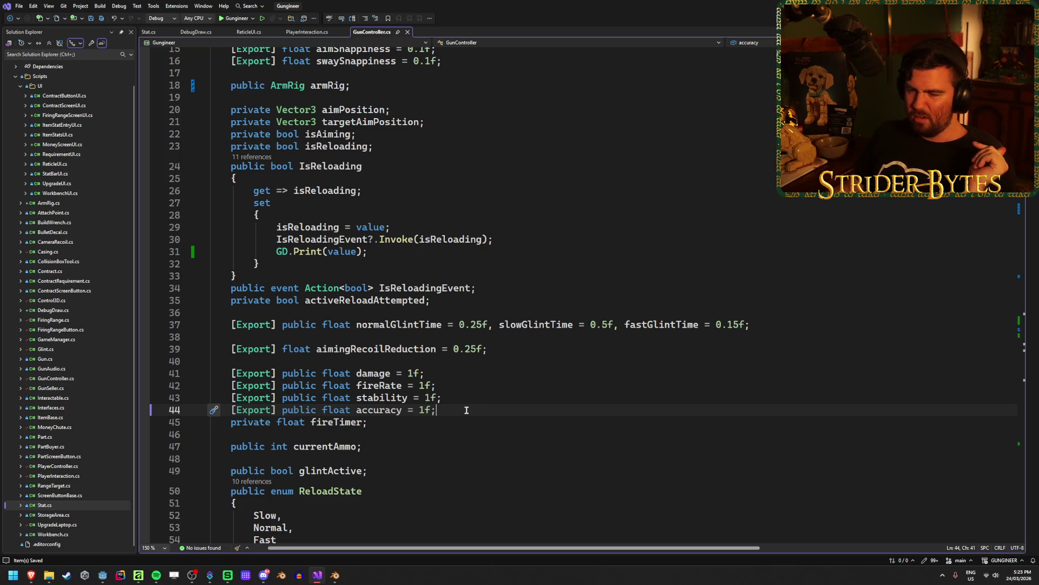
{"action": "mouse_move", "coordinate": [466, 410]}
{"action": "left_mouse_down"}
{"action": "mouse_move", "coordinate": [201, 398]}
{"action": "mouse_move", "coordinate": [73, 372]}
{"action": "left_mouse_up"}
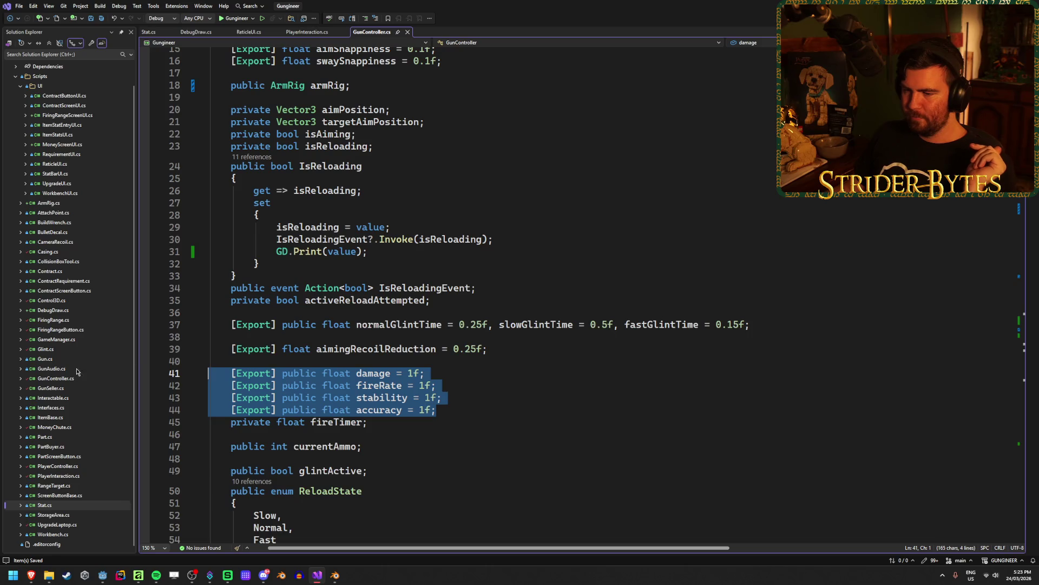
{"action": "key", "text": "ctrl+x"}
{"action": "key", "text": "Up"}
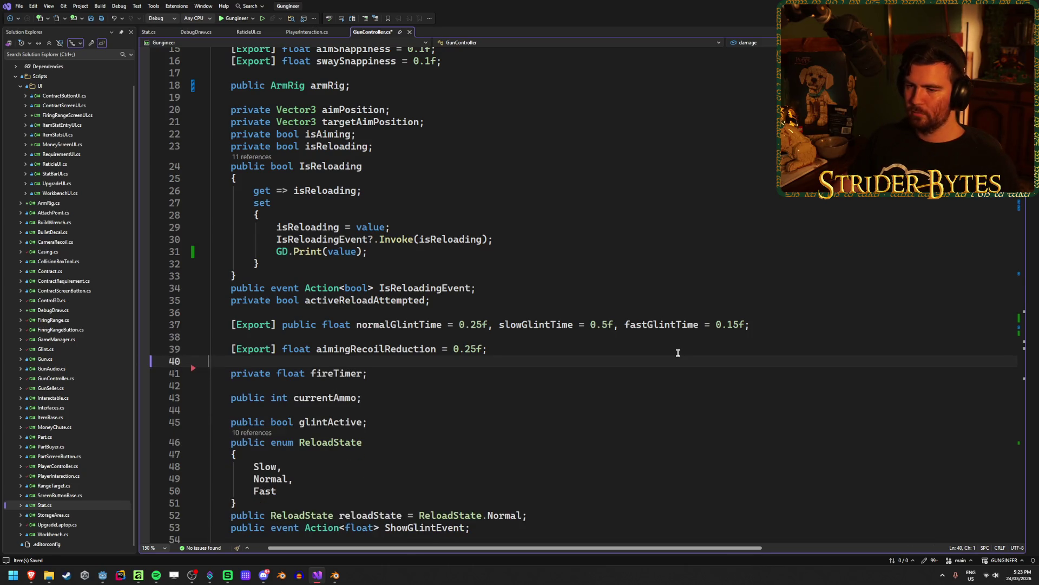
{"action": "scroll", "coordinate": [628, 371], "scroll_direction": "down", "scroll_amount": 20}
{"action": "scroll", "coordinate": [620, 374], "scroll_direction": "up", "scroll_amount": 5}
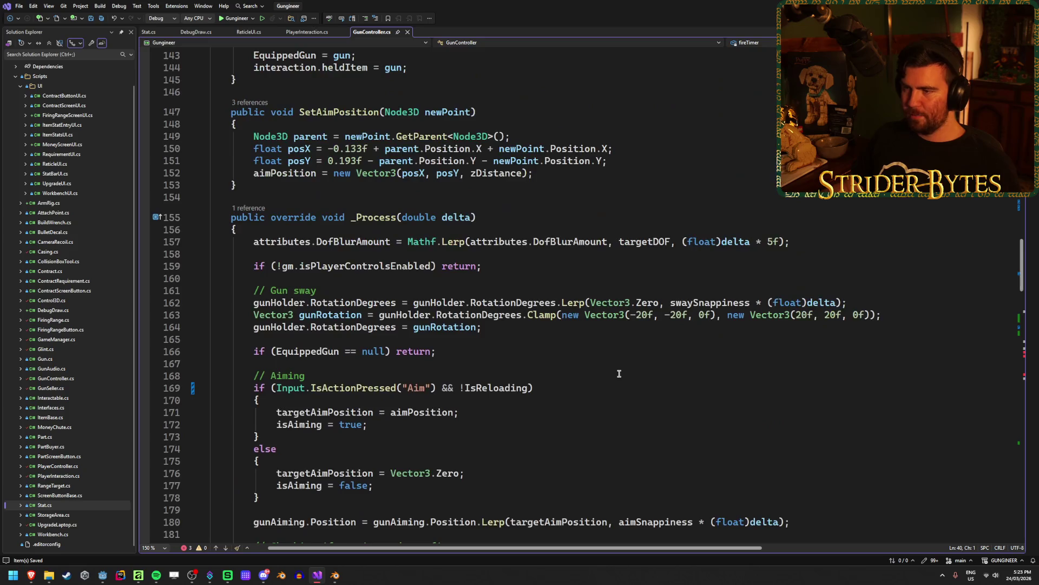
{"action": "scroll", "coordinate": [474, 325], "scroll_direction": "down", "scroll_amount": 20}
Replace damage on lines 229 and 232 with equippedGun.damage.statValue.
{"action": "left_click_drag", "start_coordinate": [403, 323], "coordinate": [409, 323]}
{"action": "key", "text": "Left"}
{"action": "type", "text": "equip"}
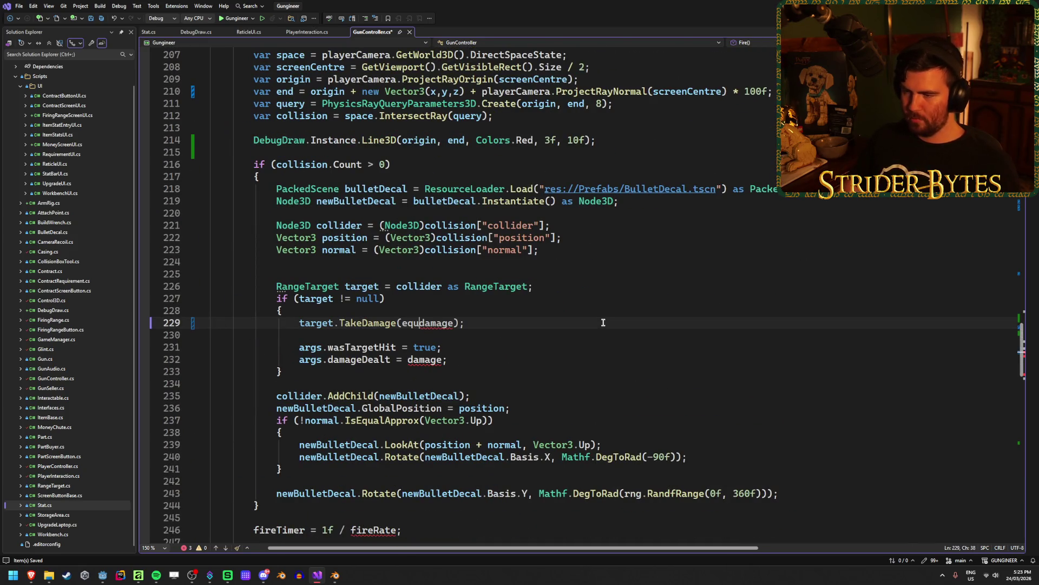
{"action": "type", "text": "pedGun."}
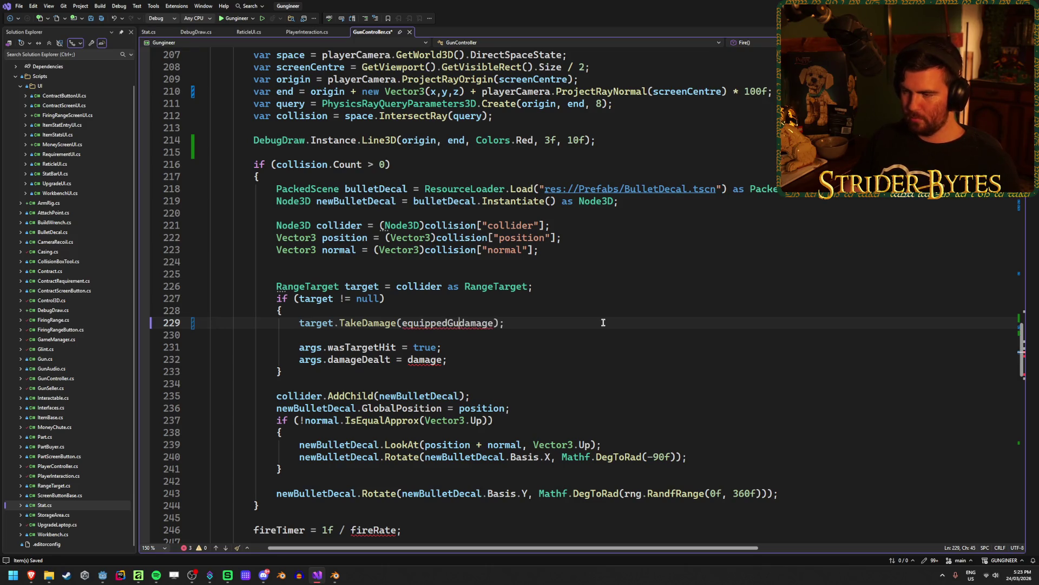
{"action": "key", "text": "Escape"}
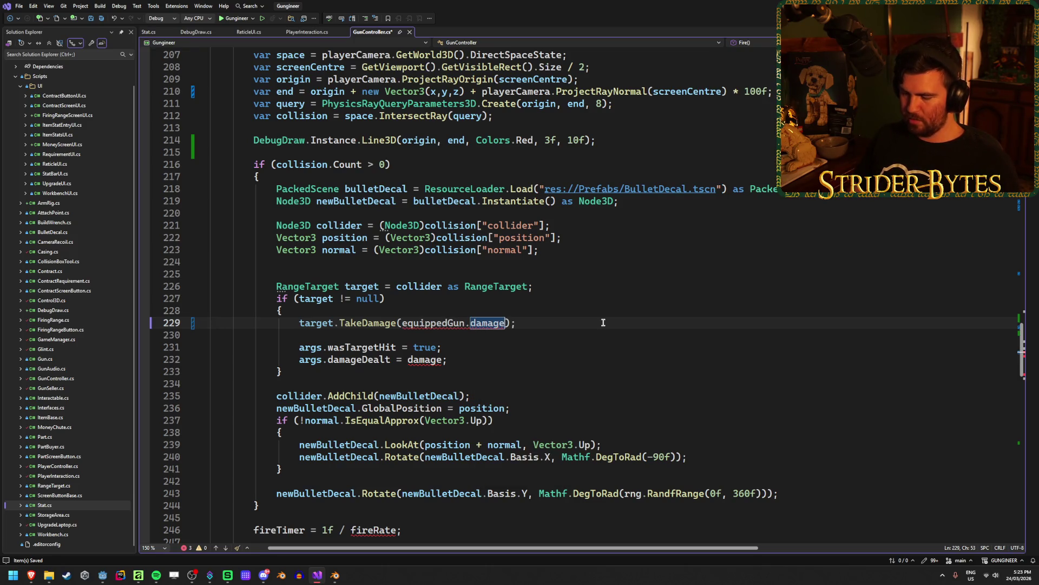
{"action": "type", "text": ".st"}
{"action": "key", "text": "Tab"}
{"action": "key", "text": "ctrl+s"}
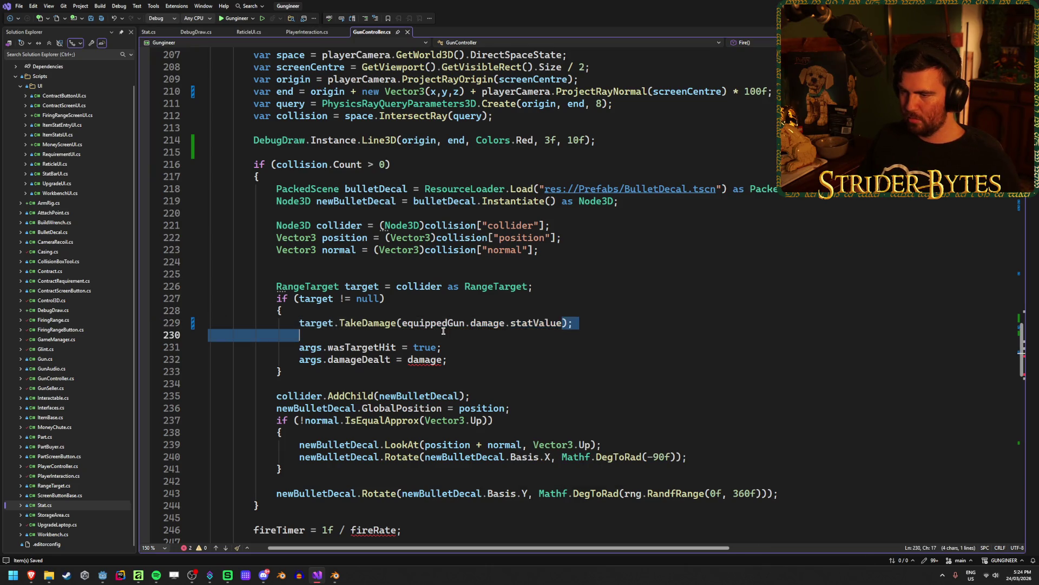
{"action": "left_click_drag", "start_coordinate": [562, 323], "coordinate": [405, 322]}
{"action": "key", "text": "ctrl+c"}
{"action": "double_click", "coordinate": [425, 360]}
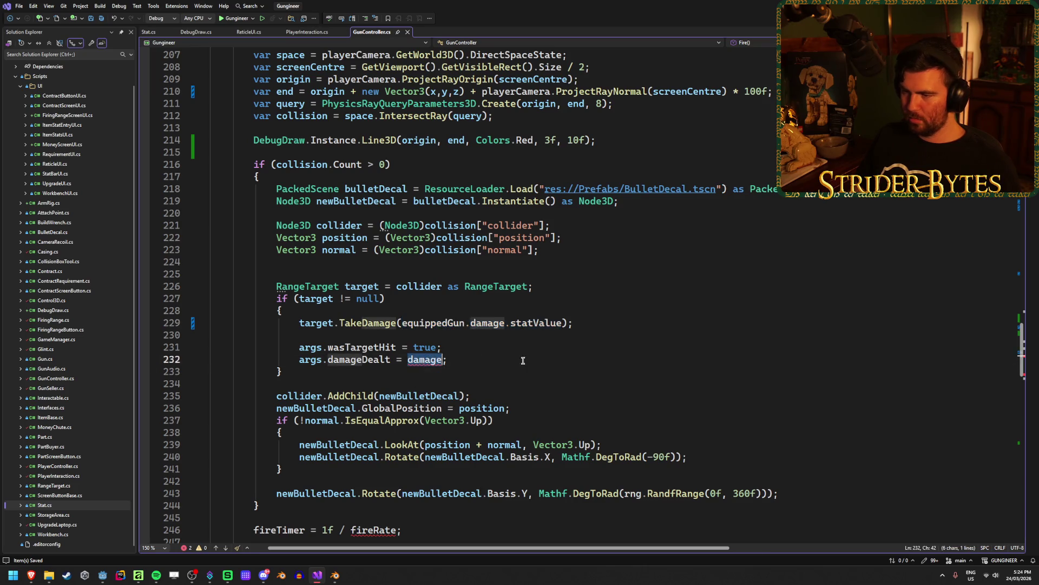
{"action": "key", "text": "ctrl+v"}
Replace fireRate on line 246 with equippedGun.fireRate.statValue.
{"action": "scroll", "coordinate": [507, 409], "scroll_direction": "down", "scroll_amount": 4}
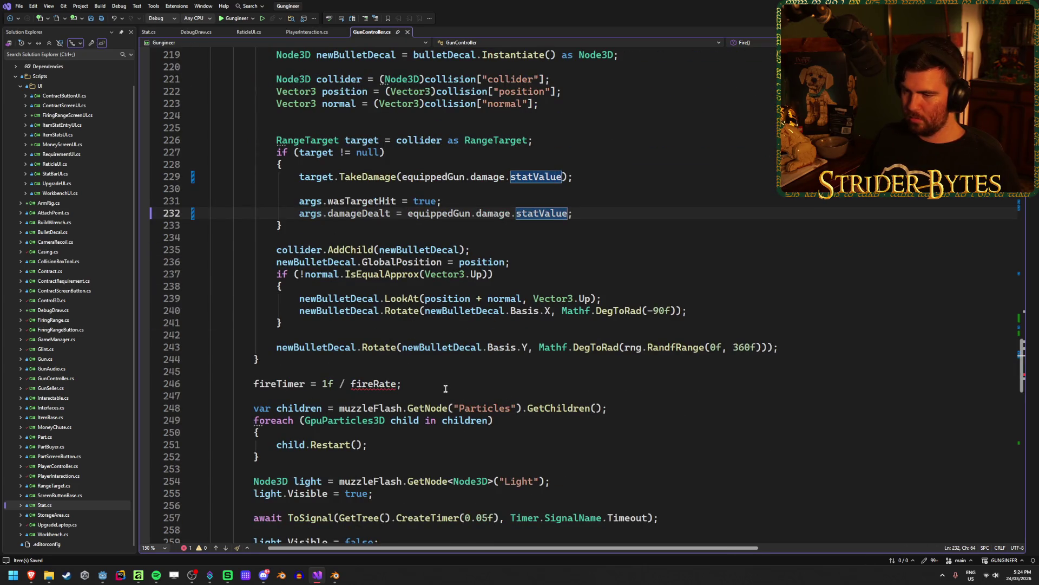
{"action": "double_click", "coordinate": [358, 385]}
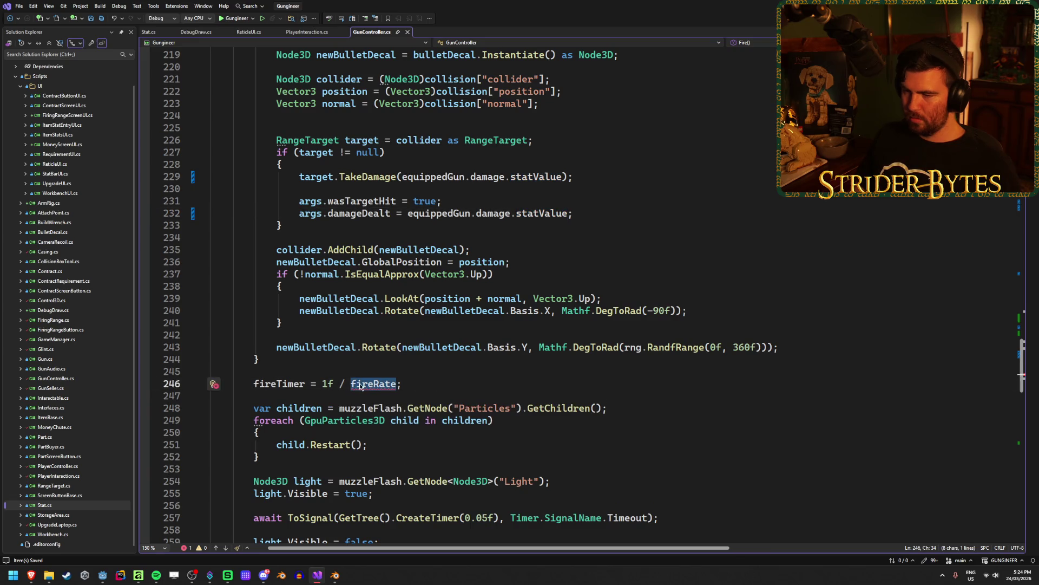
{"action": "key", "text": "ctrl+v"}
{"action": "double_click", "coordinate": [433, 384]}
{"action": "type", "text": "fire"}
{"action": "key", "text": "Tab"}
{"action": "left_click", "coordinate": [546, 382]}
Review the edited Fire method, finishing at the LookAt call on line 239.
{"action": "scroll", "coordinate": [546, 382], "scroll_direction": "down", "scroll_amount": 5}
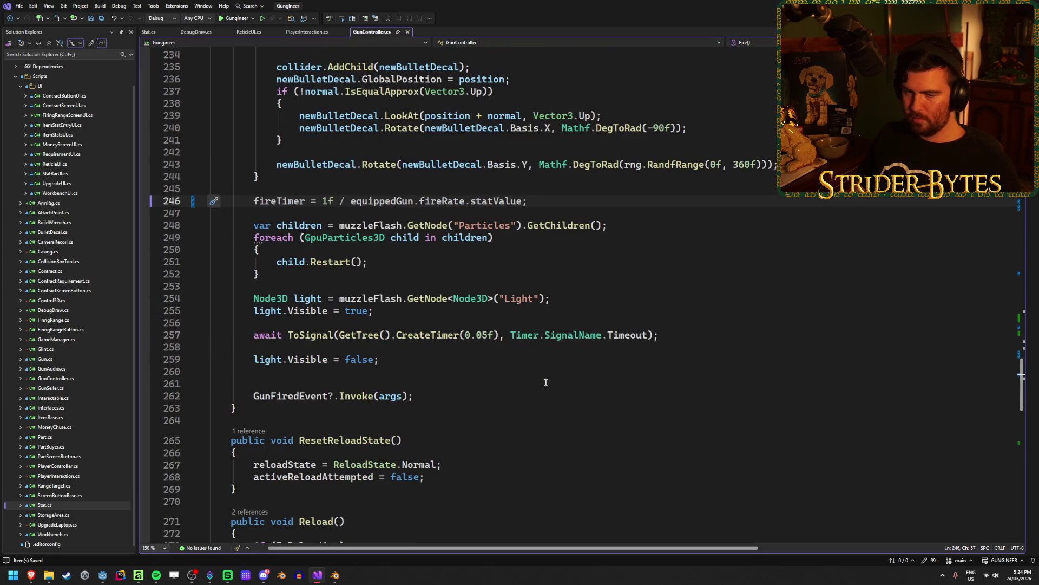
{"action": "scroll", "coordinate": [546, 382], "scroll_direction": "down", "scroll_amount": 5}
{"action": "scroll", "coordinate": [546, 382], "scroll_direction": "down", "scroll_amount": 5}
{"action": "scroll", "coordinate": [546, 382], "scroll_direction": "down", "scroll_amount": 9}
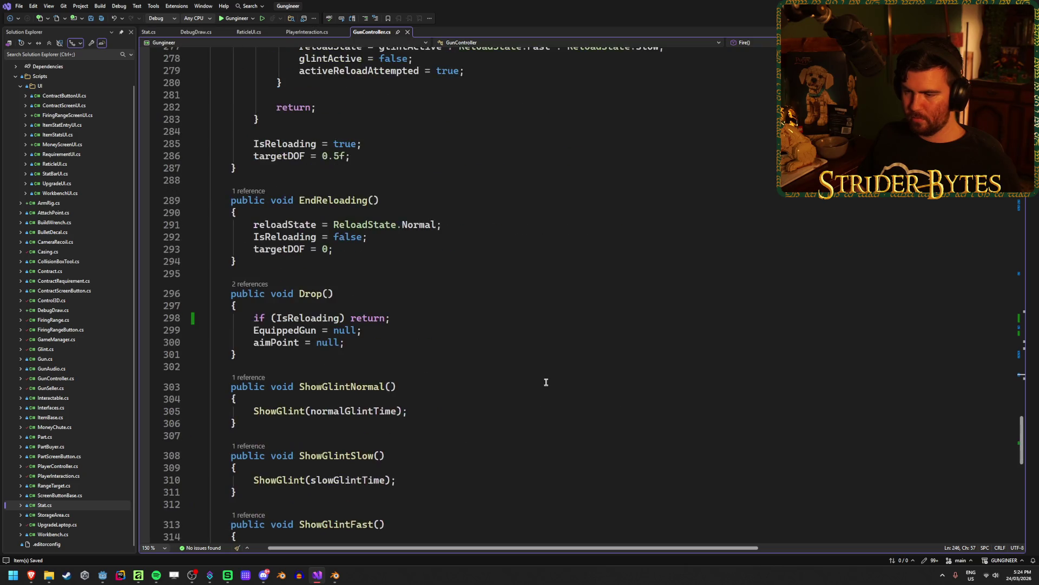
{"action": "scroll", "coordinate": [546, 382], "scroll_direction": "down", "scroll_amount": 5}
{"action": "scroll", "coordinate": [547, 382], "scroll_direction": "up", "scroll_amount": 19}
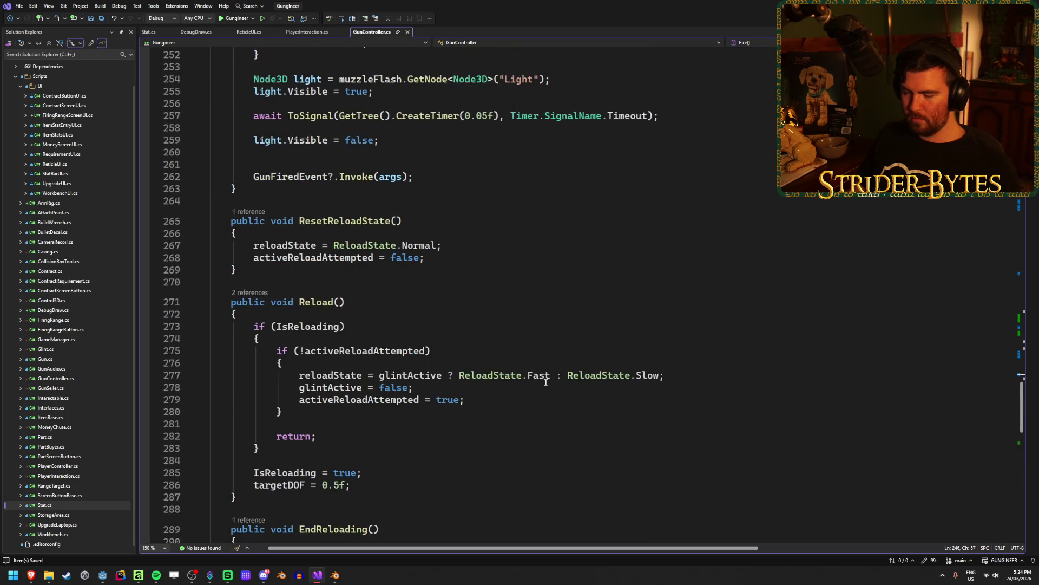
{"action": "scroll", "coordinate": [546, 382], "scroll_direction": "up", "scroll_amount": 8}
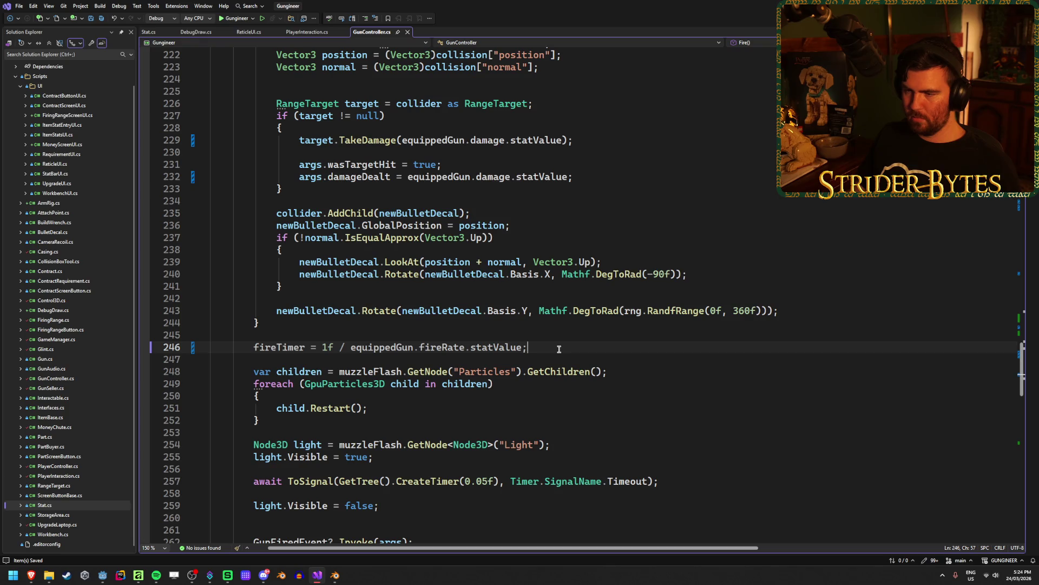
{"action": "scroll", "coordinate": [559, 349], "scroll_direction": "up", "scroll_amount": 3}
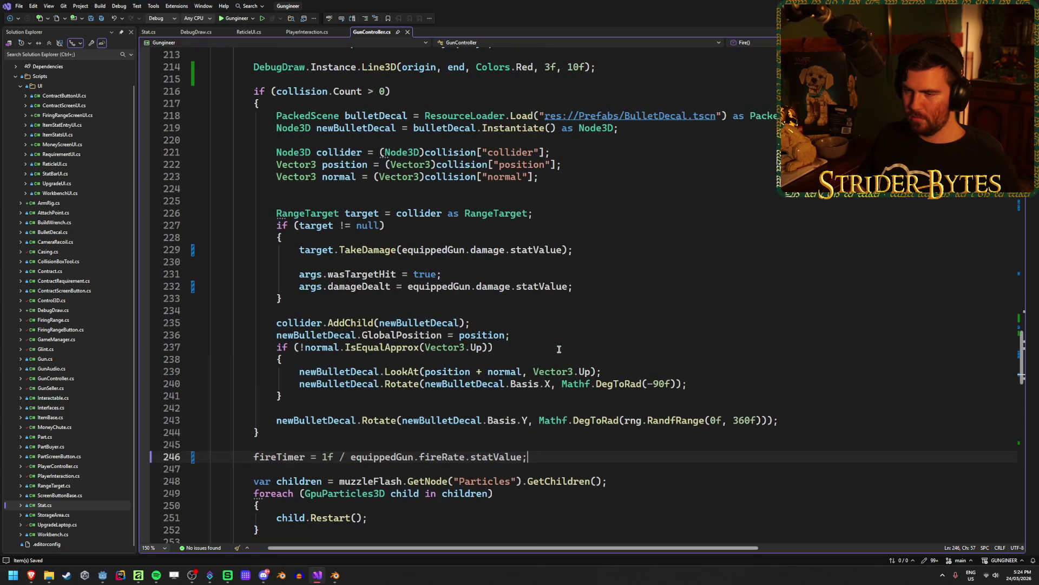
{"action": "scroll", "coordinate": [558, 348], "scroll_direction": "up", "scroll_amount": 2}
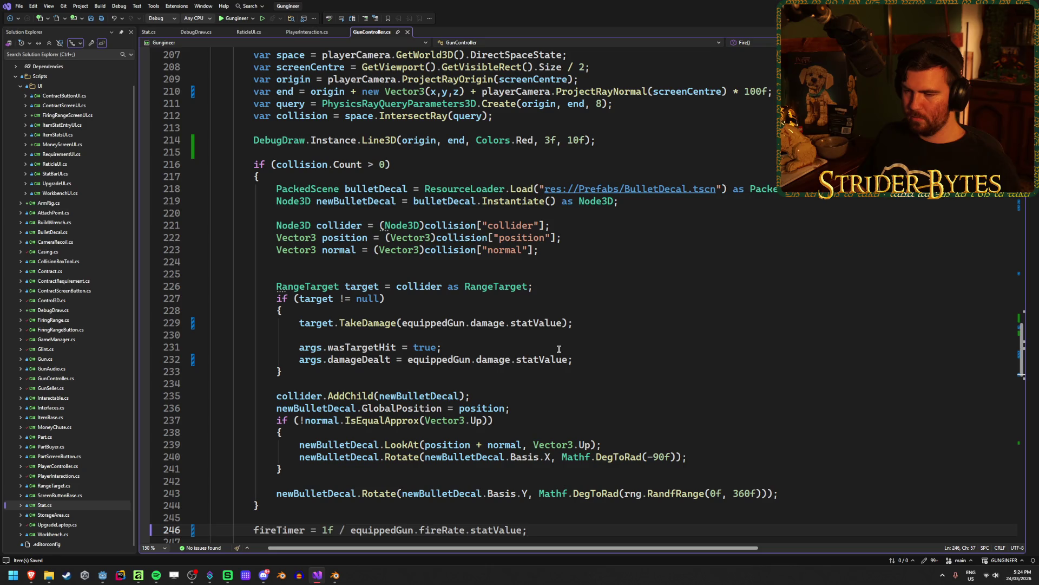
{"action": "scroll", "coordinate": [558, 348], "scroll_direction": "down", "scroll_amount": 3}
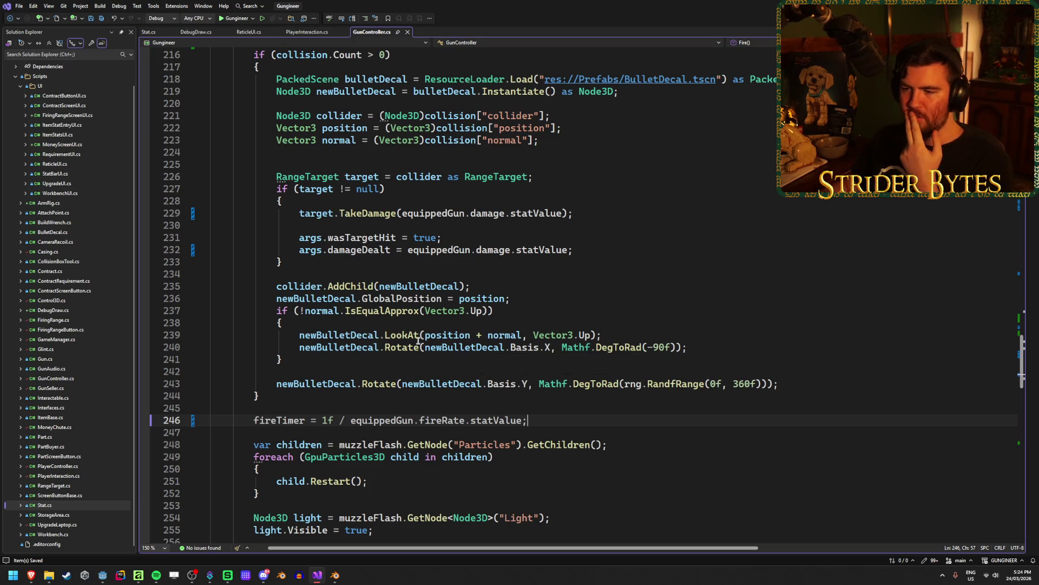
{"action": "mouse_move", "coordinate": [410, 332]}
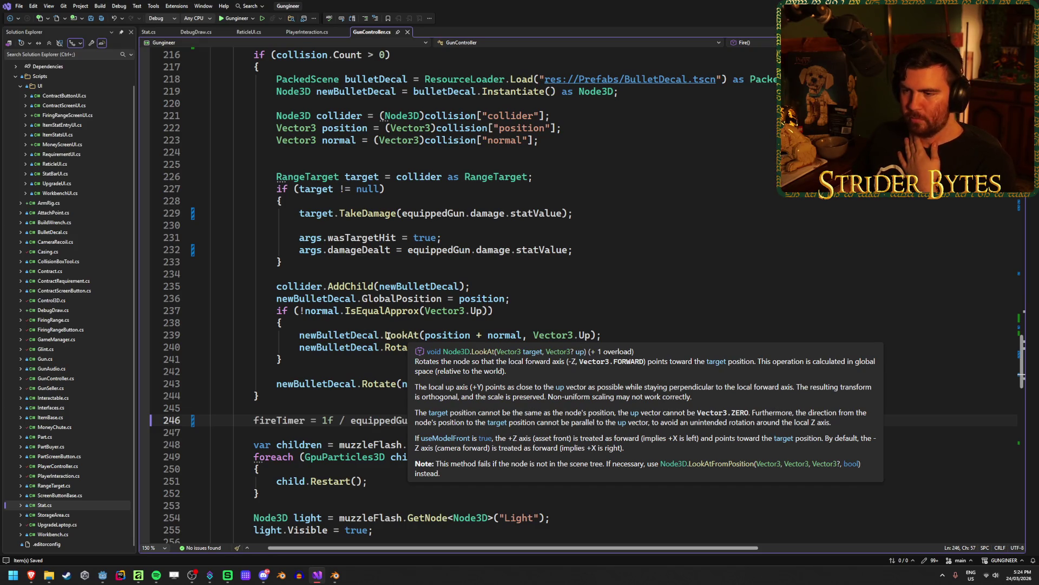
{"action": "double_click", "coordinate": [388, 335]}
{"action": "key", "text": "End"}
{"action": "mouse_move", "coordinate": [397, 336]}
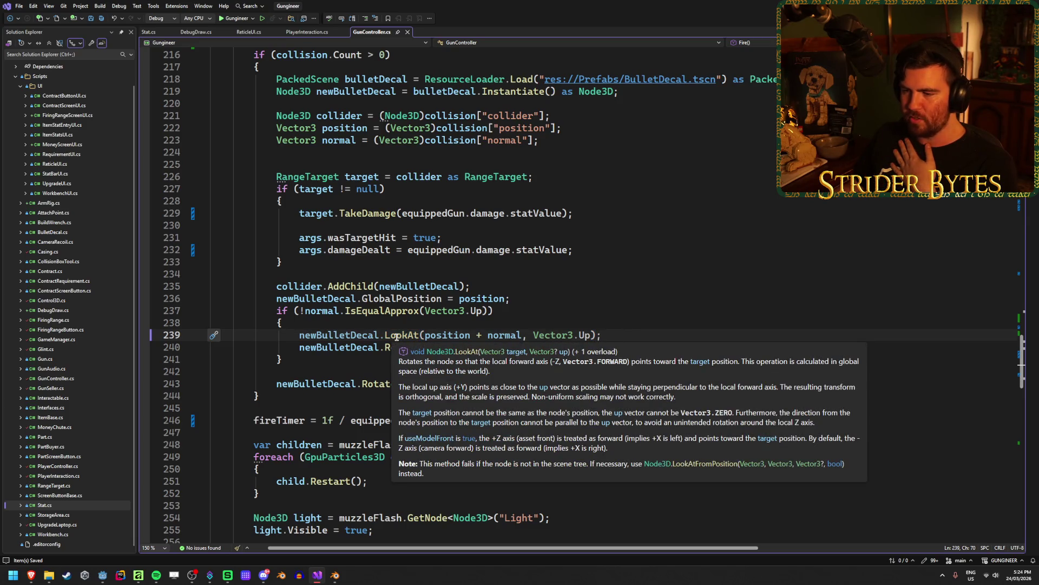